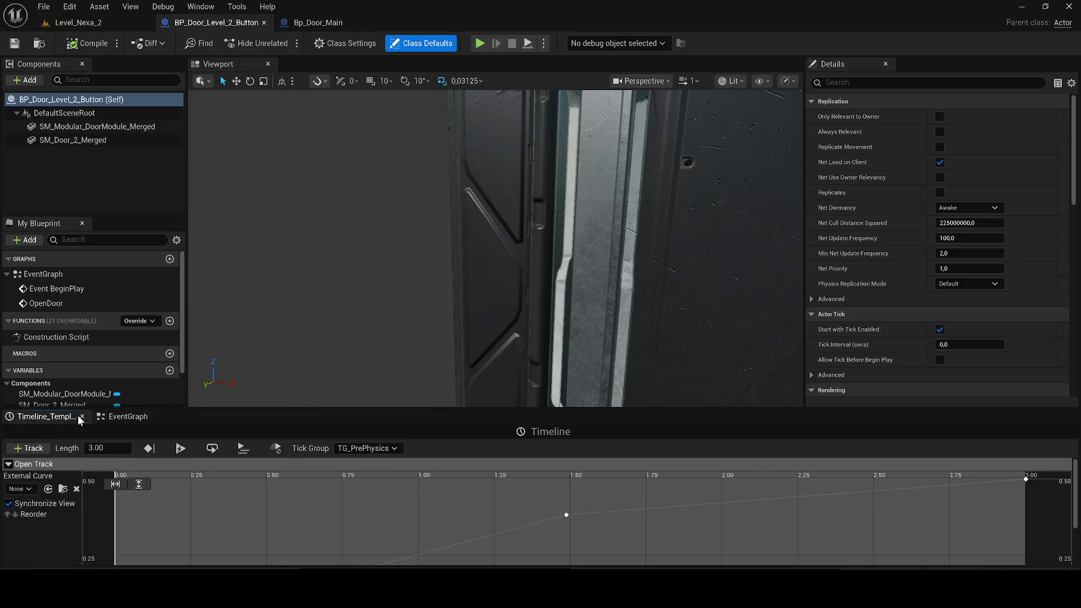
pyautogui.click(82, 417)
# - Close BP_Door_Level_2_Button's Timeline and EventGraph panels, return to Level_Nexa_2 and hit Play
pyautogui.moveTo(229, 386)
pyautogui.mouseDown()
pyautogui.moveTo(293, 388)
pyautogui.moveTo(374, 346)
pyautogui.moveTo(366, 263)
pyautogui.mouseUp()
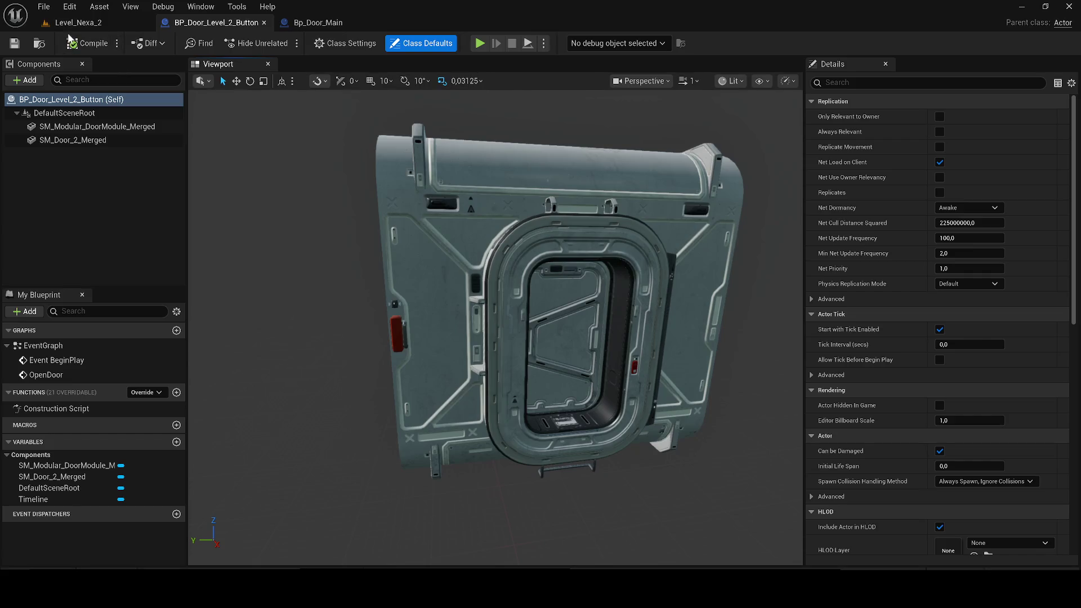
pyautogui.click(70, 25)
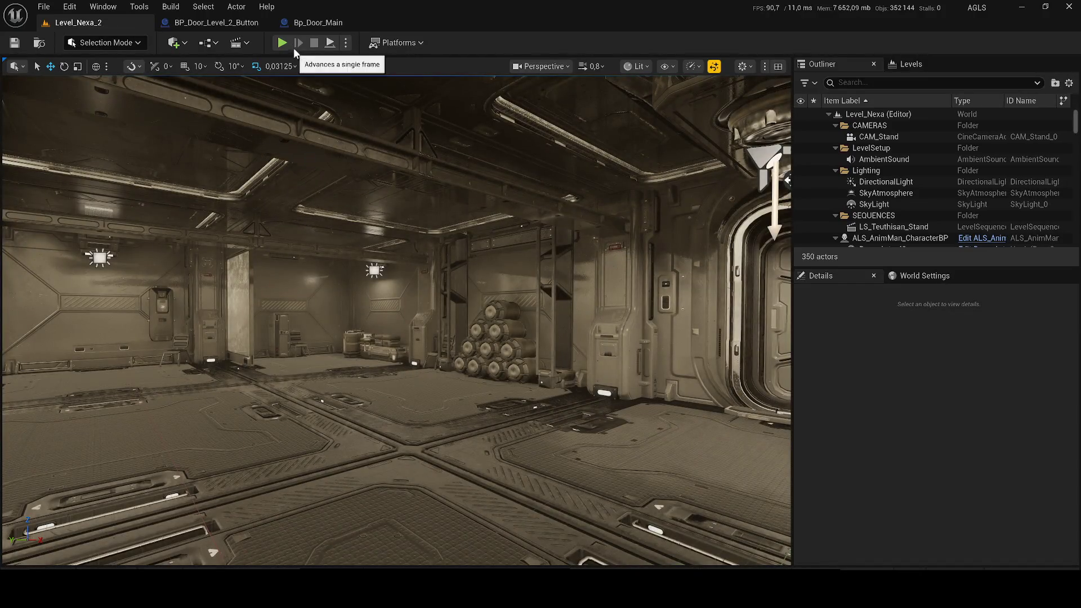
pyautogui.click(286, 43)
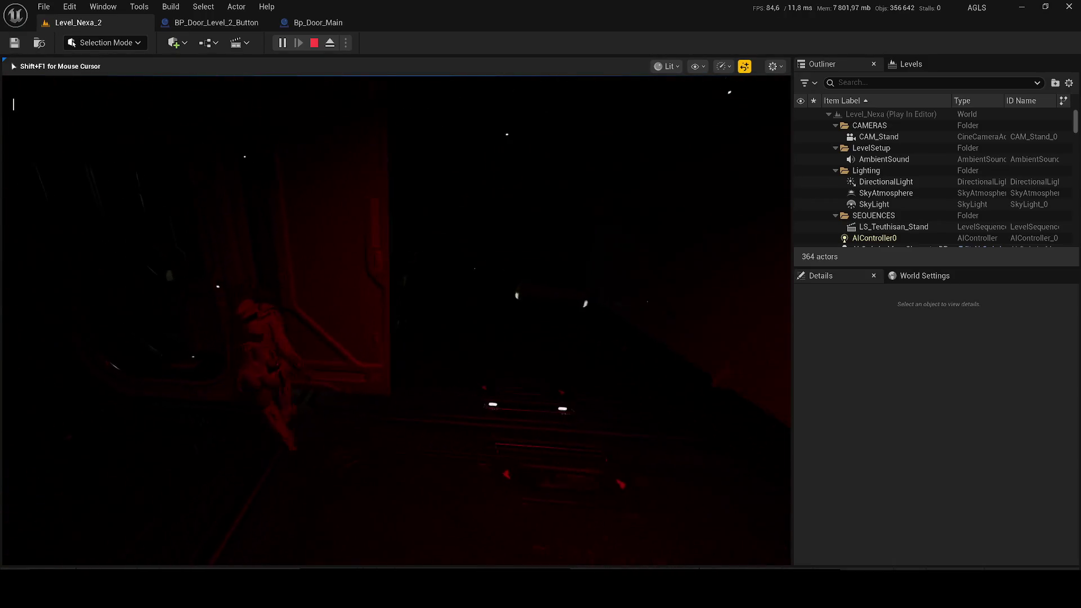
# - Toggle the game view's rendering with F1/F2, stop the playtest and dismiss the error log
pyautogui.press('F1')
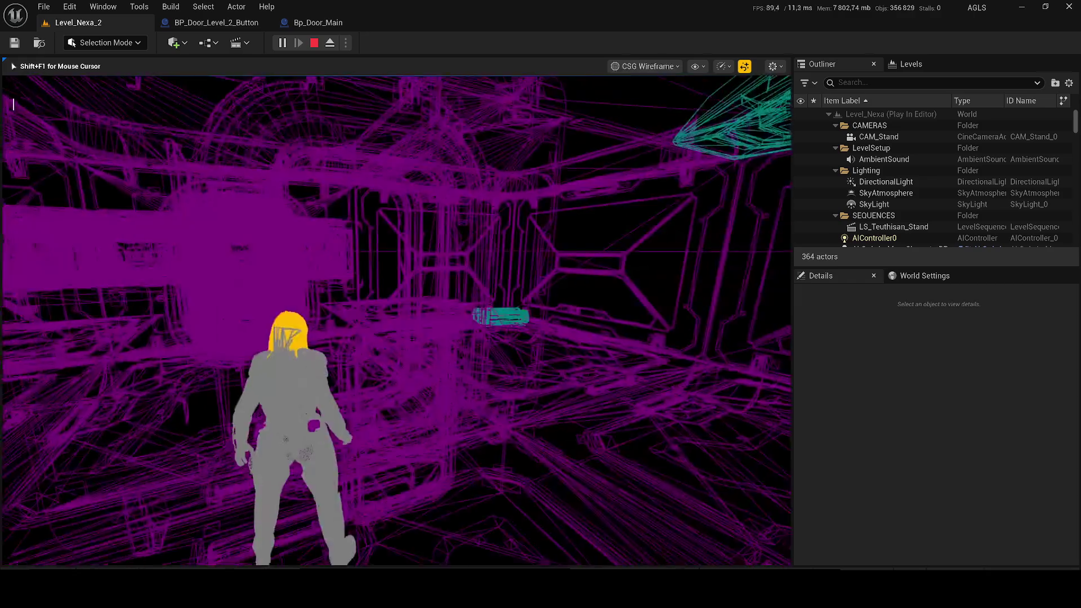
pyautogui.press('F2')
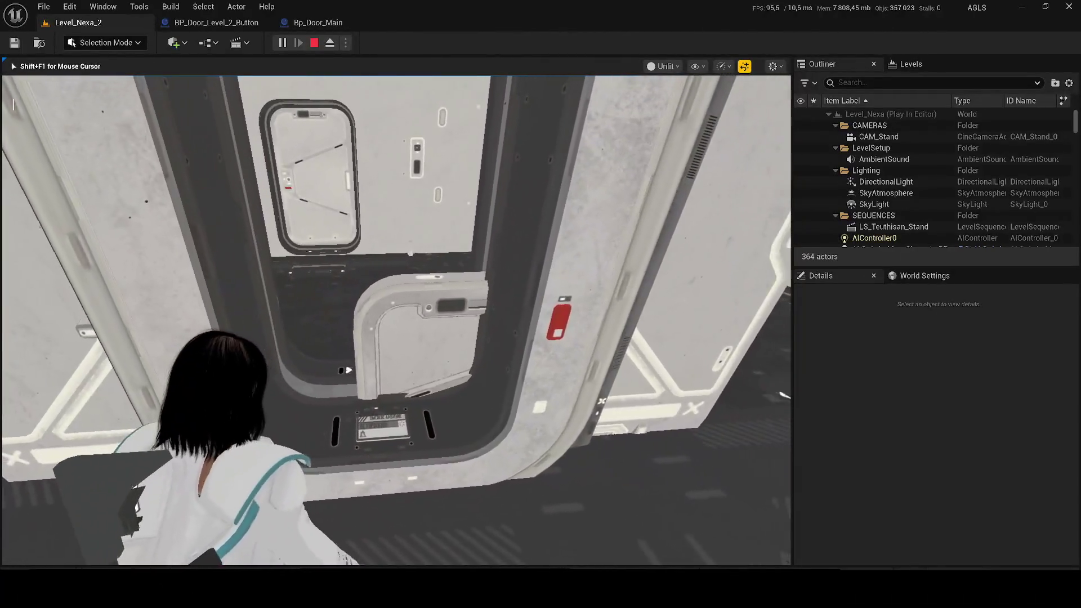
pyautogui.press('Escape')
pyautogui.click(503, 23)
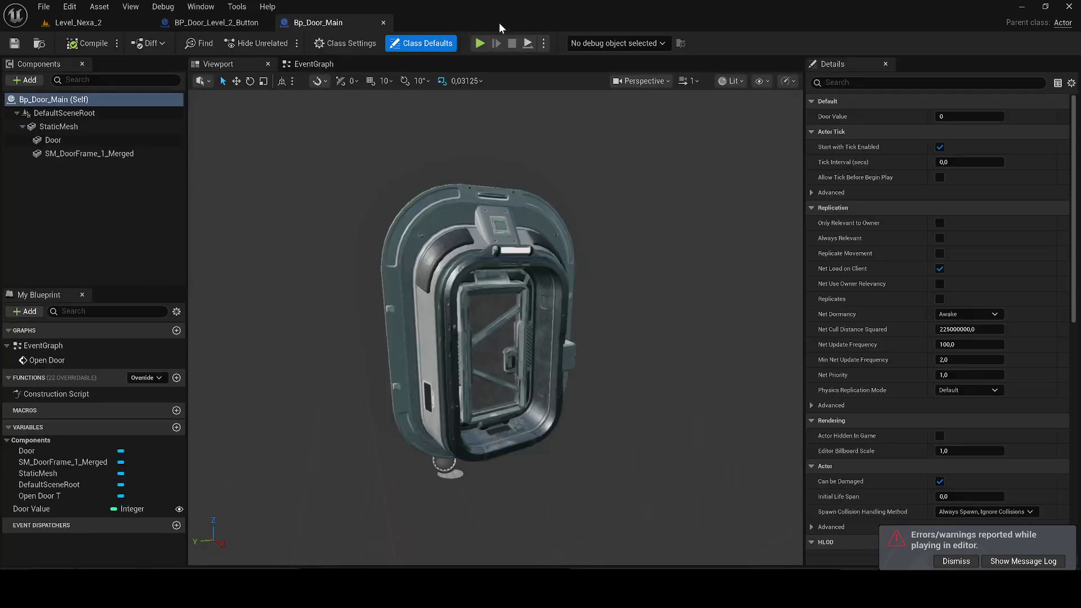
# - Open the Level Blueprint and move Event BeginPlay into the orange no-cinematic test section
pyautogui.click(78, 23)
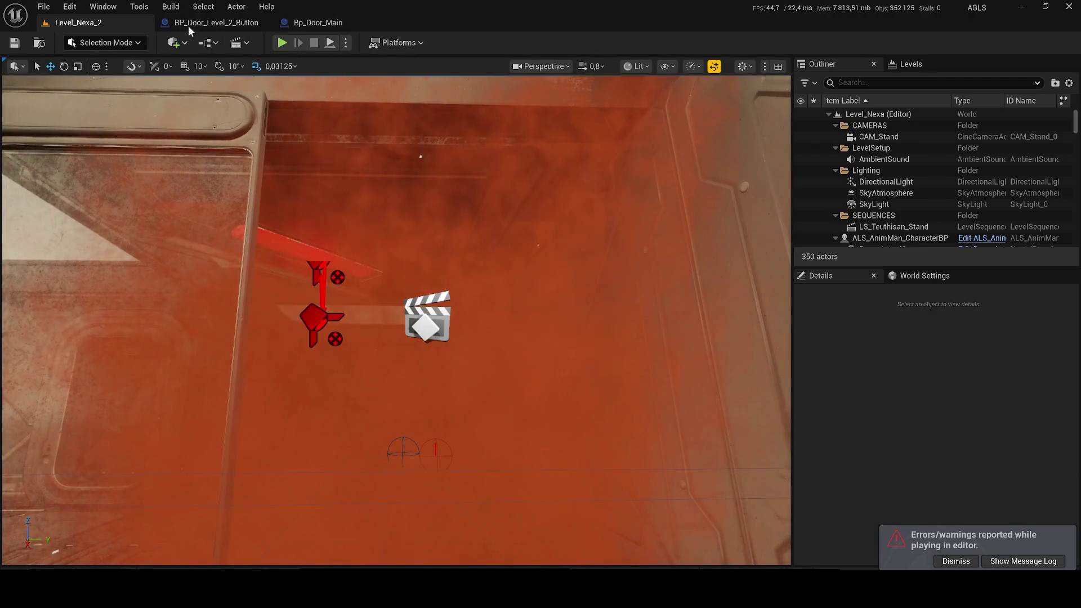
pyautogui.click(206, 45)
pyautogui.click(250, 123)
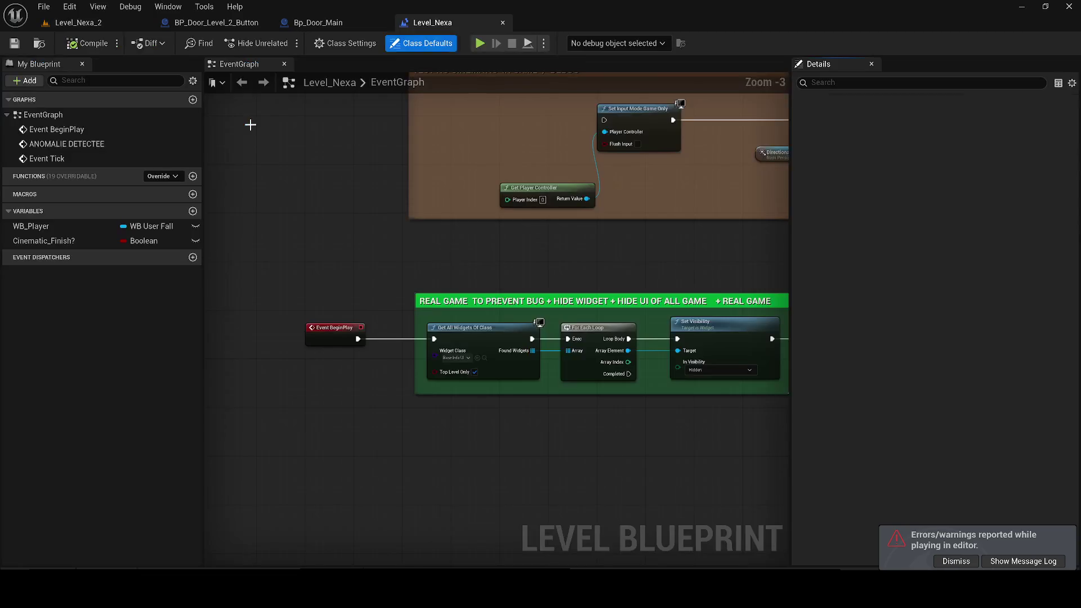
pyautogui.moveTo(349, 458); pyautogui.dragTo(476, 263)
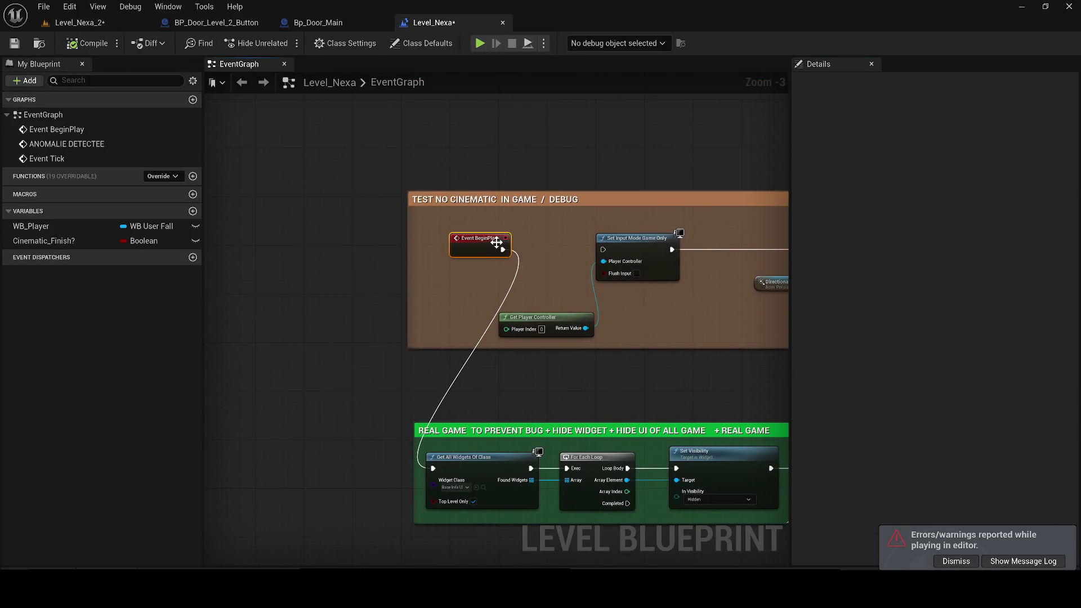
pyautogui.press('XF86AudioLowerVolume')
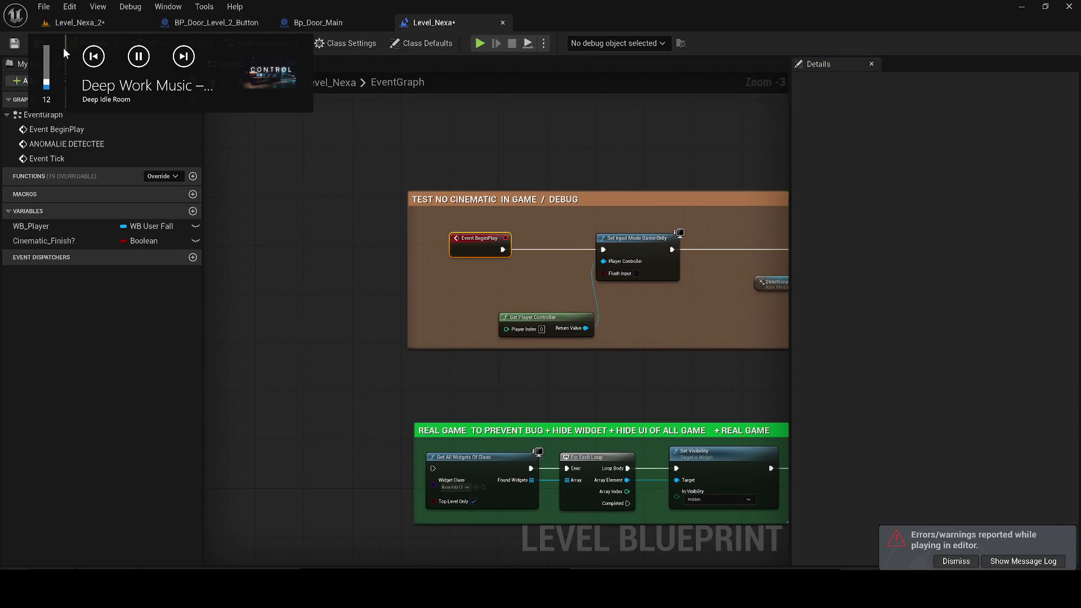
# - Return to Level_Nexa_2 and launch a playtest with Alt+P
pyautogui.click(115, 26)
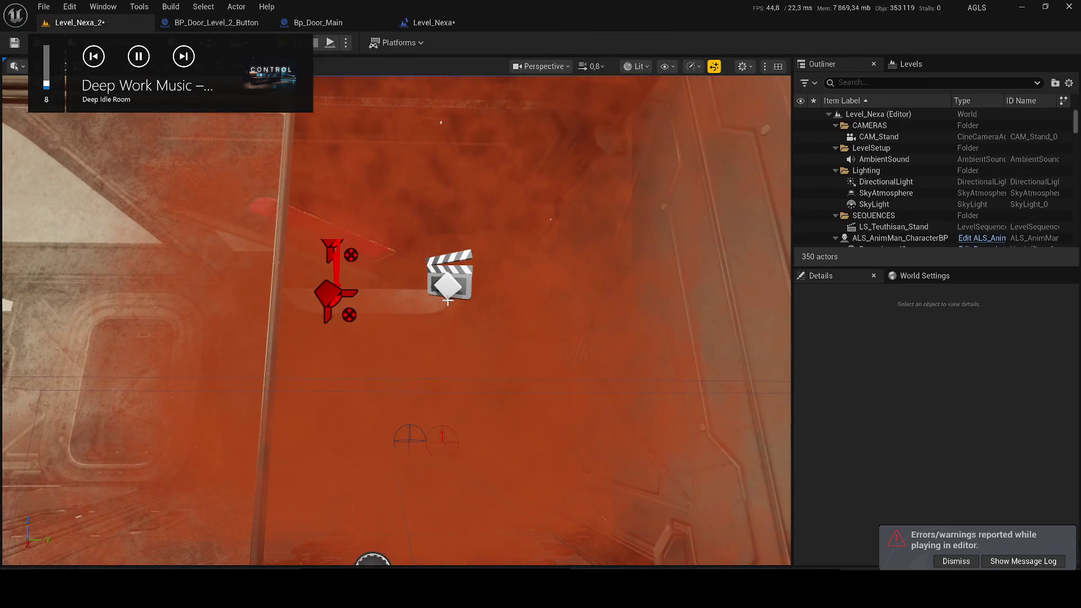
pyautogui.hotkey('ctrl', 'p')
pyautogui.press('Escape')
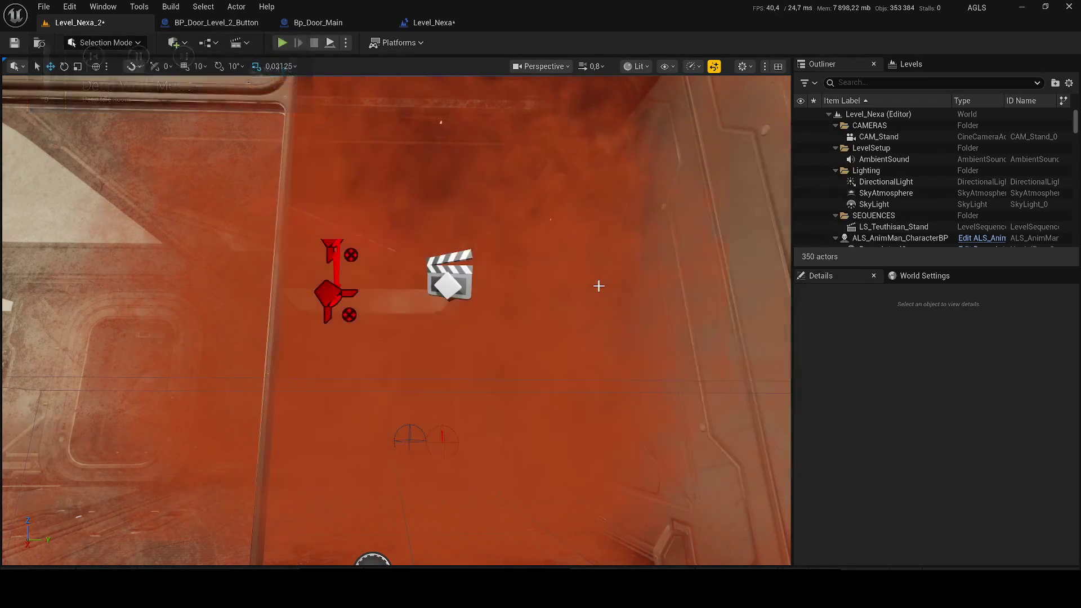
pyautogui.hotkey('alt', 'p')
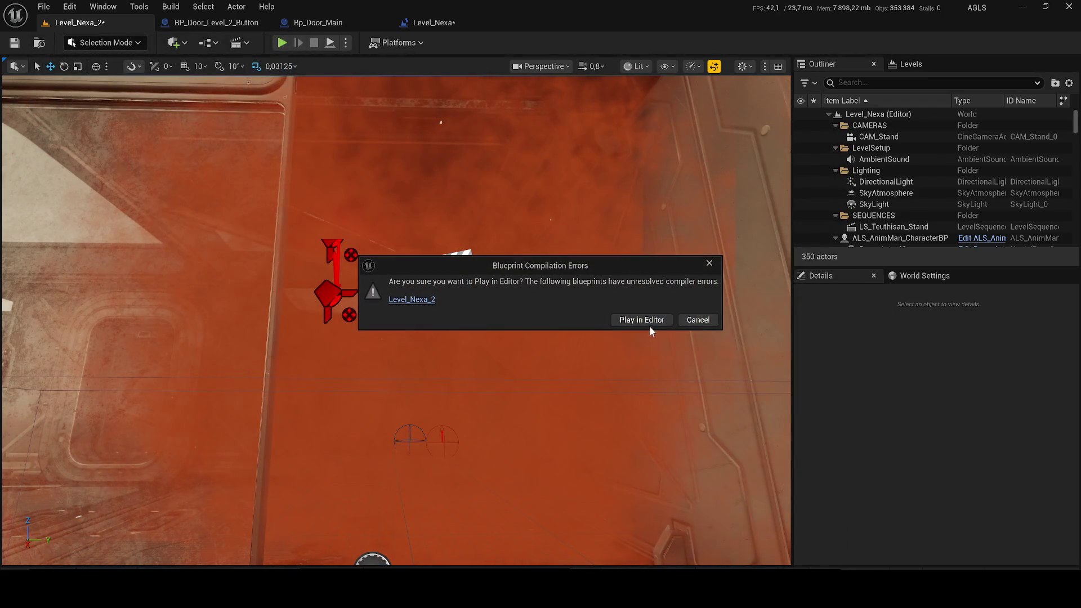
# - Play despite the compile errors and walk the character through the fogged doorway
pyautogui.click(650, 326)
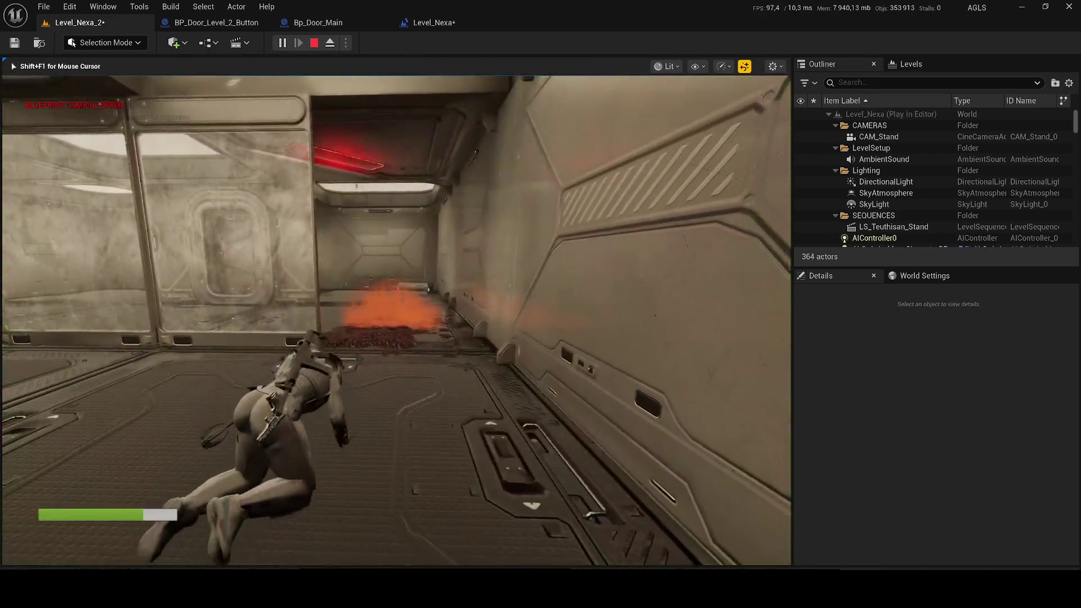
pyautogui.press('w')
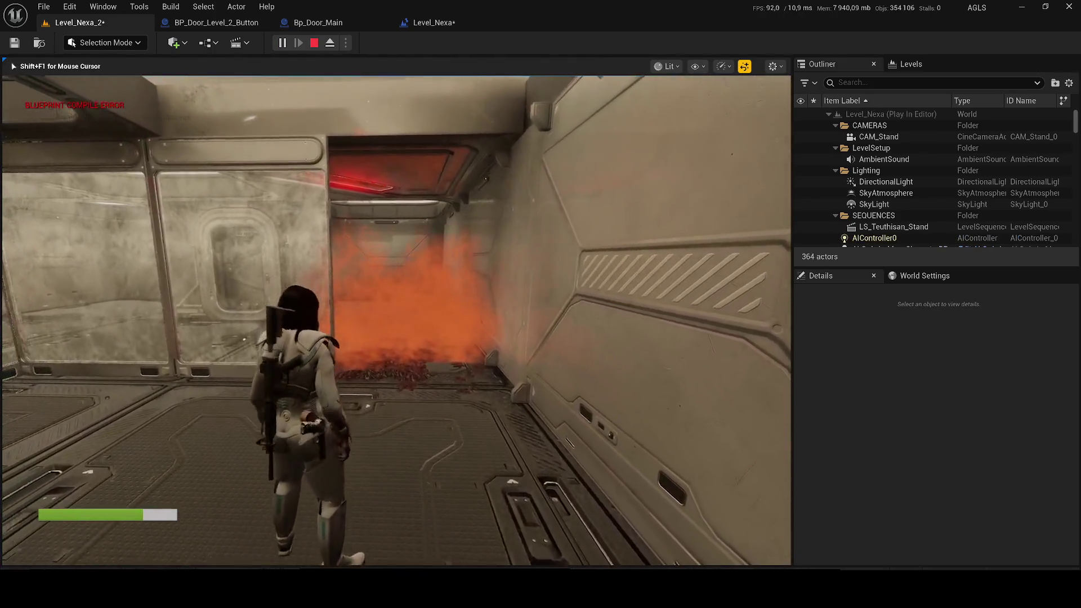
pyautogui.press('w')
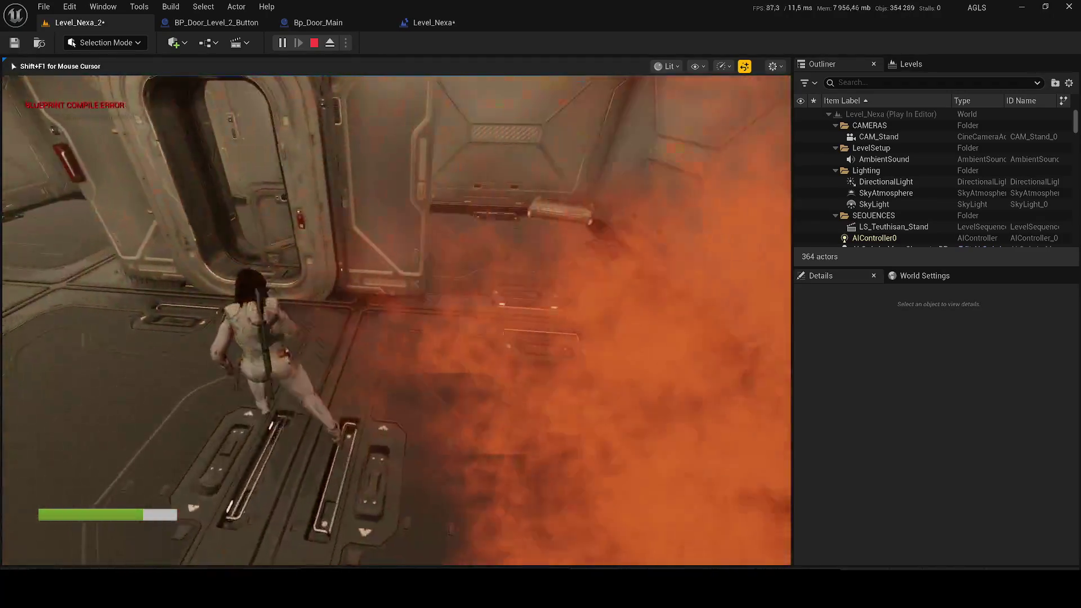
pyautogui.press('w')
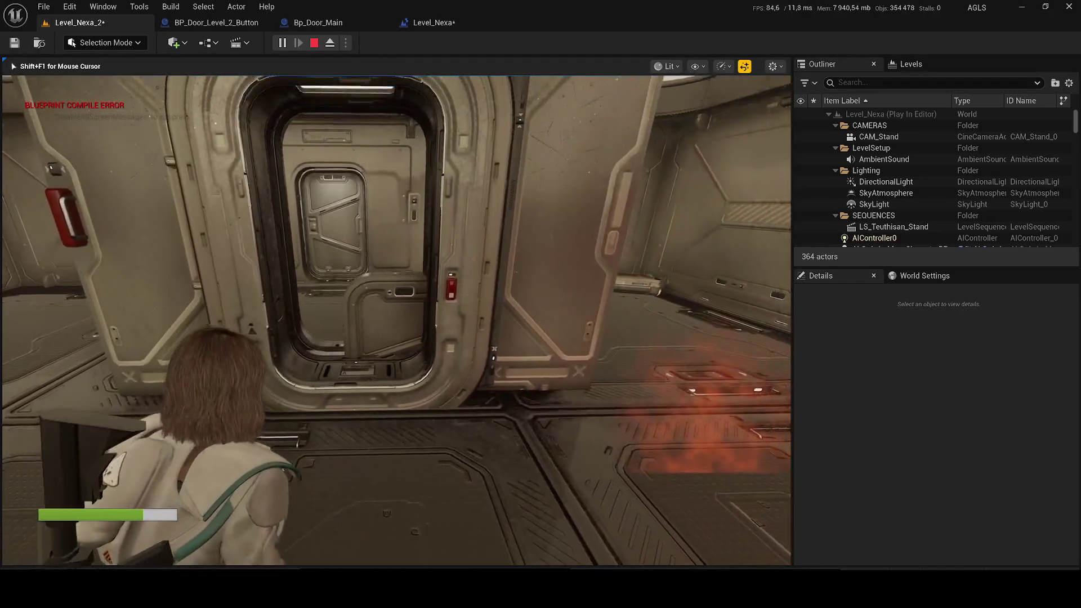
pyautogui.press('w')
pyautogui.press('w')
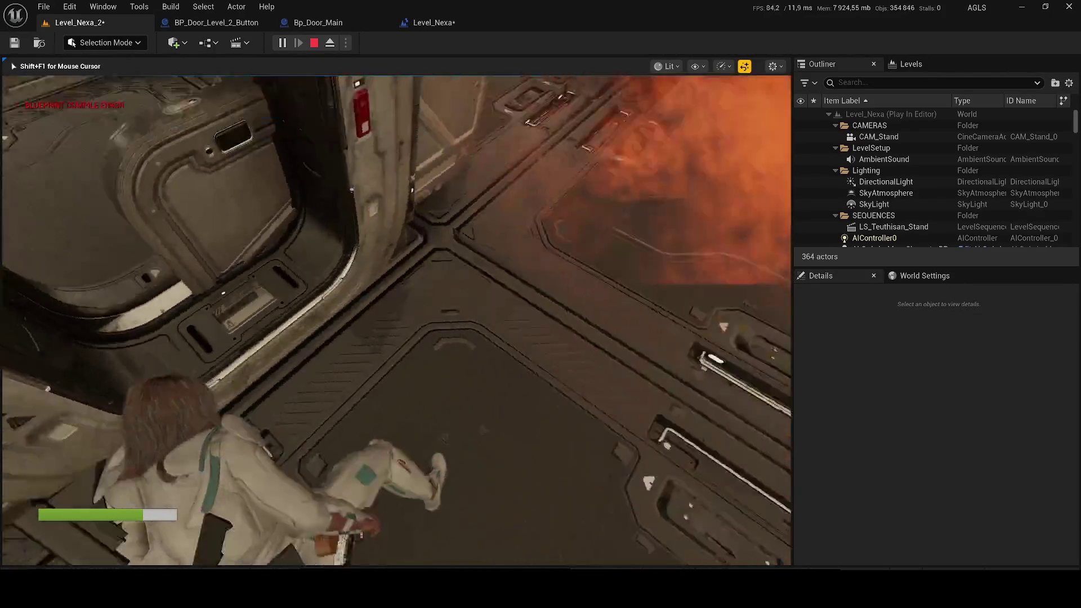
pyautogui.press('w')
pyautogui.press('w')
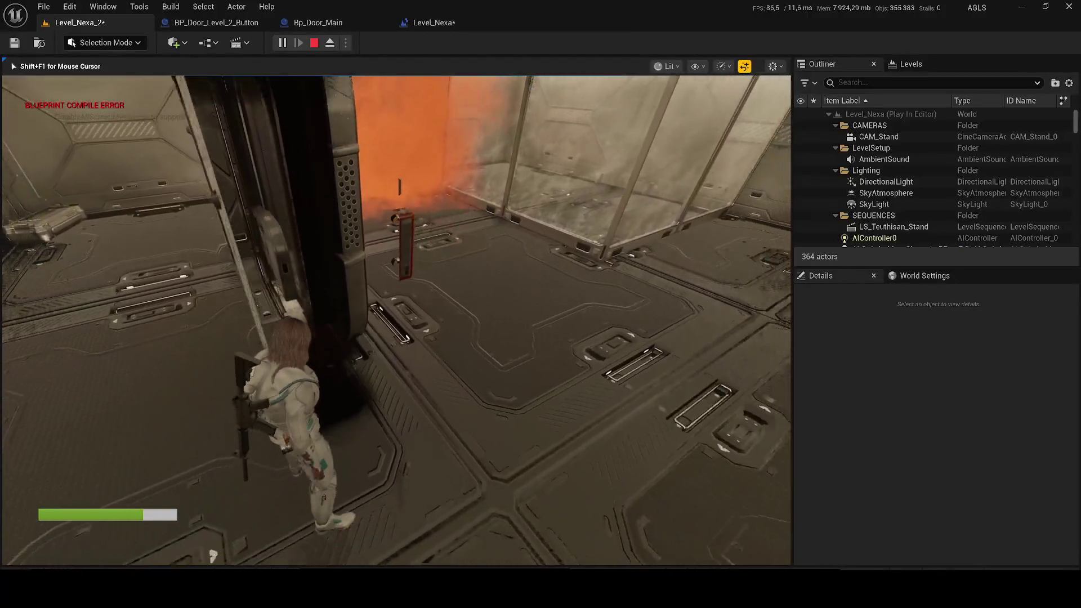
pyautogui.press('w')
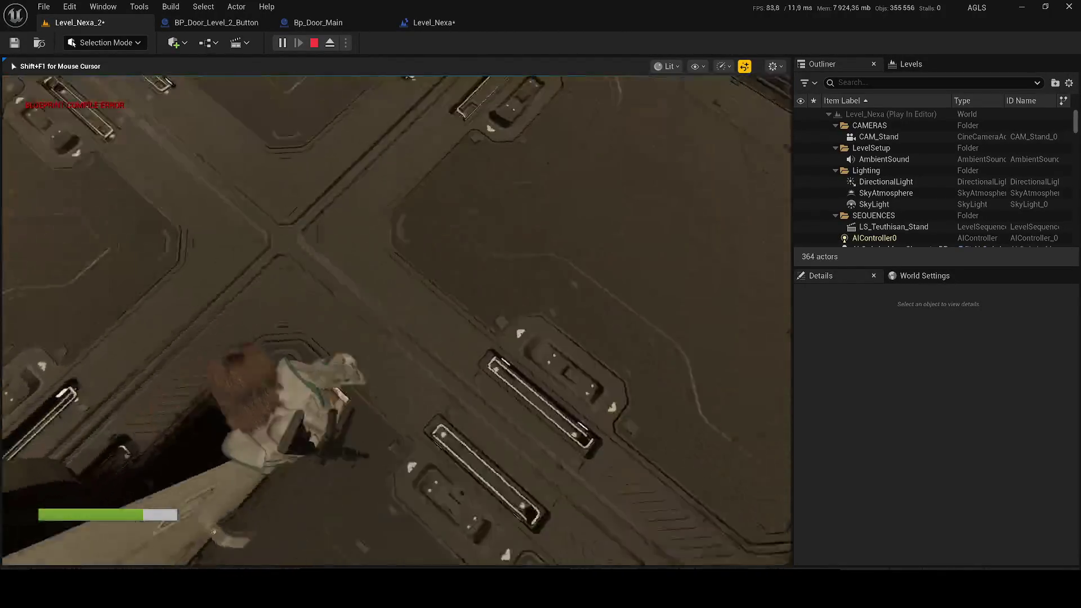
pyautogui.press('w')
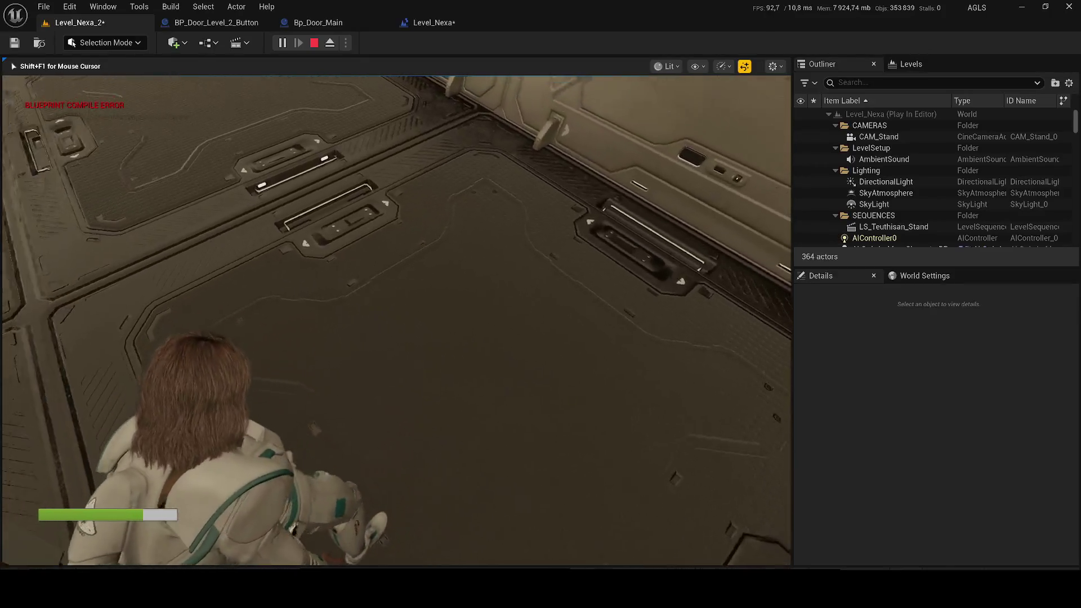
# - Cycle the F1–F5 view modes back to lit, stop playing and show the Doors blueprints
pyautogui.press('F2')
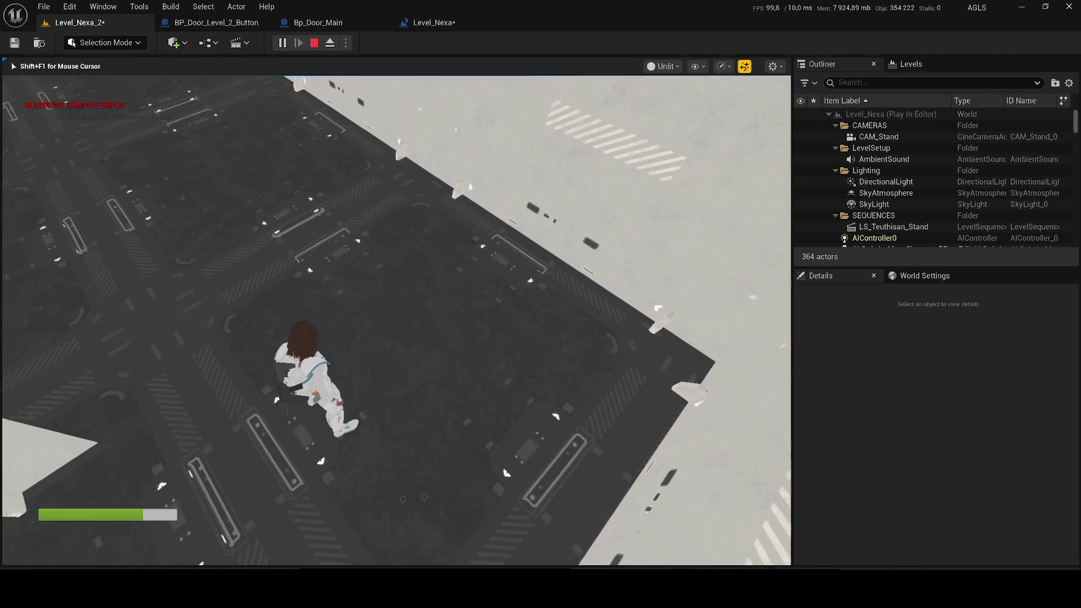
pyautogui.press('F3')
pyautogui.scroll(3, 396, 321)
pyautogui.press('F1')
pyautogui.press('F4')
pyautogui.press('F5')
pyautogui.press('F1')
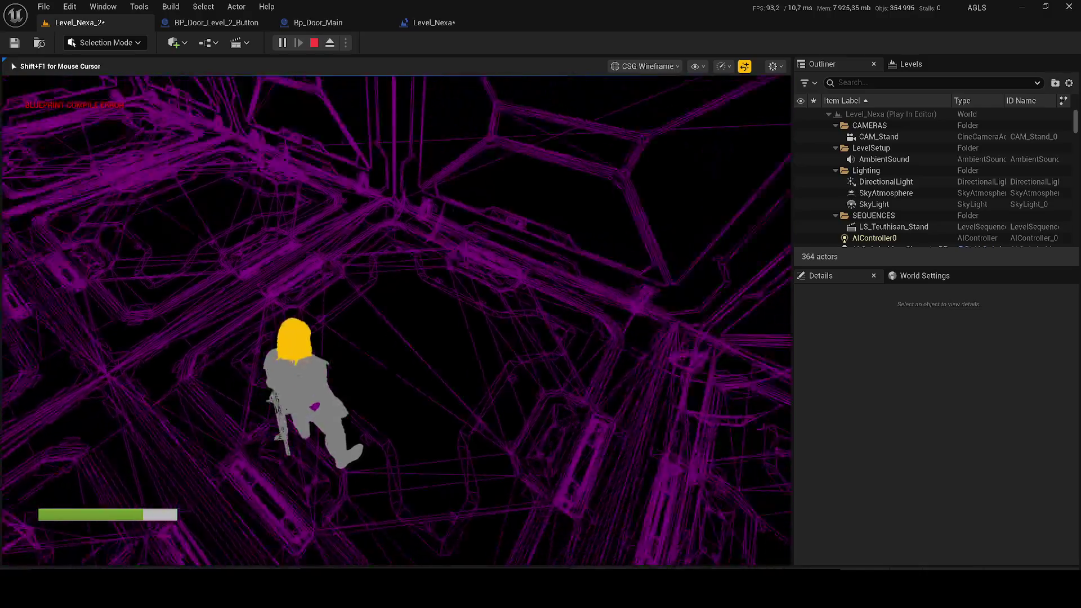
pyautogui.press('F3')
pyautogui.press('Escape')
pyautogui.hotkey('ctrl', 'space')
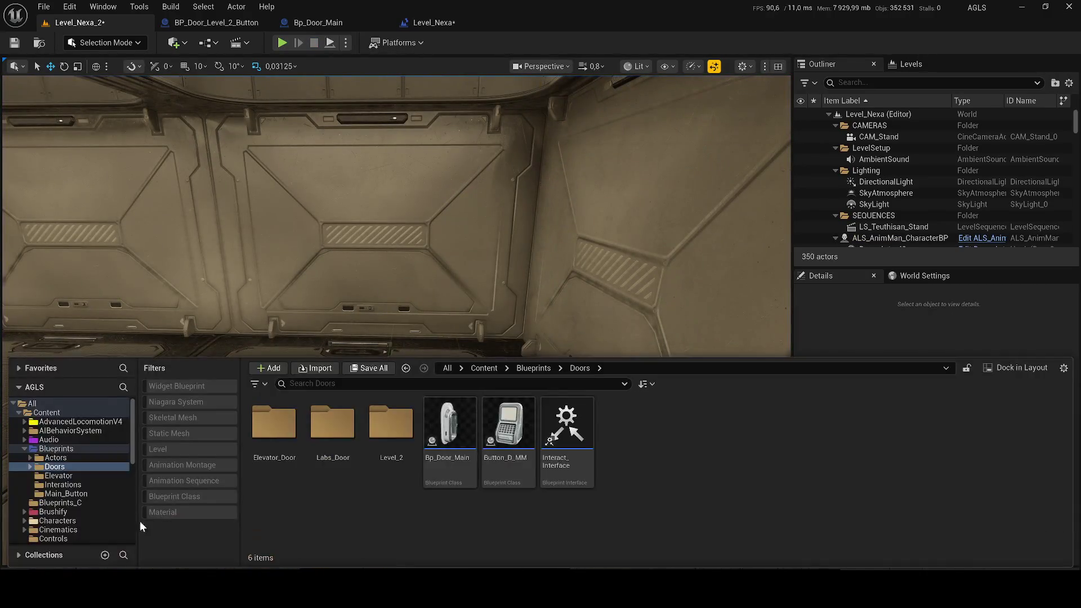
# - Fly into the orange-lit room and select the ALS_AnimMan_CharacterBP character
pyautogui.click(484, 368)
pyautogui.moveTo(484, 282); pyautogui.dragTo(394, 282)
pyautogui.moveTo(523, 270); pyautogui.dragTo(523, 260)
pyautogui.click(974, 237)
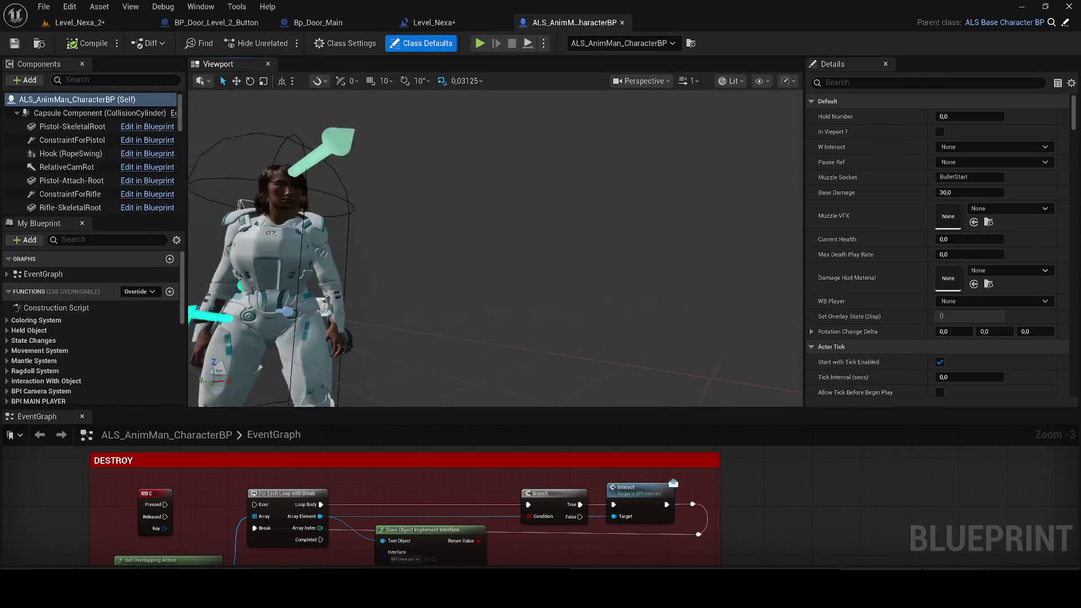
pyautogui.scroll(5, 495, 248)
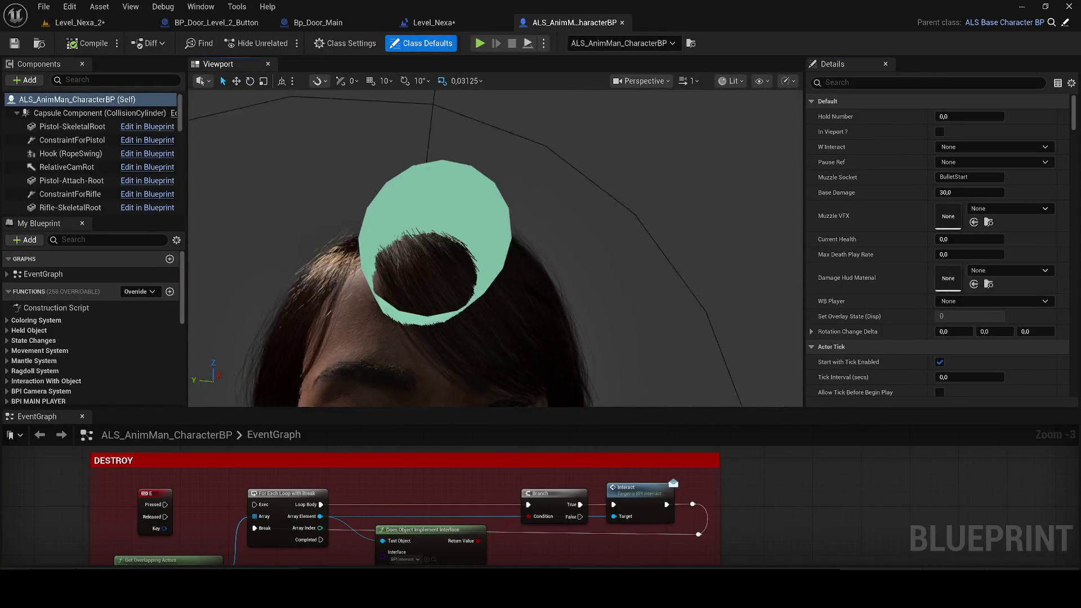
pyautogui.moveTo(496, 248)
pyautogui.mouseDown()
pyautogui.moveTo(495, 270)
pyautogui.moveTo(557, 271)
pyautogui.mouseUp()
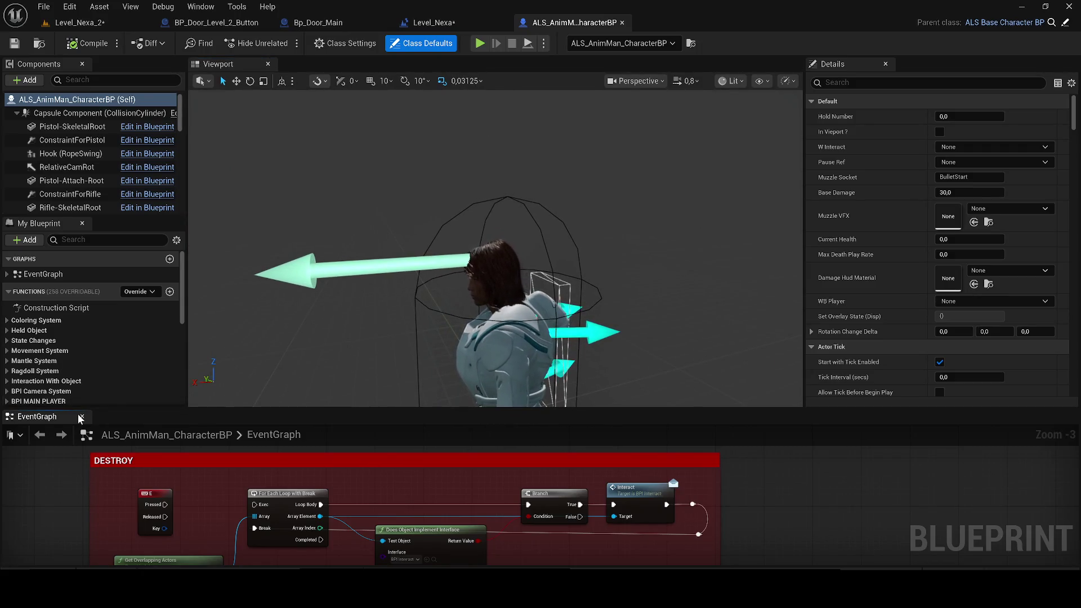
# - Enlarge the character's components list, search it for 'I', then clear the search
pyautogui.click(82, 416)
pyautogui.scroll(5, 495, 326)
pyautogui.scroll(-4, 496, 326)
pyautogui.scroll(-4, 495, 349)
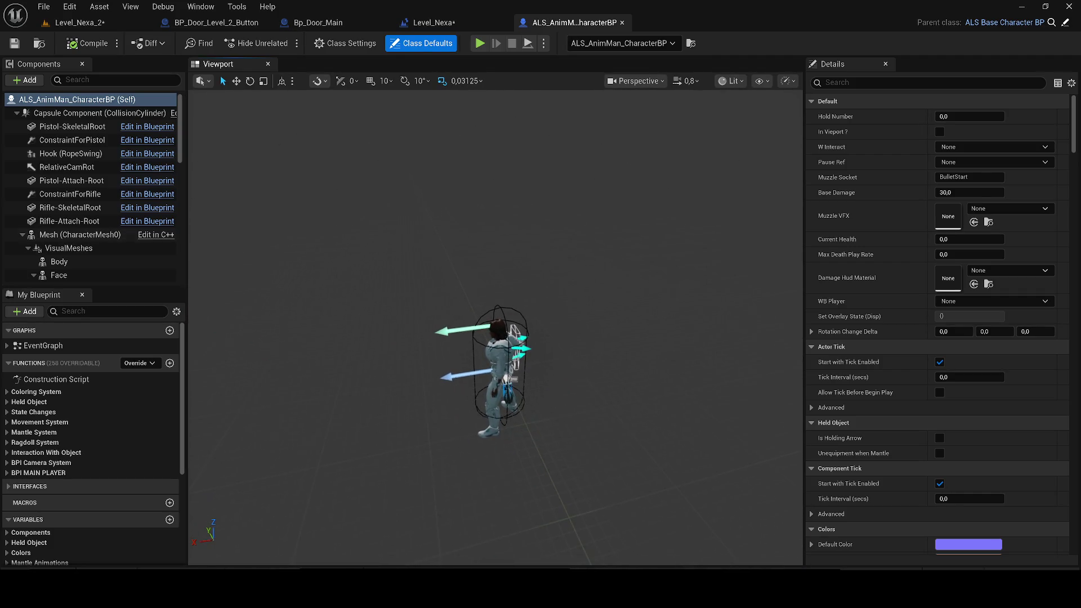
pyautogui.scroll(-8, 106, 270)
pyautogui.scroll(-3, 105, 269)
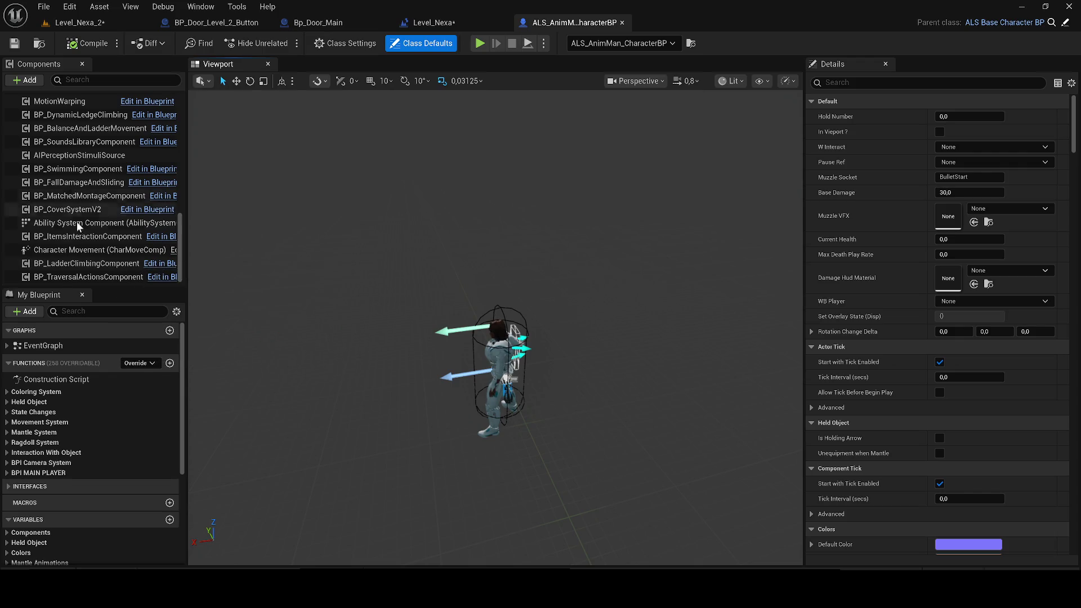
pyautogui.moveTo(45, 286); pyautogui.dragTo(44, 415)
pyautogui.click(113, 80)
pyautogui.write('I')
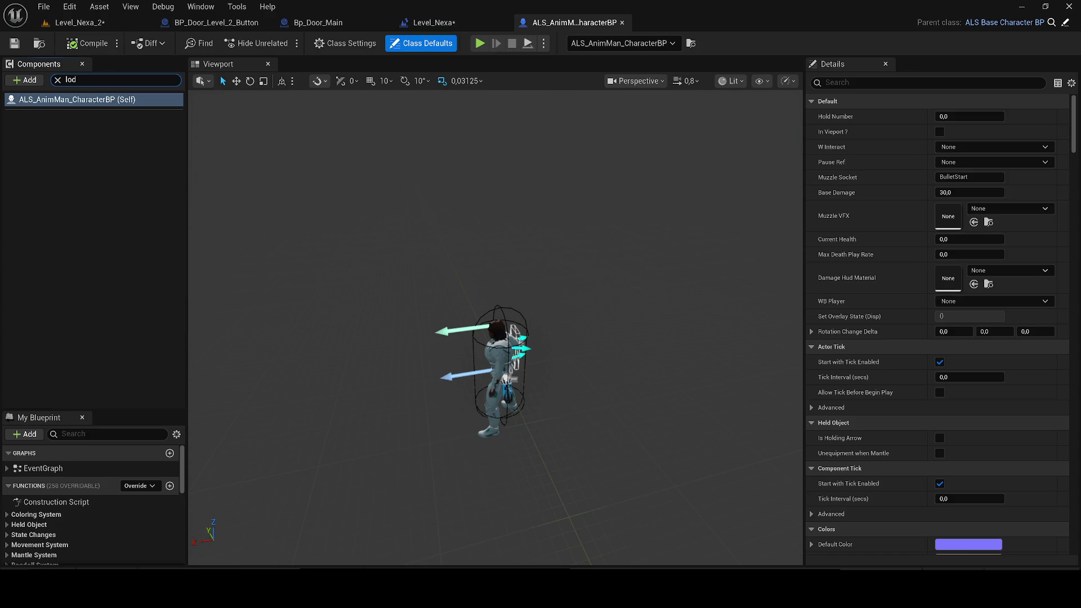
pyautogui.click(57, 79)
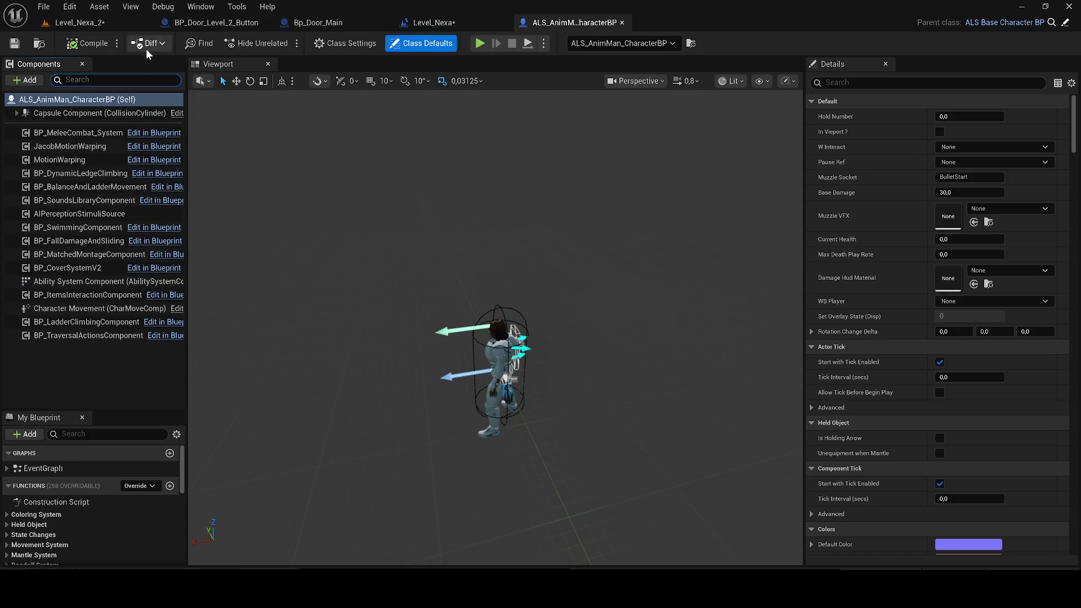
pyautogui.scroll(5, 473, 283)
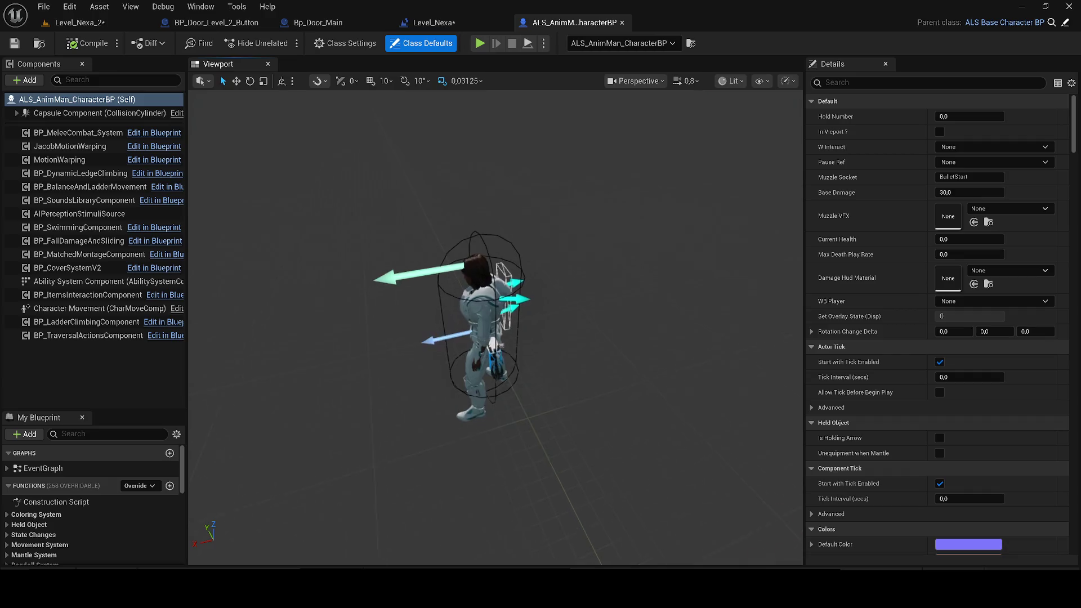
# - Select the hair component, close ALS_AnimMan_CharacterBP and save the level blueprint
pyautogui.click(473, 282)
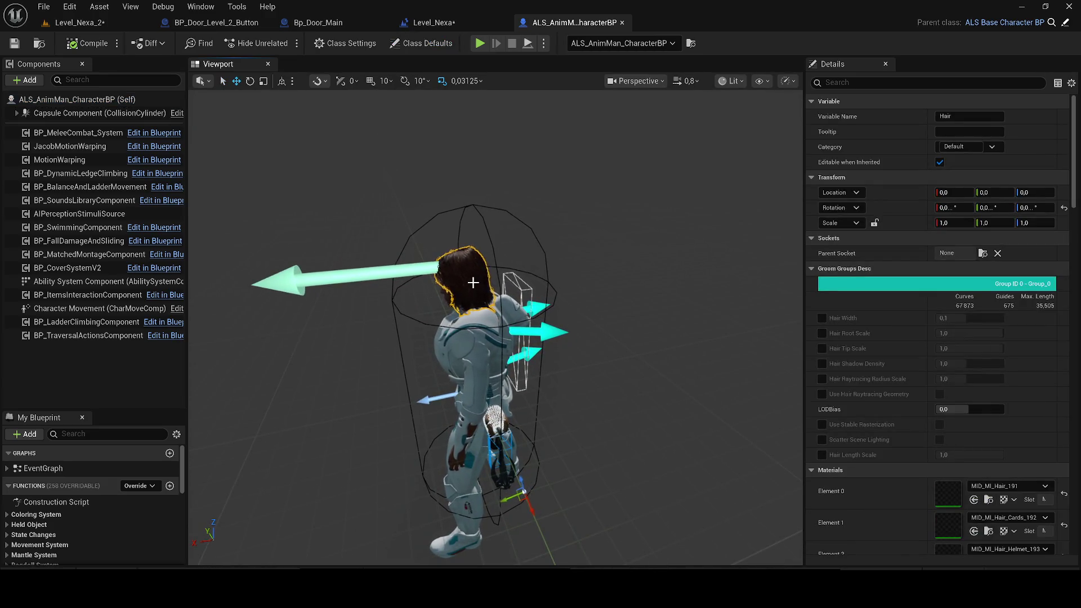
pyautogui.click(623, 23)
pyautogui.click(16, 42)
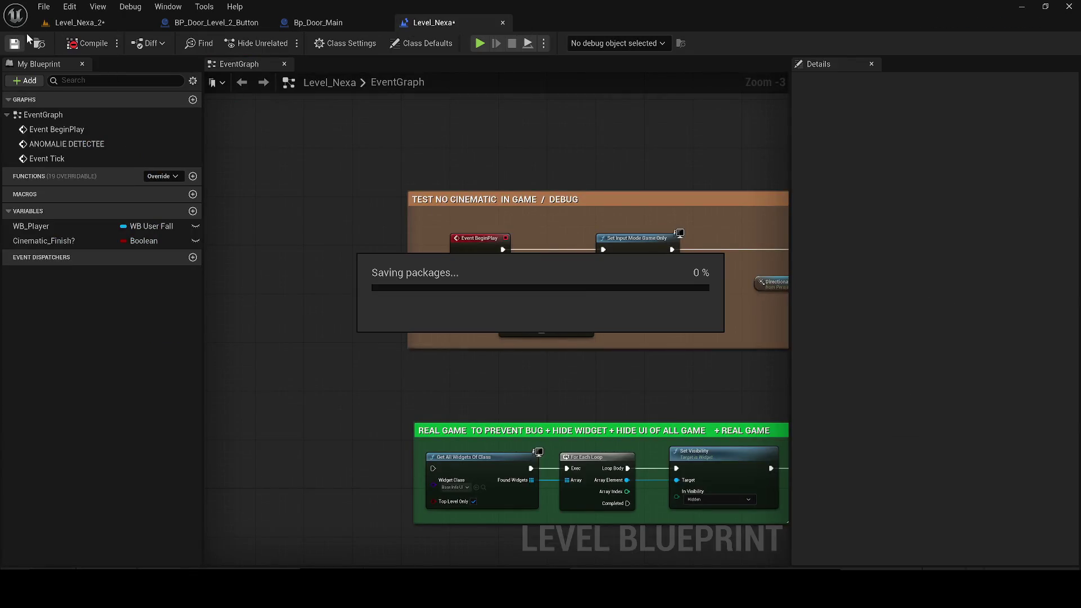
# - In BP_Door_Level_2_Button, select the SM_Door_2_Merged component at location 55, 0, 90
pyautogui.click(82, 22)
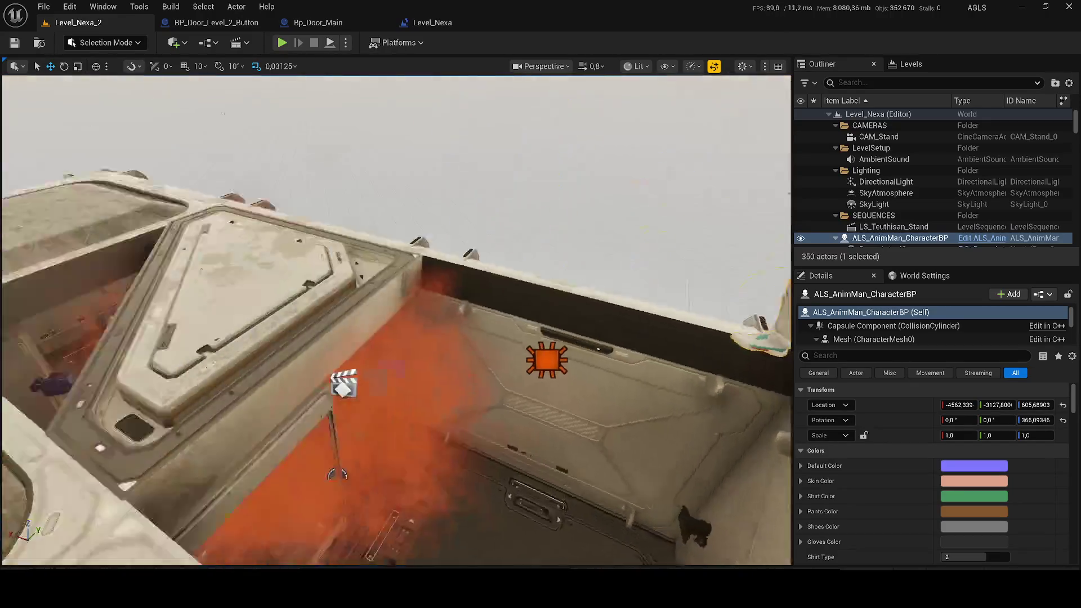
pyautogui.moveTo(345, 379); pyautogui.dragTo(396, 498)
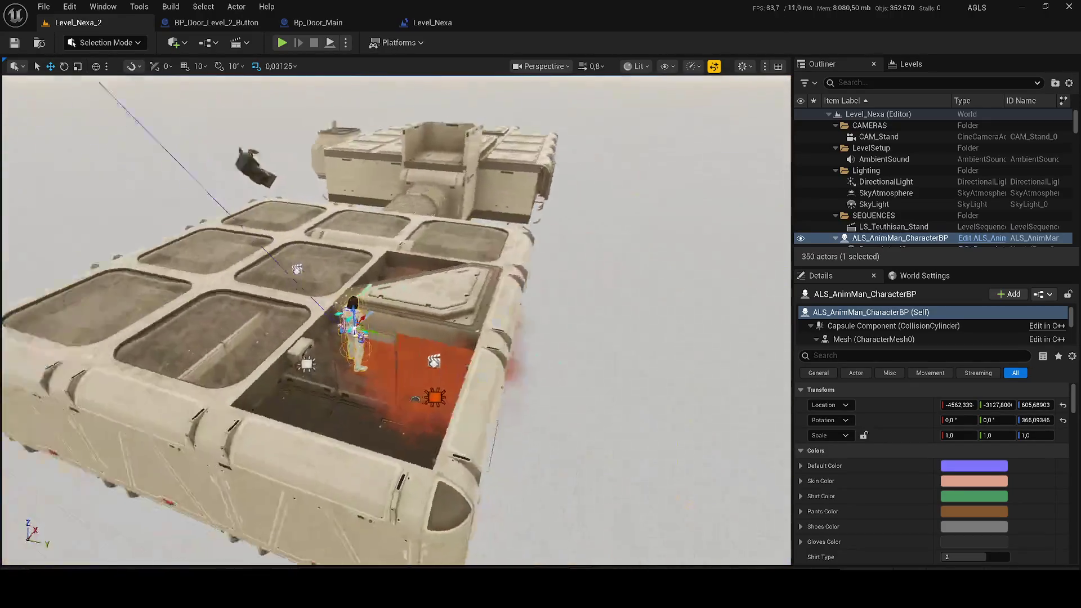
pyautogui.click(217, 22)
pyautogui.moveTo(375, 128)
pyautogui.mouseDown()
pyautogui.moveTo(410, 299)
pyautogui.moveTo(492, 318)
pyautogui.moveTo(488, 450)
pyautogui.moveTo(494, 317)
pyautogui.mouseUp()
pyautogui.click(412, 301)
pyautogui.click(491, 317)
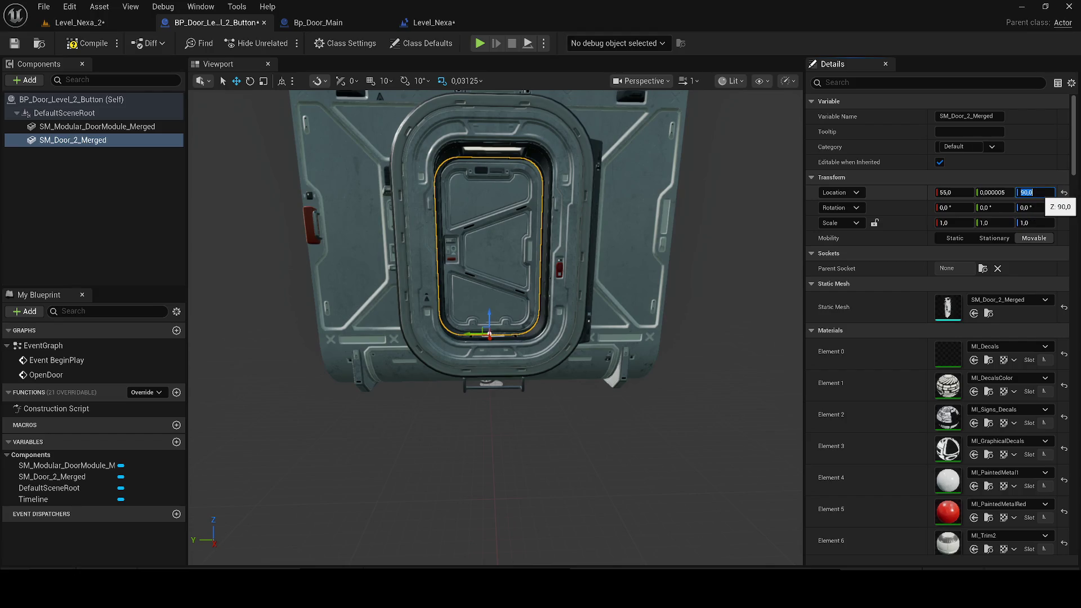
# - Rearrange the BeginPlay graph so Open Door runs after the Delay node
pyautogui.doubleClick(60, 361)
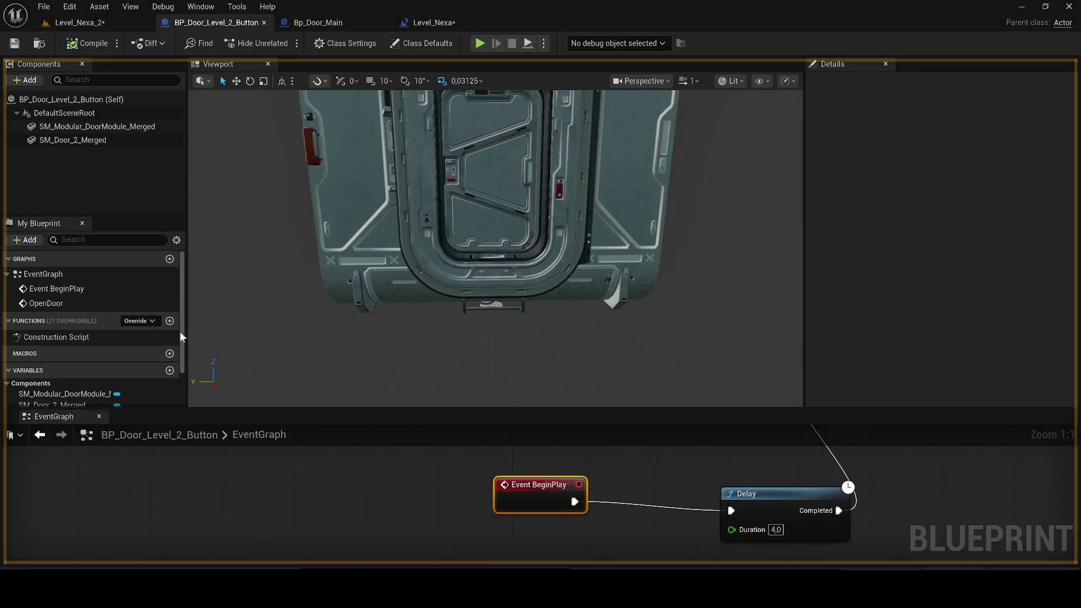
pyautogui.moveTo(126, 381); pyautogui.dragTo(316, 63)
pyautogui.moveTo(550, 179); pyautogui.dragTo(462, 179)
pyautogui.moveTo(666, 110); pyautogui.dragTo(668, 237)
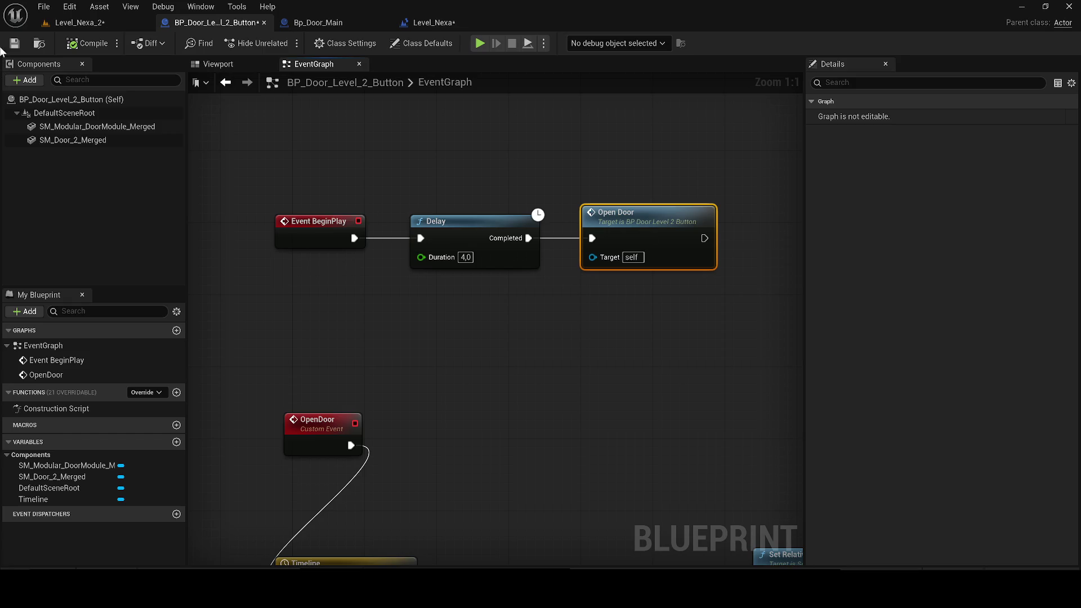
# - Replace the timeline's middle key with an end key at time 1.0, value 1.0
pyautogui.doubleClick(417, 378)
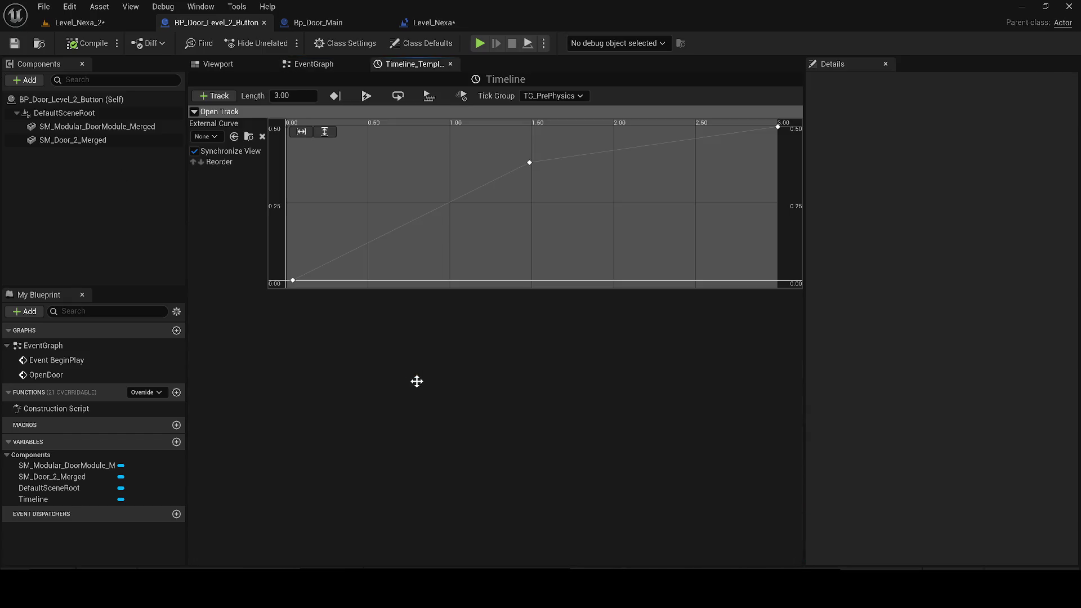
pyautogui.click(530, 163)
pyautogui.press('Delete')
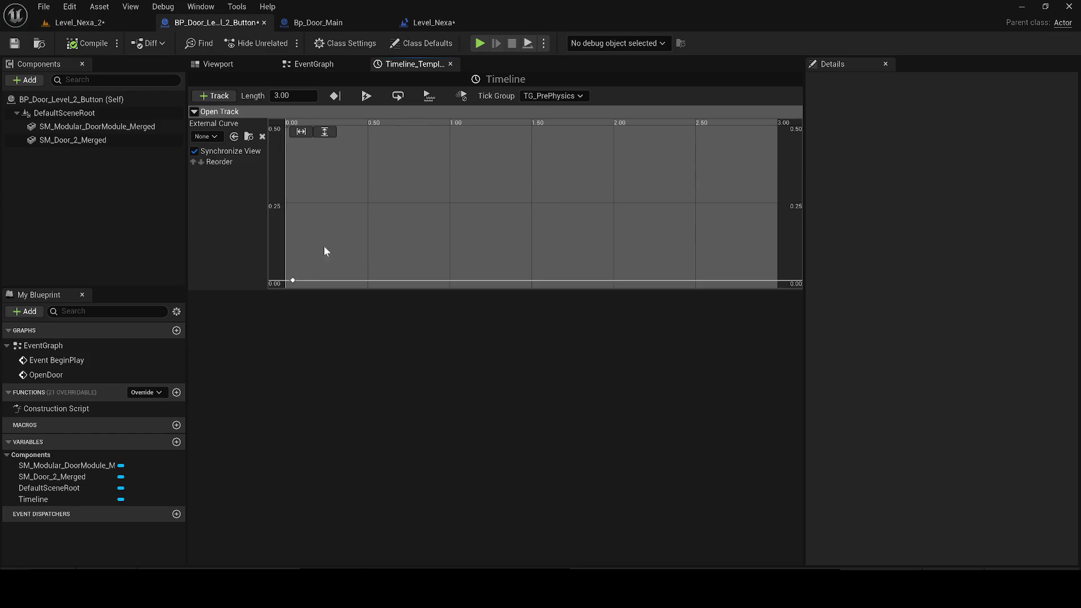
pyautogui.rightClick(609, 148)
pyautogui.click(670, 174)
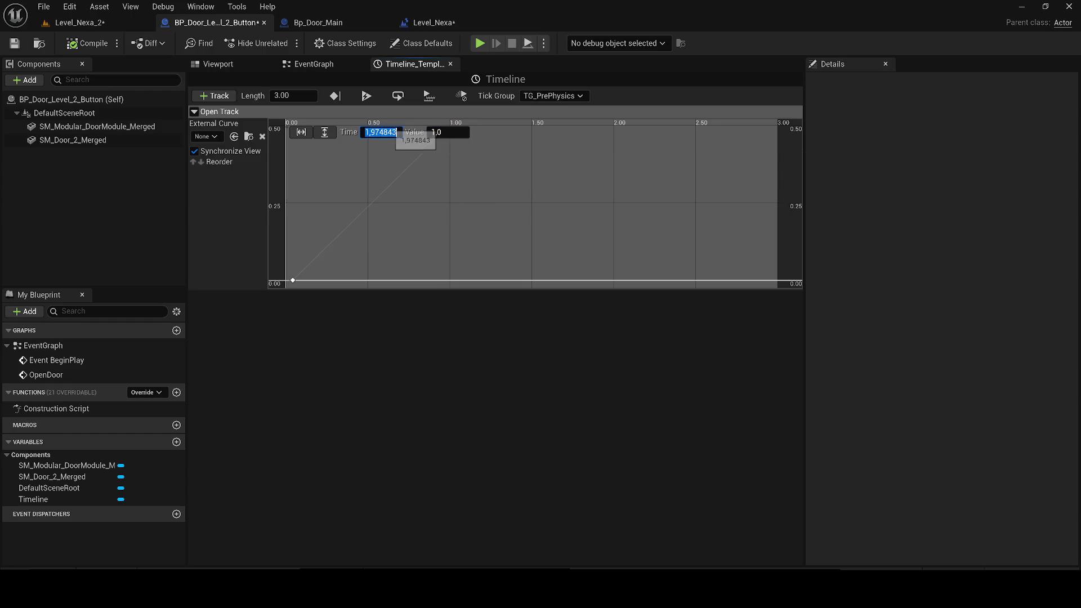
pyautogui.write('1')
pyautogui.press('Return')
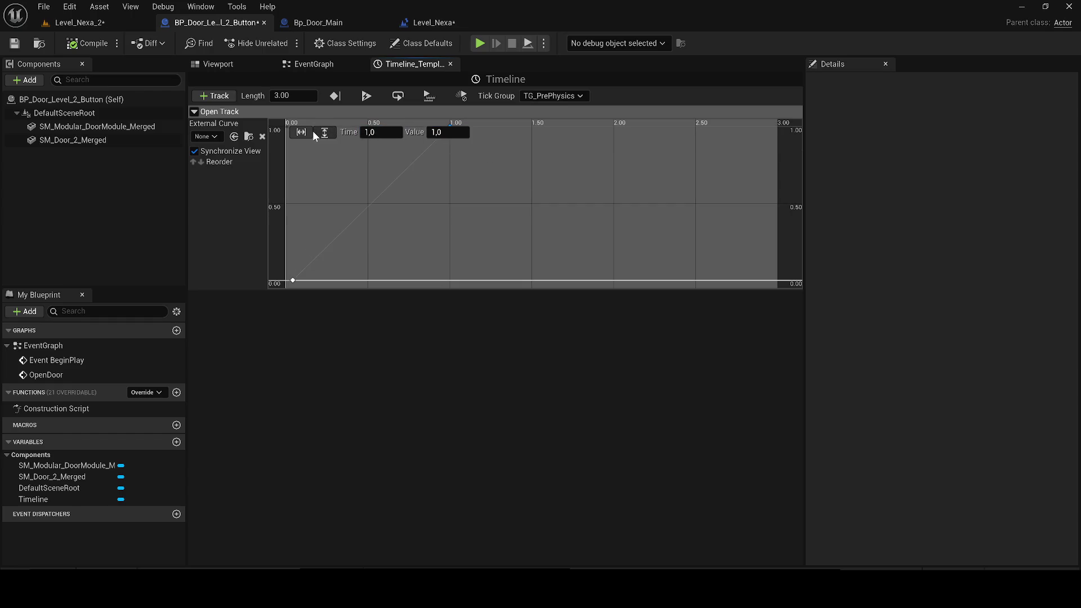
pyautogui.click(301, 131)
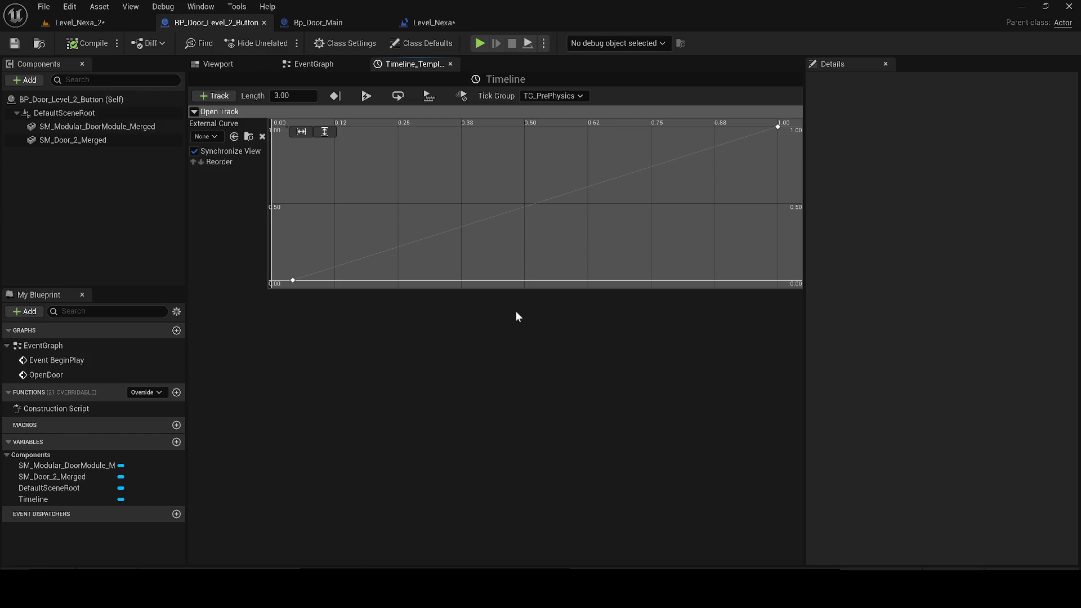
pyautogui.click(312, 67)
pyautogui.scroll(-2, 509, 255)
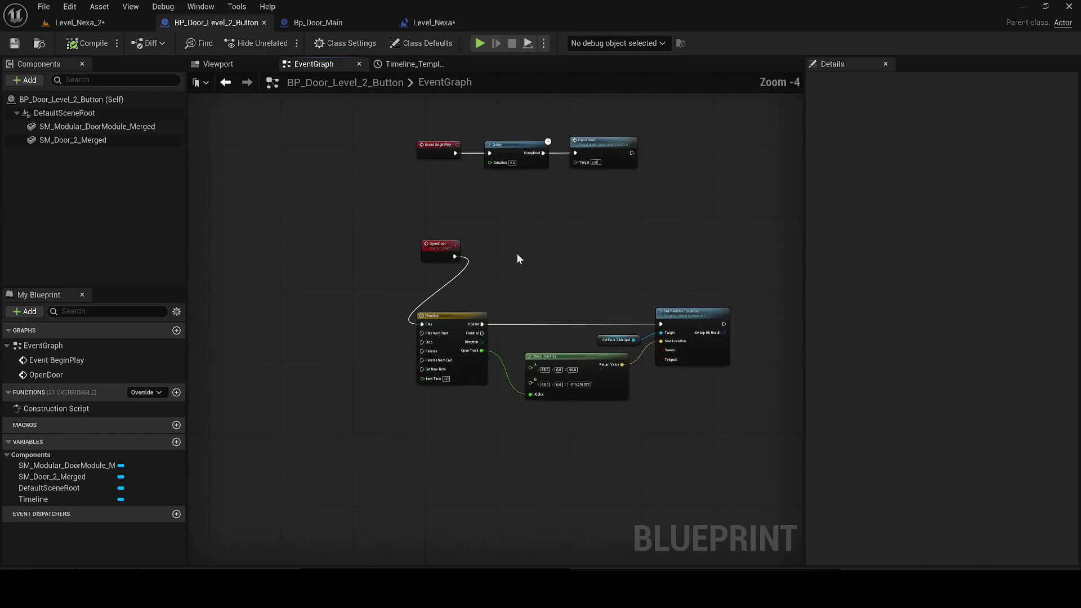
pyautogui.scroll(1, 420, 272)
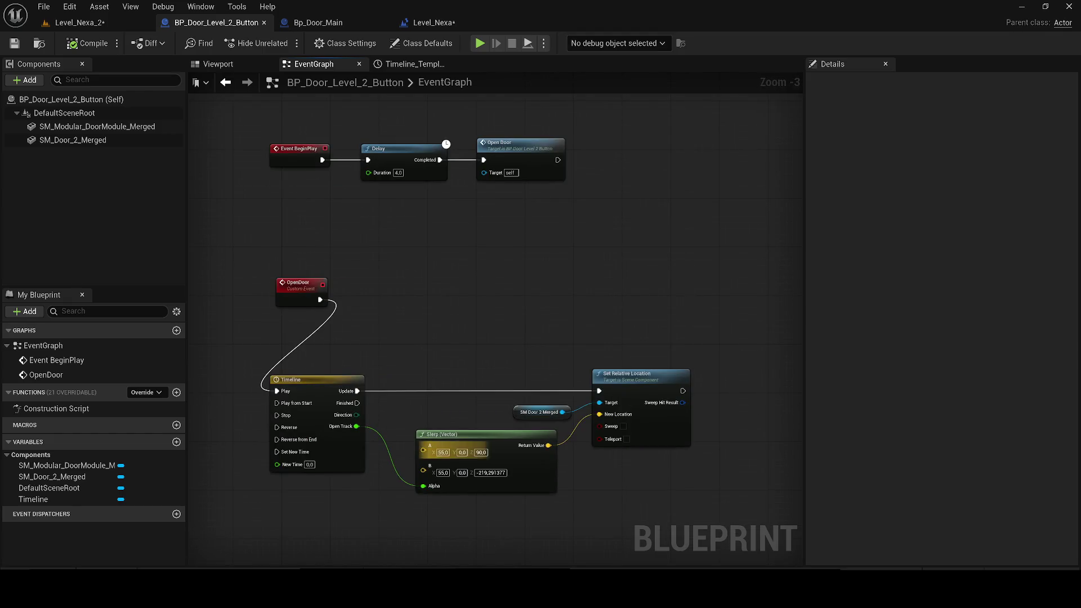
pyautogui.scroll(2, 480, 465)
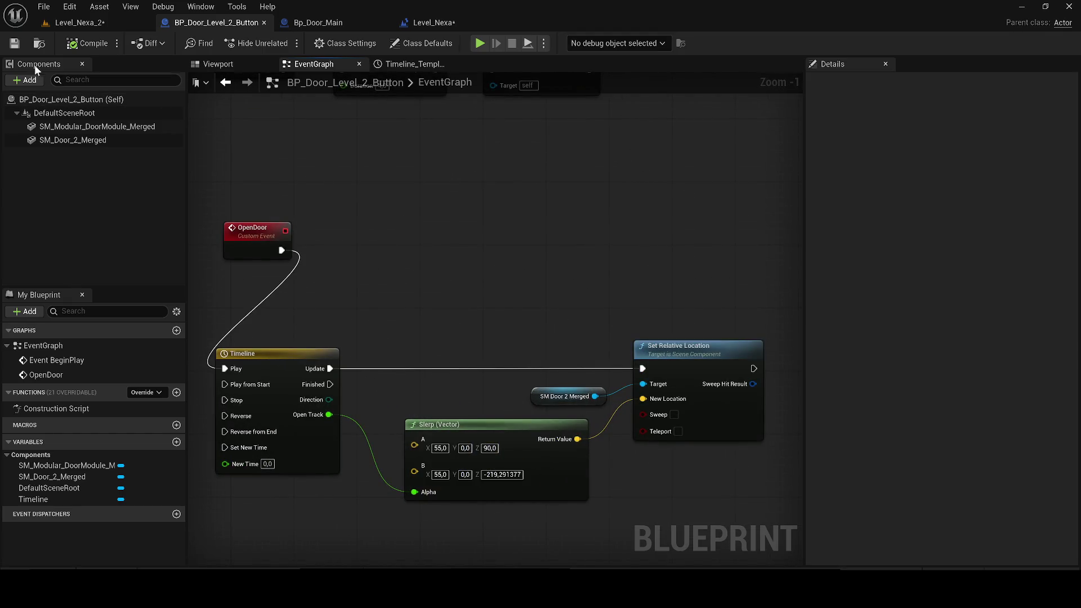
# - Save Level_Nexa_2 and start Play In Editor despite the compile errors
pyautogui.click(64, 27)
pyautogui.click(17, 45)
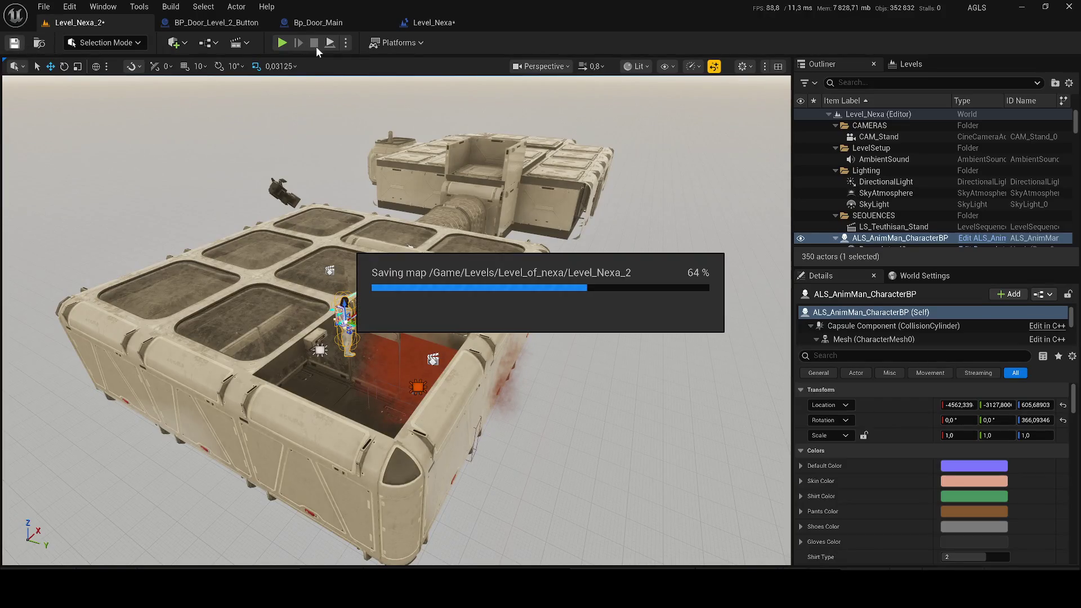
pyautogui.click(283, 44)
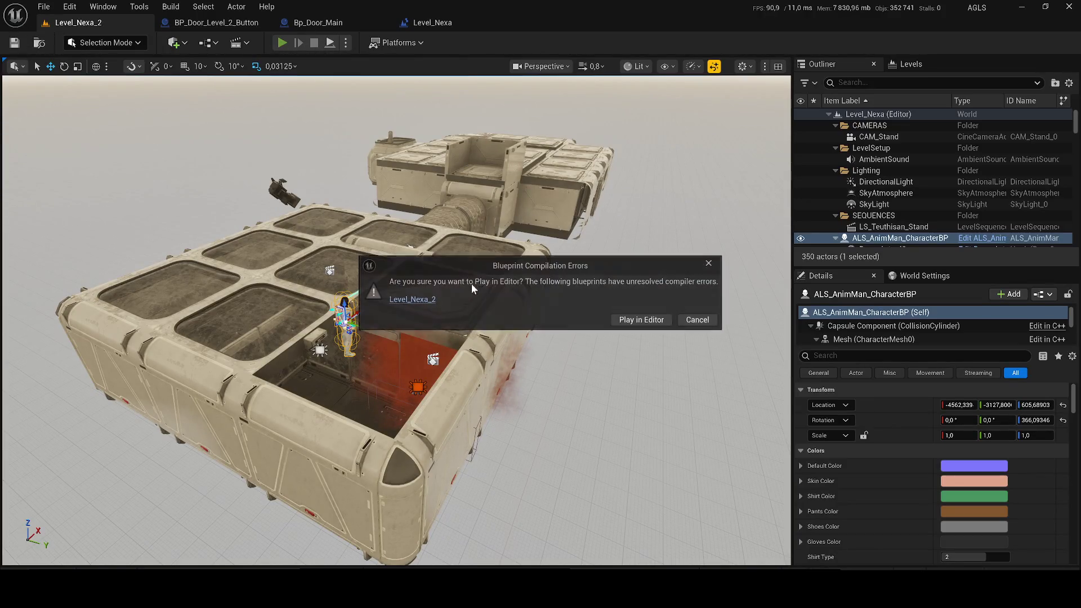
pyautogui.click(642, 320)
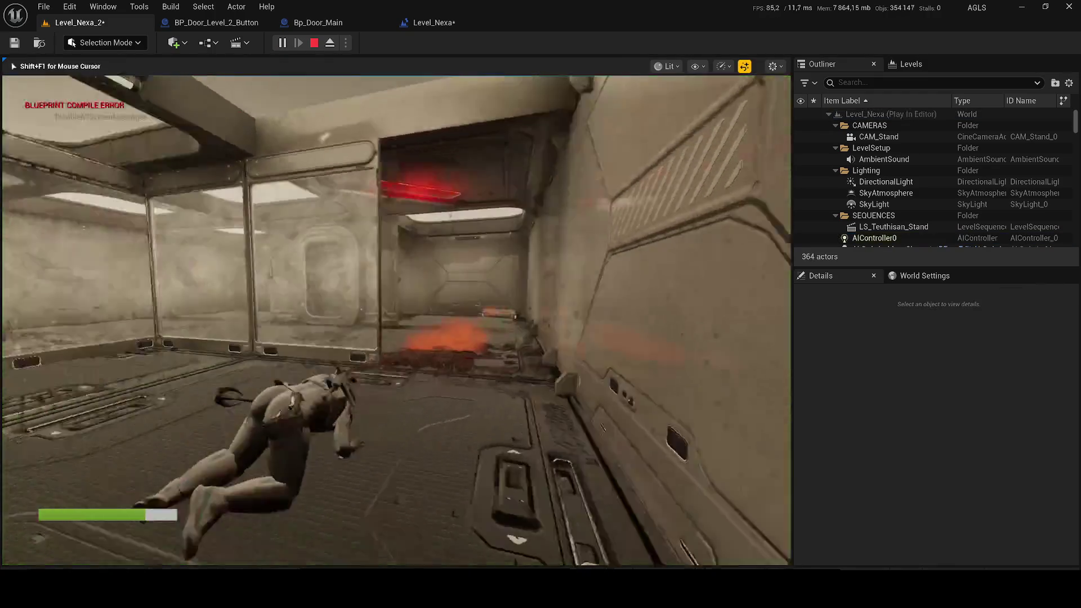
# - Walk the character up to the still-closed door, then return to the door blueprint's event graph
pyautogui.press('w')
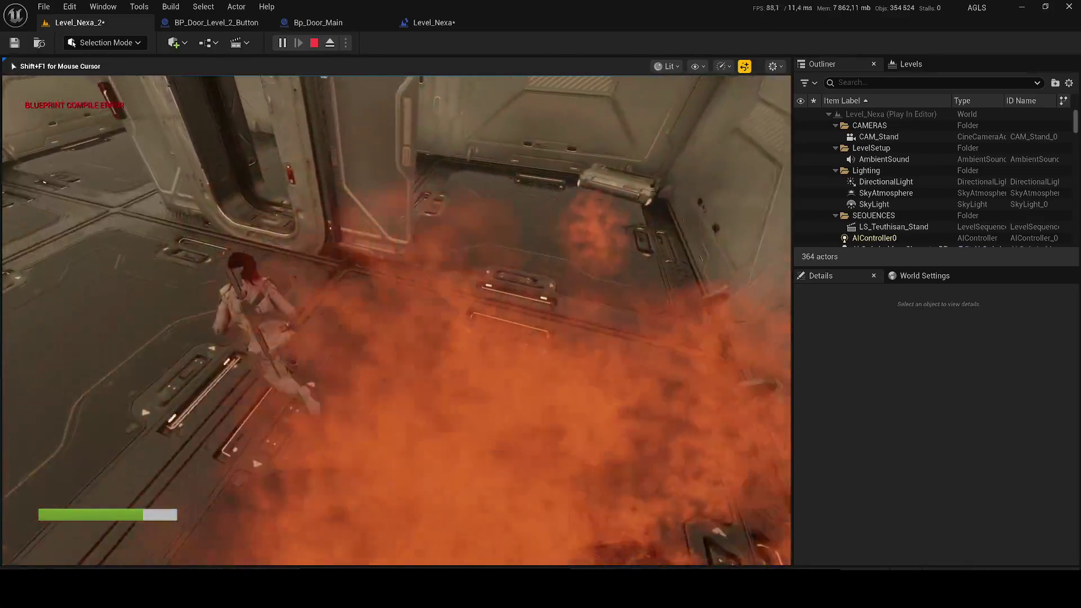
pyautogui.press('F1')
pyautogui.press('F3')
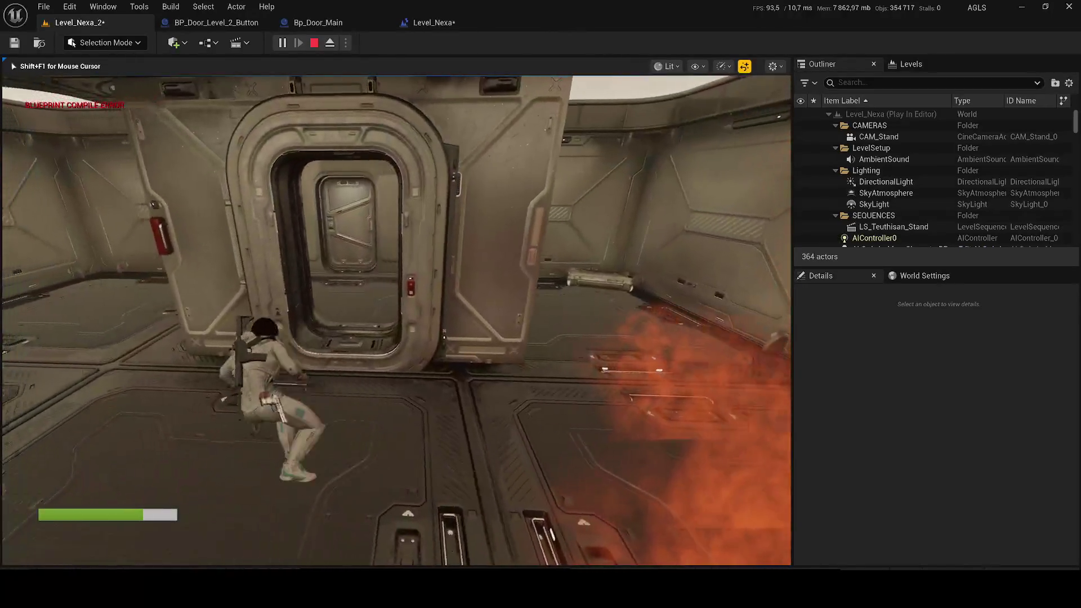
pyautogui.press('w')
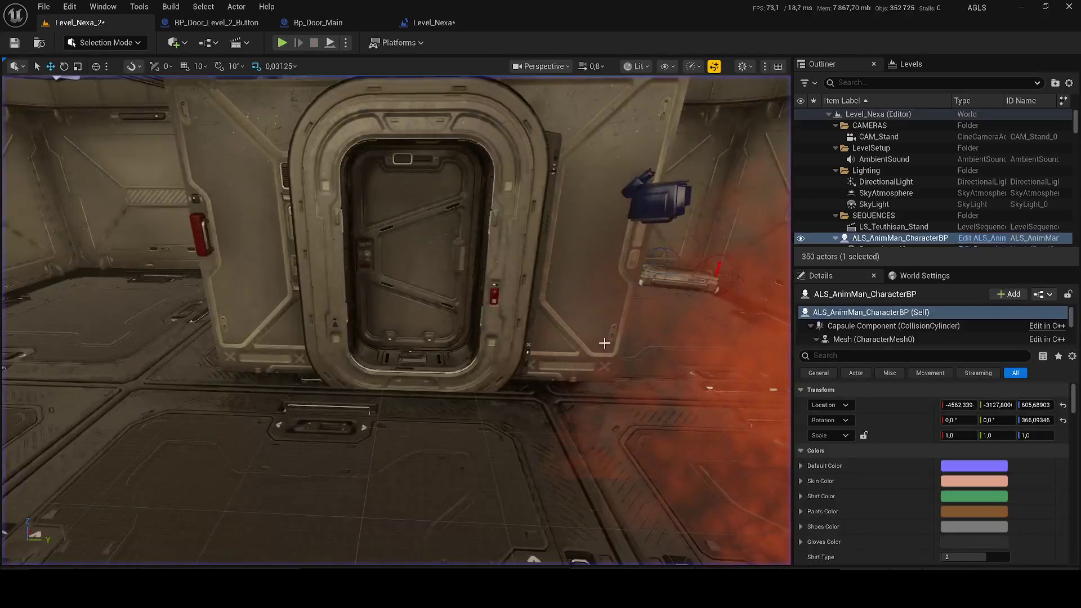
pyautogui.click(194, 23)
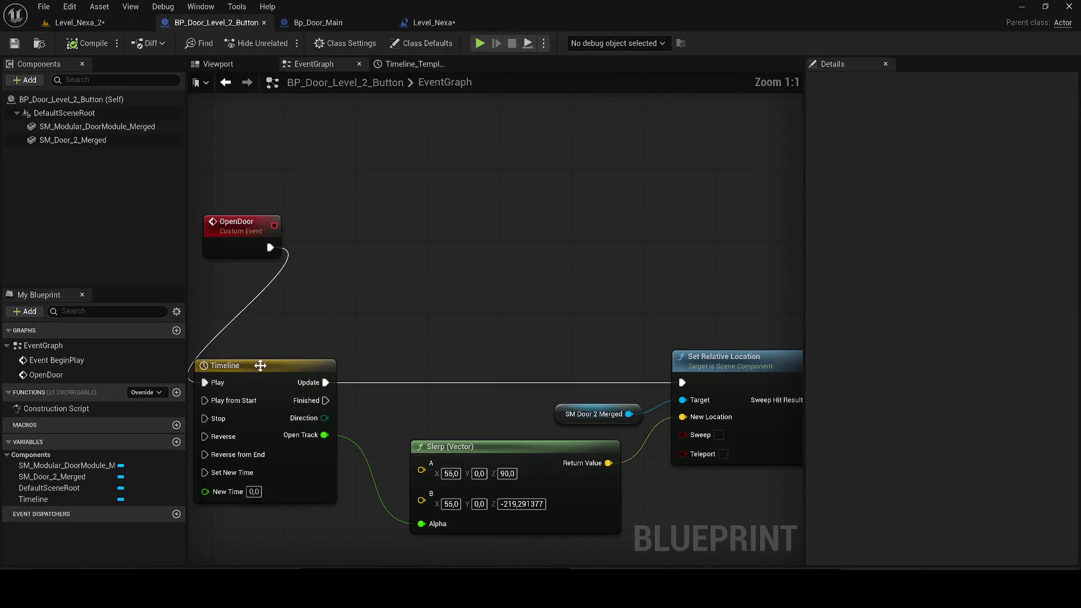
# - Add a middle key at about 0.5 to the door timeline with Auto interpolation
pyautogui.doubleClick(259, 364)
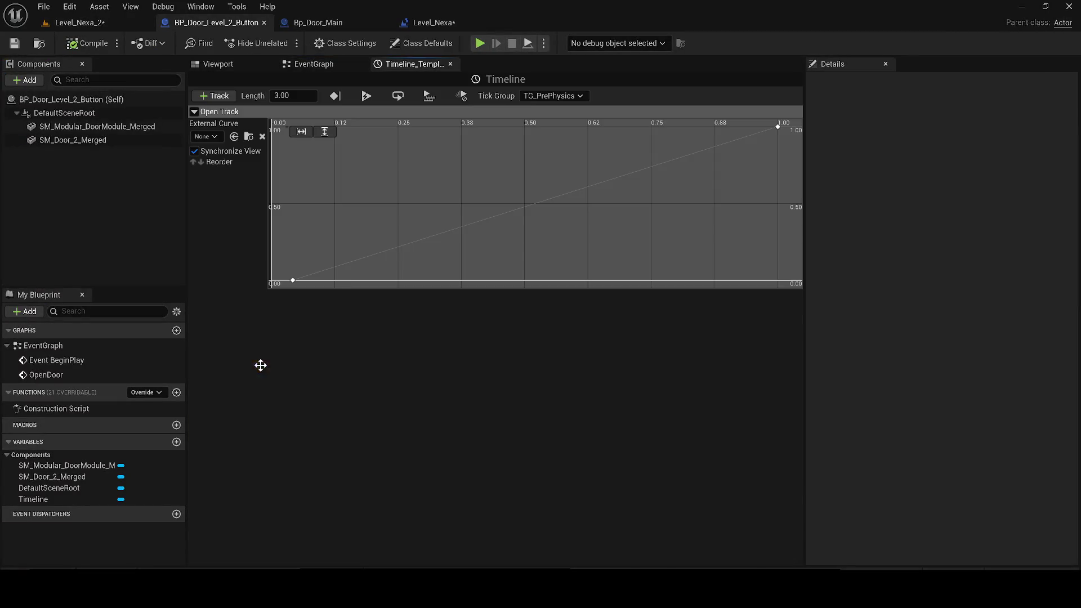
pyautogui.rightClick(525, 206)
pyautogui.click(549, 227)
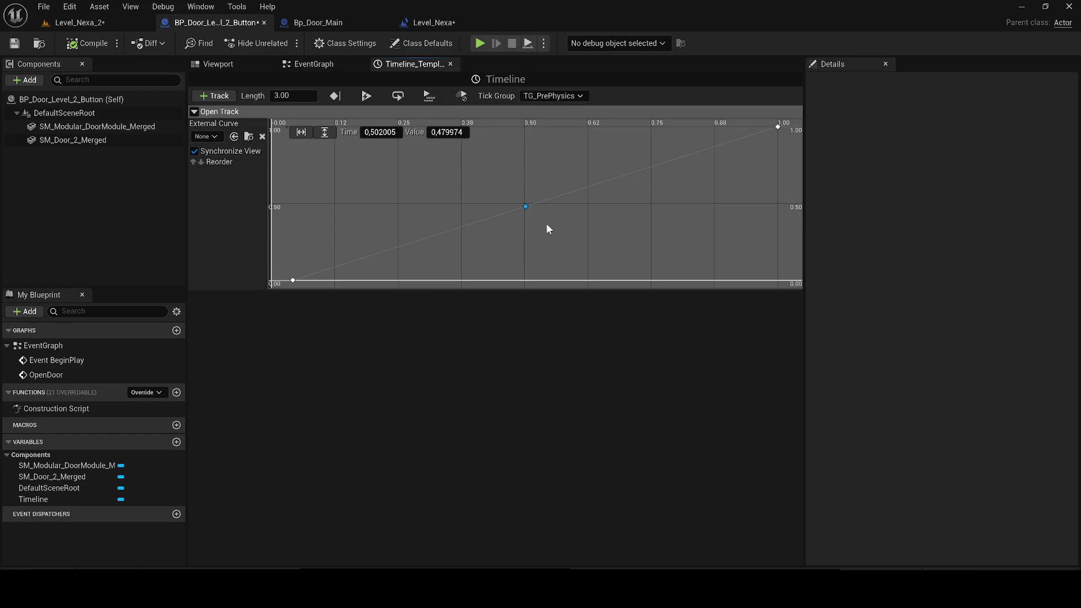
pyautogui.moveTo(524, 197); pyautogui.dragTo(525, 204)
pyautogui.rightClick(524, 202)
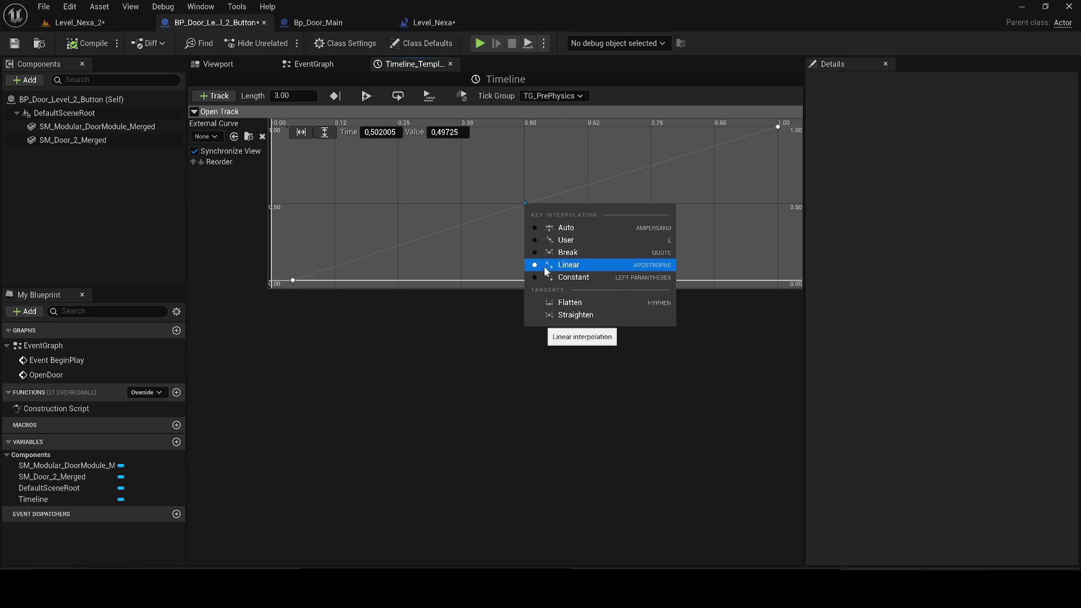
pyautogui.click(540, 228)
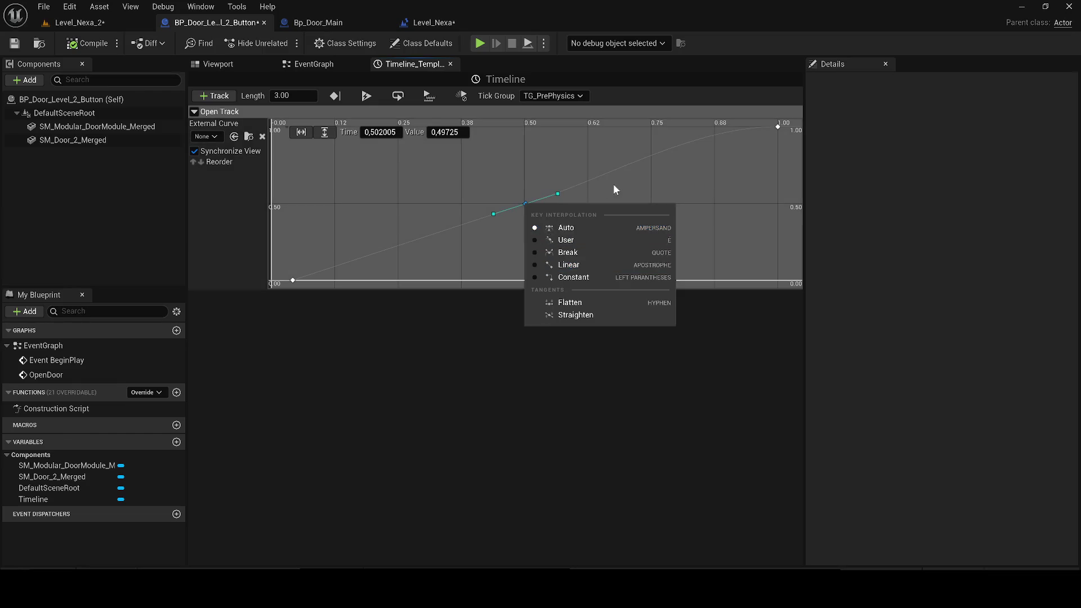
# - Flatten the start and end keys' tangents, save the blueprint and return to Level_Nexa_2
pyautogui.rightClick(778, 127)
pyautogui.click(799, 153)
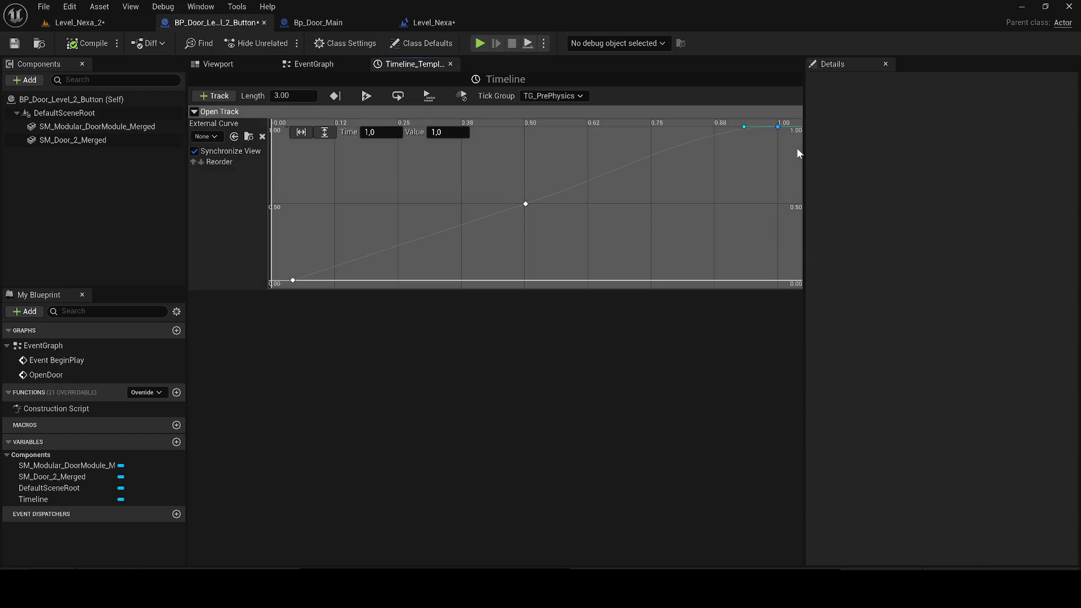
pyautogui.click(293, 280)
pyautogui.rightClick(293, 280)
pyautogui.click(315, 304)
pyautogui.click(14, 43)
pyautogui.click(78, 22)
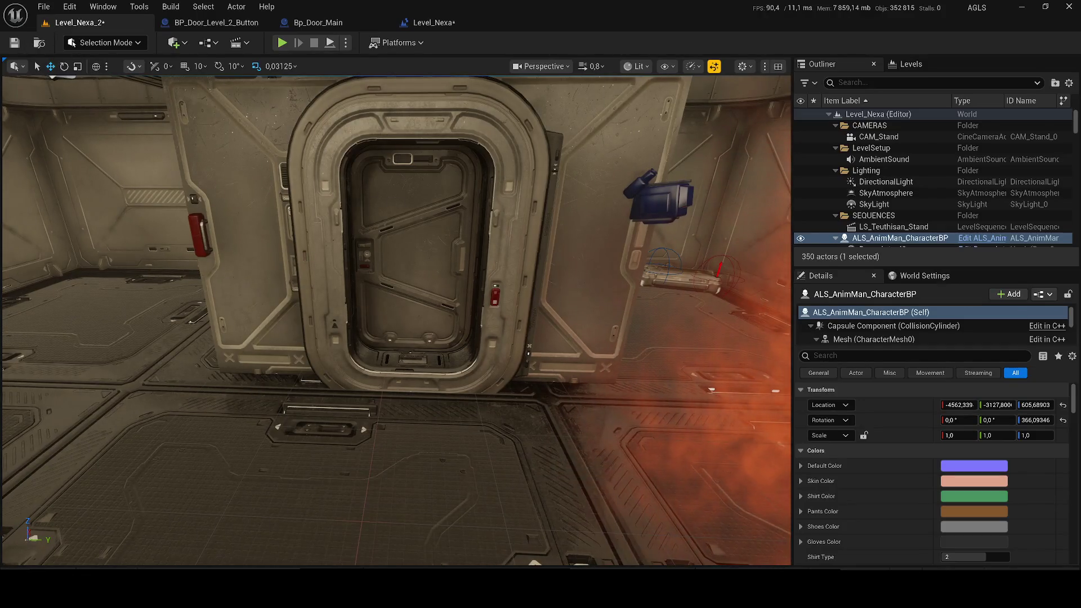
# - Select and frame the BP_Door_Level_2_Button actor, then reposition and rotate it
pyautogui.click(417, 254)
pyautogui.press('f')
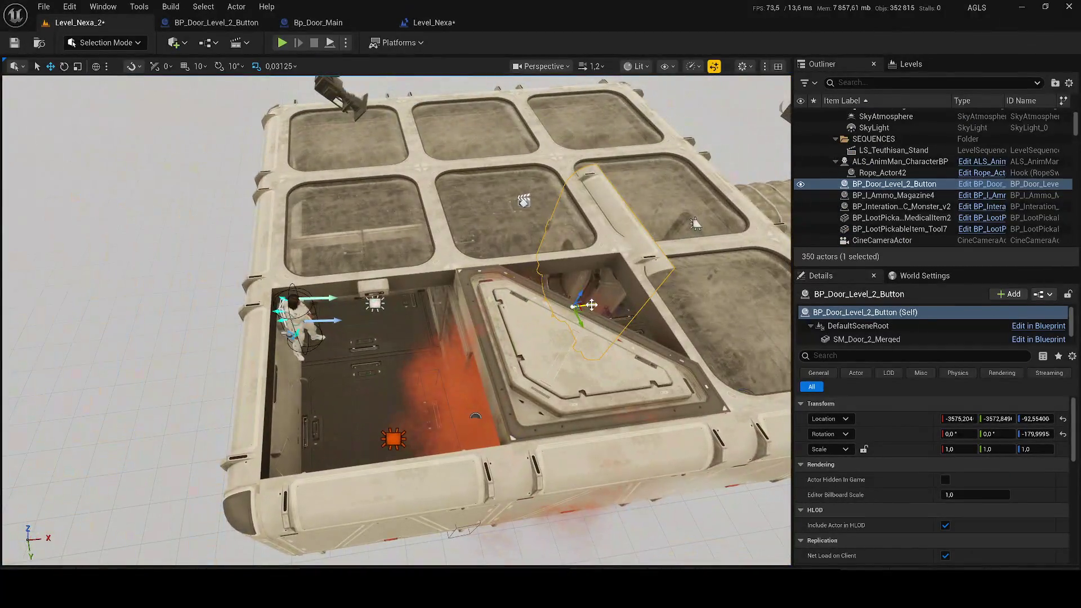
pyautogui.moveTo(585, 306)
pyautogui.mouseDown()
pyautogui.moveTo(374, 327)
pyautogui.moveTo(401, 343)
pyautogui.moveTo(397, 307)
pyautogui.moveTo(388, 338)
pyautogui.mouseUp()
pyautogui.press('e')
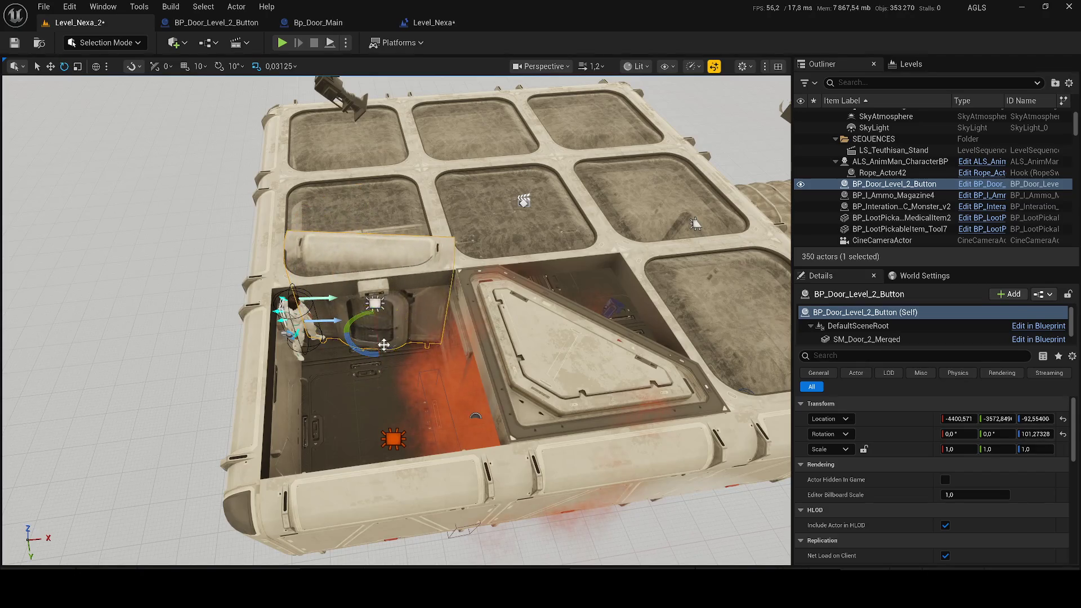
# - Play despite the compile errors and walk the character through the open doorway
pyautogui.click(282, 43)
pyautogui.click(638, 317)
pyautogui.click(457, 309)
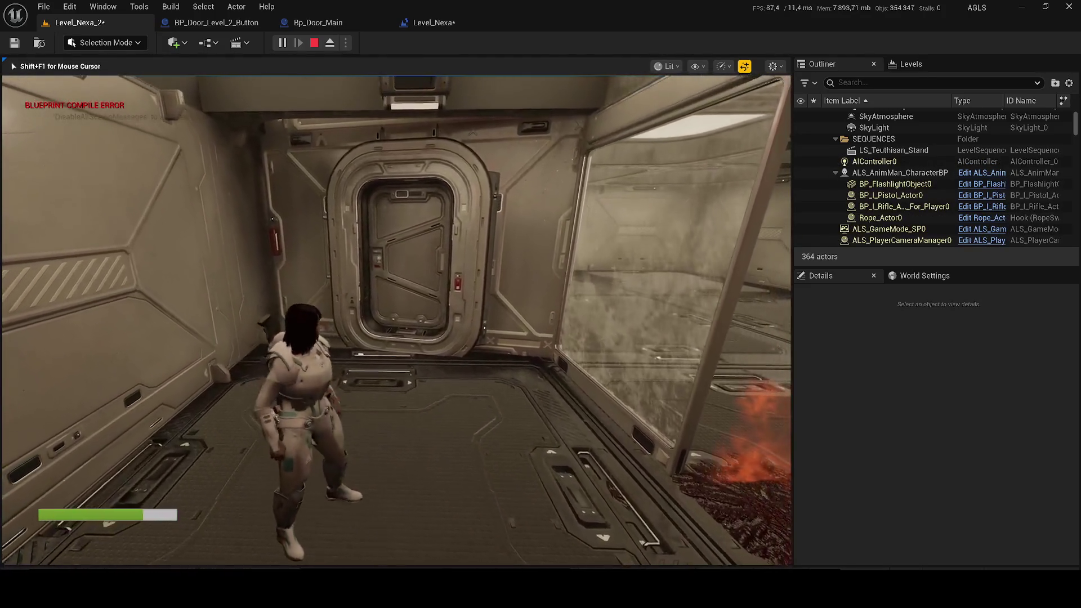
pyautogui.press('w')
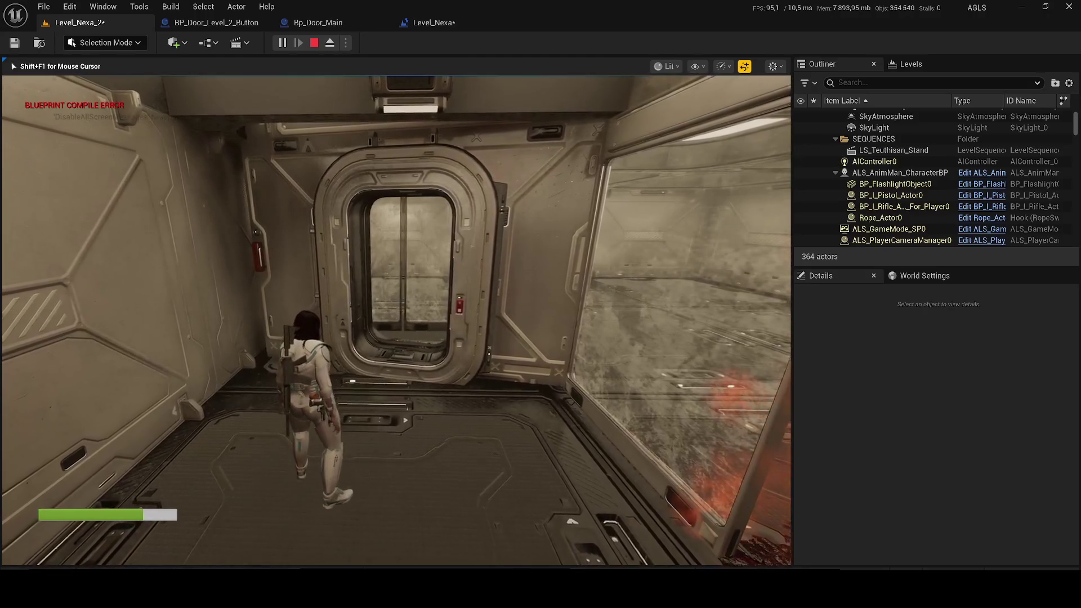
pyautogui.press('a')
pyautogui.press('w')
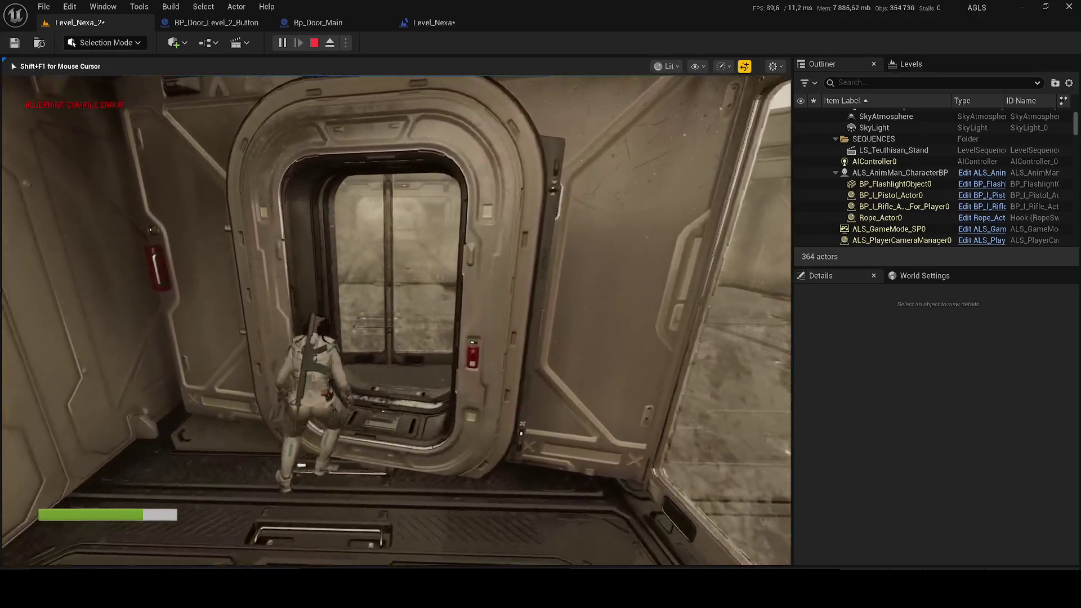
pyautogui.press('w')
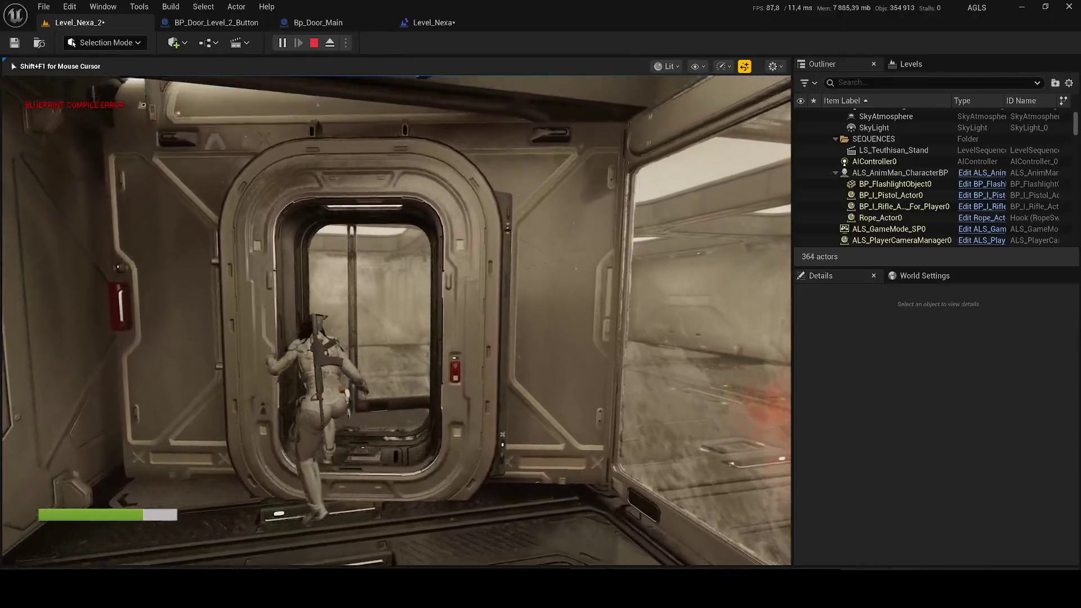
pyautogui.press('w')
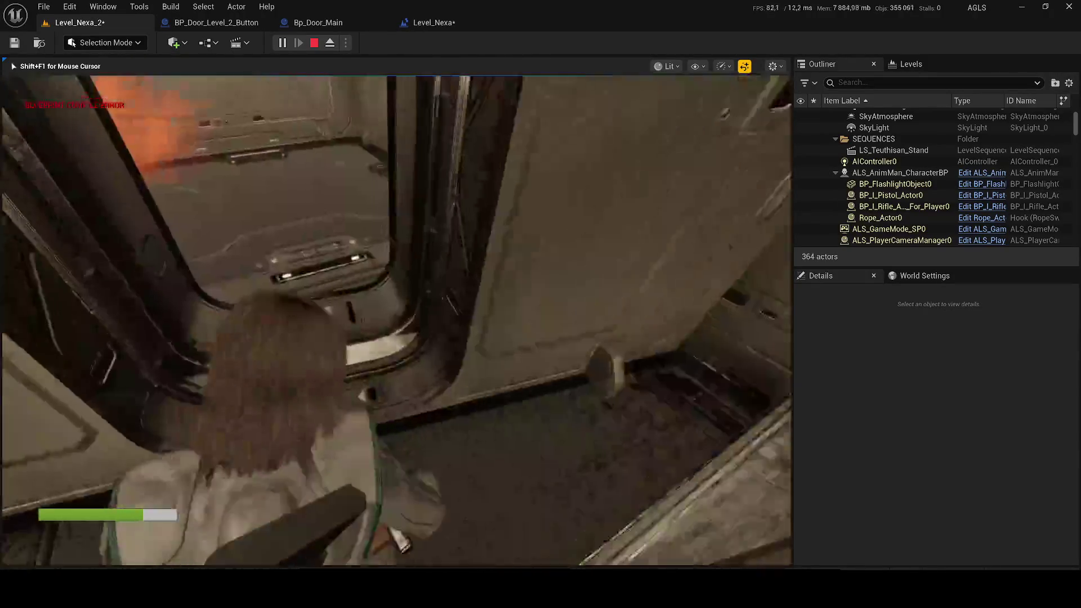
# - Roam between the orange-smoke room and the next corridor, then stop the playtest
pyautogui.press('w')
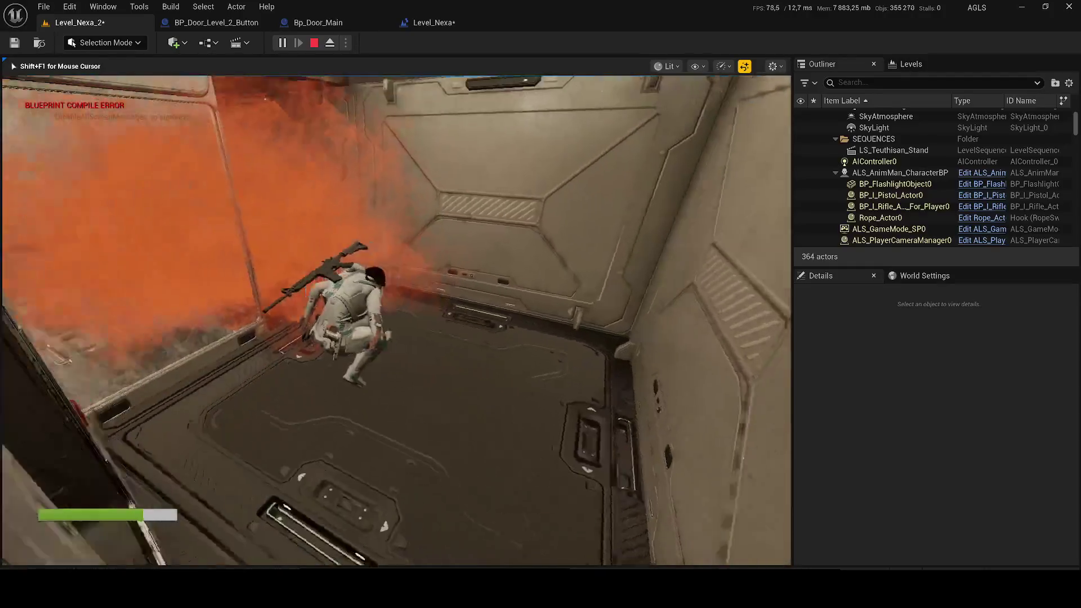
pyautogui.press('w')
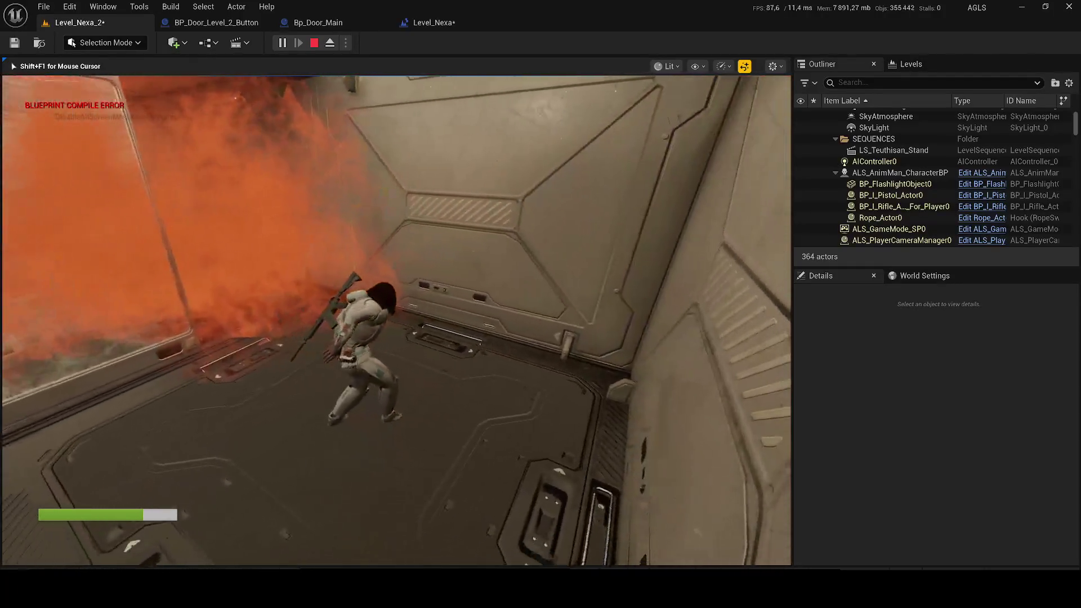
pyautogui.press('w')
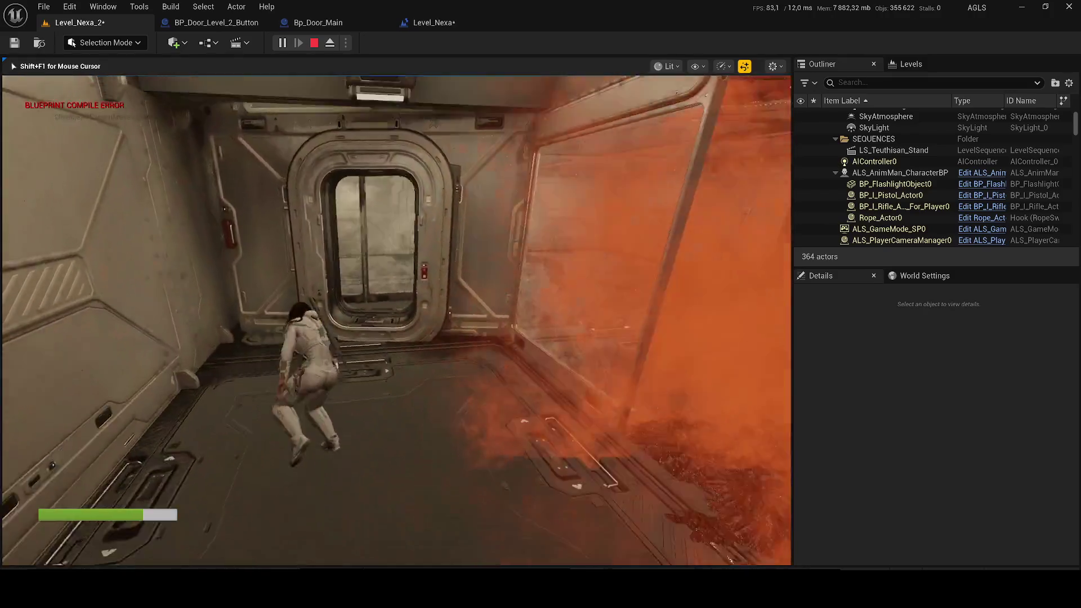
pyautogui.press('w')
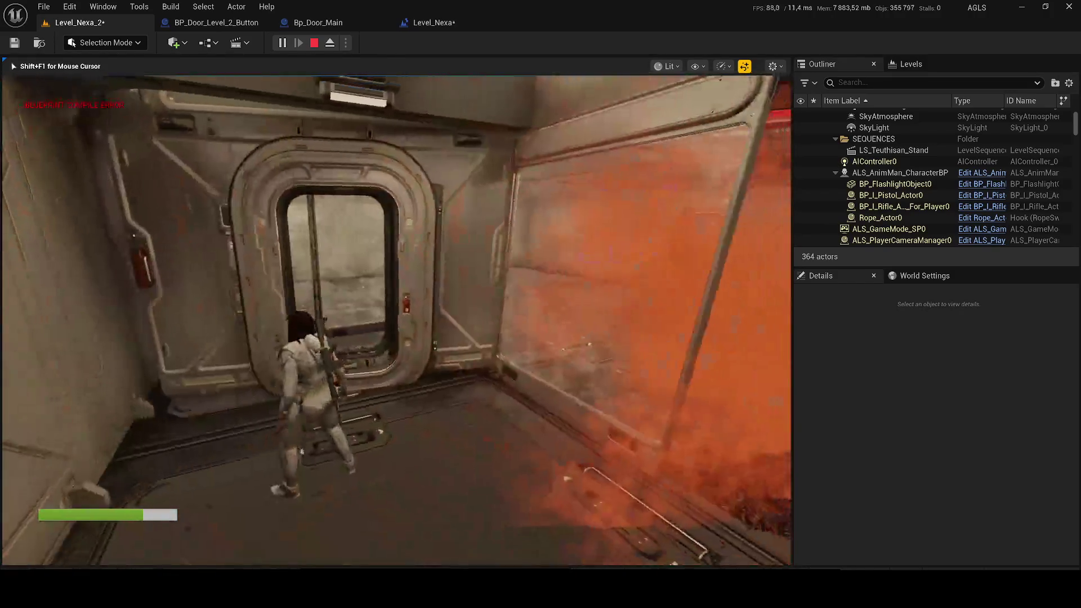
pyautogui.press('w')
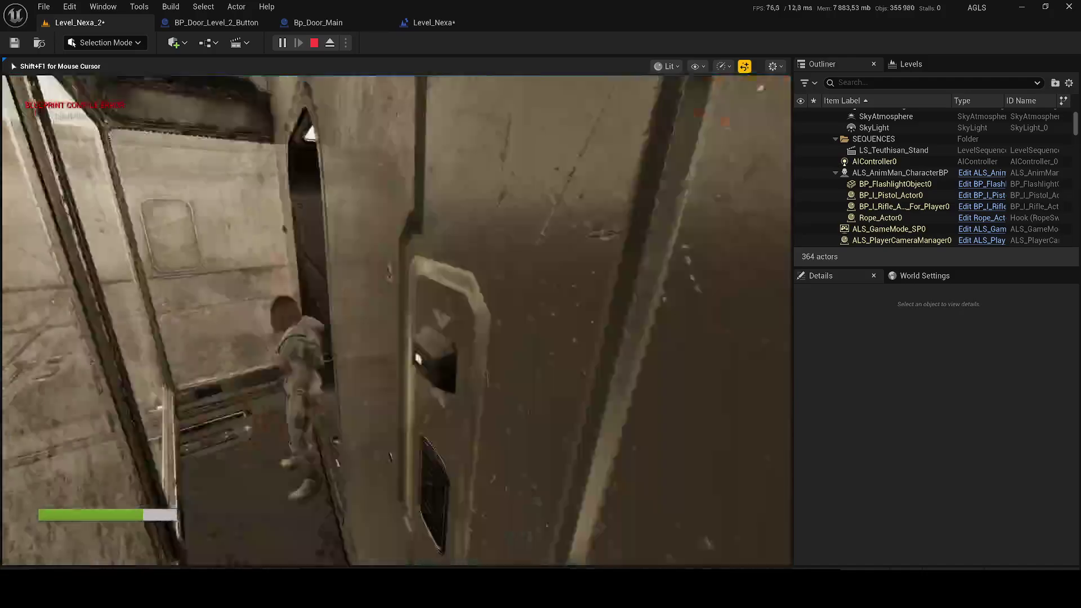
pyautogui.press('w')
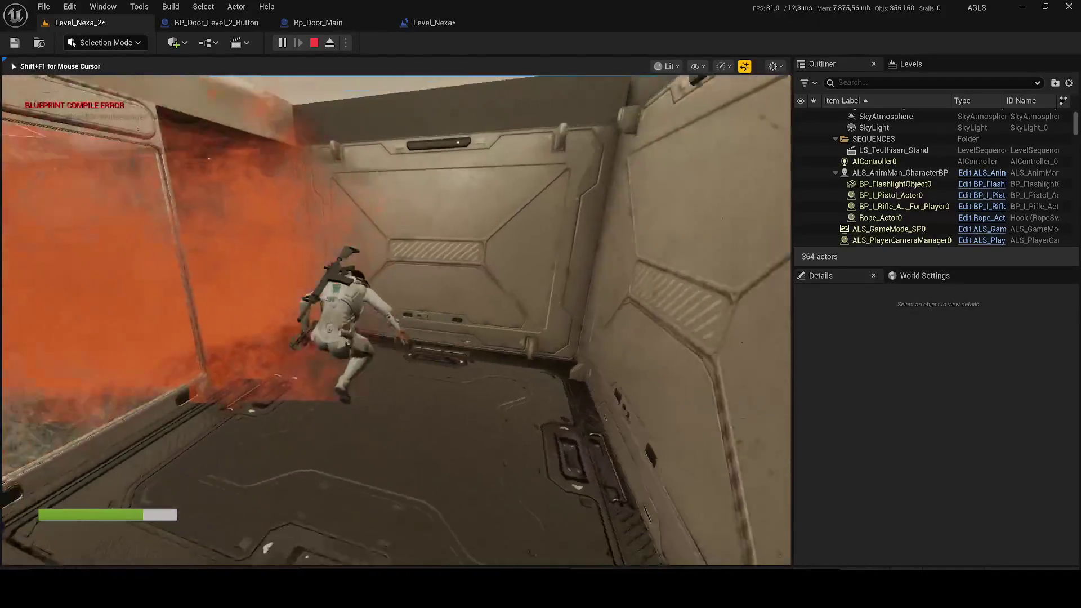
pyautogui.press('w')
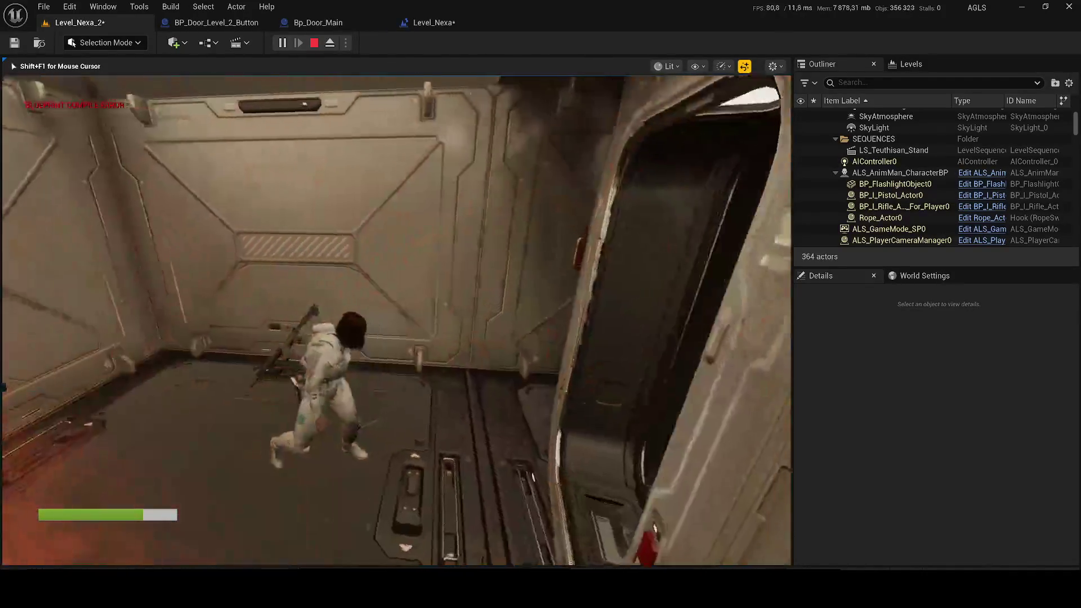
pyautogui.press('w')
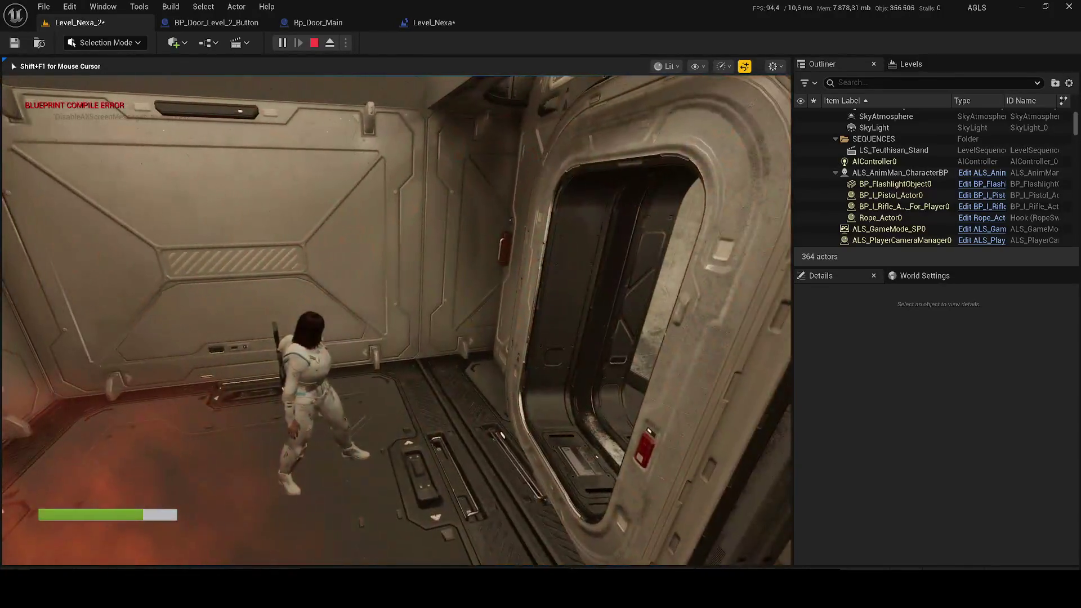
pyautogui.press('Escape')
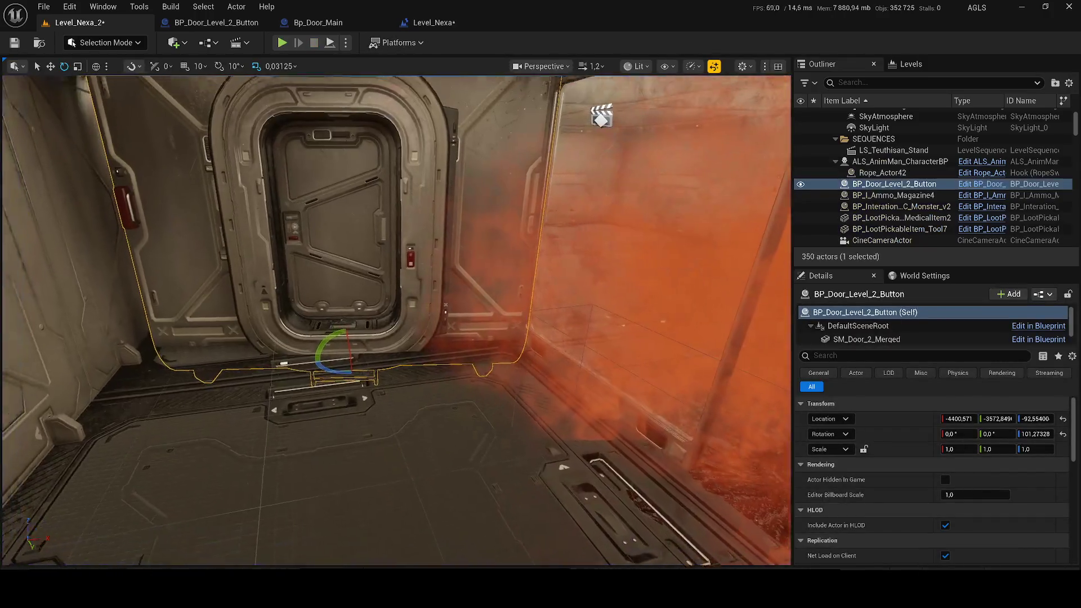
# - Open Bp_Door_Main and inspect the curve of its Open Door T timeline
pyautogui.press('f')
pyautogui.press('r')
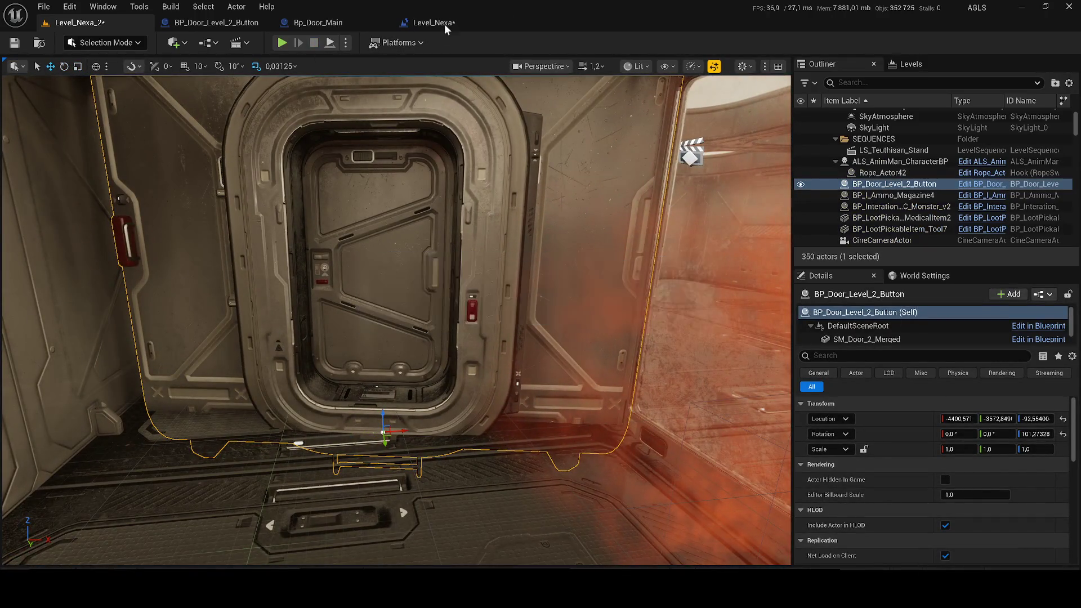
pyautogui.click(444, 23)
pyautogui.click(313, 29)
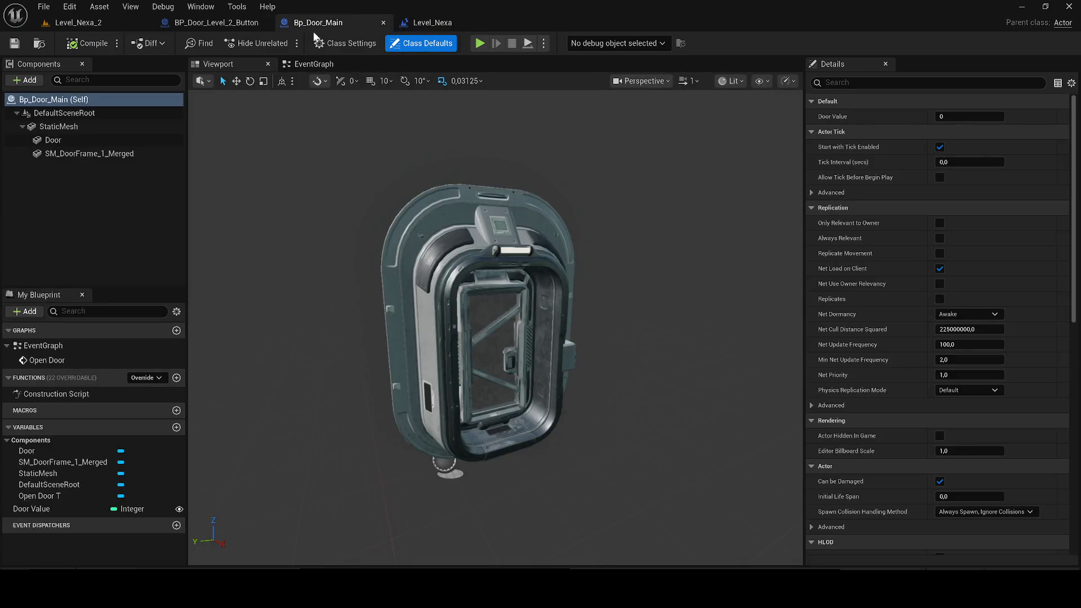
pyautogui.moveTo(322, 26); pyautogui.dragTo(220, 24)
pyautogui.moveTo(465, 309); pyautogui.dragTo(422, 311)
pyautogui.click(316, 66)
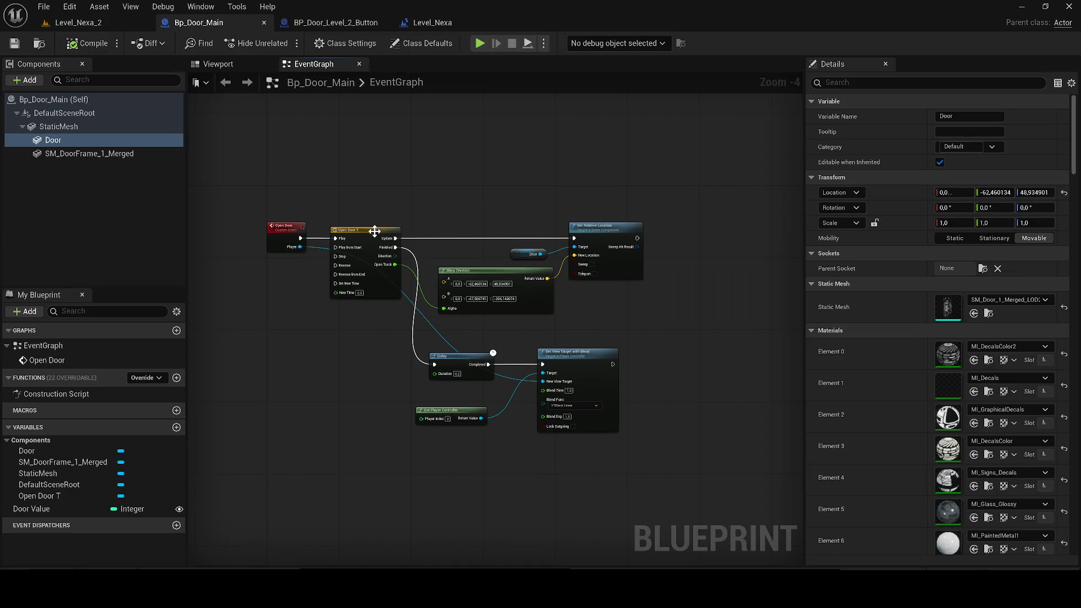
pyautogui.doubleClick(367, 230)
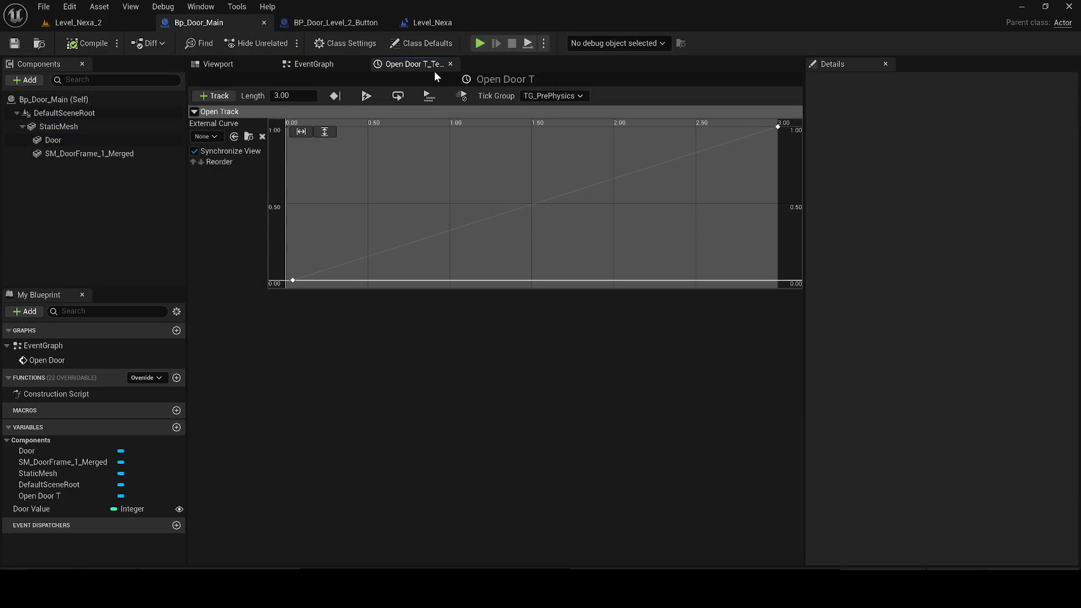
pyautogui.click(450, 64)
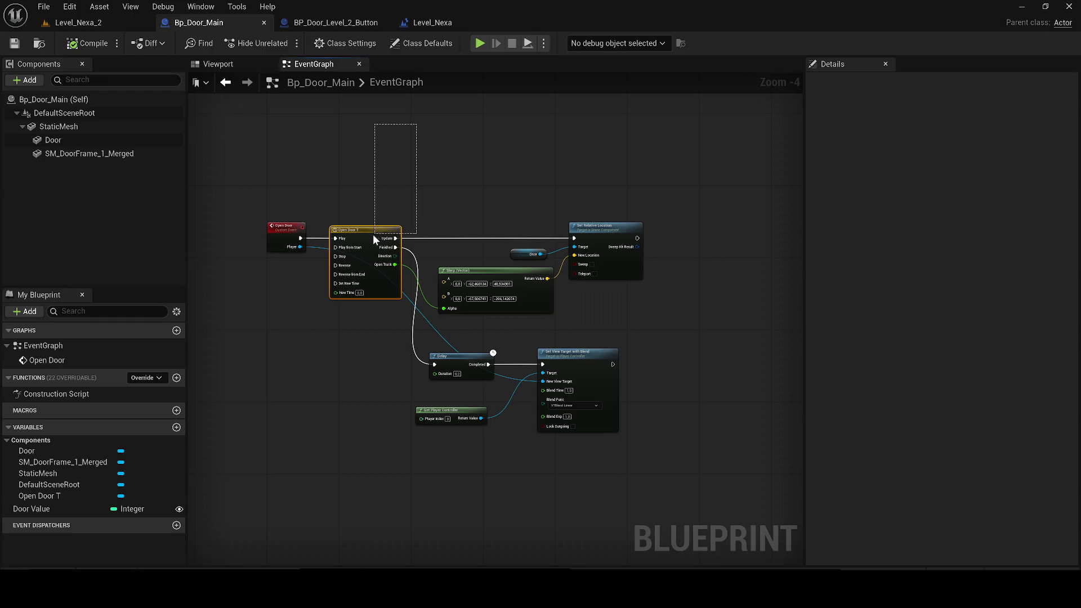
# - Copy the Open Door T node and paste it as Timeline_0 into BP_Door_Level_2_Button's event graph
pyautogui.moveTo(371, 238); pyautogui.dragTo(360, 245)
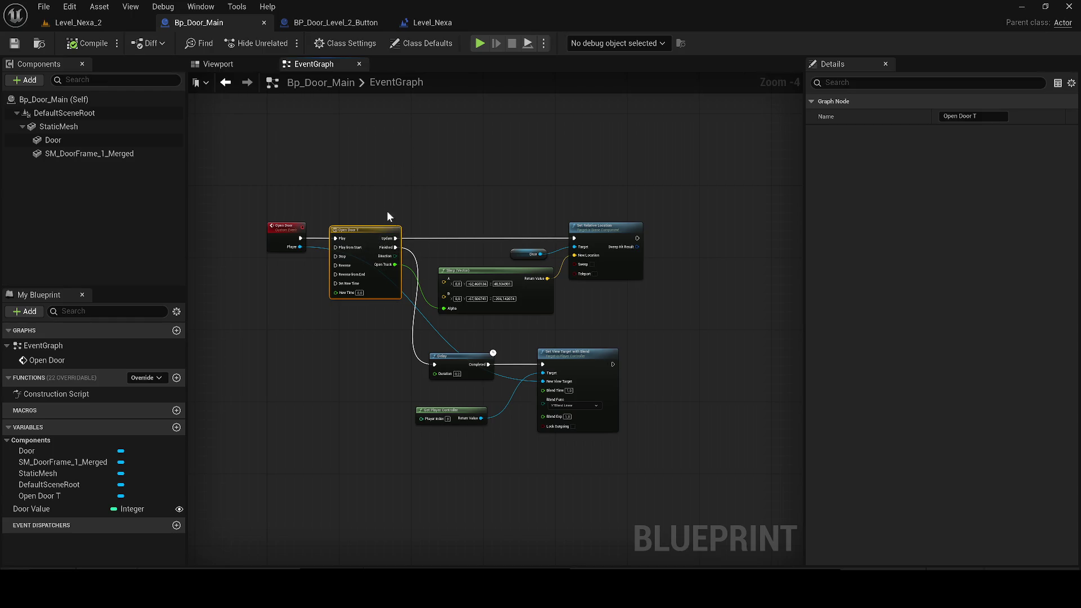
pyautogui.scroll(3, 405, 271)
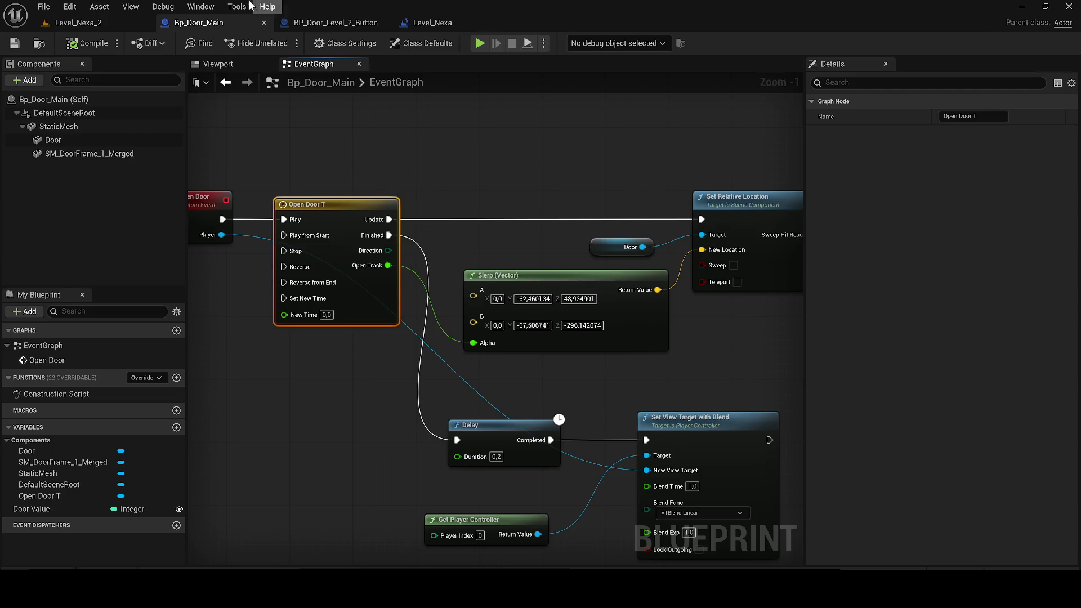
pyautogui.click(261, 22)
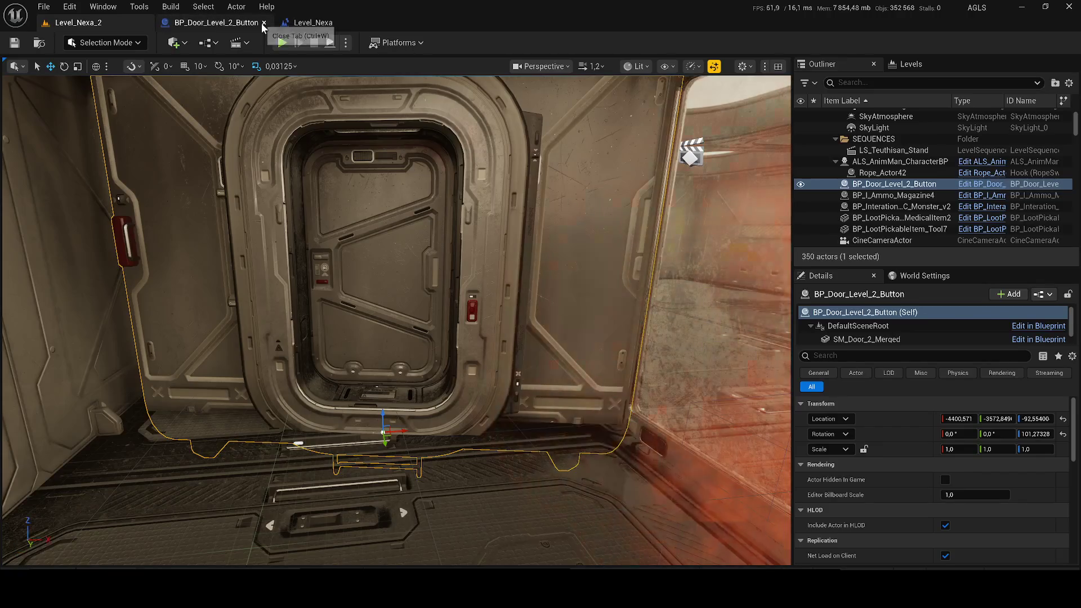
pyautogui.click(221, 22)
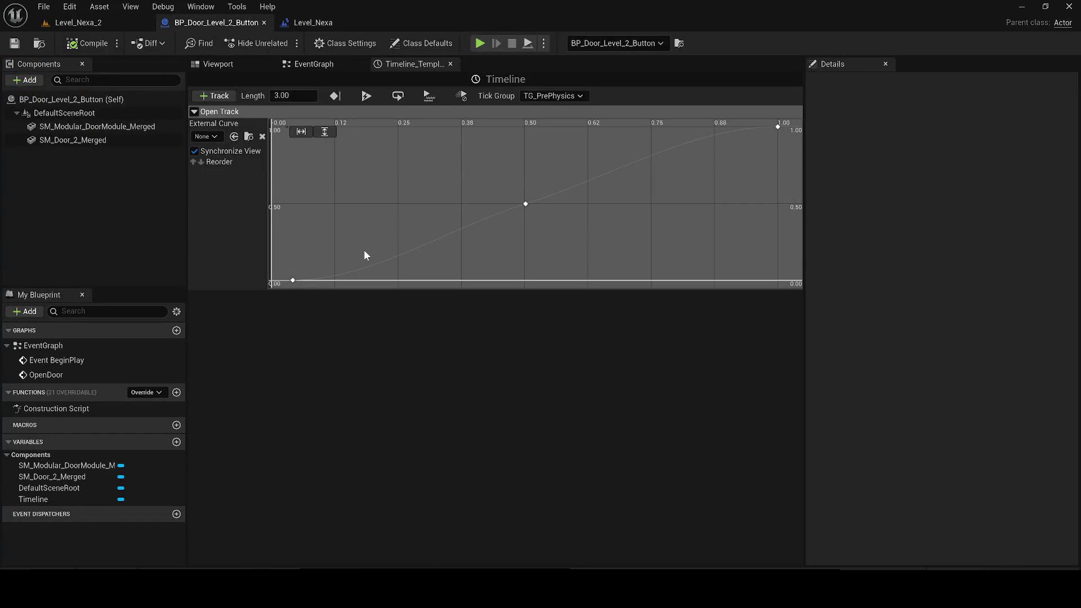
pyautogui.click(322, 66)
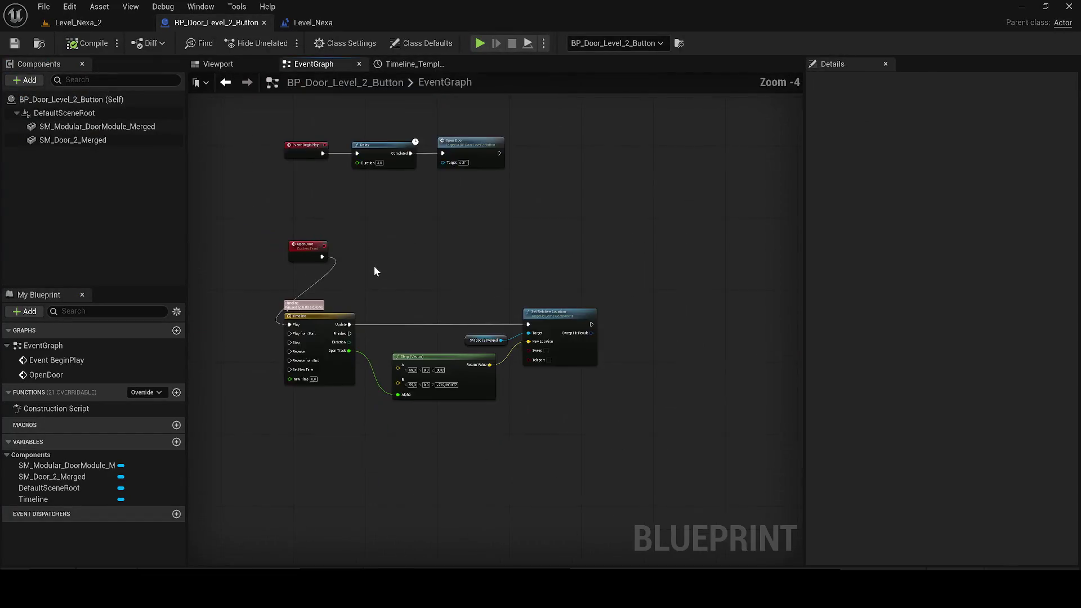
pyautogui.scroll(2, 377, 272)
pyautogui.hotkey('ctrl', 'v')
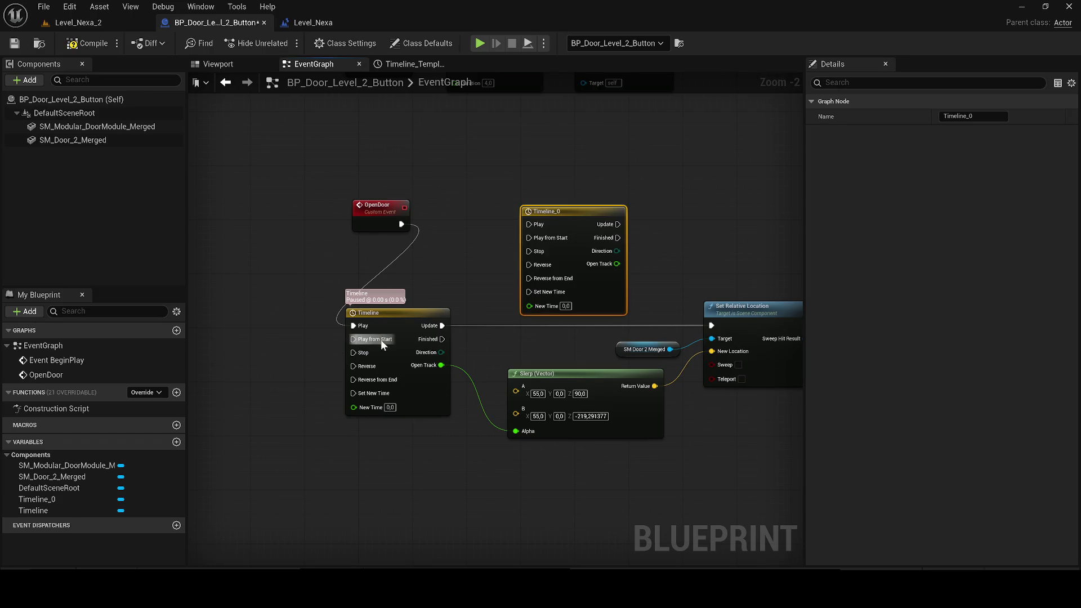
# - Delete the old Timeline node, put Timeline_0 in its place, and feed Open Track into Slerp Alpha
pyautogui.click(400, 320)
pyautogui.press('Delete')
pyautogui.moveTo(572, 219); pyautogui.dragTo(404, 314)
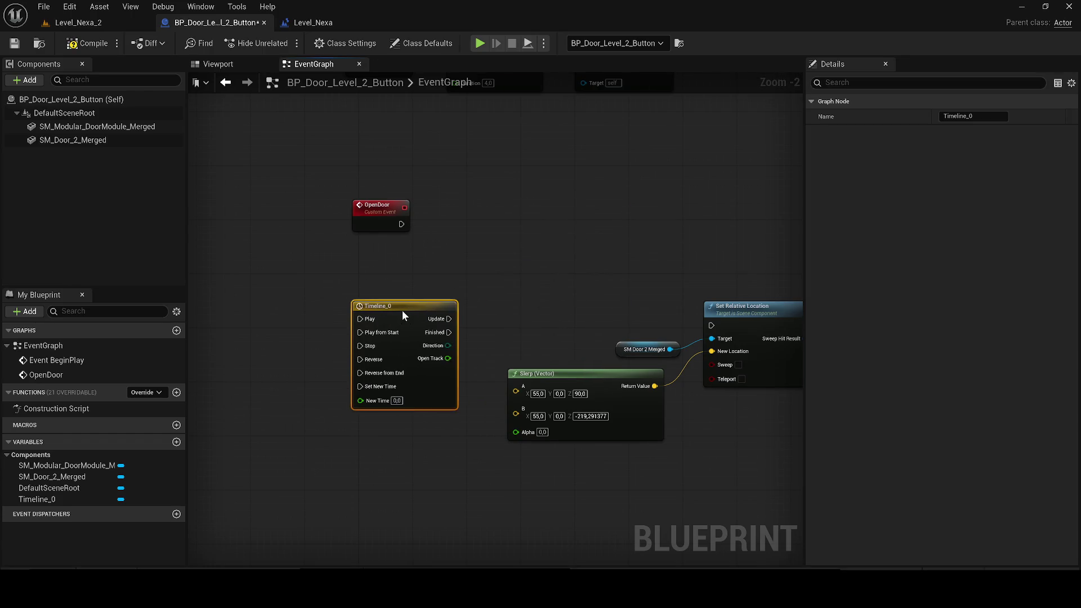
pyautogui.moveTo(491, 401); pyautogui.dragTo(525, 437)
pyautogui.moveTo(407, 305); pyautogui.dragTo(413, 312)
# - Wire OpenDoor to Timeline_0 Play and Update to Set Relative Location, then select SM_Door_2_Merged
pyautogui.moveTo(402, 224); pyautogui.dragTo(370, 292)
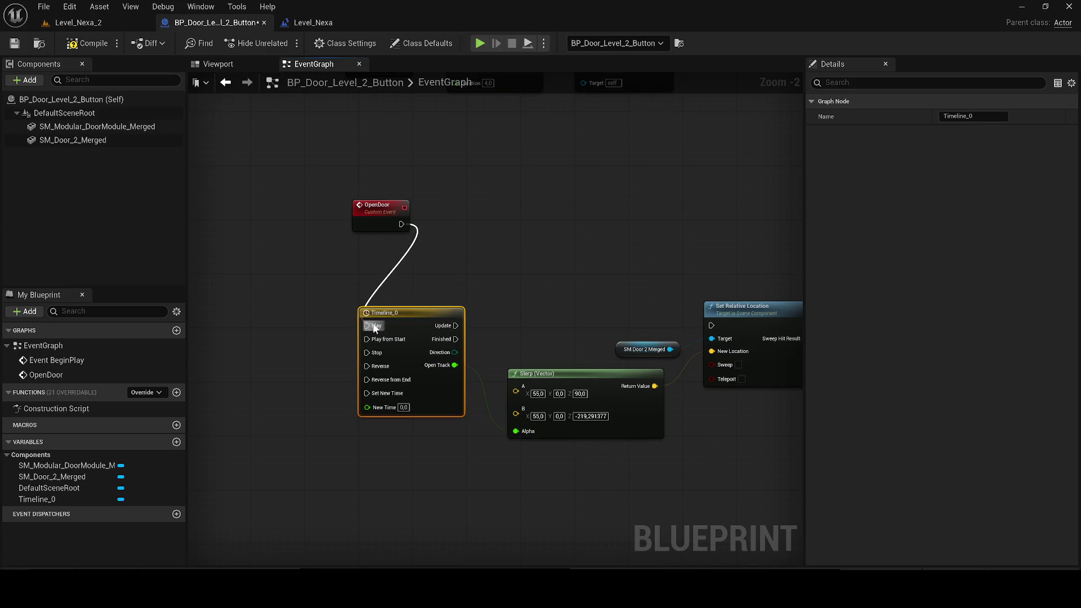
pyautogui.moveTo(365, 213); pyautogui.dragTo(302, 243)
pyautogui.moveTo(455, 326); pyautogui.dragTo(708, 329)
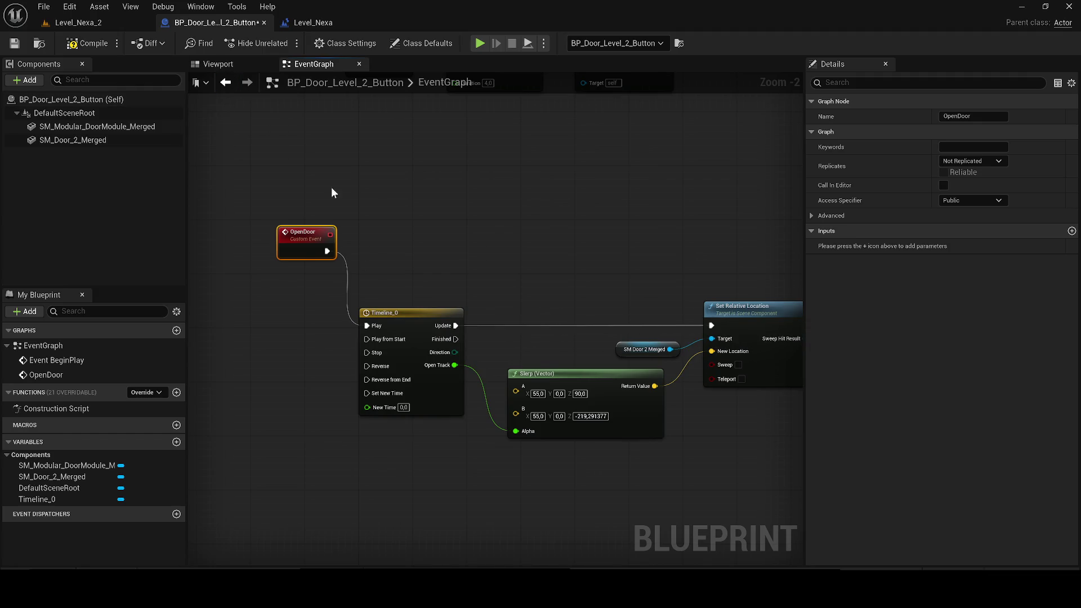
pyautogui.click(231, 60)
pyautogui.click(446, 226)
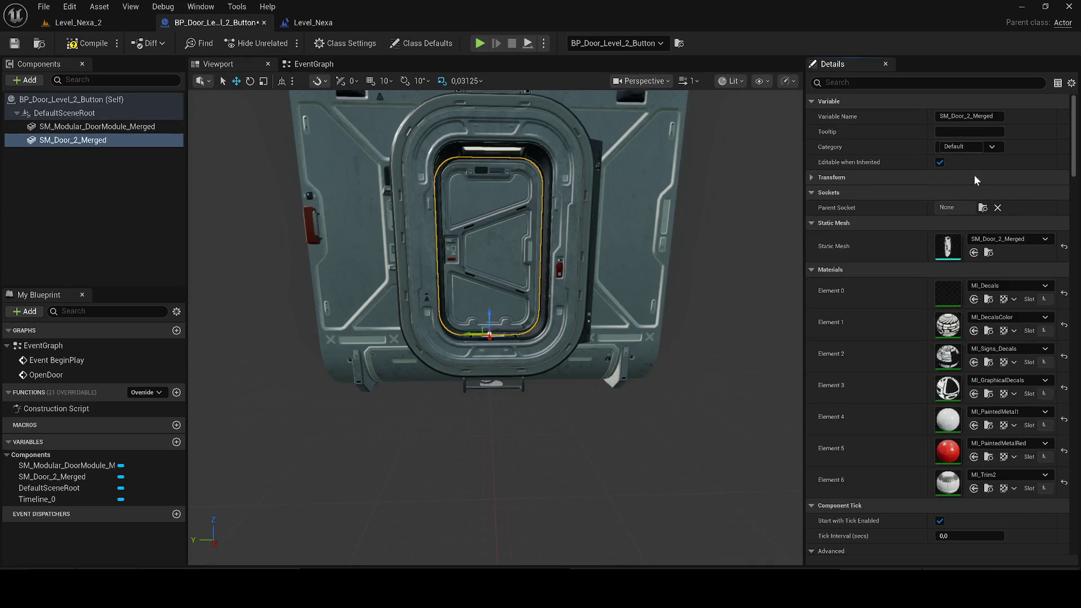
# - Copy the door mesh's Location Y into the Slerp A and Slerp B Y values
pyautogui.click(993, 193)
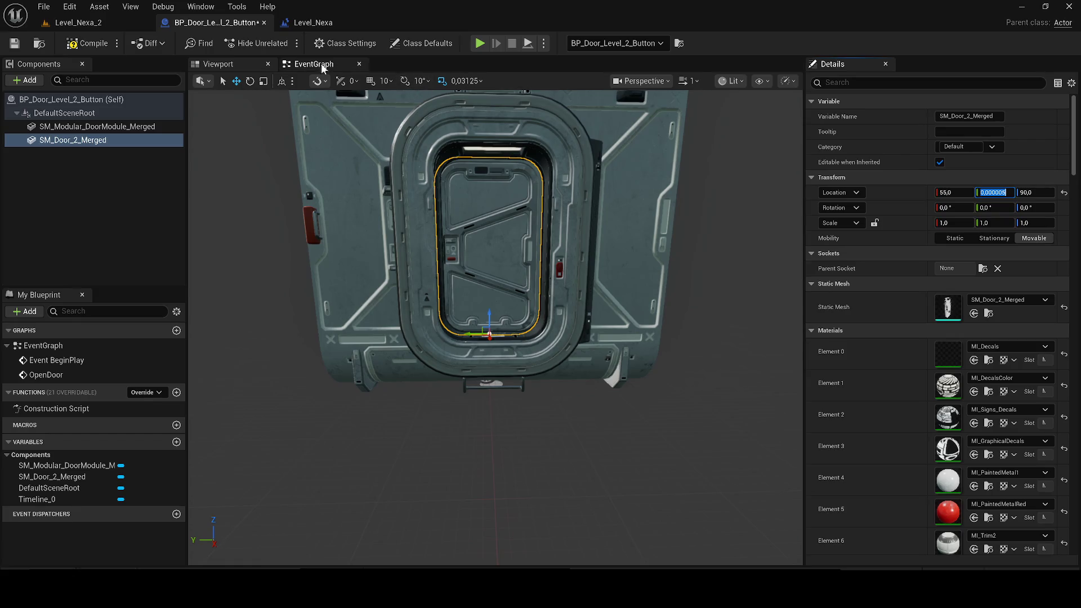
pyautogui.click(314, 64)
pyautogui.write('0,000005')
pyautogui.click(440, 216)
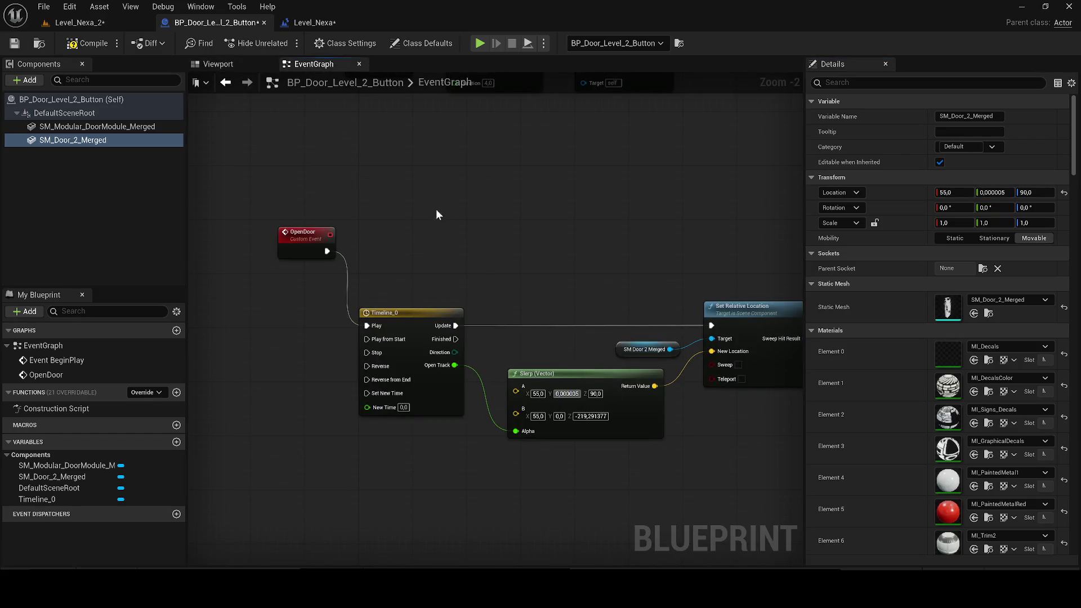
pyautogui.click(227, 83)
pyautogui.moveTo(487, 313); pyautogui.dragTo(488, 482)
pyautogui.click(994, 192)
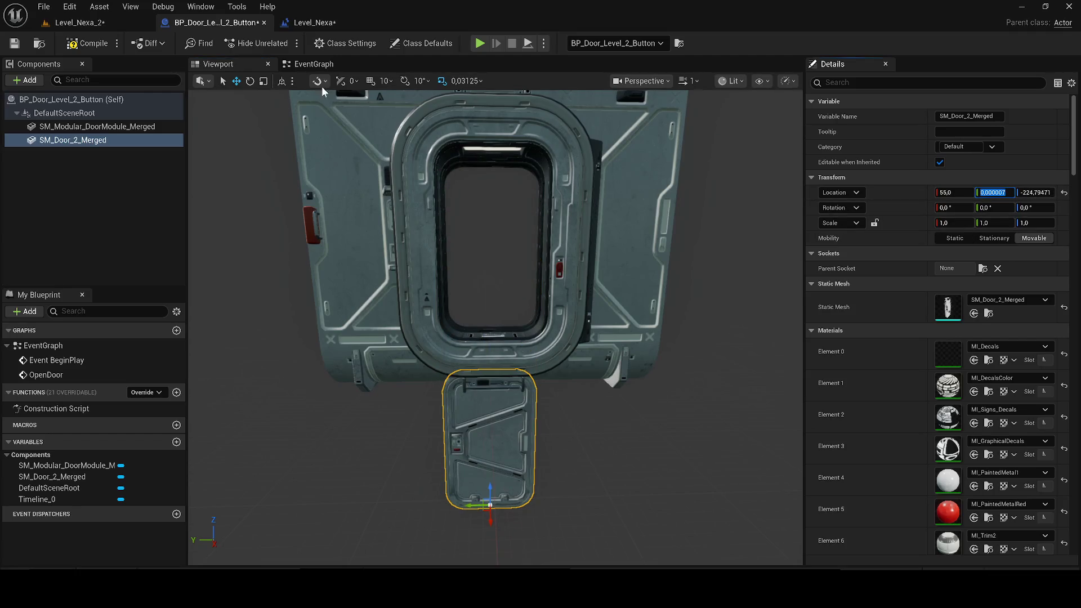
pyautogui.click(309, 65)
pyautogui.write('0,000007')
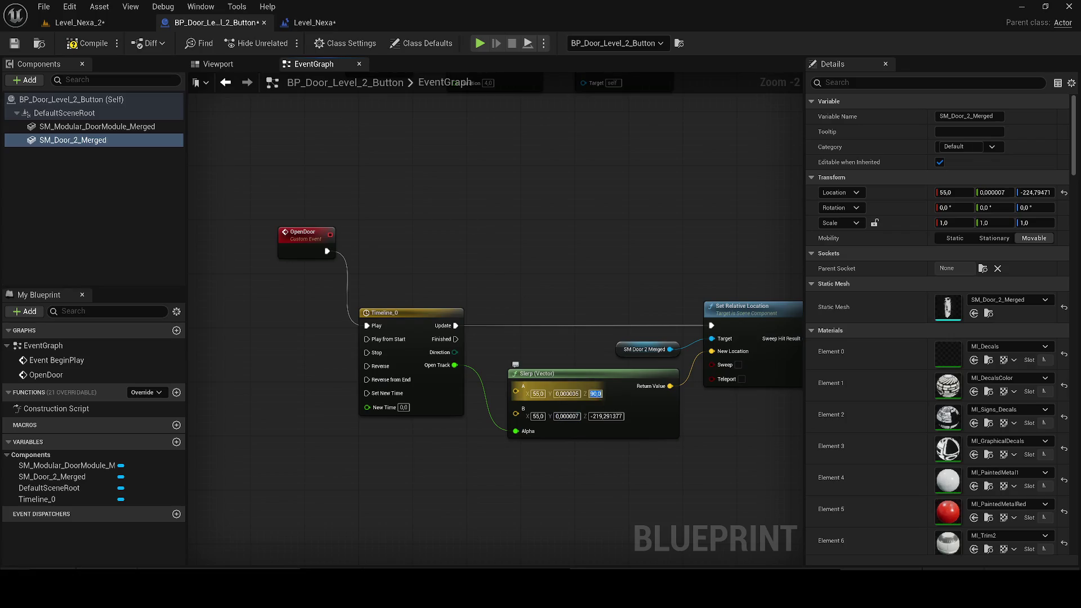
# - Set the door's Location Z and the Slerp B Z value to -220,0
pyautogui.click(216, 64)
pyautogui.click(1033, 192)
pyautogui.write('0')
pyautogui.press('Return')
pyautogui.click(315, 64)
pyautogui.click(606, 417)
pyautogui.write('-220,0')
pyautogui.press('Return')
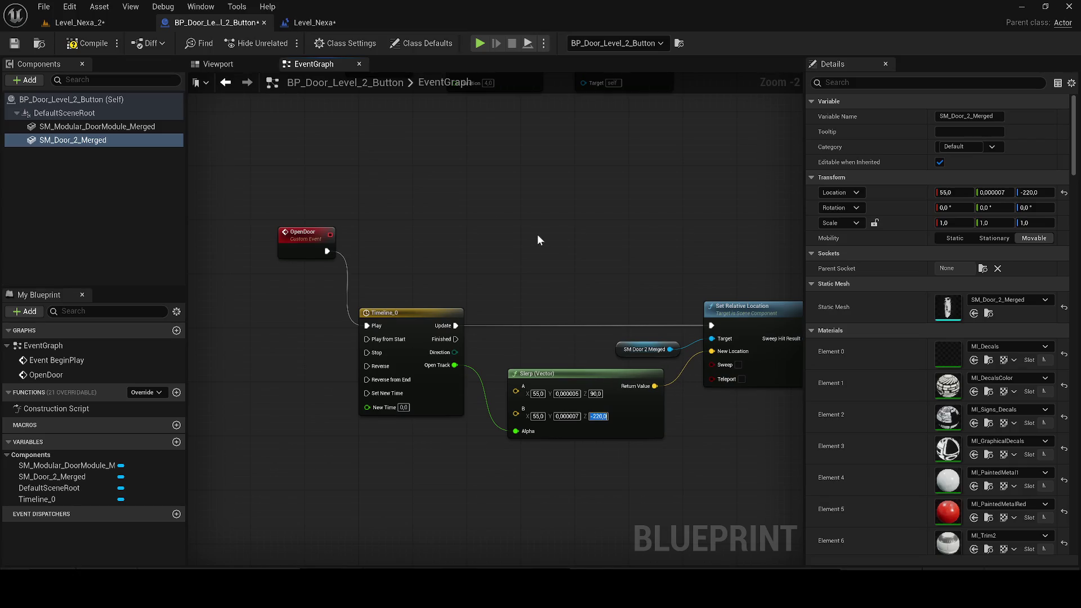
# - Set the door mesh's Z location to 90, save the blueprint, and return to the level
pyautogui.click(231, 63)
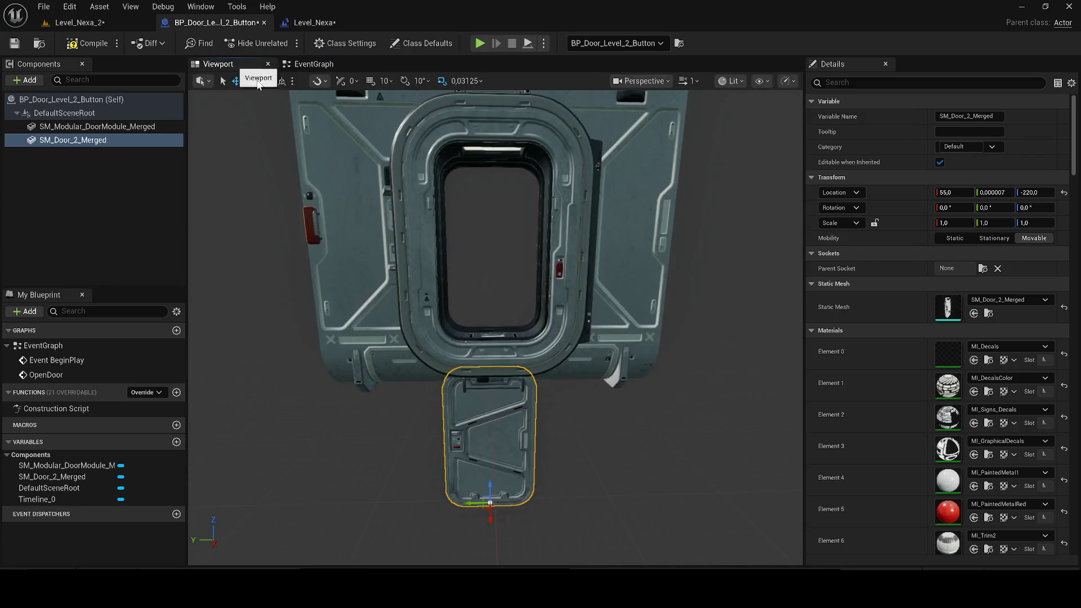
pyautogui.click(1041, 191)
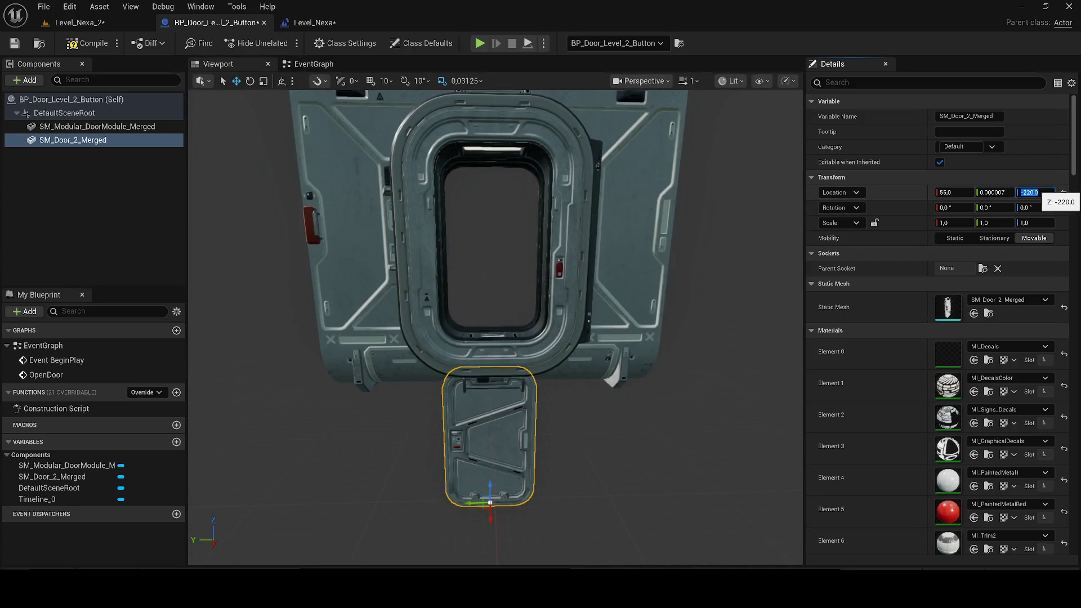
pyautogui.write('90')
pyautogui.press('Return')
pyautogui.click(21, 44)
pyautogui.click(301, 65)
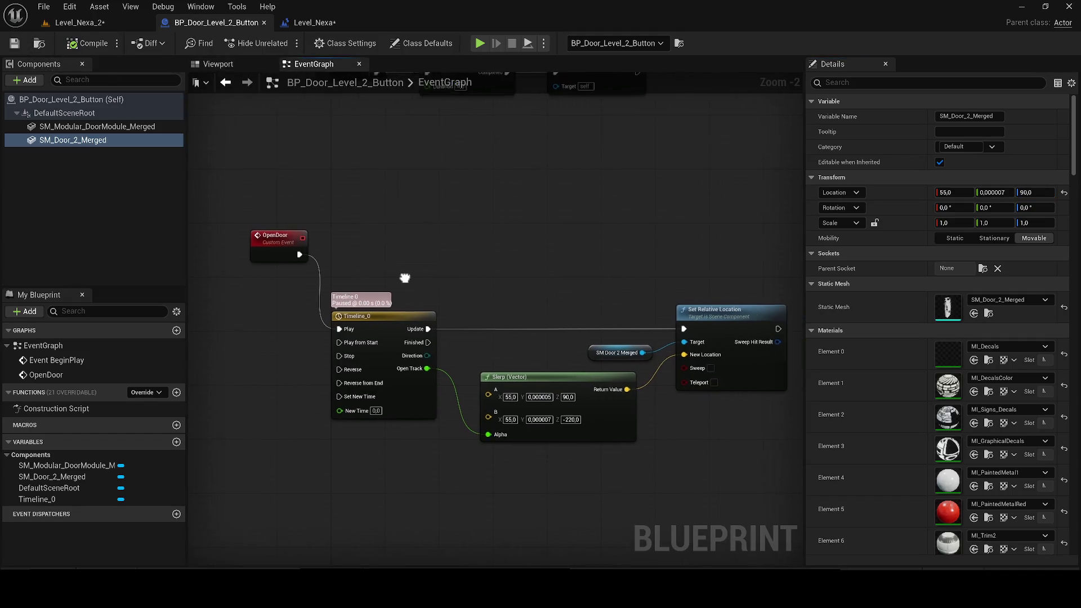
pyautogui.click(76, 23)
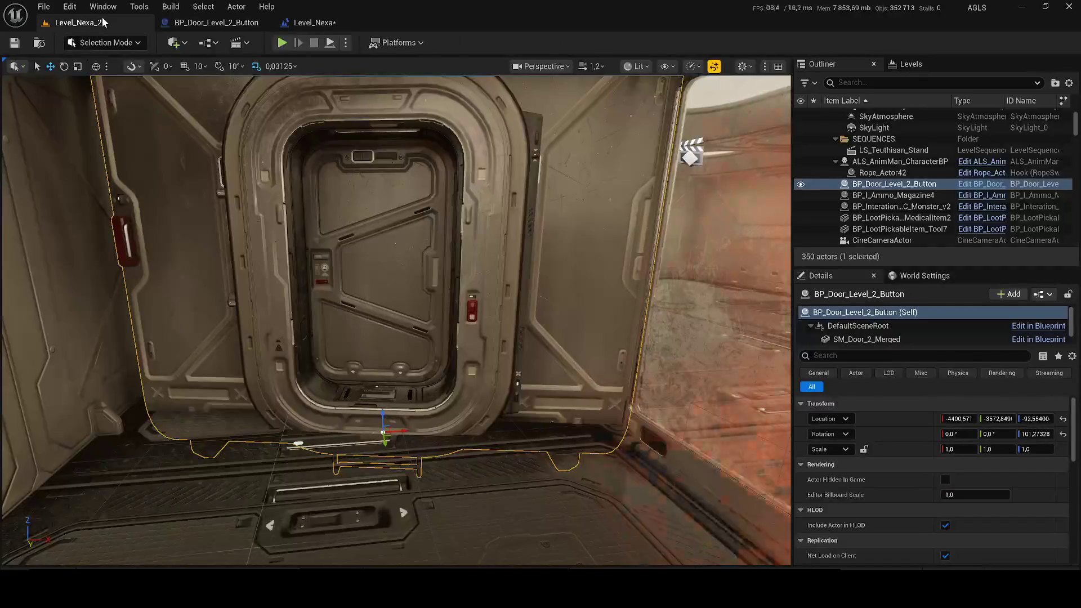
pyautogui.click(282, 43)
pyautogui.click(628, 318)
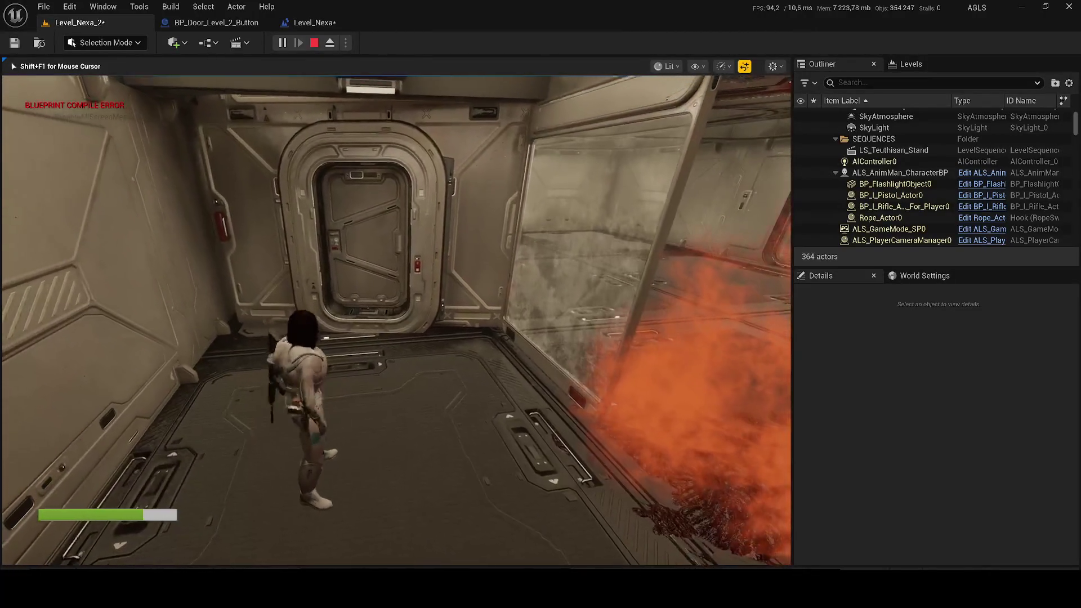
pyautogui.press('w')
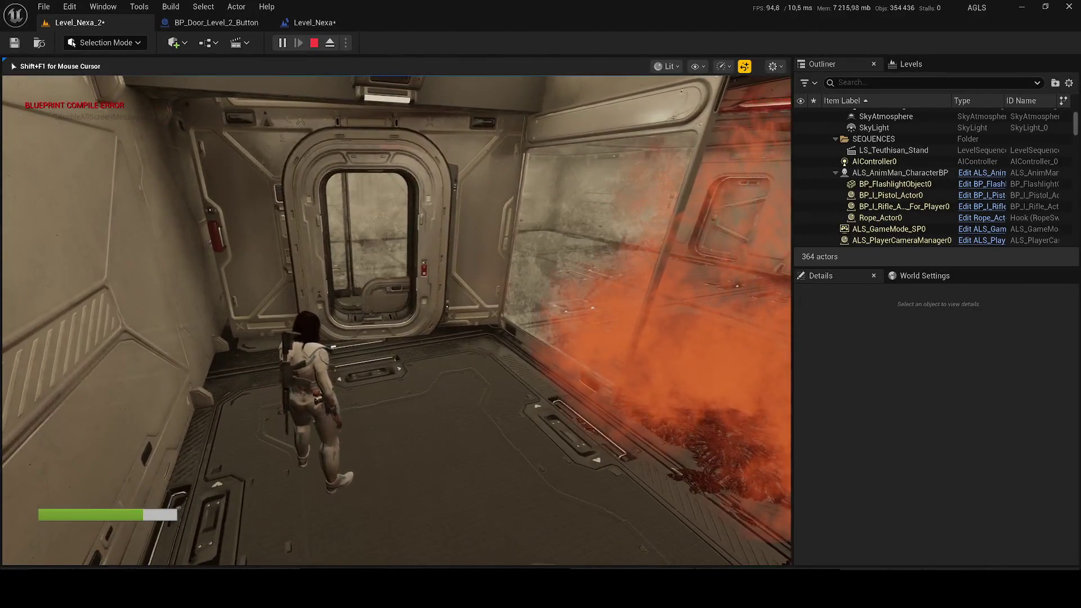
pyautogui.press('F1')
pyautogui.press('F3')
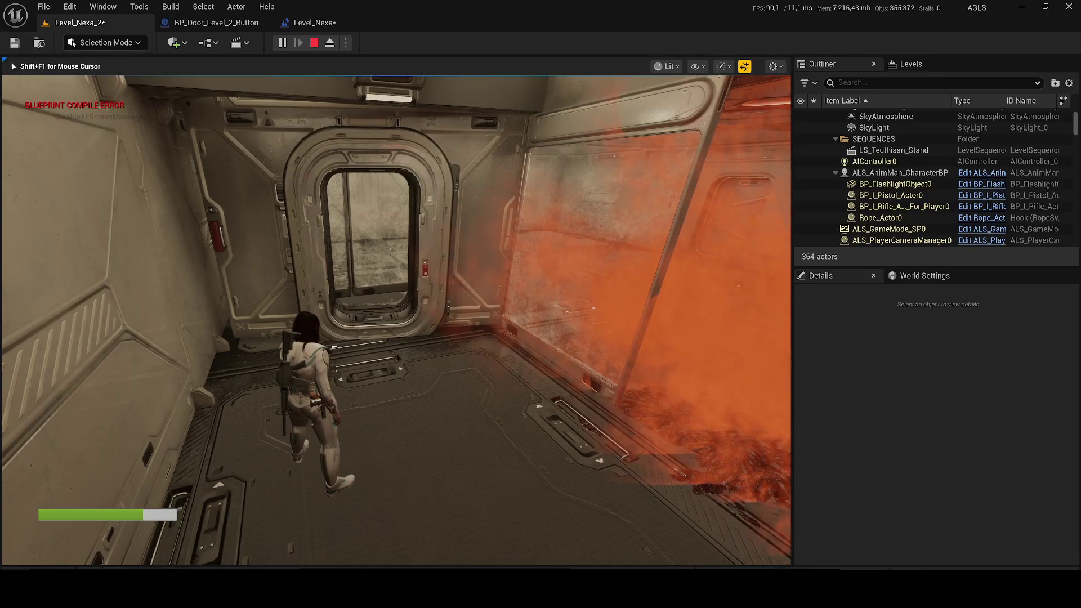
pyautogui.press('Escape')
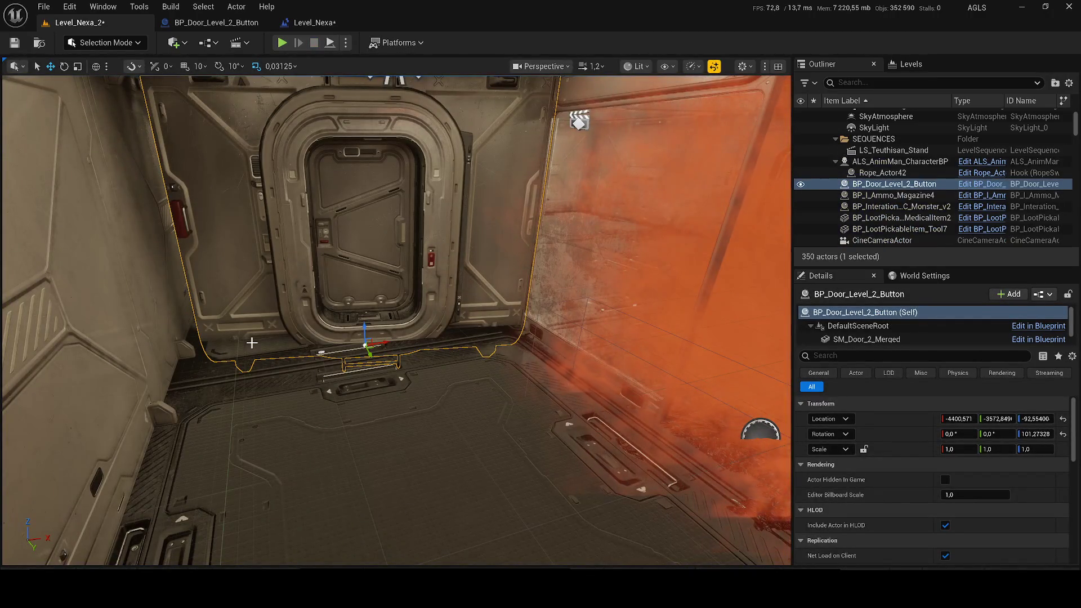
pyautogui.hotkey('ctrl', 'space')
pyautogui.hotkey('ctrl', 'space')
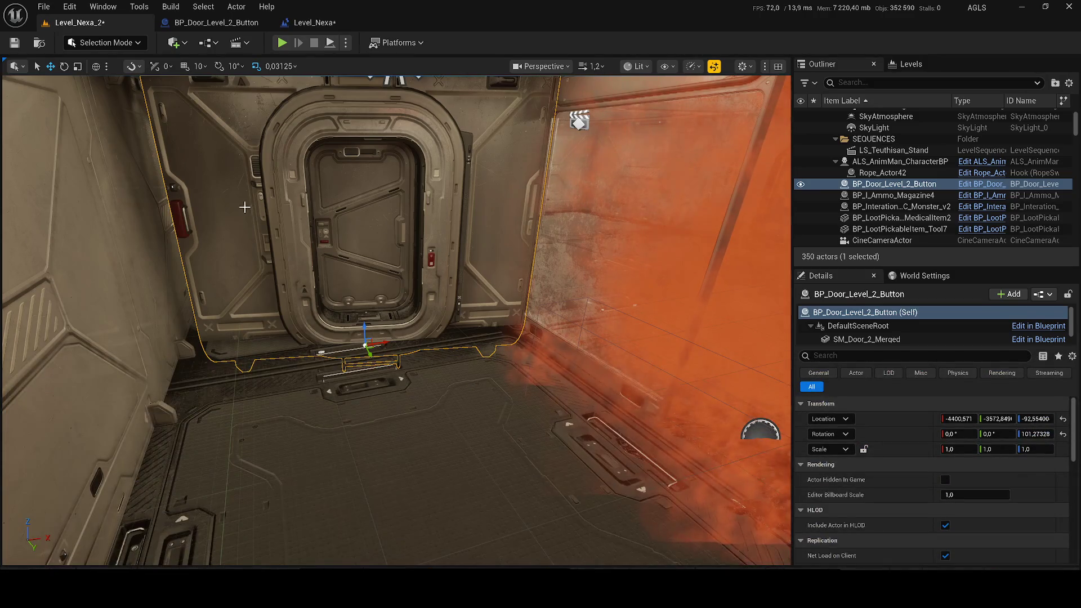
pyautogui.click(242, 22)
# - Search for a timeline node and delete the Add Component node that was placed by mistake
pyautogui.rightClick(405, 150)
pyautogui.write('timeline')
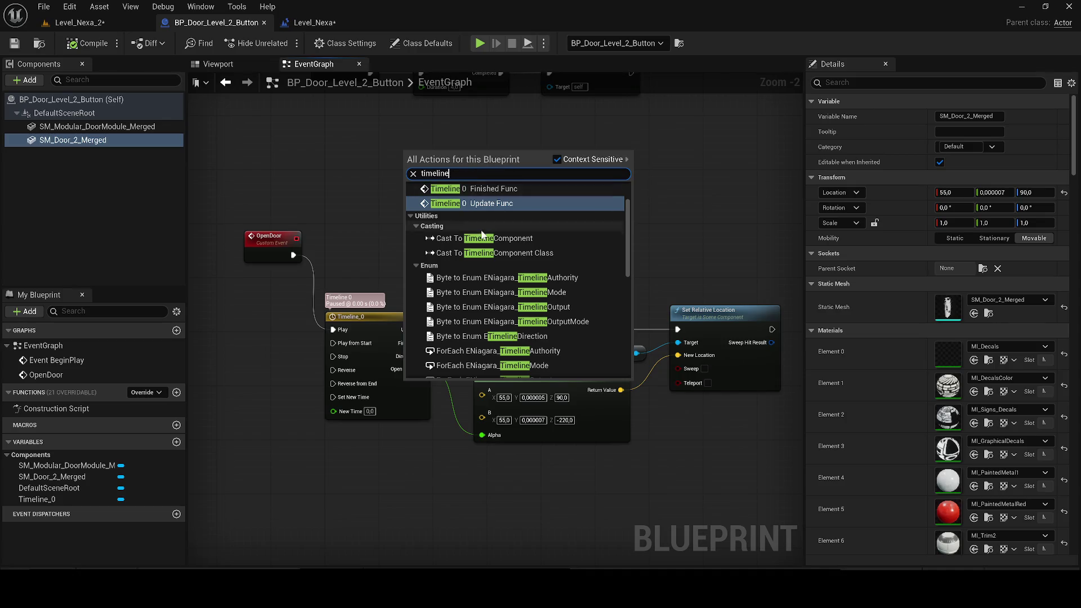
pyautogui.scroll(3, 478, 221)
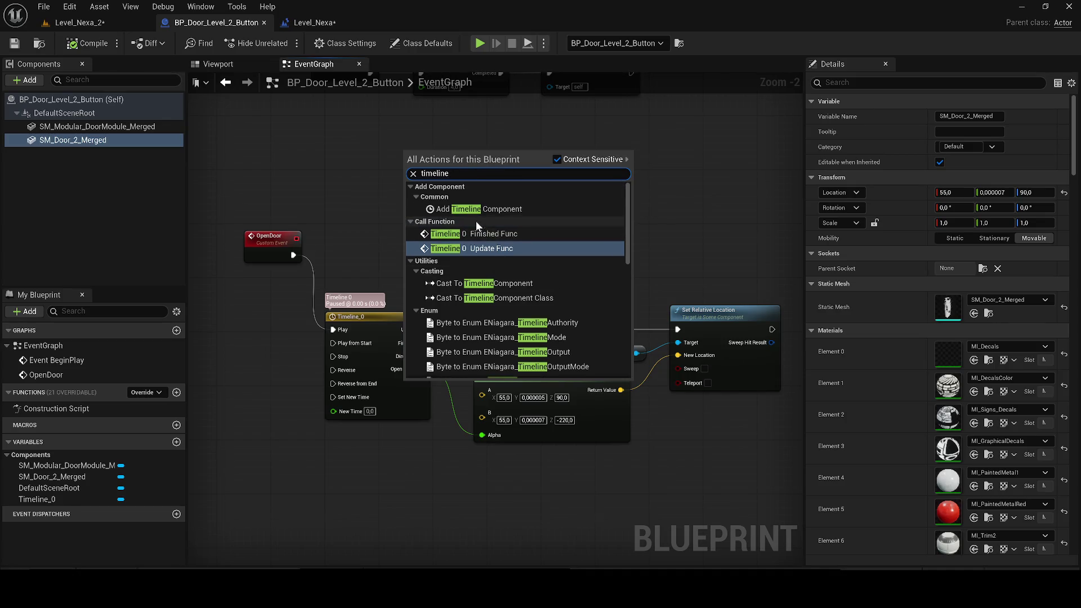
pyautogui.click(460, 211)
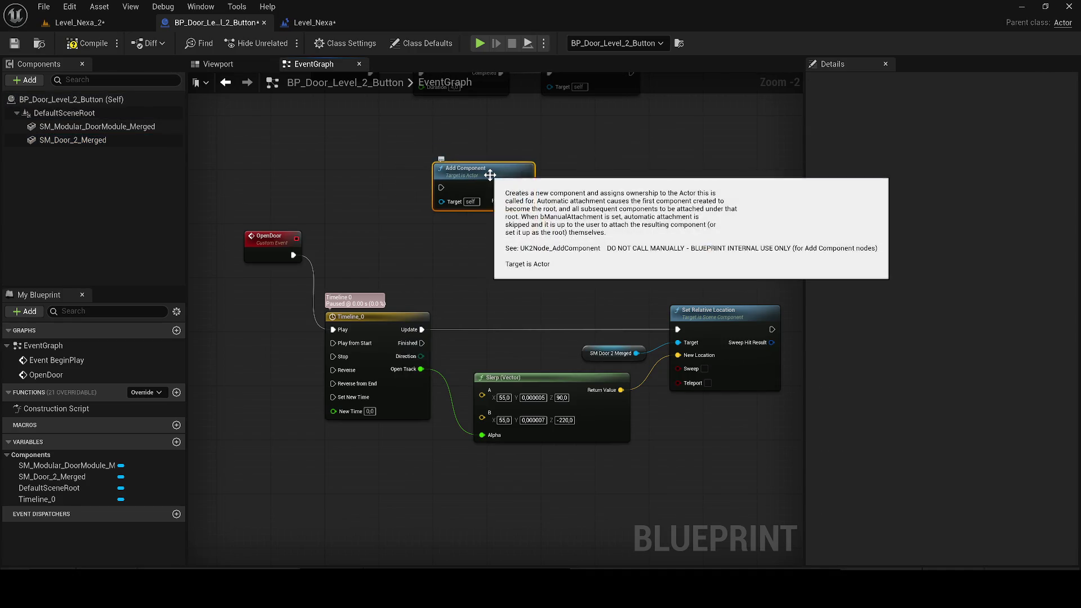
pyautogui.press('Delete')
pyautogui.click(375, 321)
# - Add a Timeline node via the 'add timel' search, keep its default name, and open it
pyautogui.rightClick(458, 194)
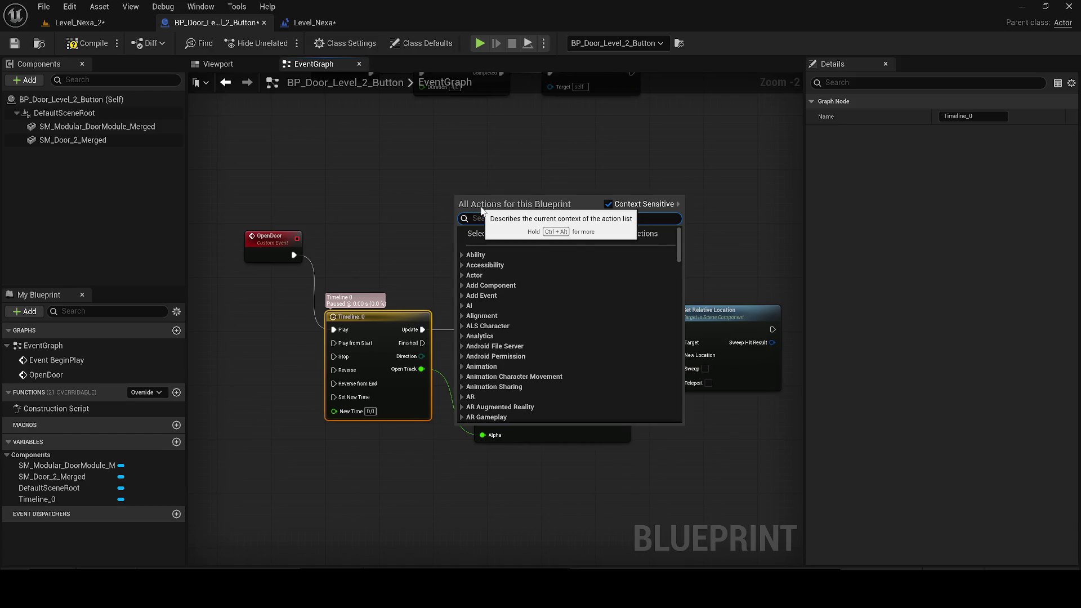
pyautogui.write('t')
pyautogui.press('BackSpace')
pyautogui.press('BackSpace')
pyautogui.write('add timel')
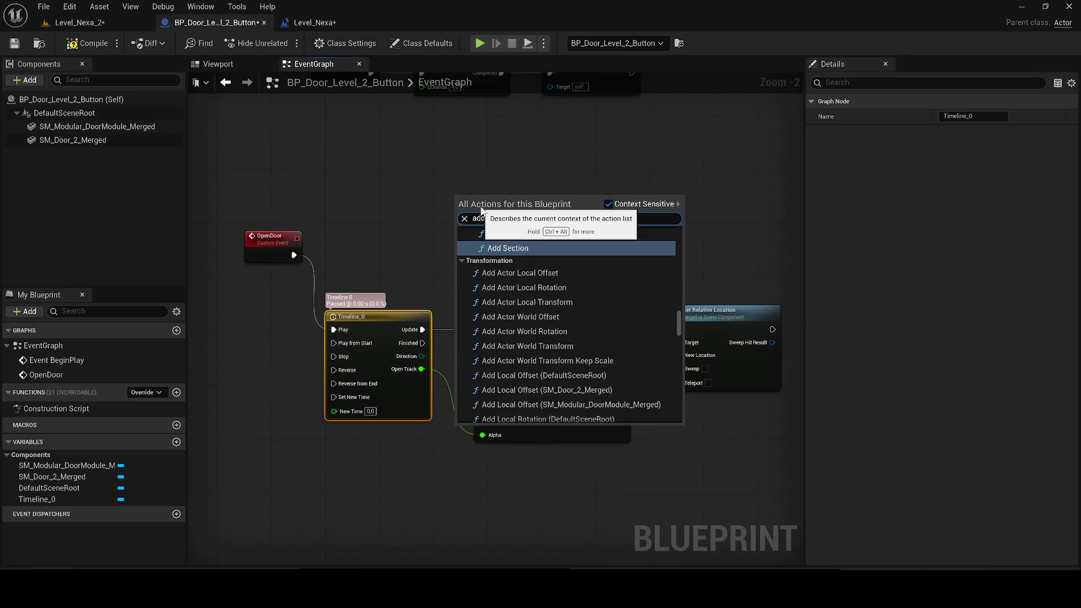
pyautogui.click(498, 269)
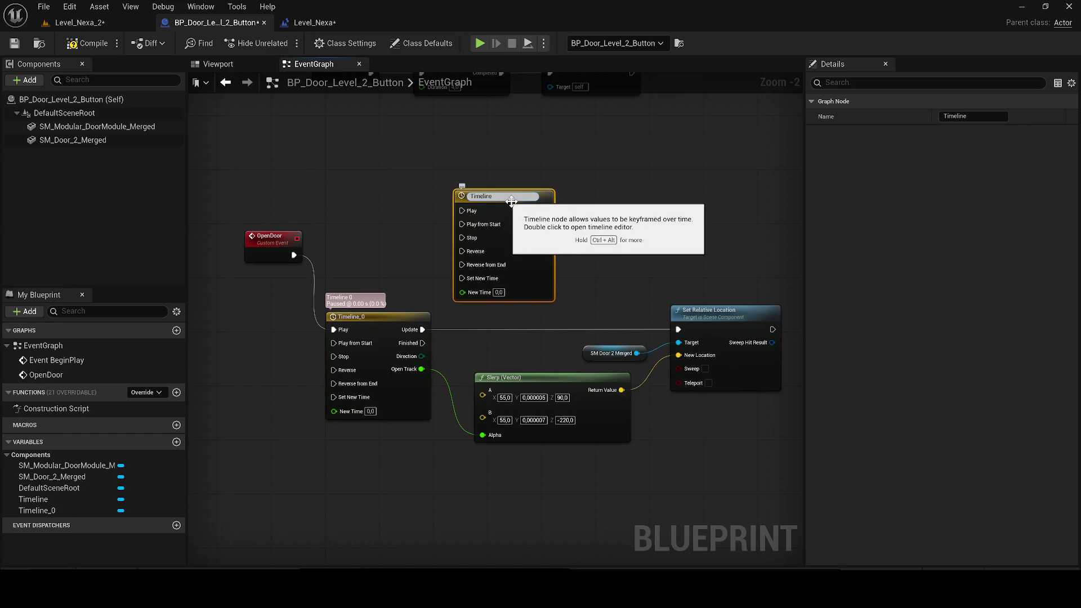
pyautogui.click(563, 204)
pyautogui.doubleClick(531, 200)
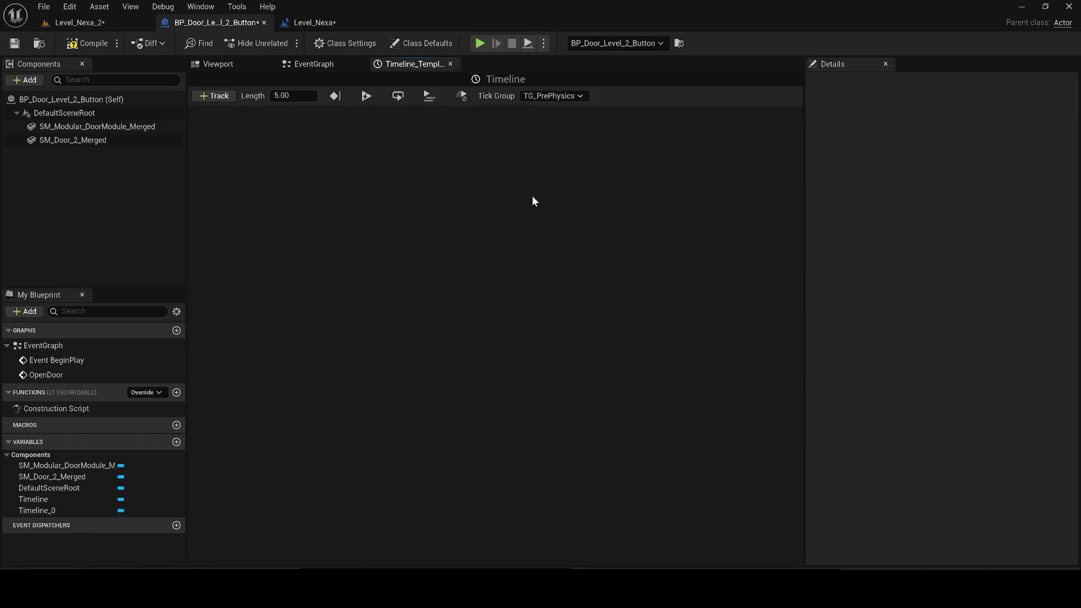
# - Add a float track named 1 to the new timeline
pyautogui.click(295, 63)
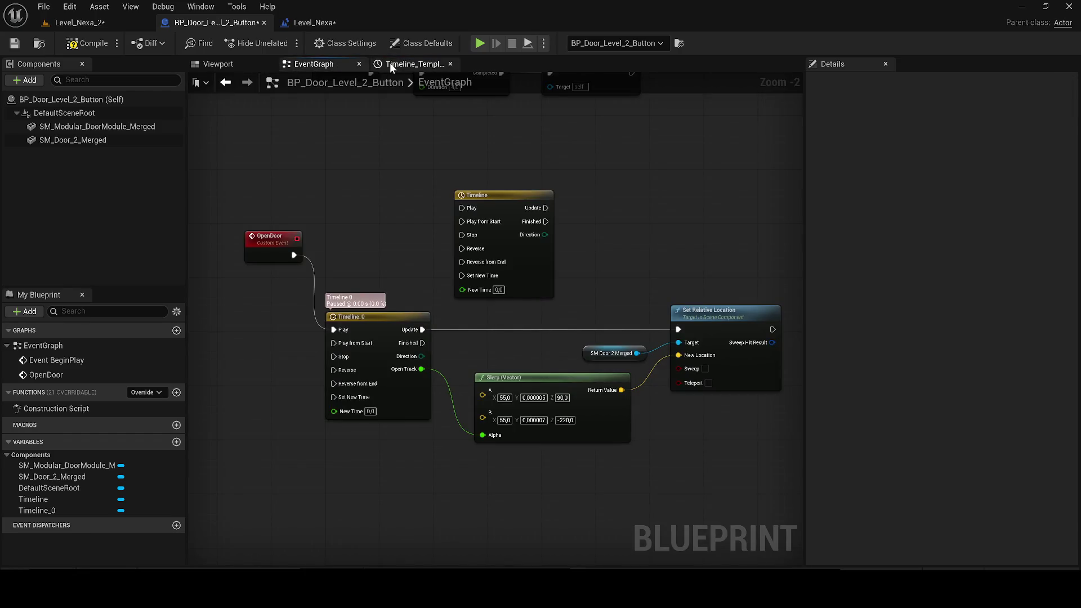
pyautogui.click(415, 63)
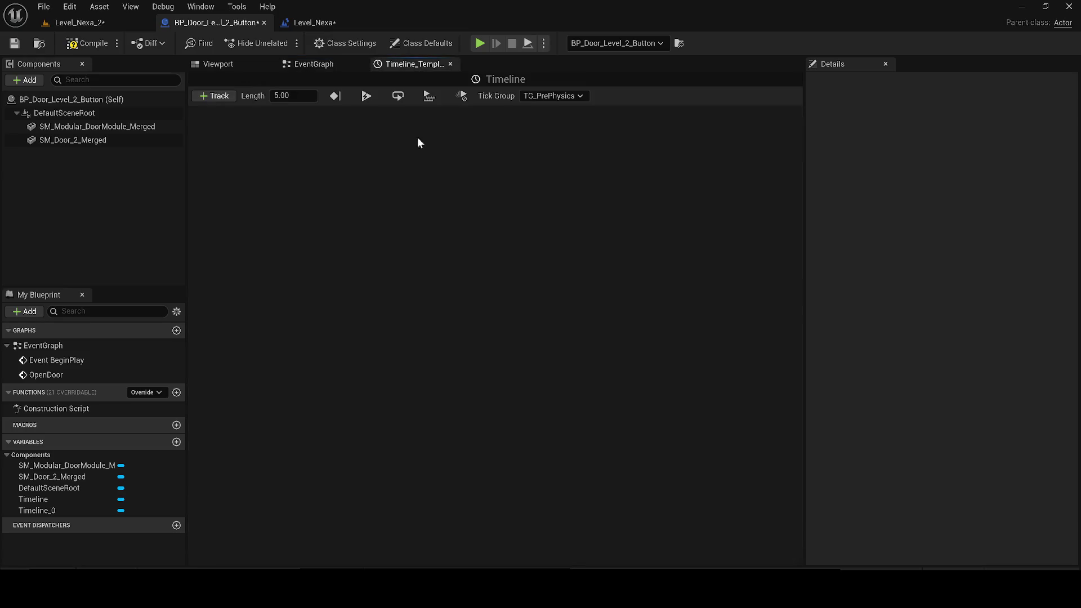
pyautogui.click(217, 95)
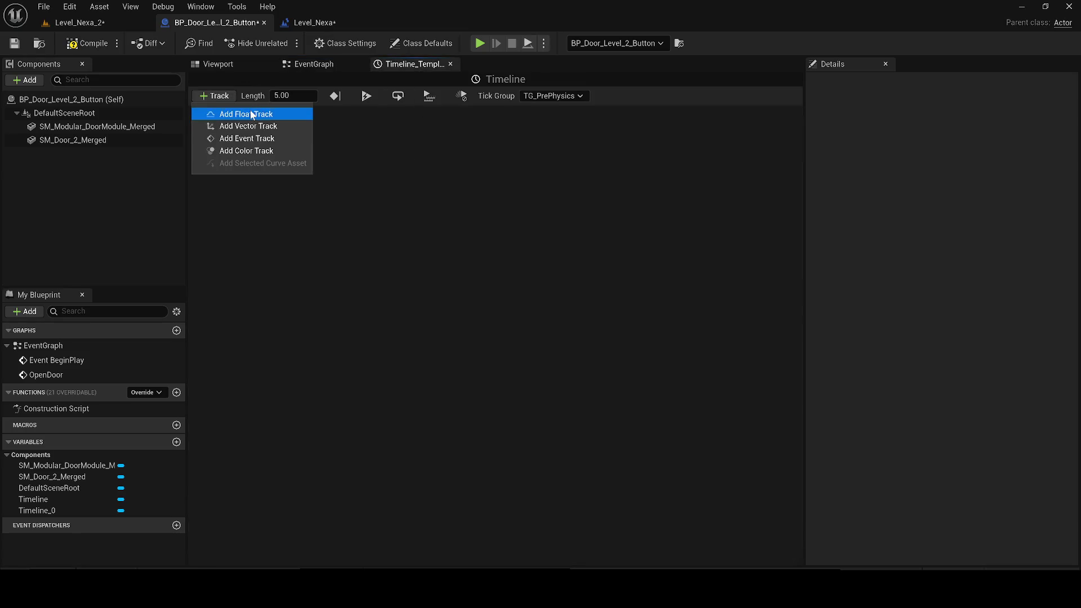
pyautogui.click(250, 113)
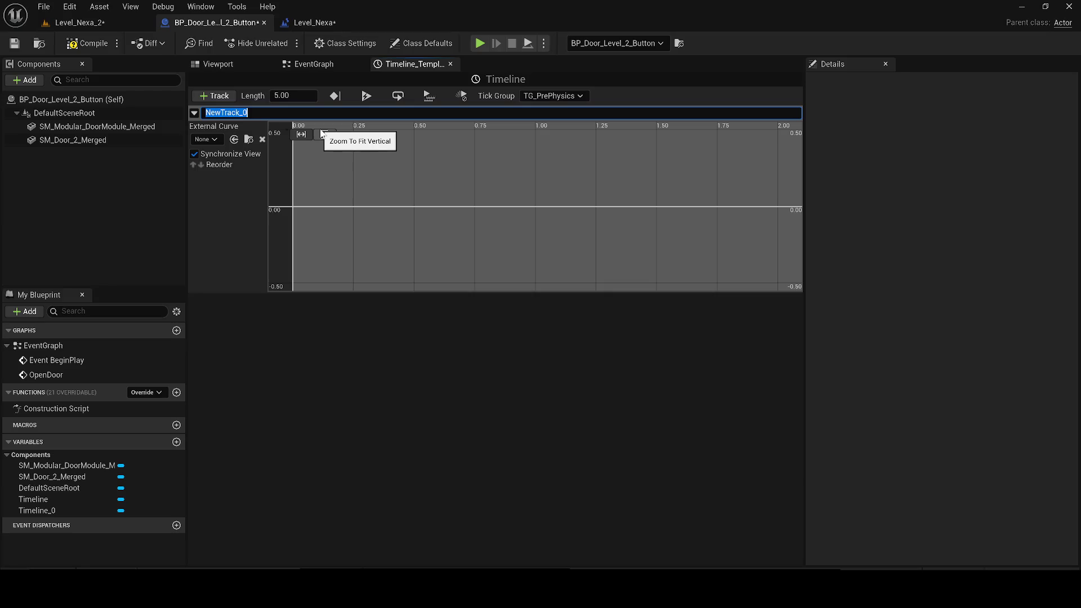
pyautogui.write('1')
pyautogui.press('Return')
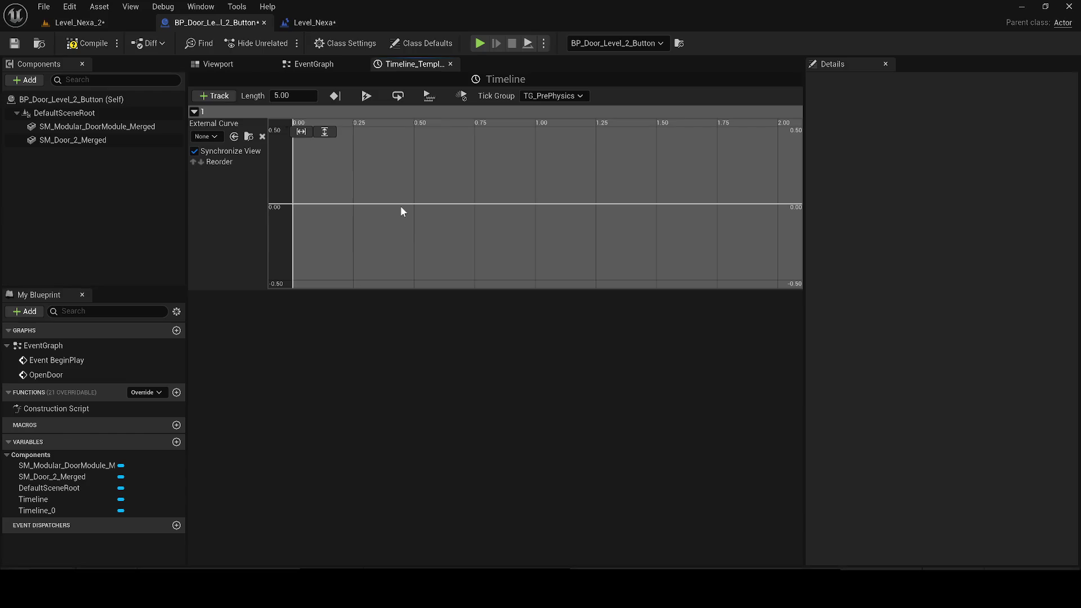
# - Key the curve from 0 at time 0 to 5.0 at time 1.0, fit the view, and save
pyautogui.rightClick(296, 202)
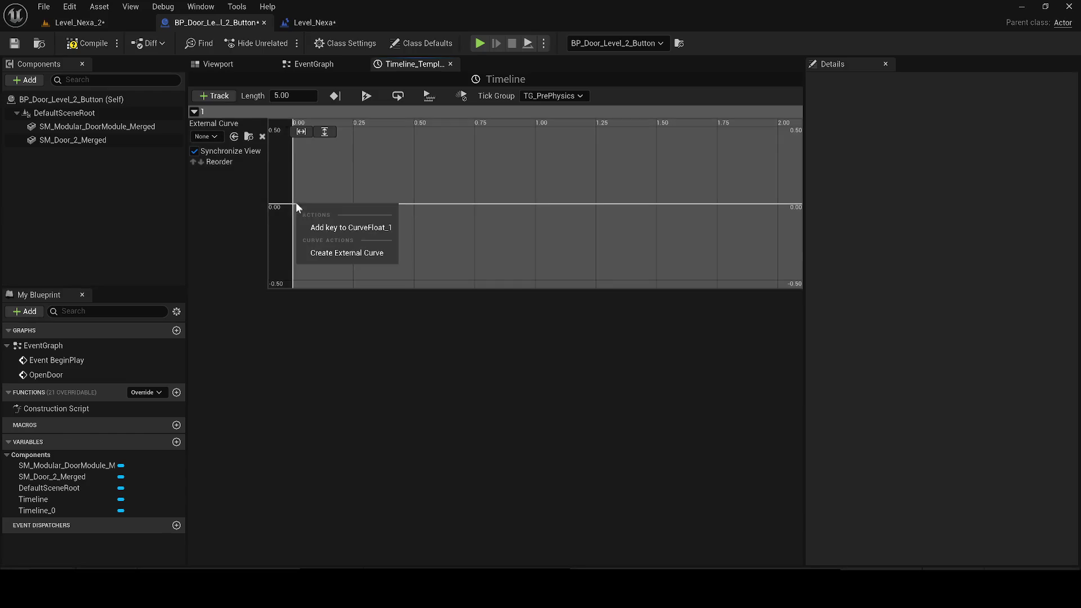
pyautogui.click(330, 224)
pyautogui.click(377, 132)
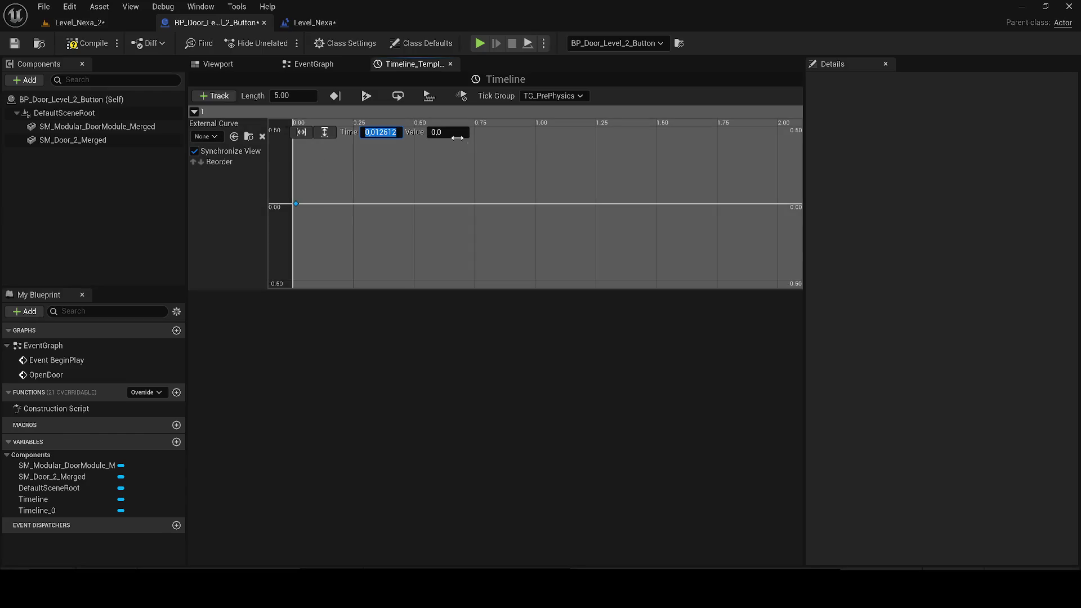
pyautogui.write('0')
pyautogui.rightClick(615, 166)
pyautogui.click(636, 184)
pyautogui.write('5,0')
pyautogui.click(377, 133)
pyautogui.write('1,0')
pyautogui.press('Return')
pyautogui.click(325, 134)
pyautogui.click(299, 133)
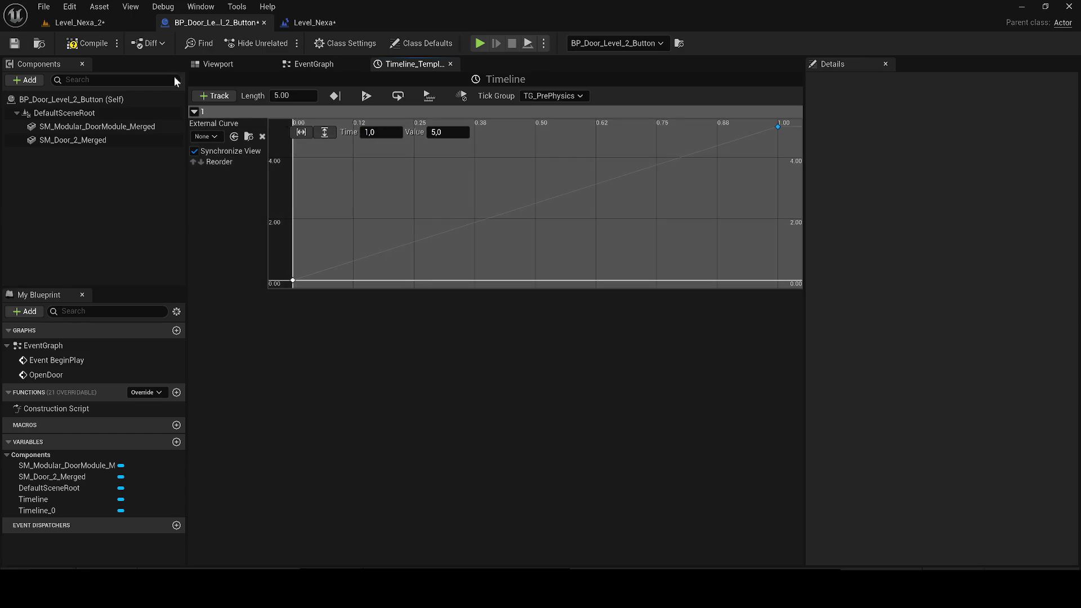
pyautogui.click(15, 44)
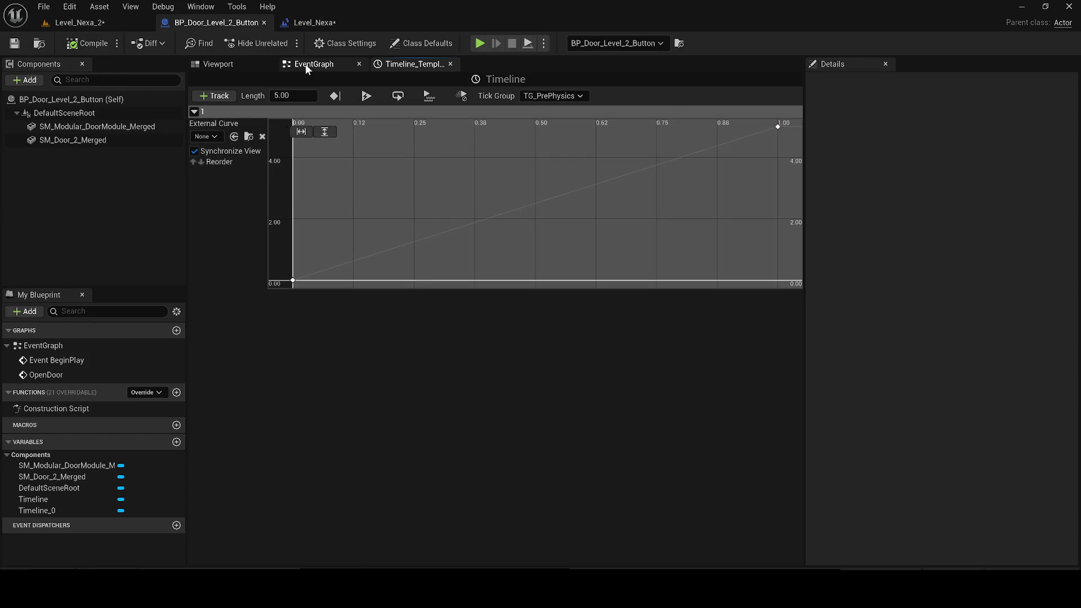
# - Wire OpenDoor to the Timeline's Play, track 1 to Slerp Alpha, Update to Set Relative Location, and compile
pyautogui.click(305, 63)
pyautogui.moveTo(463, 206)
pyautogui.mouseDown()
pyautogui.moveTo(423, 315)
pyautogui.moveTo(293, 256)
pyautogui.moveTo(381, 218)
pyautogui.mouseUp()
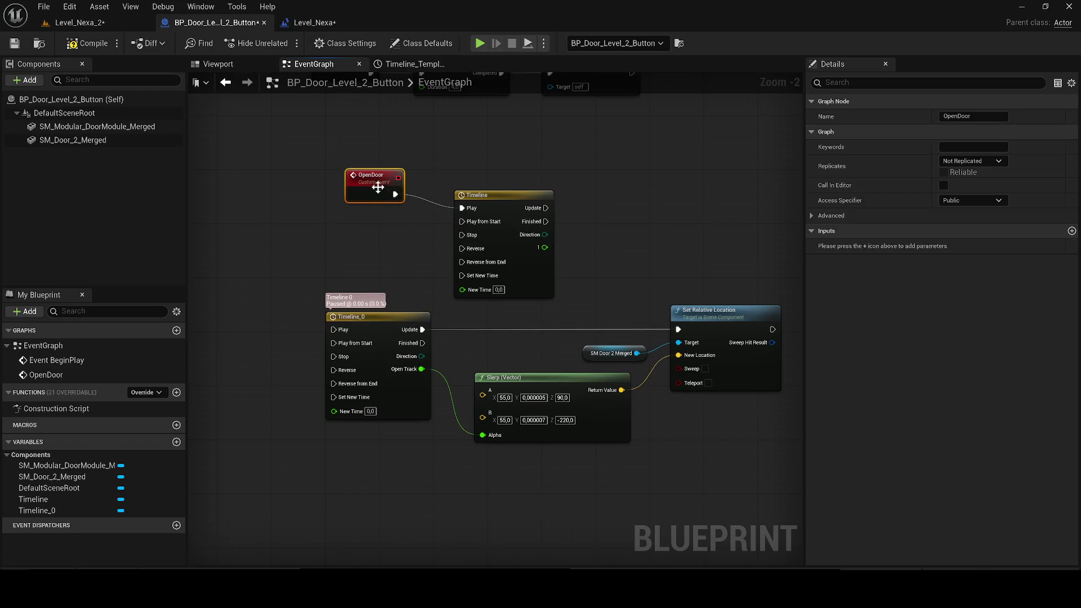
pyautogui.moveTo(462, 267)
pyautogui.mouseDown()
pyautogui.moveTo(403, 416)
pyautogui.moveTo(401, 454)
pyautogui.mouseUp()
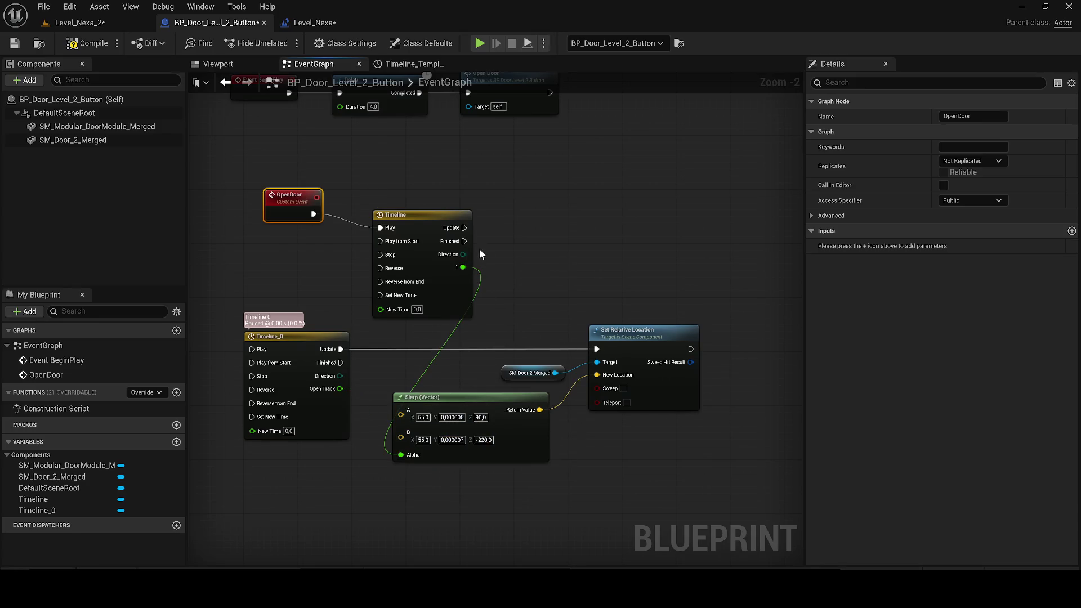
pyautogui.moveTo(606, 350); pyautogui.dragTo(600, 351)
pyautogui.click(87, 42)
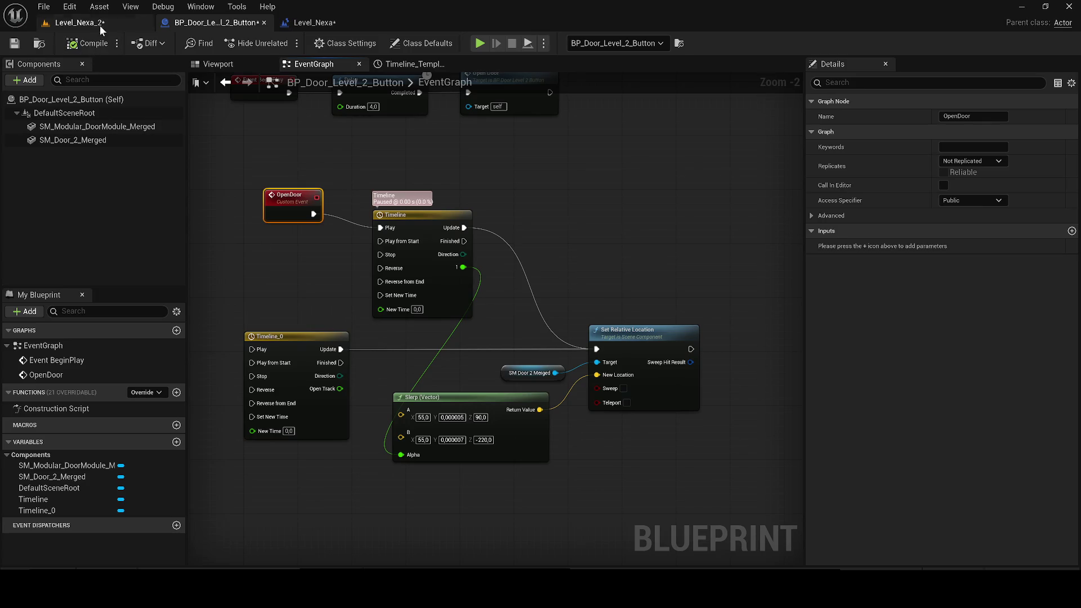
pyautogui.click(79, 22)
# - Play-test the level, then disconnect Timeline_0 from Set Relative Location and move it aside
pyautogui.click(283, 43)
pyautogui.click(641, 317)
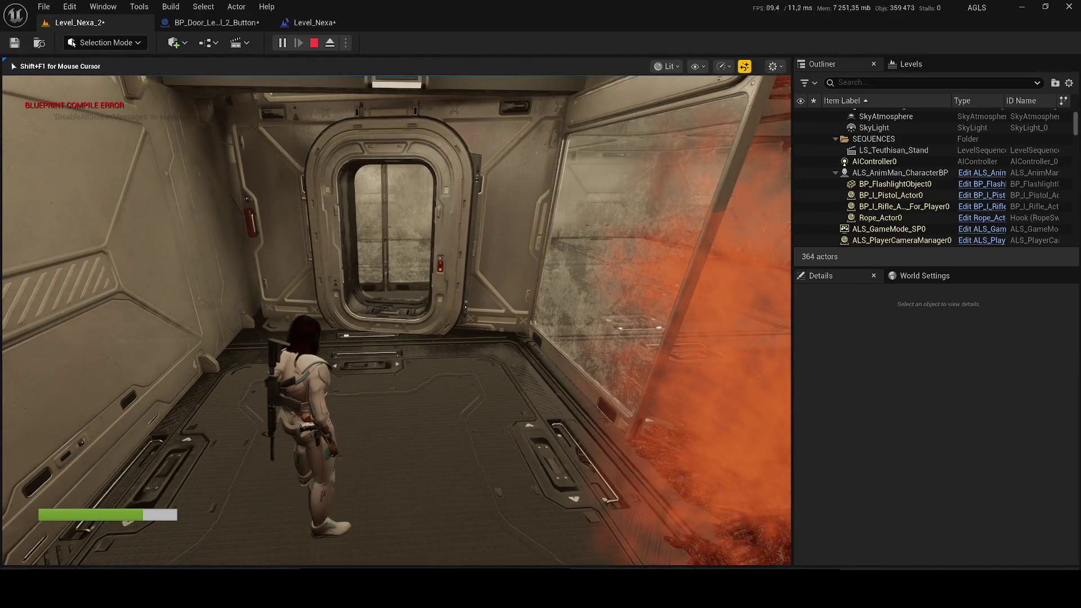
pyautogui.press('Escape')
pyautogui.click(184, 24)
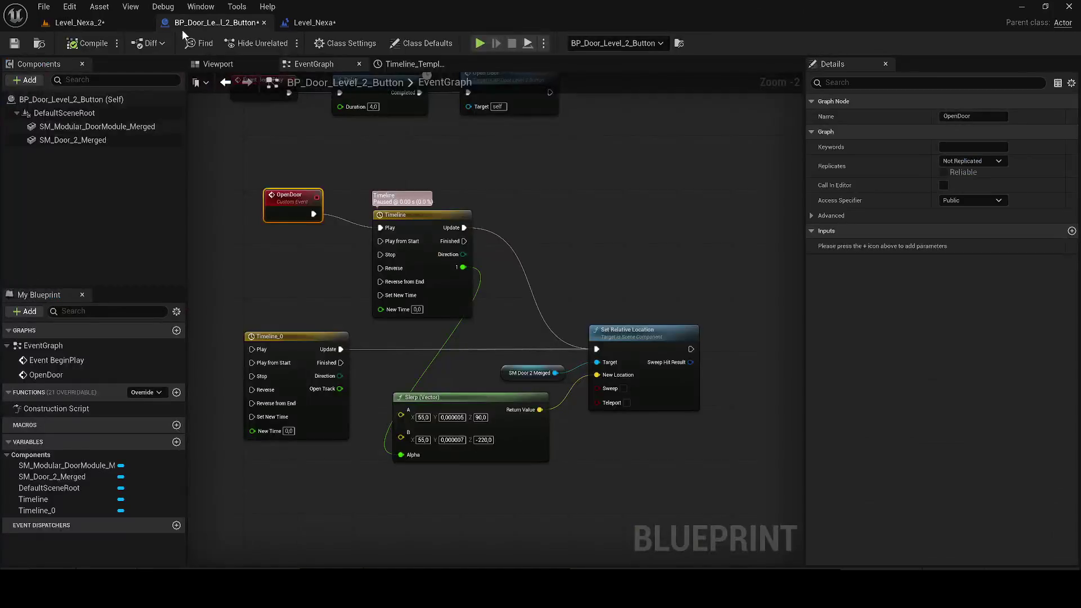
pyautogui.keyDown('alt'); pyautogui.click(340, 350); pyautogui.keyUp('alt')
pyautogui.moveTo(293, 336); pyautogui.dragTo(705, 100)
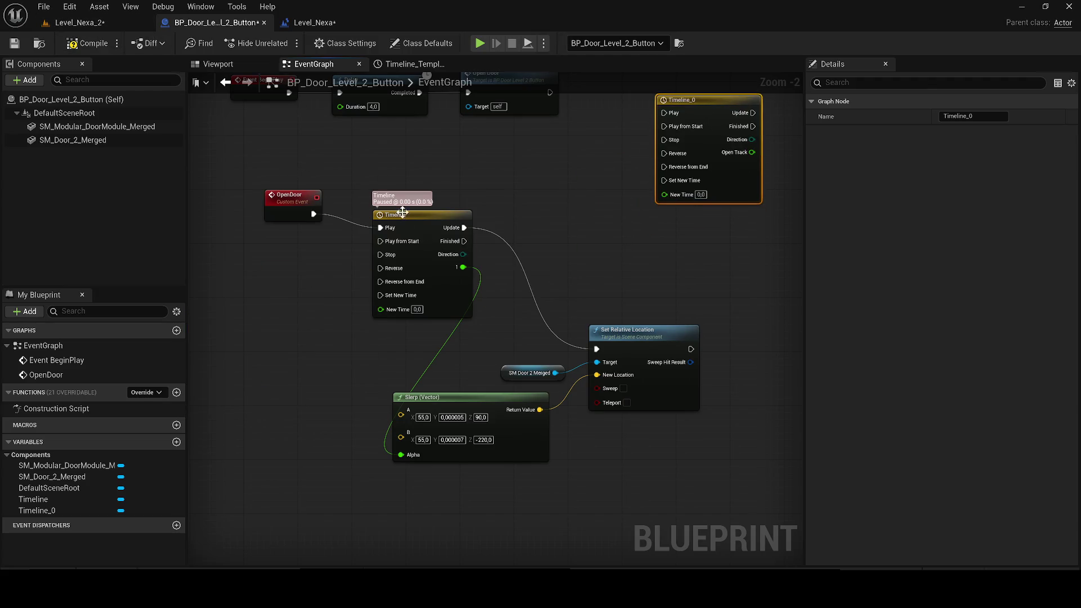
pyautogui.moveTo(270, 248)
pyautogui.mouseDown()
pyautogui.moveTo(332, 202)
pyautogui.moveTo(394, 202)
pyautogui.moveTo(447, 233)
pyautogui.mouseUp()
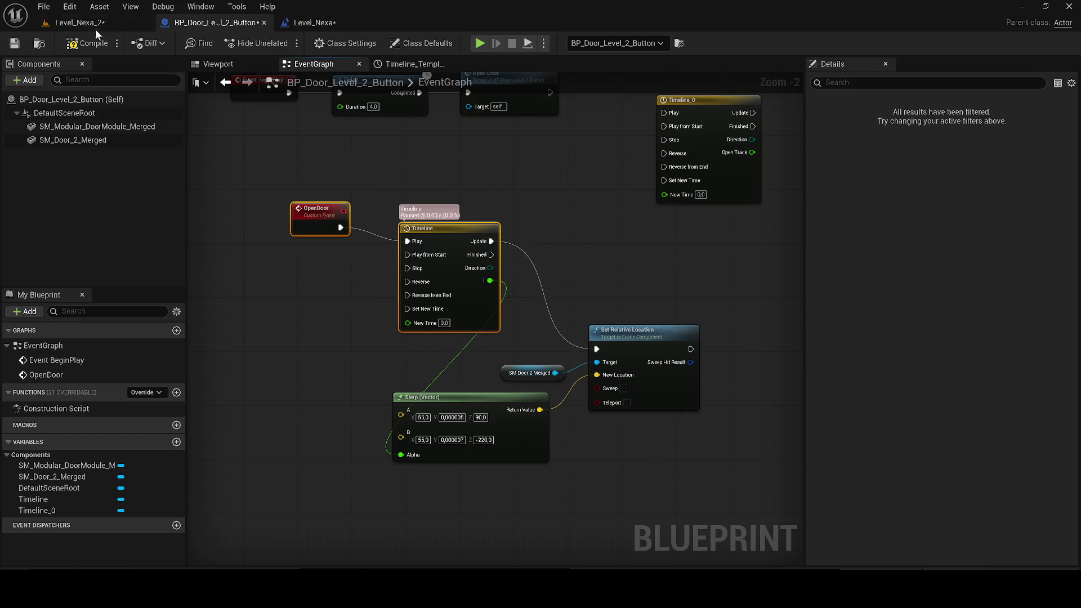
# - Play-test the level again despite compile errors and return to the BP_Door_Level_2_Button event graph
pyautogui.click(85, 22)
pyautogui.click(281, 43)
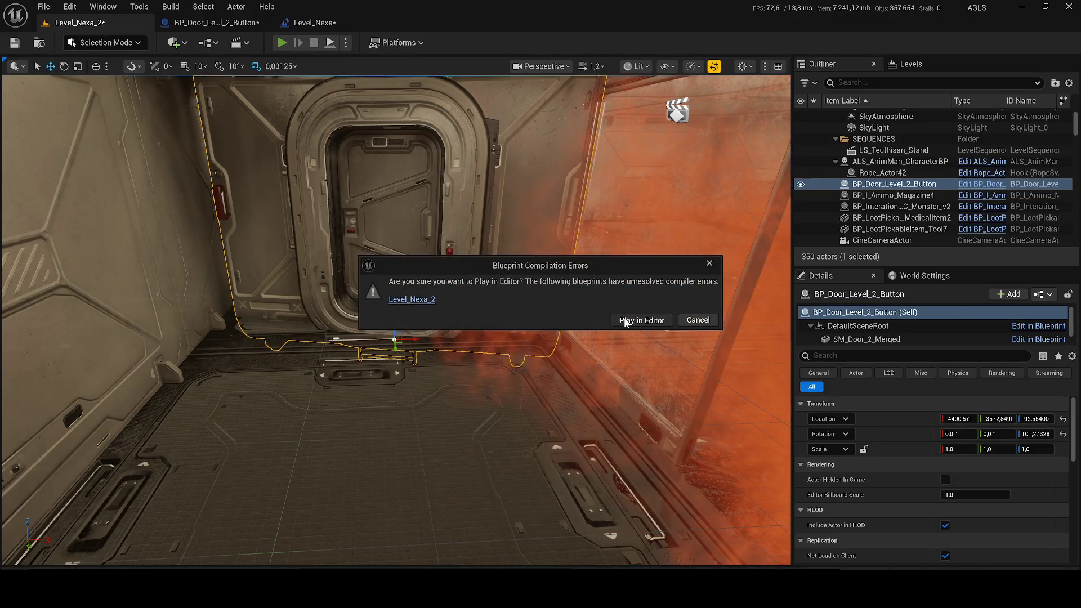
pyautogui.click(625, 320)
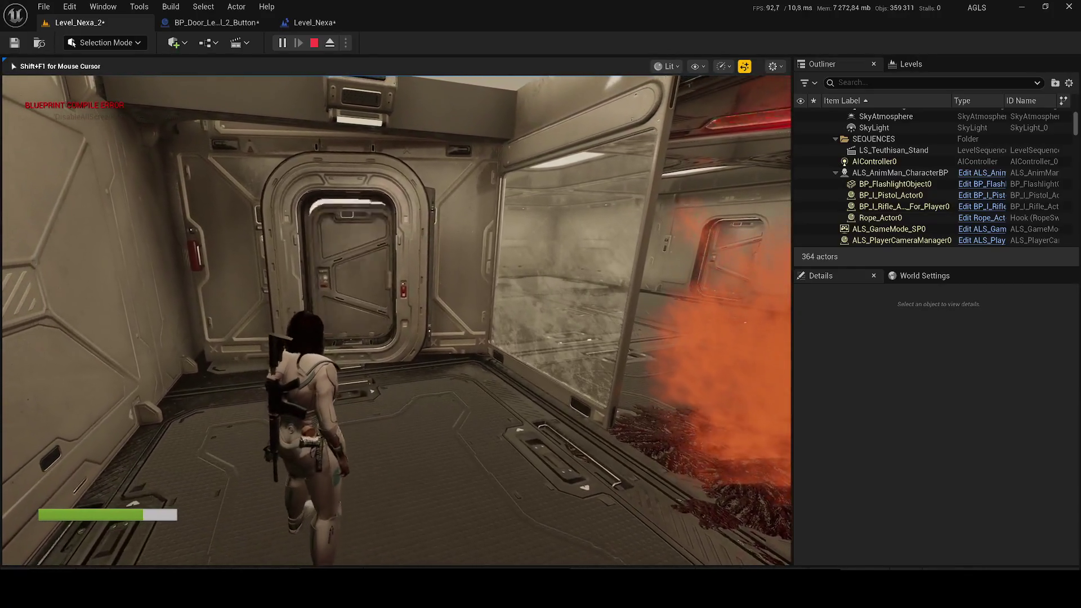
pyautogui.press('Escape')
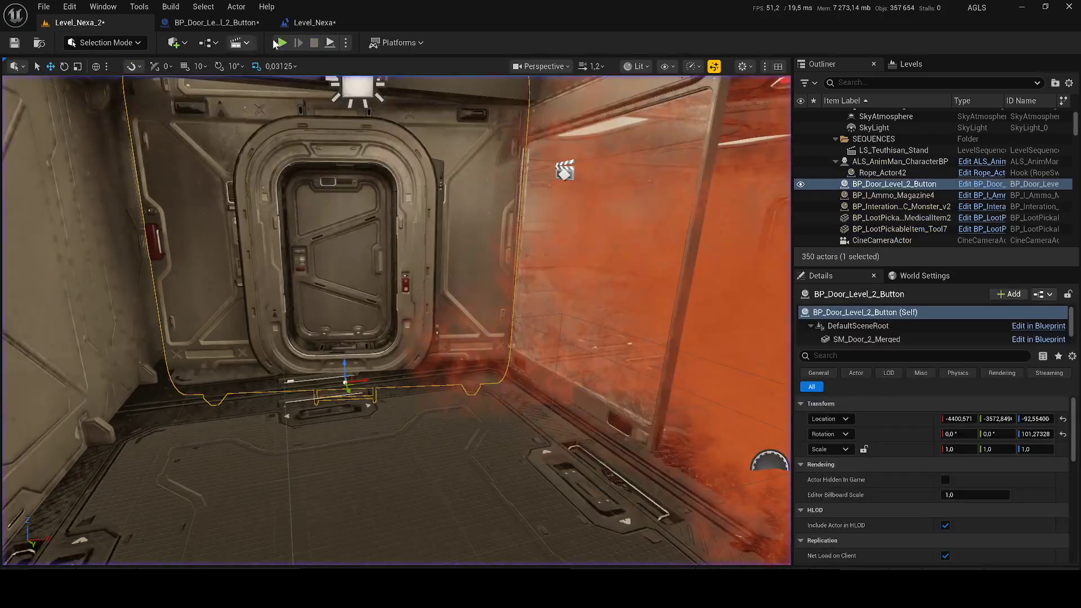
pyautogui.click(307, 23)
pyautogui.click(194, 23)
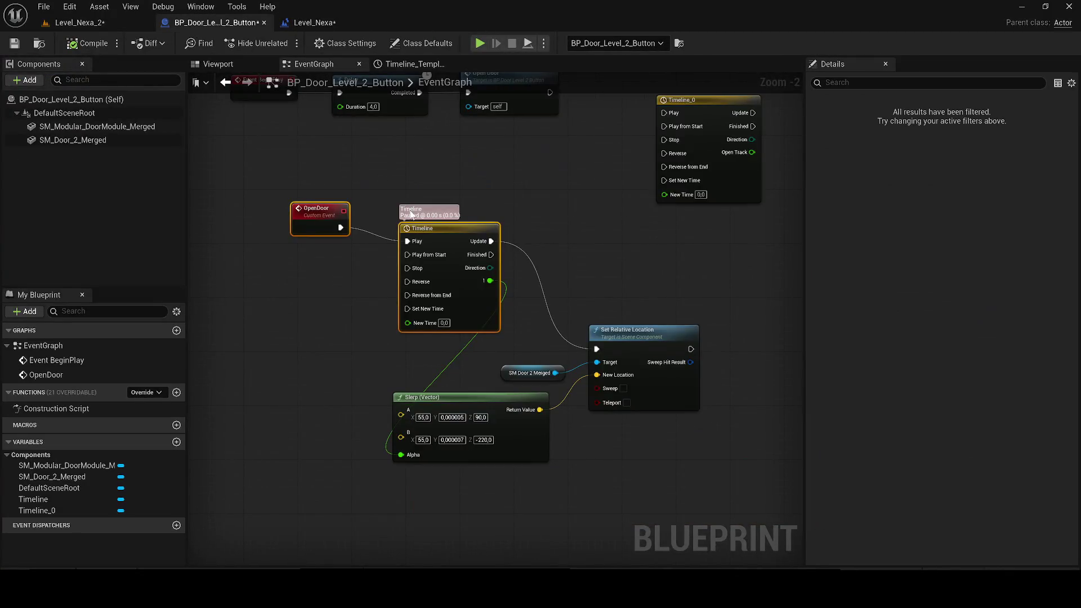
# - Set the timeline length to 1.00 and the end key value to 1.0, fit the curve, and save
pyautogui.doubleClick(436, 229)
pyautogui.click(293, 280)
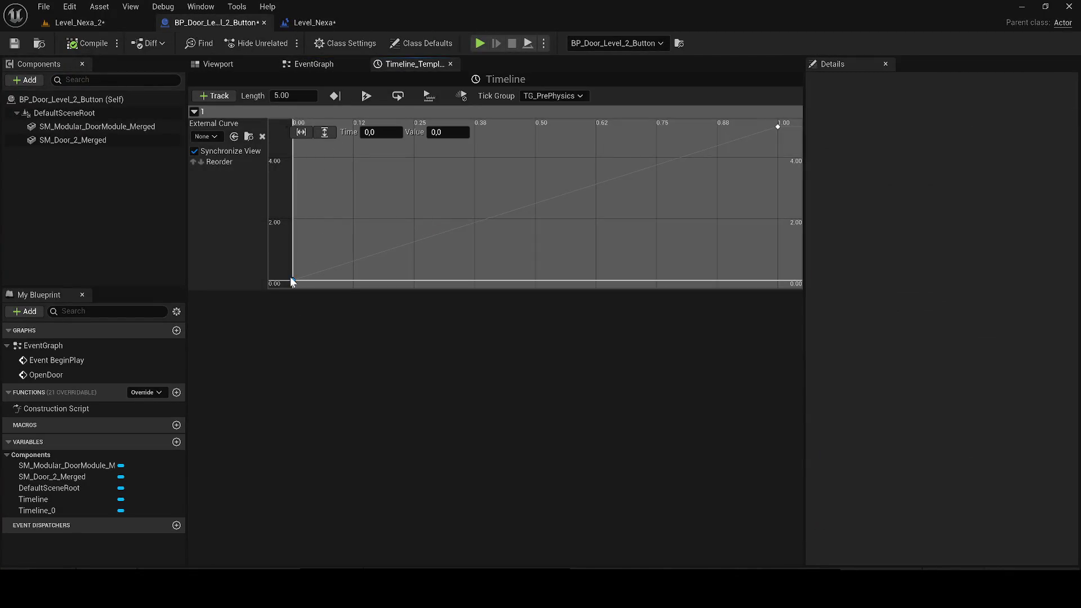
pyautogui.click(778, 126)
pyautogui.click(290, 96)
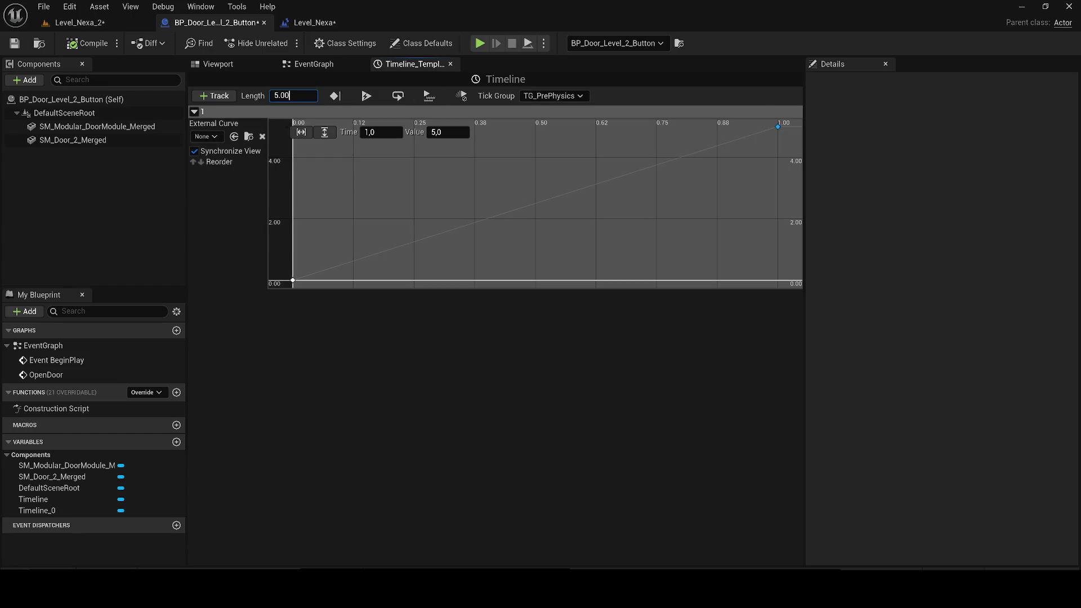
pyautogui.write('1')
pyautogui.press('Return')
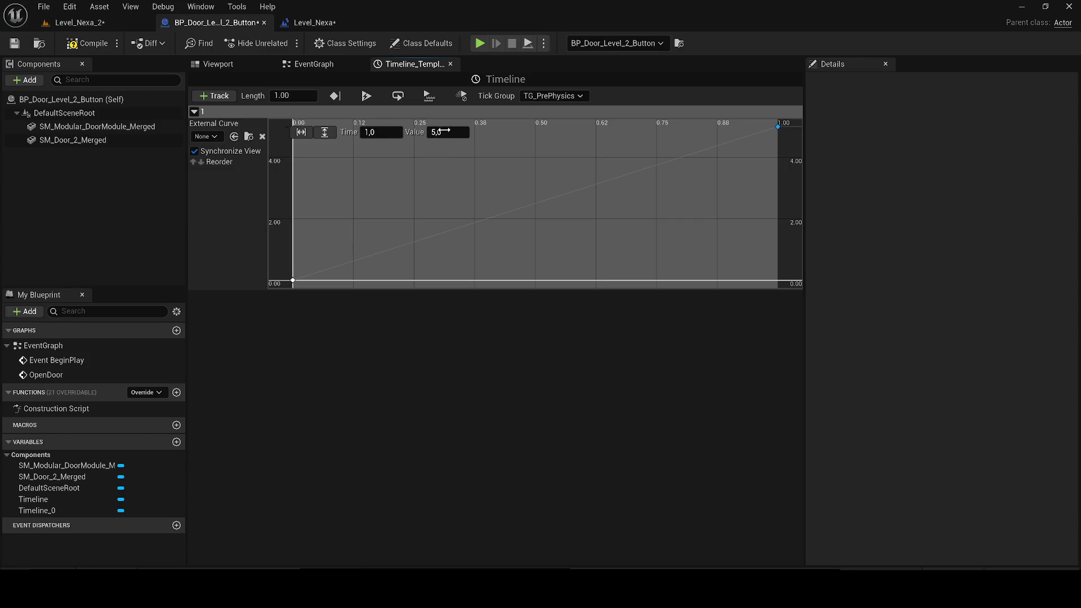
pyautogui.write('1')
pyautogui.press('Return')
pyautogui.click(295, 133)
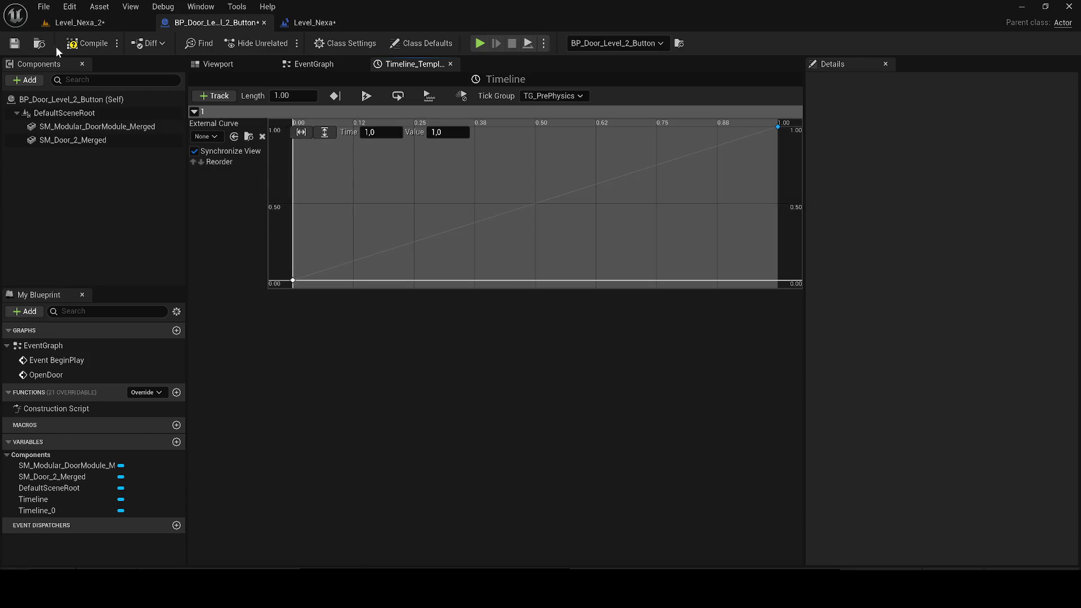
pyautogui.hotkey('ctrl', 'shift', 's')
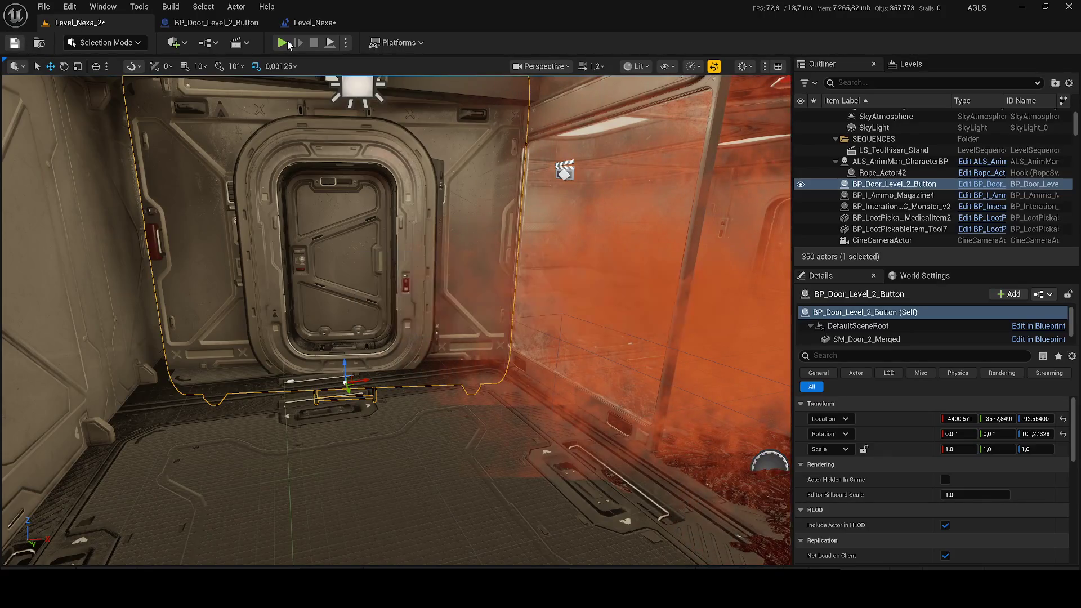
# - Play-test the level by walking the character to the door, then return to the blueprint's event graph
pyautogui.click(282, 44)
pyautogui.click(615, 319)
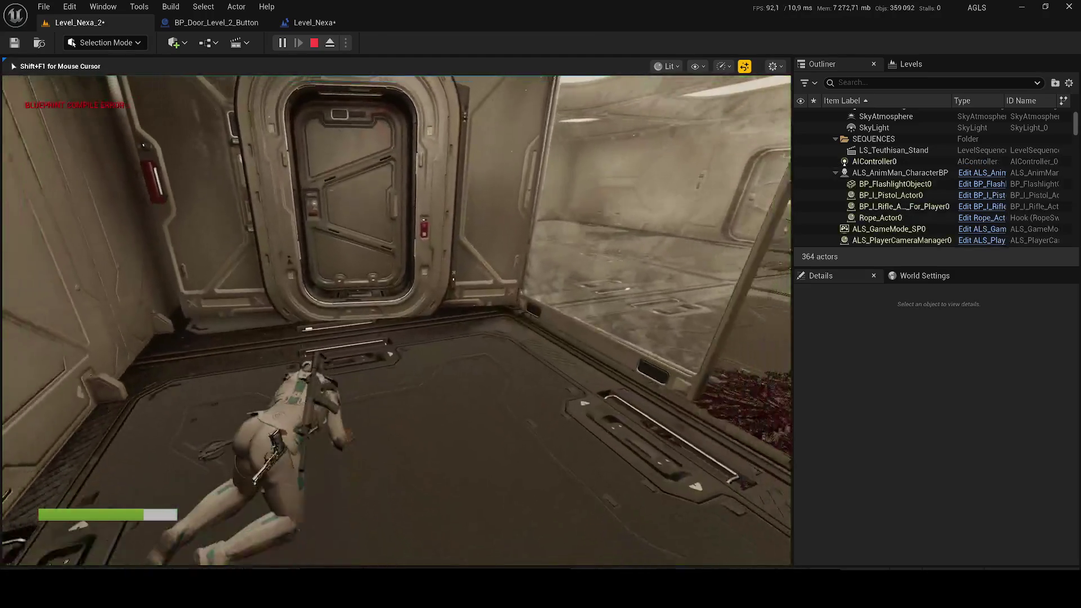
pyautogui.press('x')
pyautogui.press('w')
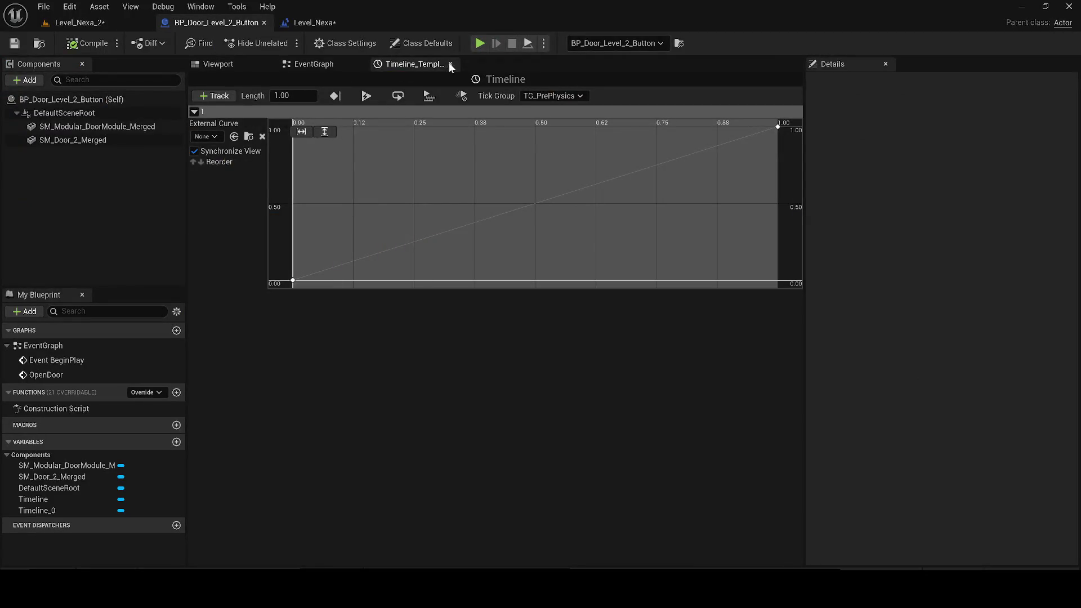
pyautogui.click(450, 63)
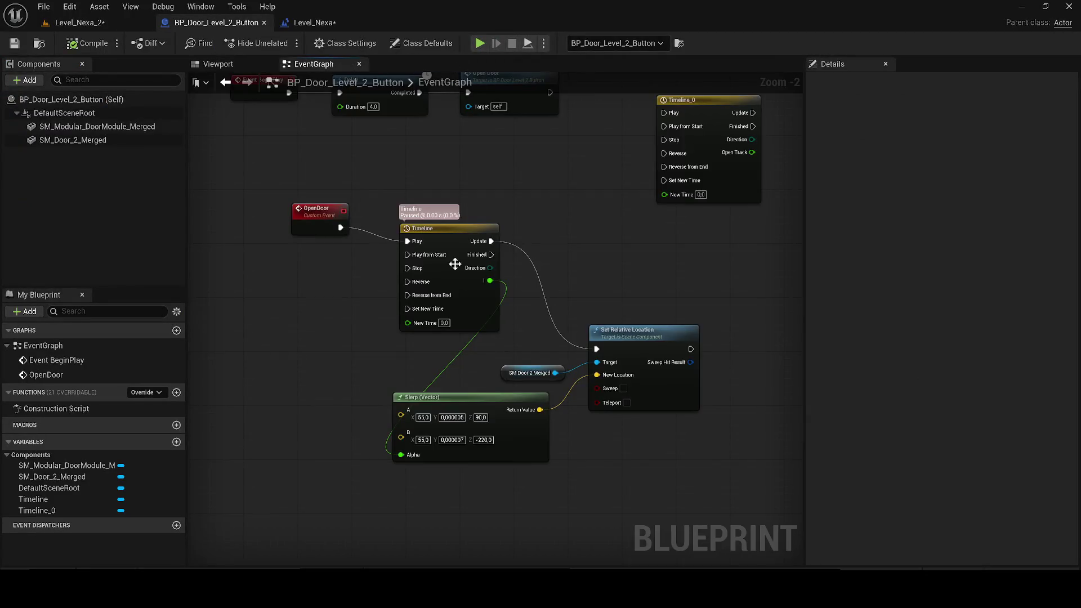
# - Delete both old Timeline nodes and add a new timeline named Open Door
pyautogui.click(435, 228)
pyautogui.press('Delete')
pyautogui.click(680, 194)
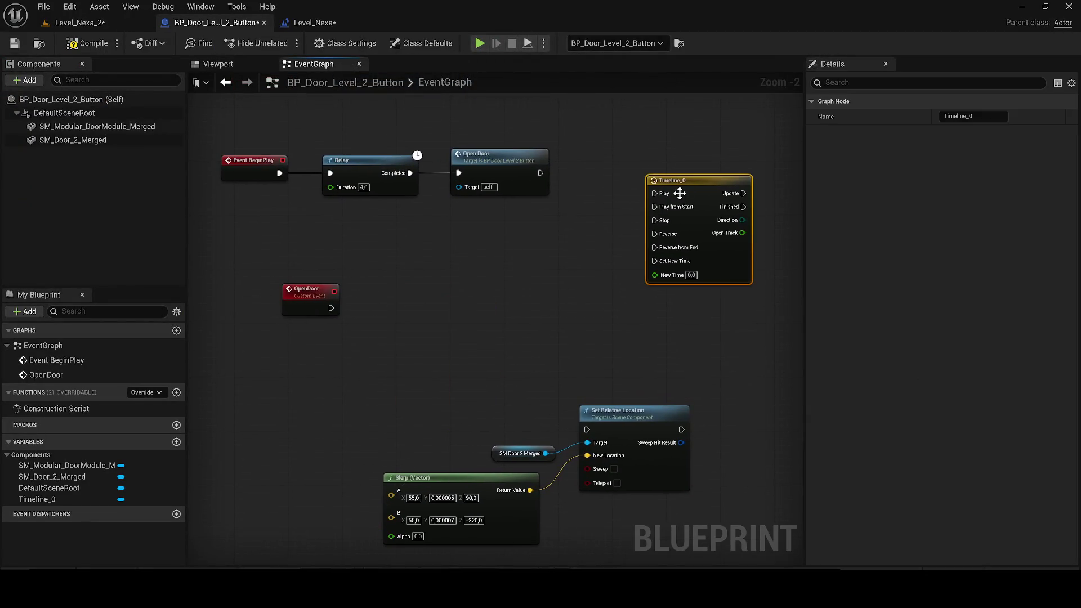
pyautogui.press('Delete')
pyautogui.rightClick(399, 297)
pyautogui.write('add timeline')
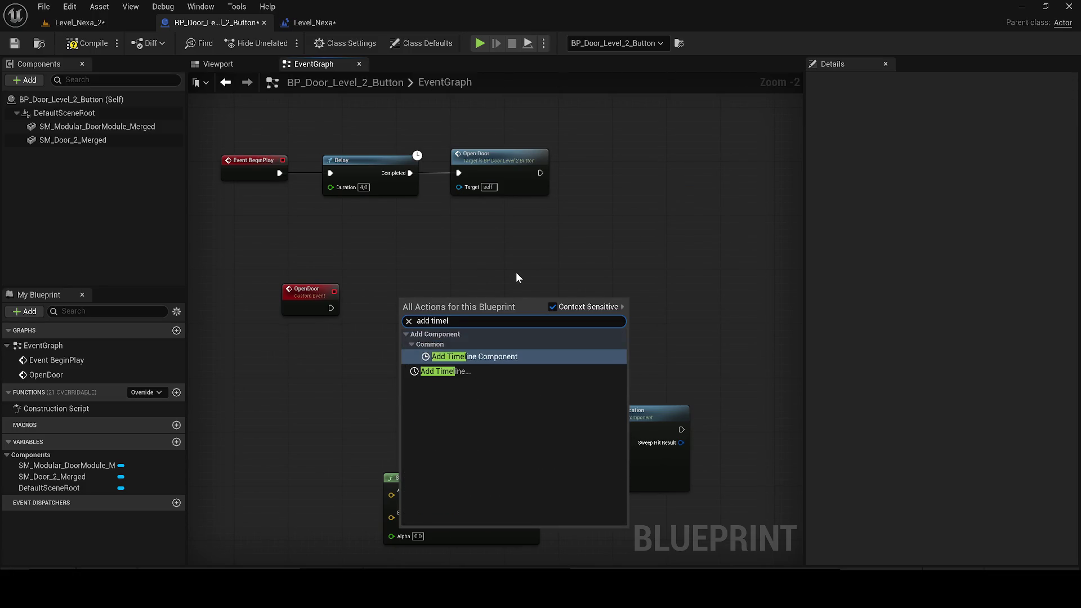
pyautogui.press('Return')
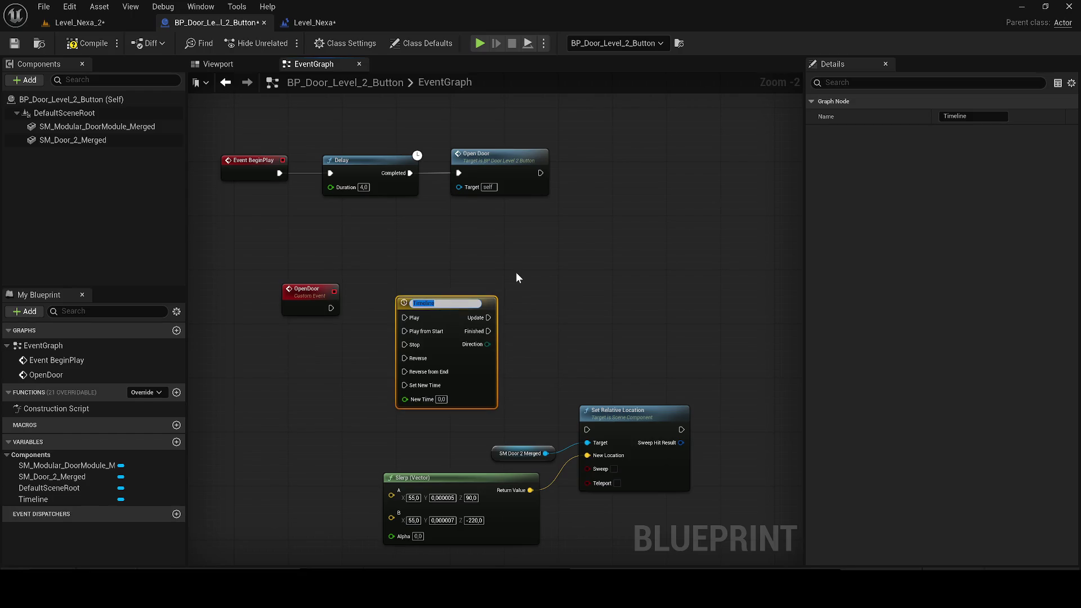
pyautogui.write('Open Doo')
pyautogui.write('r')
pyautogui.press('Return')
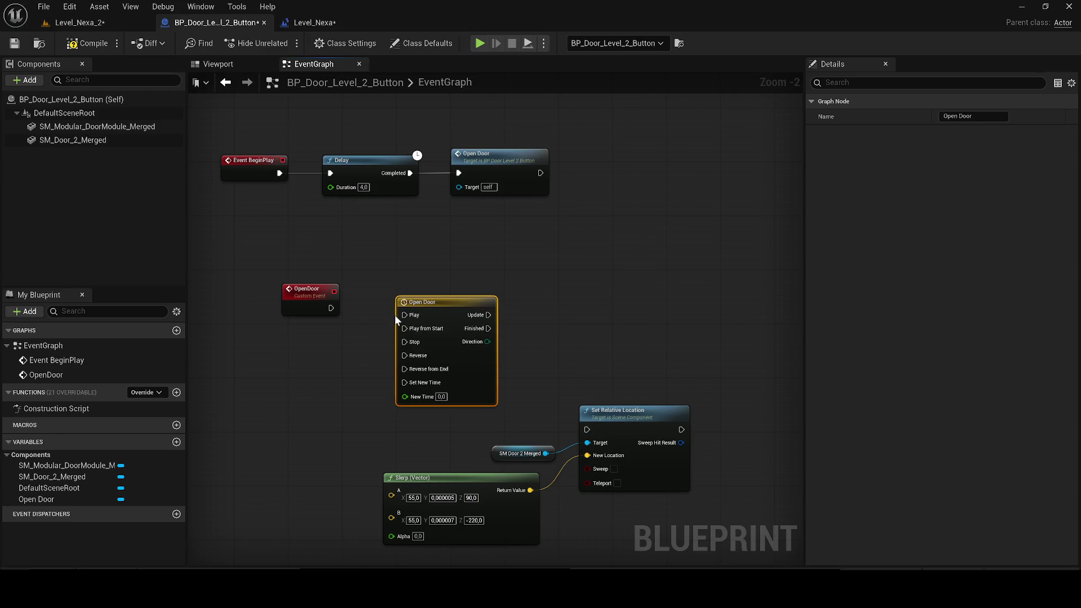
# - Wire OpenDoor to the Open Door timeline's Play and its Update to Set Relative Location
pyautogui.moveTo(331, 308); pyautogui.dragTo(413, 317)
pyautogui.moveTo(488, 314)
pyautogui.mouseDown()
pyautogui.moveTo(501, 311)
pyautogui.moveTo(587, 429)
pyautogui.mouseUp()
pyautogui.moveTo(439, 308); pyautogui.dragTo(424, 296)
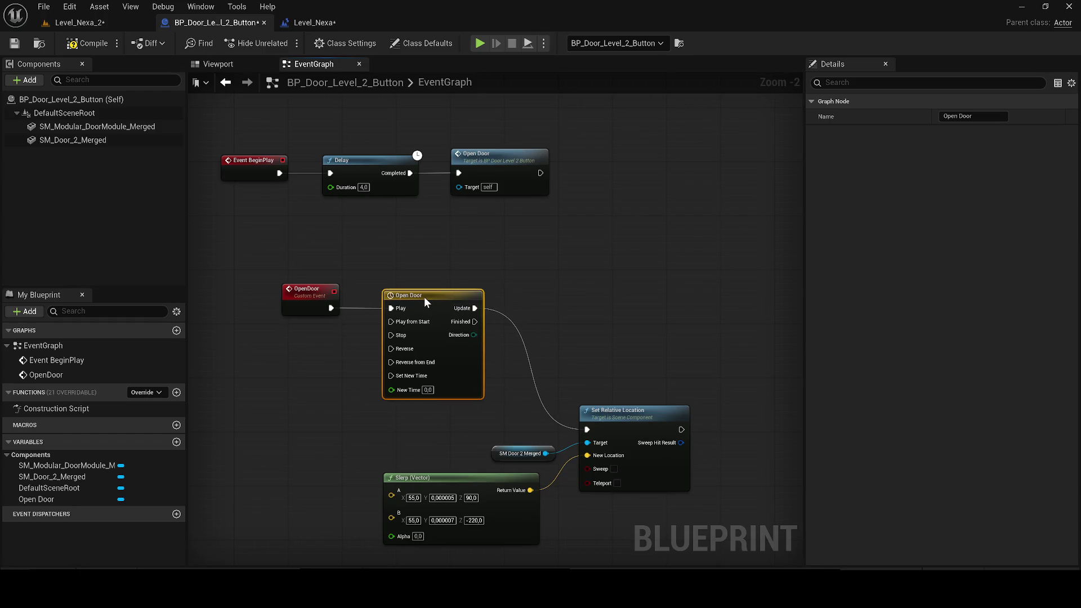
pyautogui.doubleClick(425, 298)
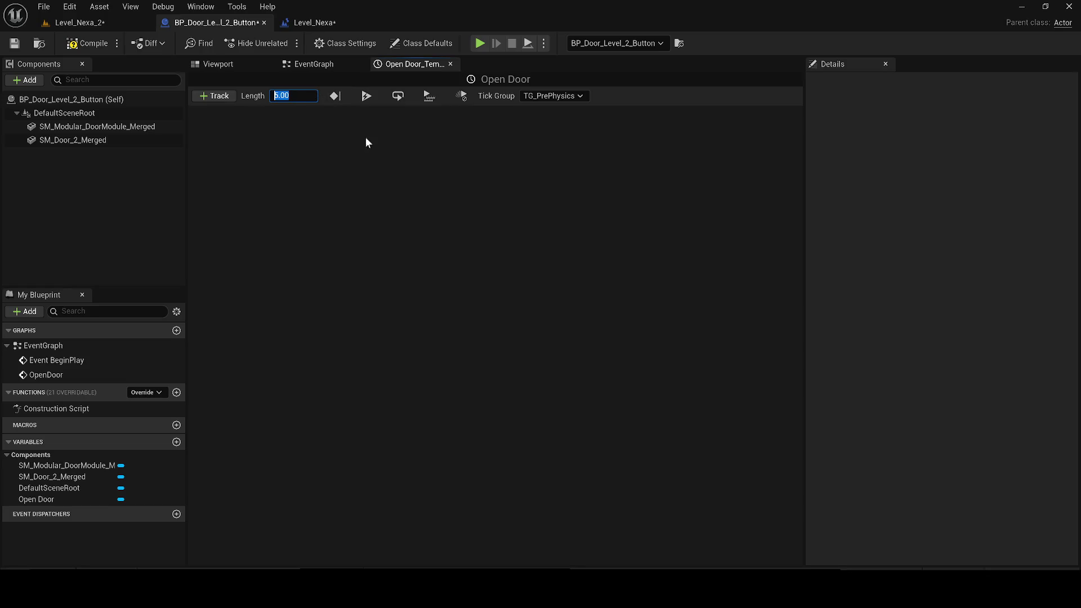
# - Set the timeline length to 3.00 and add a float track named Open Track
pyautogui.write('3')
pyautogui.press('Return')
pyautogui.click(229, 97)
pyautogui.click(255, 112)
pyautogui.write('Open Track')
pyautogui.press('Return')
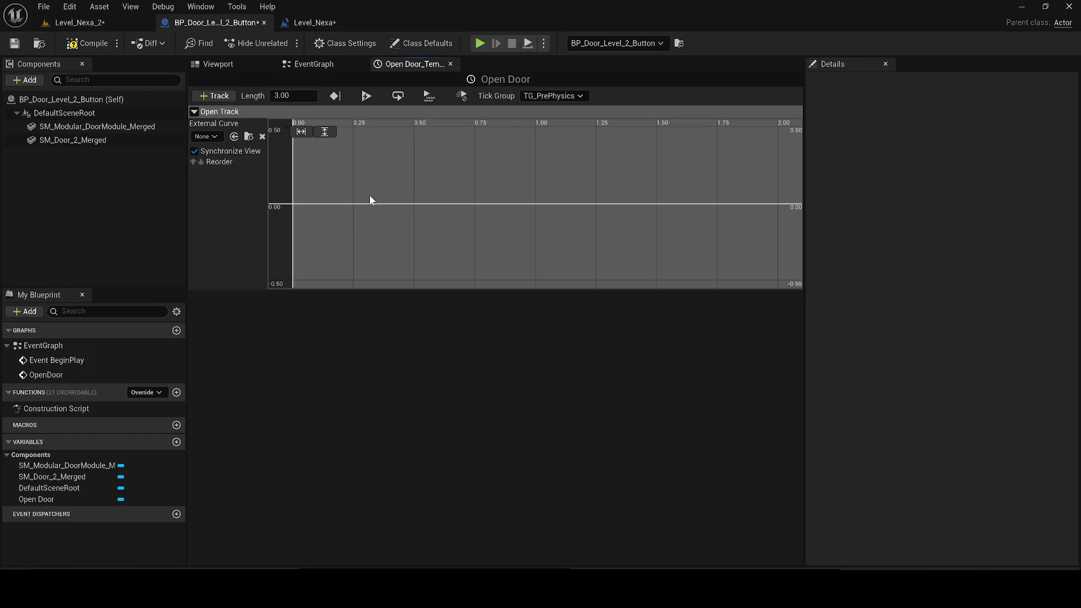
# - Add the first curve key at time 0, value 0
pyautogui.rightClick(355, 150)
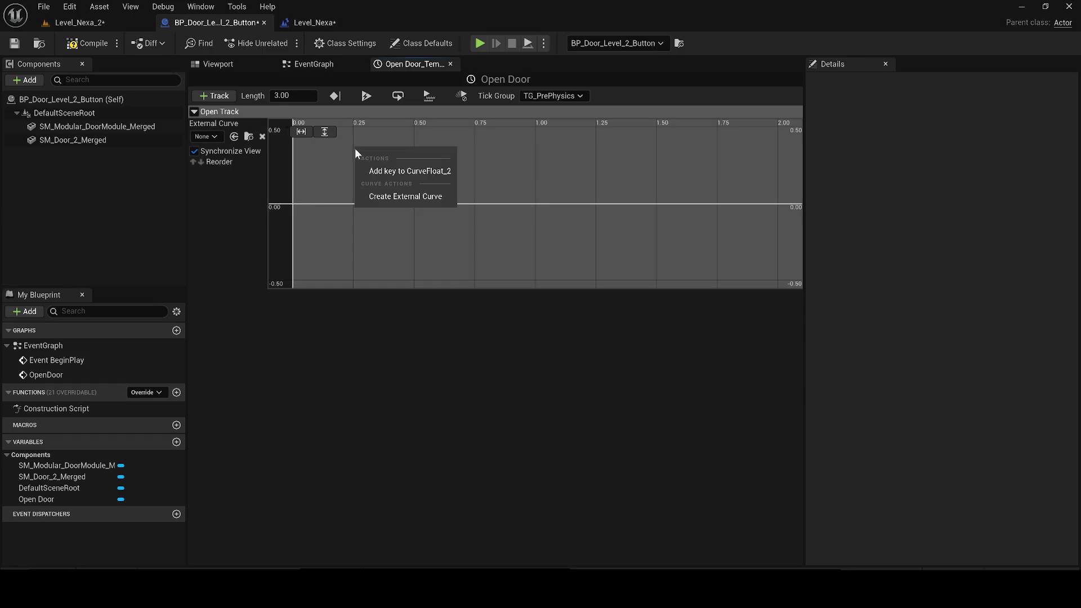
pyautogui.click(376, 170)
pyautogui.click(436, 135)
pyautogui.write('0')
pyautogui.press('Return')
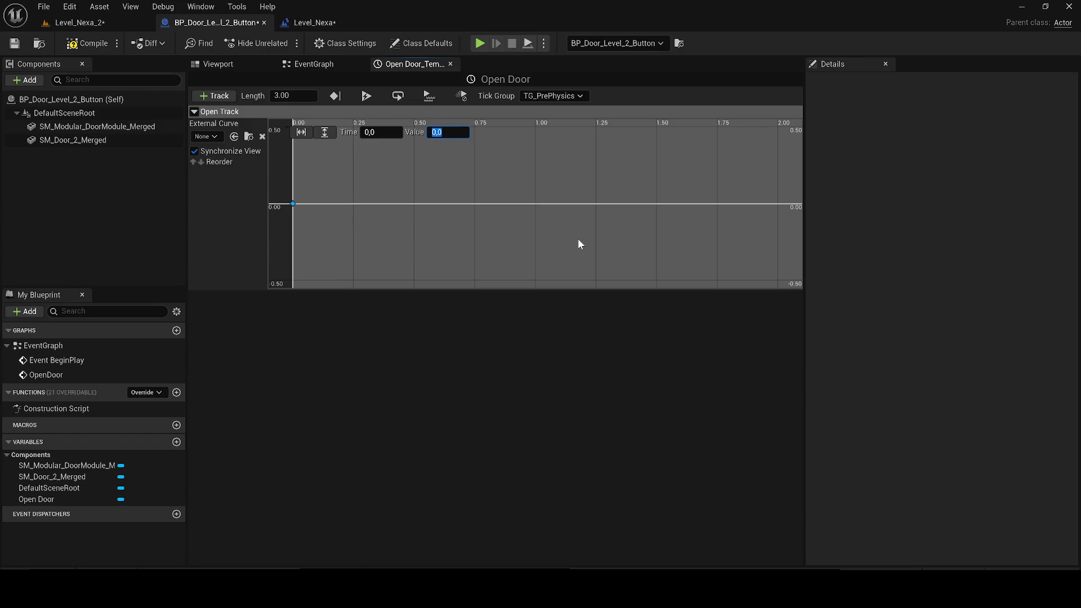
# - Add a second key at time 3, value 1, fit the curve, compile, and return to the EventGraph
pyautogui.rightClick(441, 162)
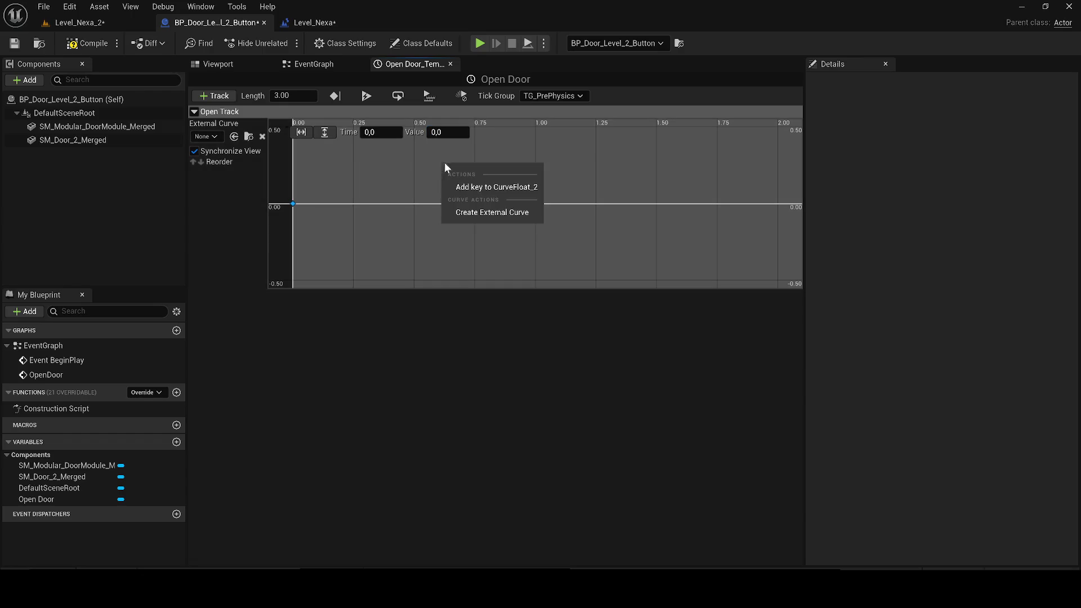
pyautogui.click(482, 189)
pyautogui.click(383, 132)
pyautogui.write('3')
pyautogui.press('Return')
pyautogui.click(447, 132)
pyautogui.write('1')
pyautogui.press('Return')
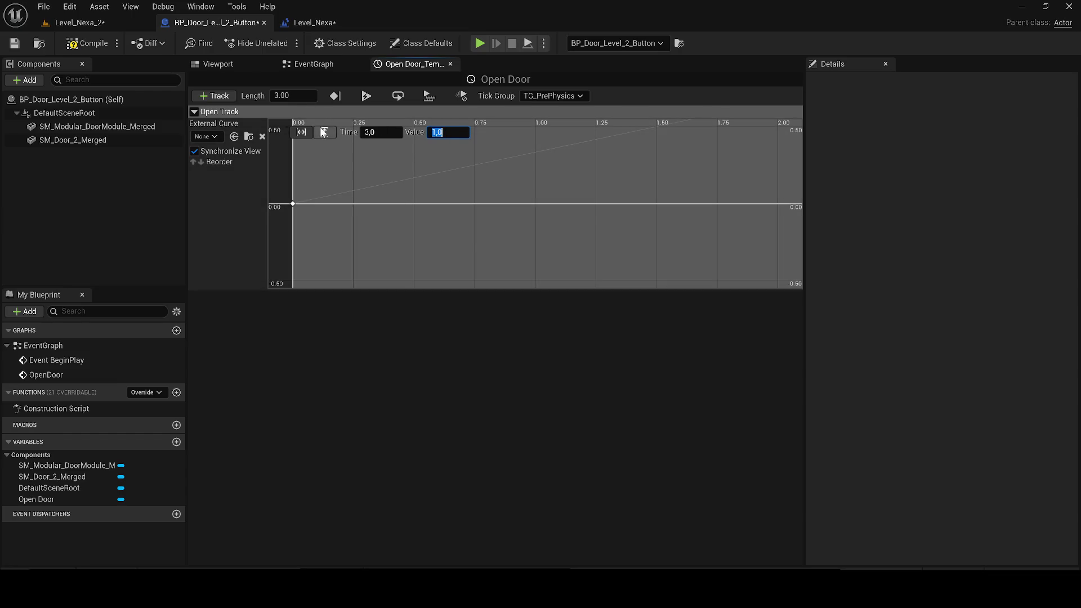
pyautogui.click(325, 132)
pyautogui.click(302, 131)
pyautogui.click(82, 45)
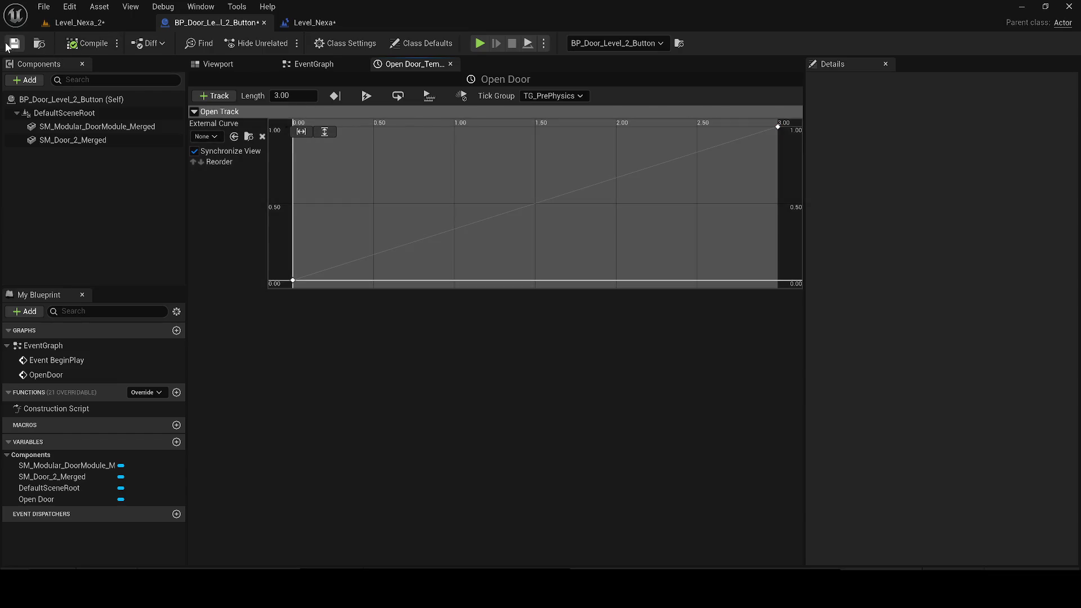
pyautogui.click(336, 63)
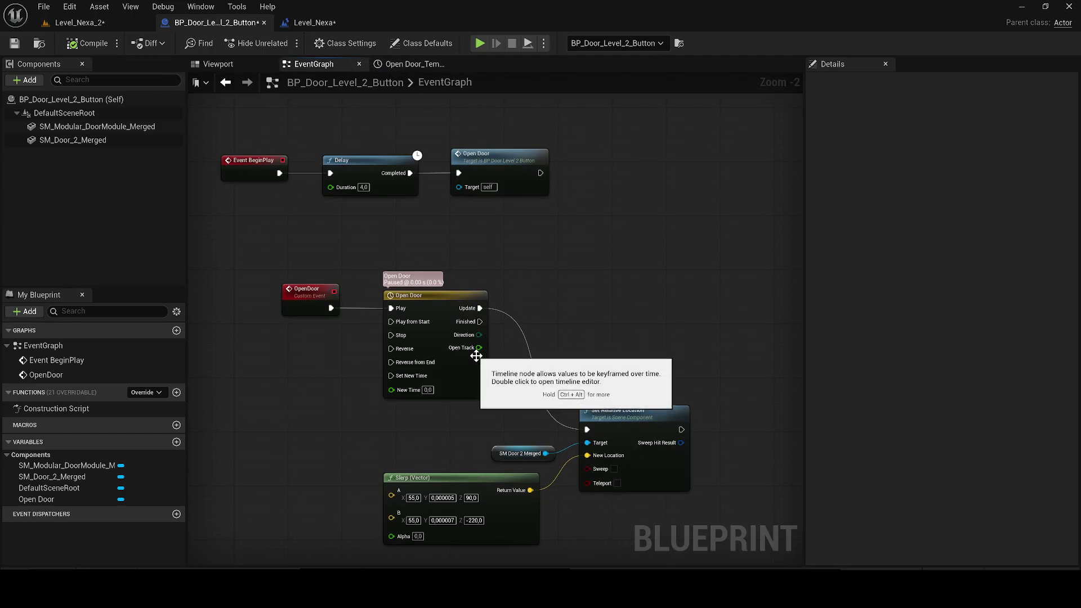
# - Add a Lerp node from the Open Track output and move the Slerp node aside
pyautogui.moveTo(479, 347)
pyautogui.mouseDown()
pyautogui.moveTo(410, 532)
pyautogui.moveTo(399, 532)
pyautogui.moveTo(420, 494)
pyautogui.moveTo(404, 477)
pyautogui.moveTo(390, 480)
pyautogui.moveTo(306, 428)
pyautogui.mouseUp()
pyautogui.scroll(2, 421, 496)
pyautogui.write('lerp')
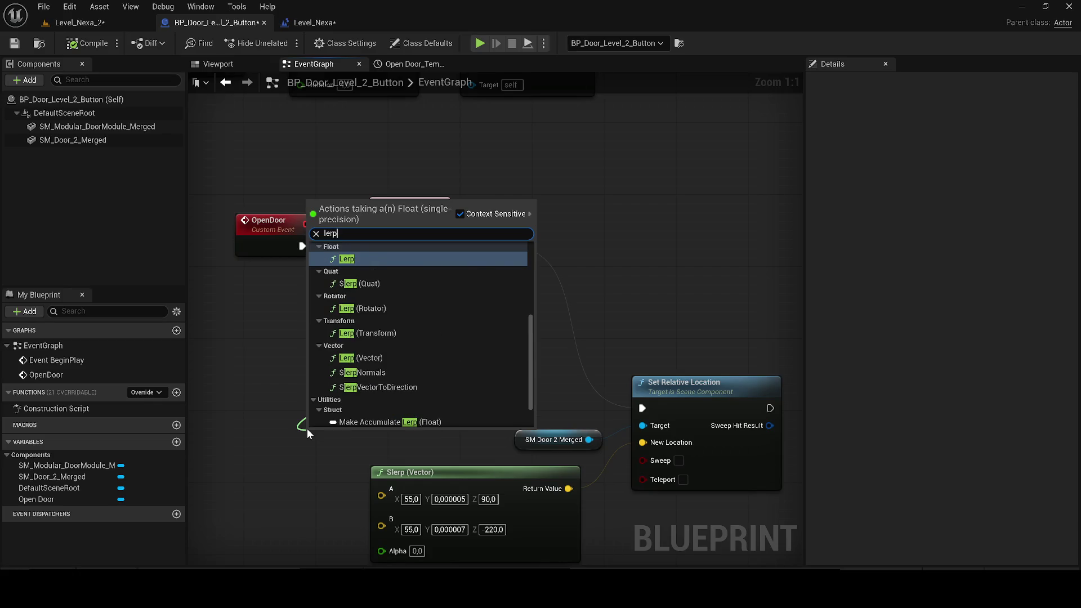
pyautogui.press('Return')
pyautogui.scroll(-1, 356, 446)
pyautogui.click(521, 370)
pyautogui.moveTo(521, 370)
pyautogui.mouseDown()
pyautogui.moveTo(302, 438)
pyautogui.moveTo(435, 456)
pyautogui.mouseUp()
# - Inspect the float Lerp node's pins, then delete the unneeded float Lerp
pyautogui.rightClick(428, 347)
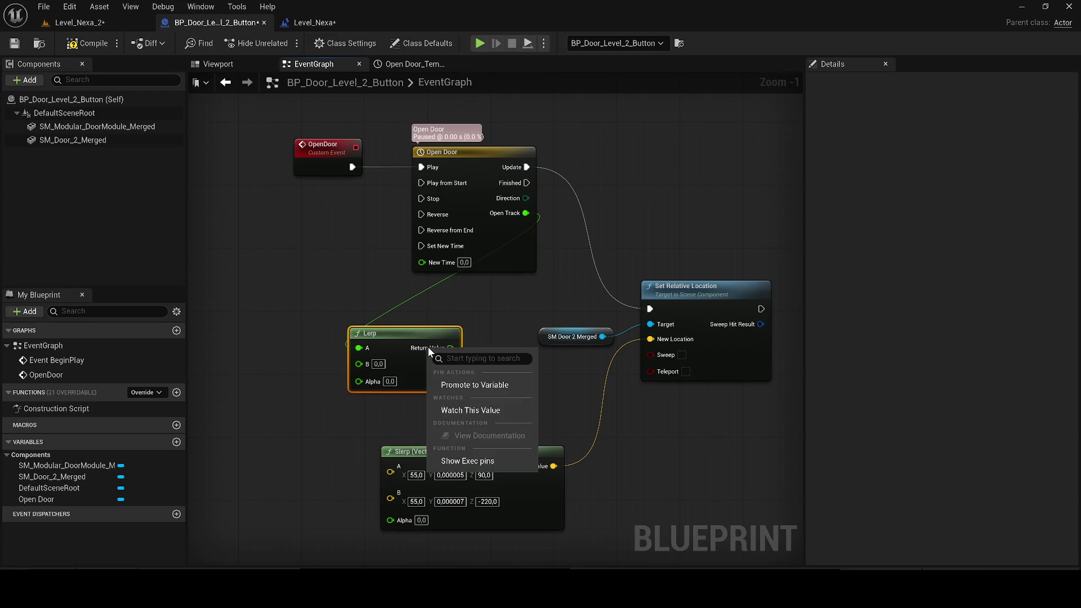
pyautogui.rightClick(363, 352)
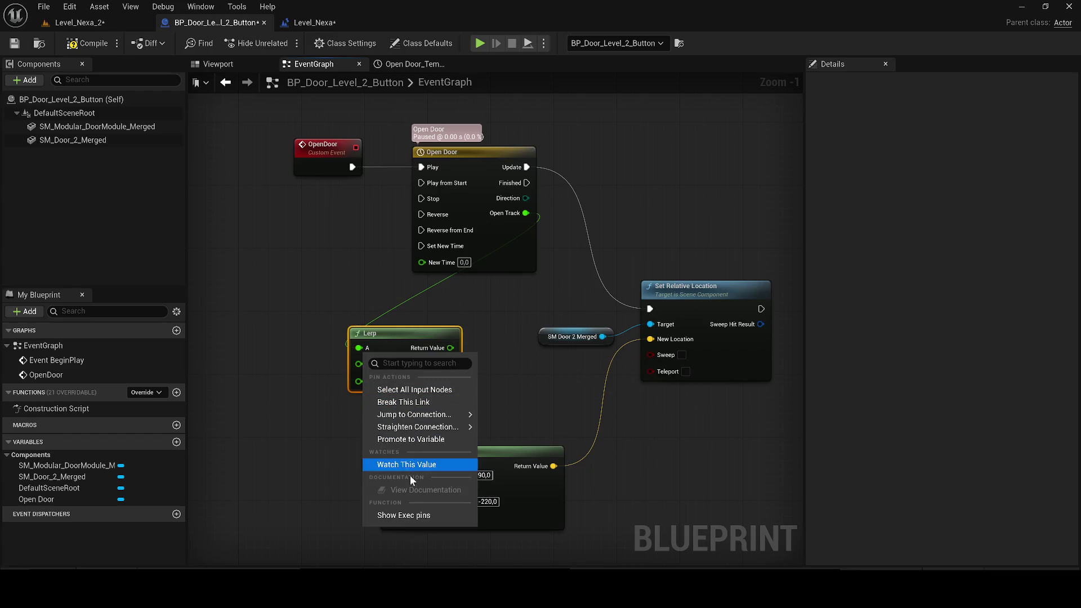
pyautogui.click(404, 515)
pyautogui.moveTo(394, 333); pyautogui.dragTo(434, 318)
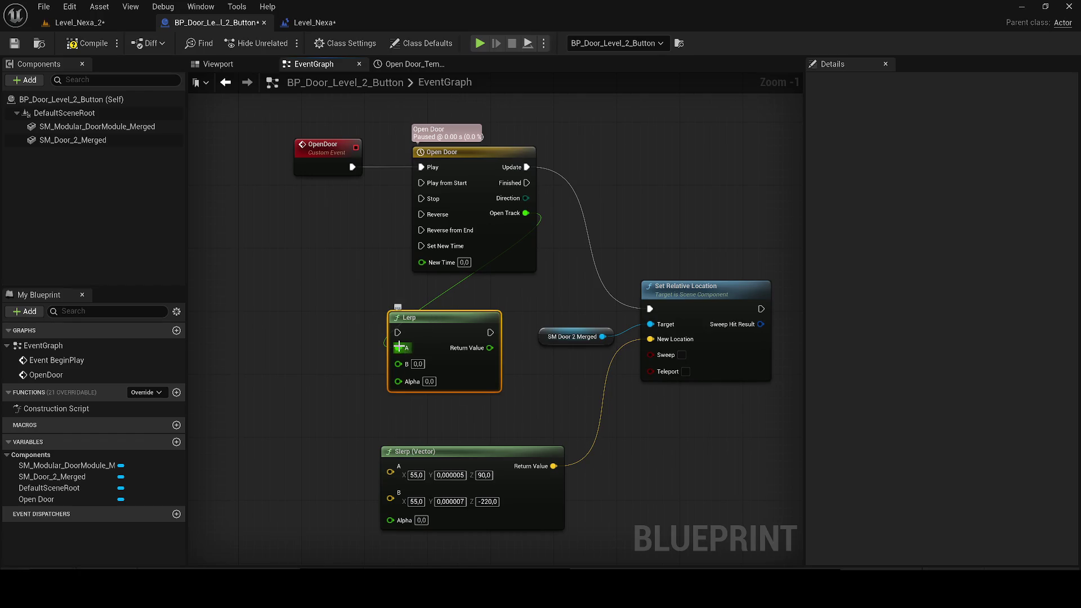
pyautogui.hotkey('ctrl', 'z')
pyautogui.hotkey('ctrl', 'z')
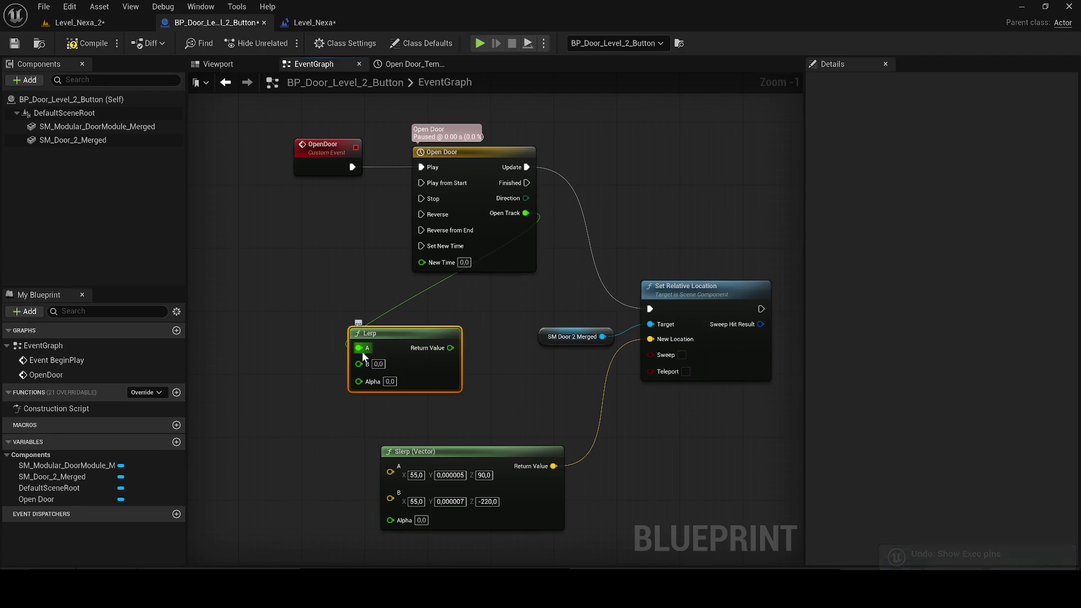
pyautogui.rightClick(359, 363)
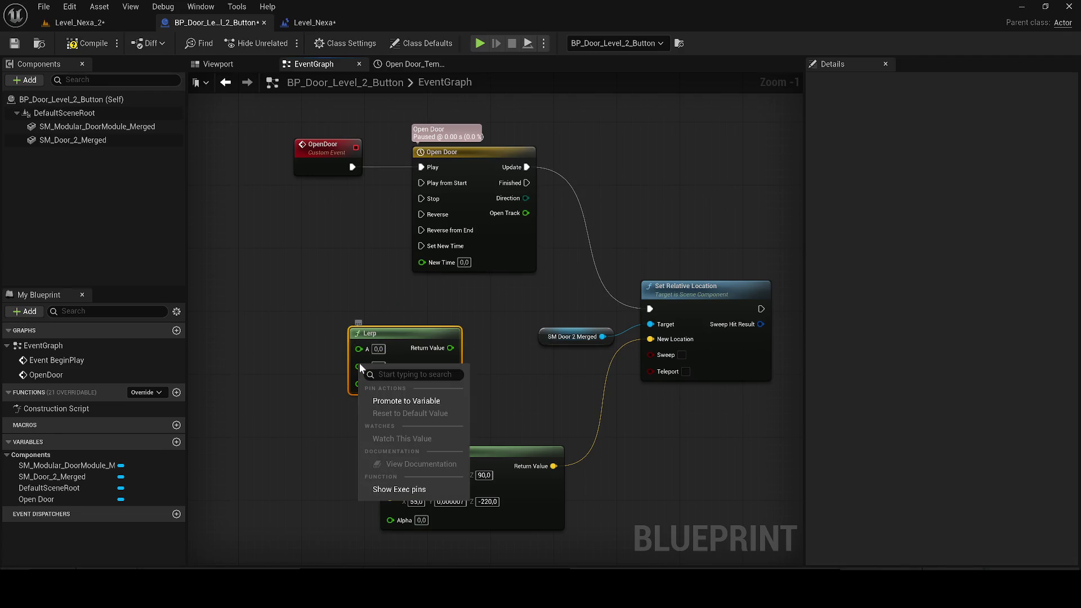
pyautogui.click(354, 394)
pyautogui.rightClick(360, 387)
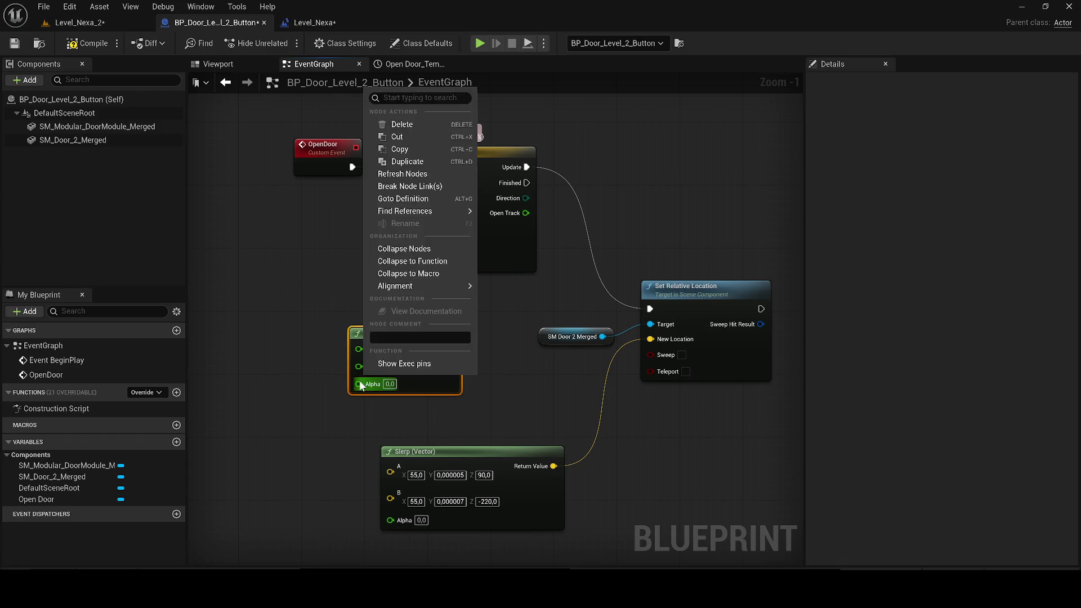
pyautogui.rightClick(362, 380)
pyautogui.rightClick(361, 349)
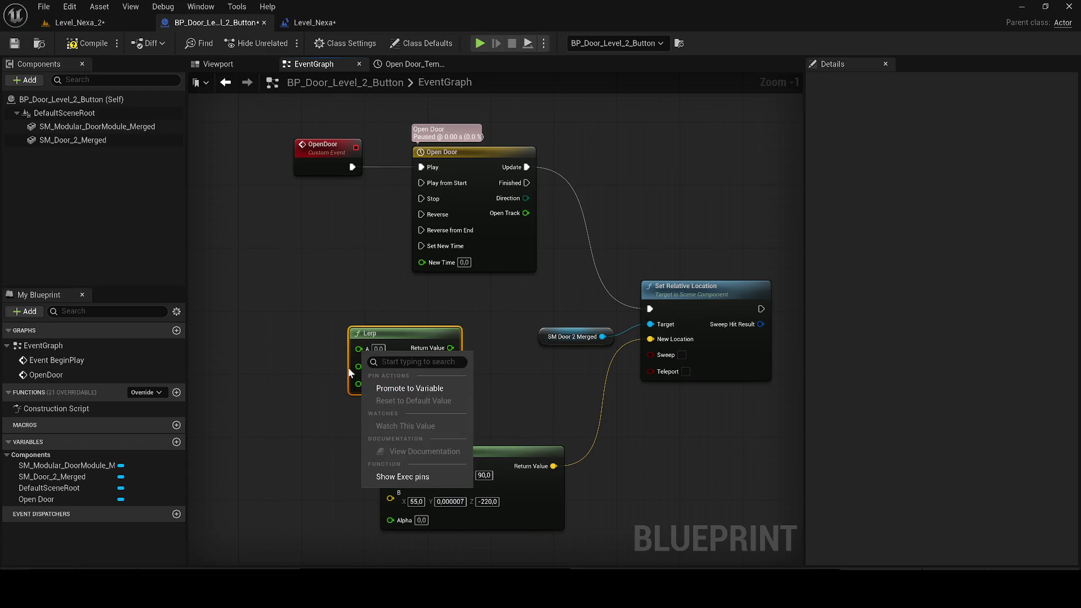
pyautogui.click(399, 340)
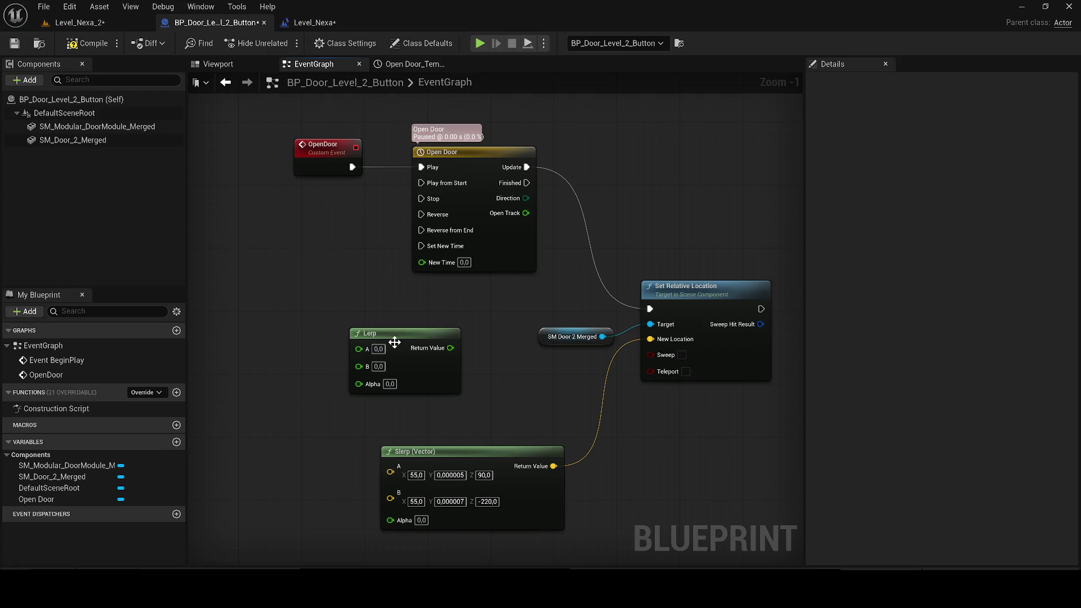
pyautogui.press('Delete')
# - Add a Lerp (Vector) from Open Track and set its A to 55, 0, 90
pyautogui.moveTo(523, 218); pyautogui.dragTo(410, 363)
pyautogui.write('lerp vector')
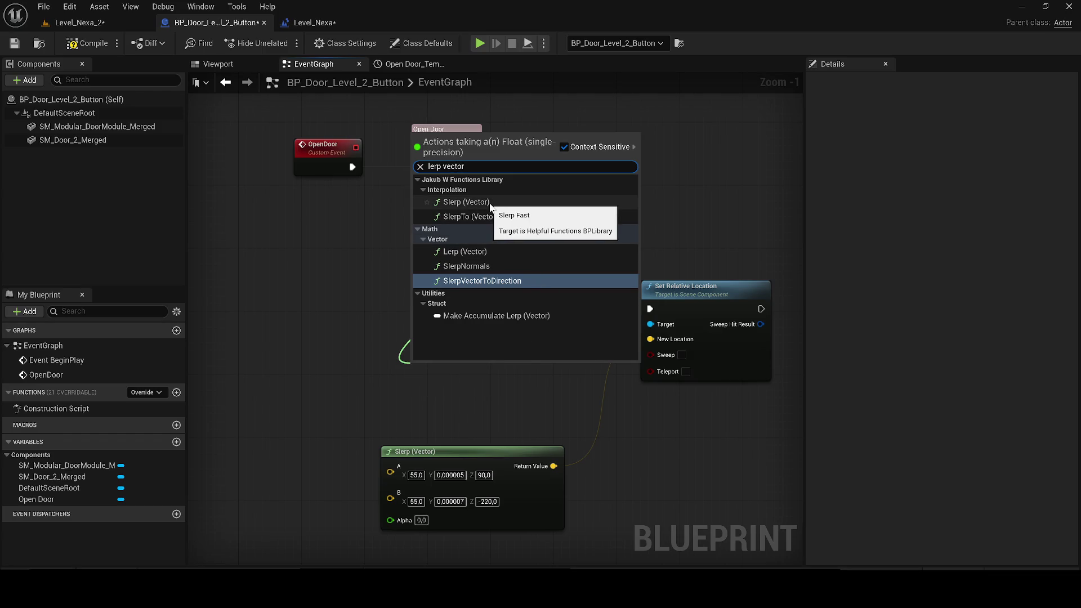
pyautogui.click(482, 250)
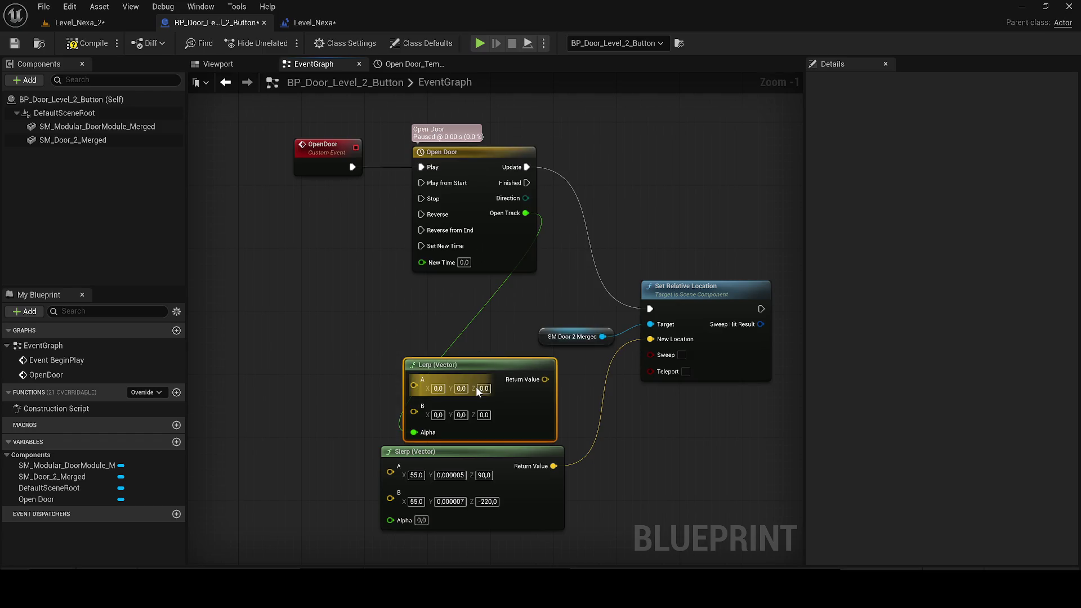
pyautogui.moveTo(475, 386); pyautogui.dragTo(448, 350)
pyautogui.click(416, 475)
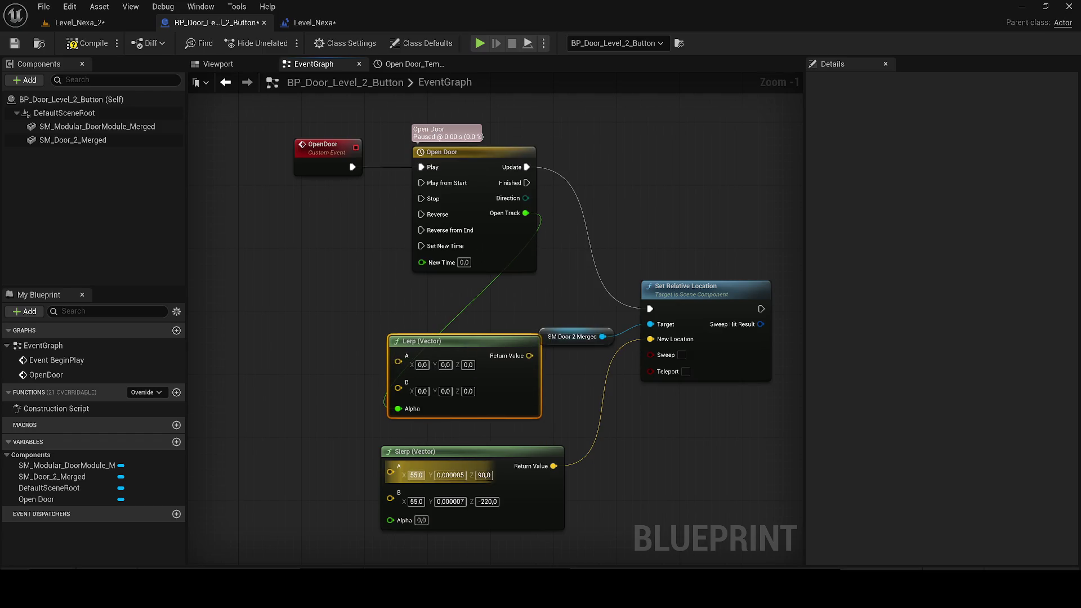
pyautogui.click(422, 365)
pyautogui.write('55')
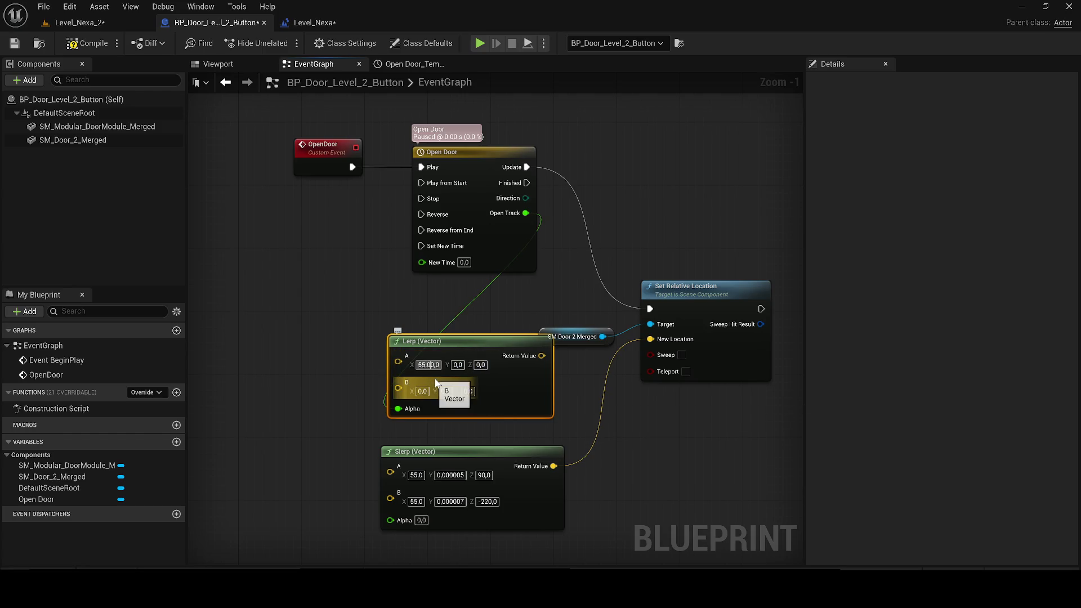
pyautogui.click(484, 476)
pyautogui.click(474, 365)
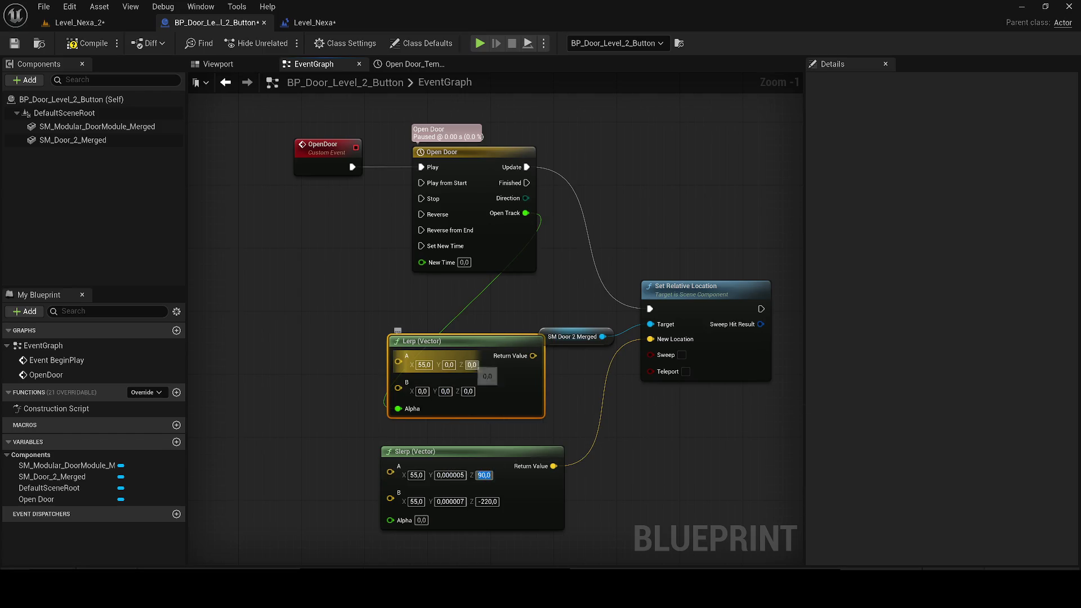
pyautogui.write('90')
pyautogui.press('Return')
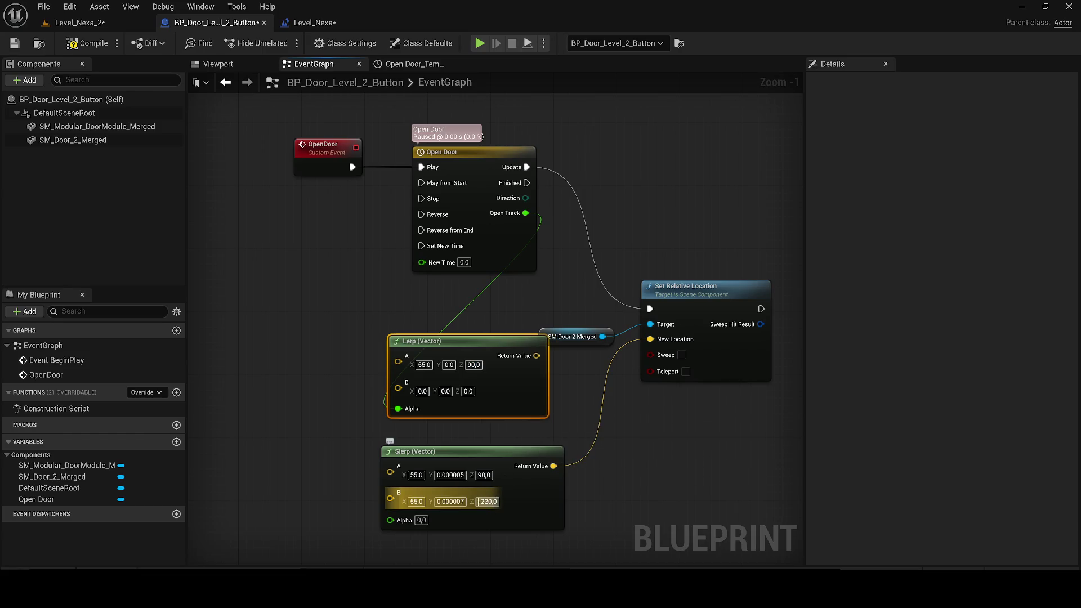
# - Set Lerp B to 55, 0, -220, delete the old Slerp, and wire the result to New Location
pyautogui.click(468, 391)
pyautogui.write('-220')
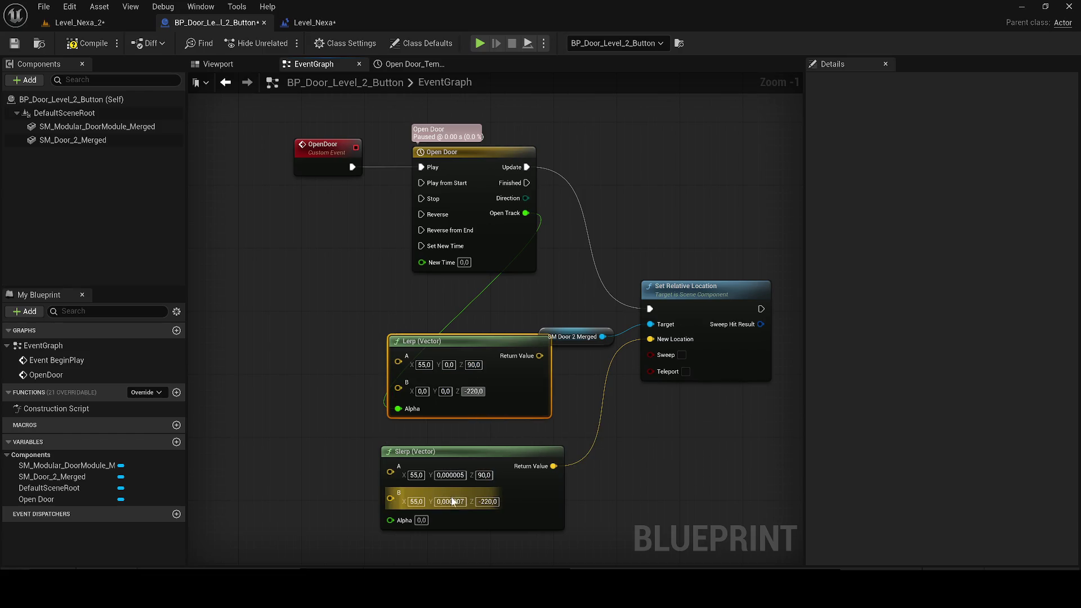
pyautogui.click(416, 502)
pyautogui.click(422, 391)
pyautogui.write('55')
pyautogui.press('Return')
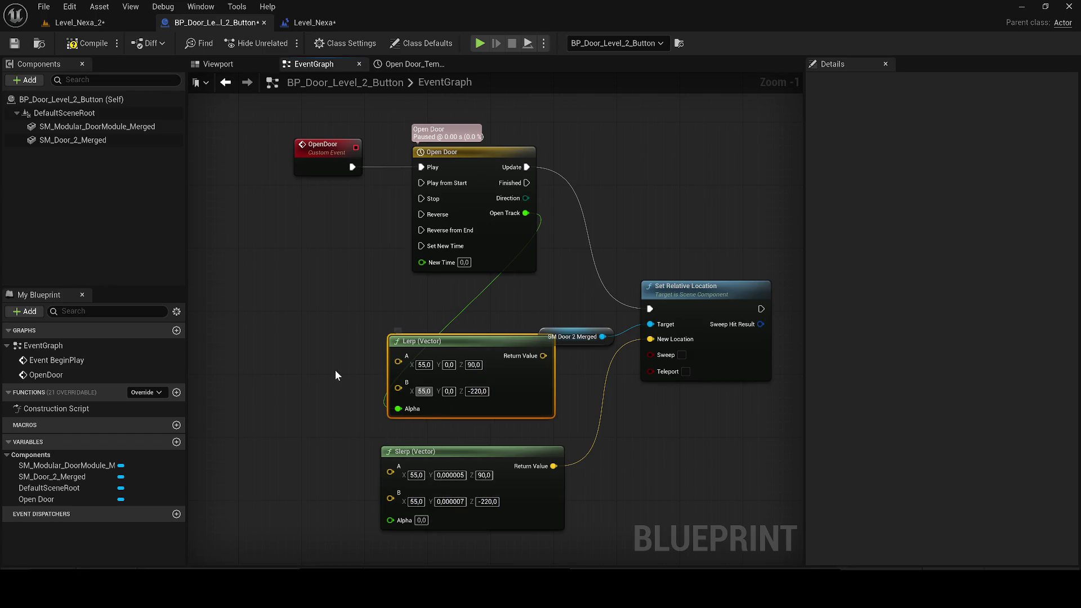
pyautogui.click(411, 451)
pyautogui.press('Delete')
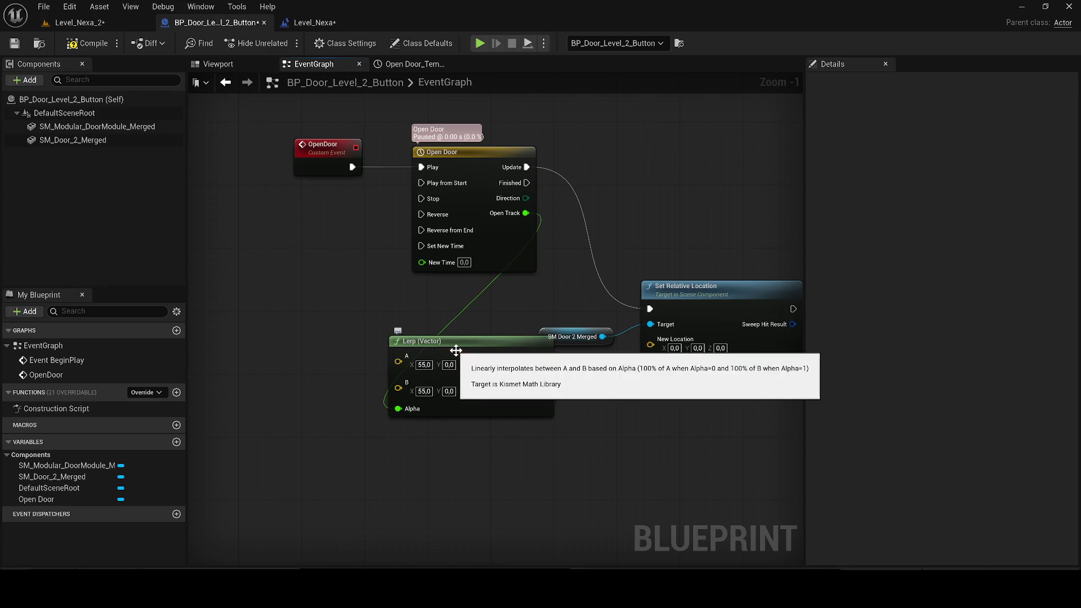
pyautogui.moveTo(428, 341); pyautogui.dragTo(395, 342)
pyautogui.moveTo(511, 355); pyautogui.dragTo(650, 339)
pyautogui.click(87, 43)
# - Compile, play Level_Nexa_2 walking to the door to check it opens, then return to the blueprint
pyautogui.click(14, 44)
pyautogui.click(79, 22)
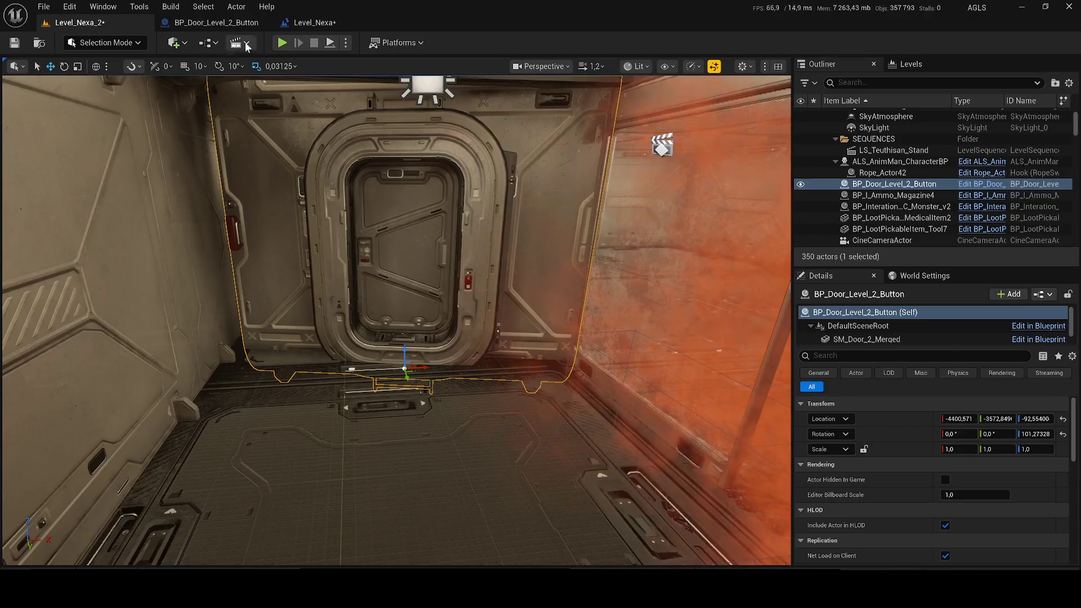
pyautogui.click(282, 44)
pyautogui.click(613, 320)
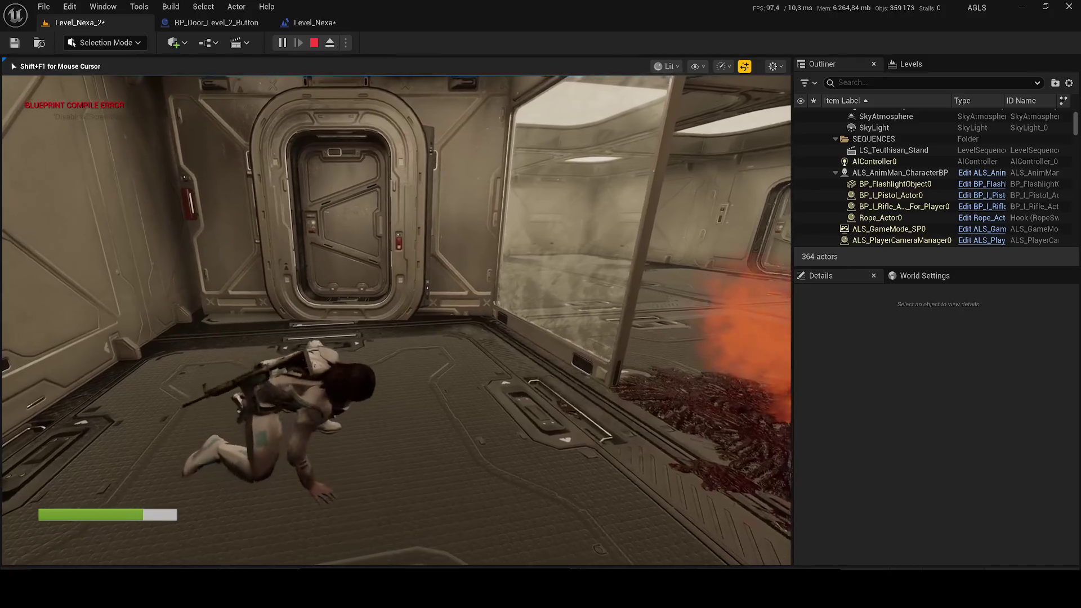
pyautogui.press('w')
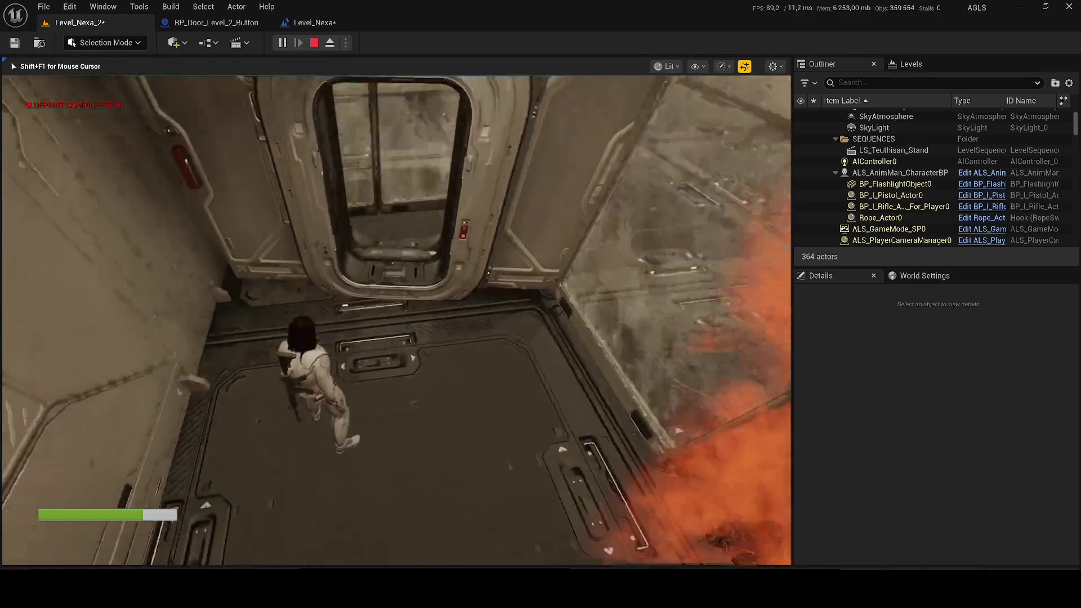
pyautogui.press('Escape')
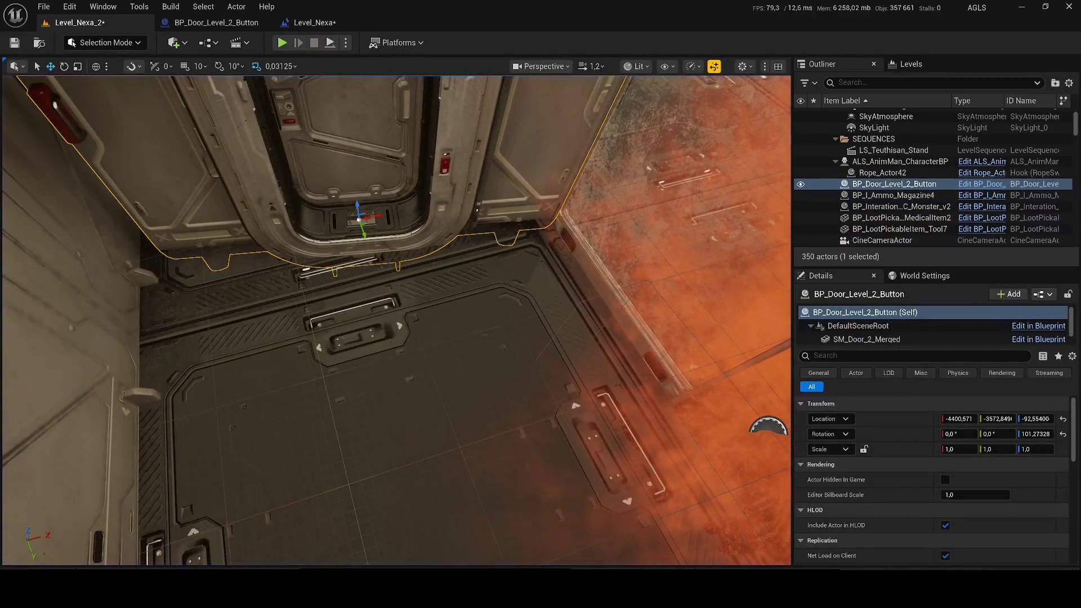
pyautogui.click(216, 22)
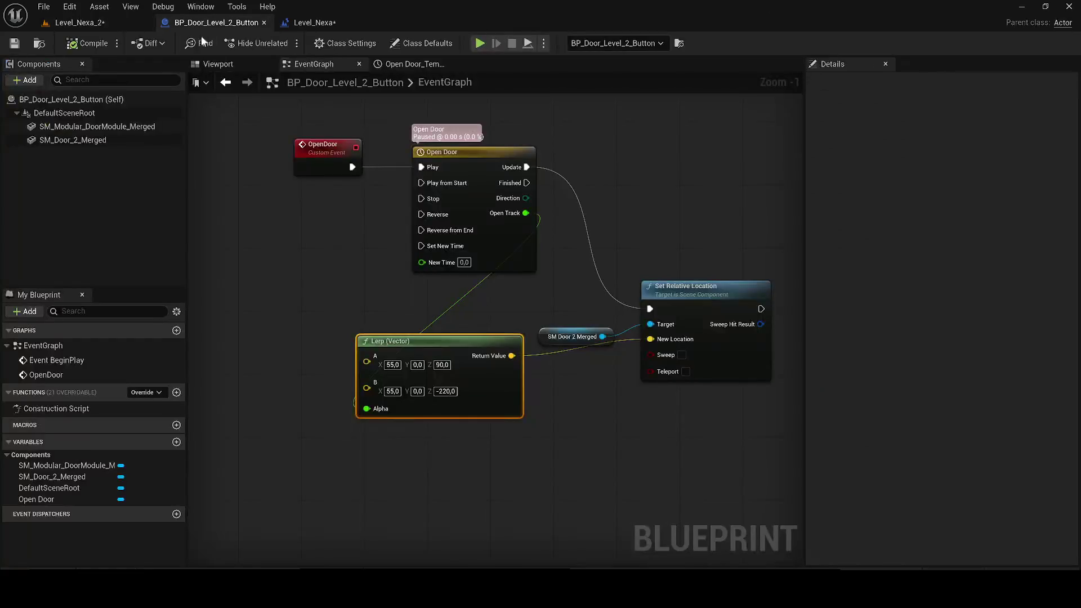
# - Move the Lerp (Vector) node right and down, then go back to Level_Nexa_2
pyautogui.moveTo(448, 336)
pyautogui.mouseDown()
pyautogui.moveTo(501, 337)
pyautogui.moveTo(486, 362)
pyautogui.mouseUp()
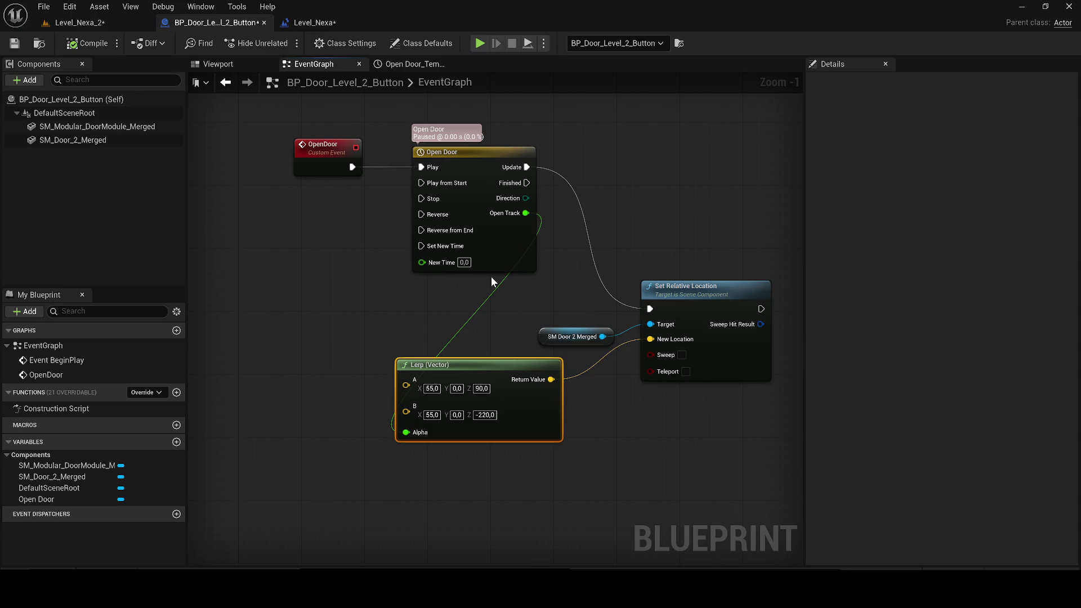
pyautogui.click(74, 22)
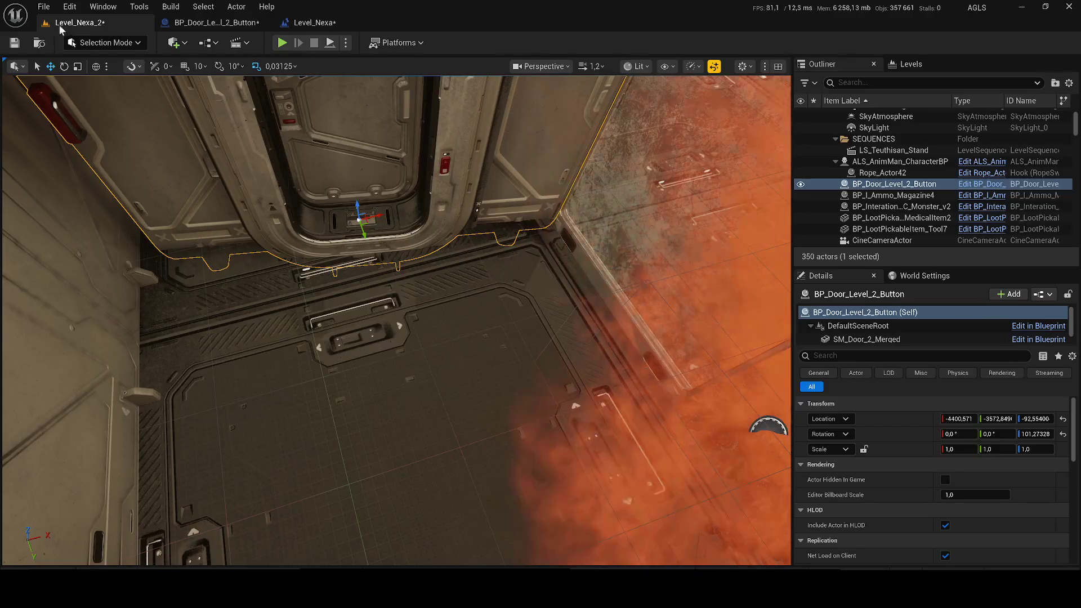
# - Save the level, browse to the BP_Door_Level_2_Button asset, and close the Message Log
pyautogui.hotkey('ctrl', 's')
pyautogui.press('f')
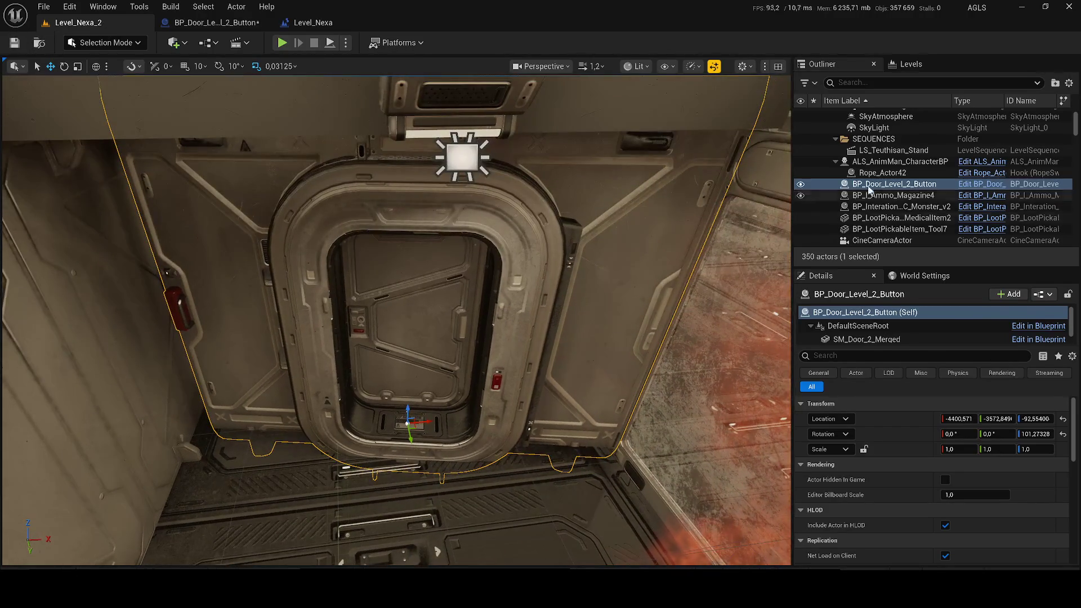
pyautogui.rightClick(842, 186)
pyautogui.click(842, 187)
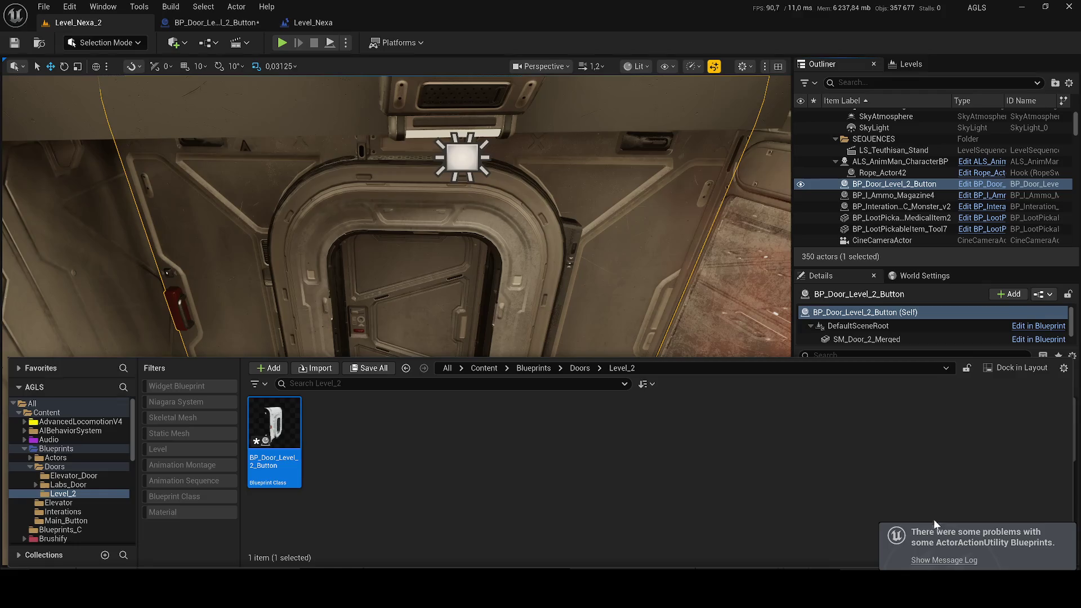
pyautogui.click(945, 560)
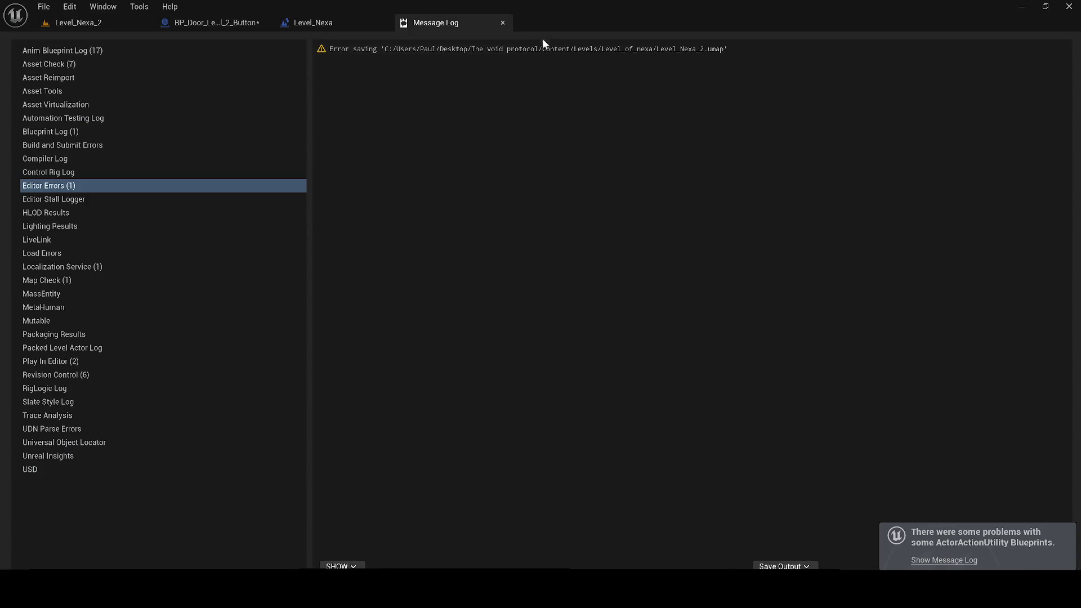
pyautogui.click(499, 21)
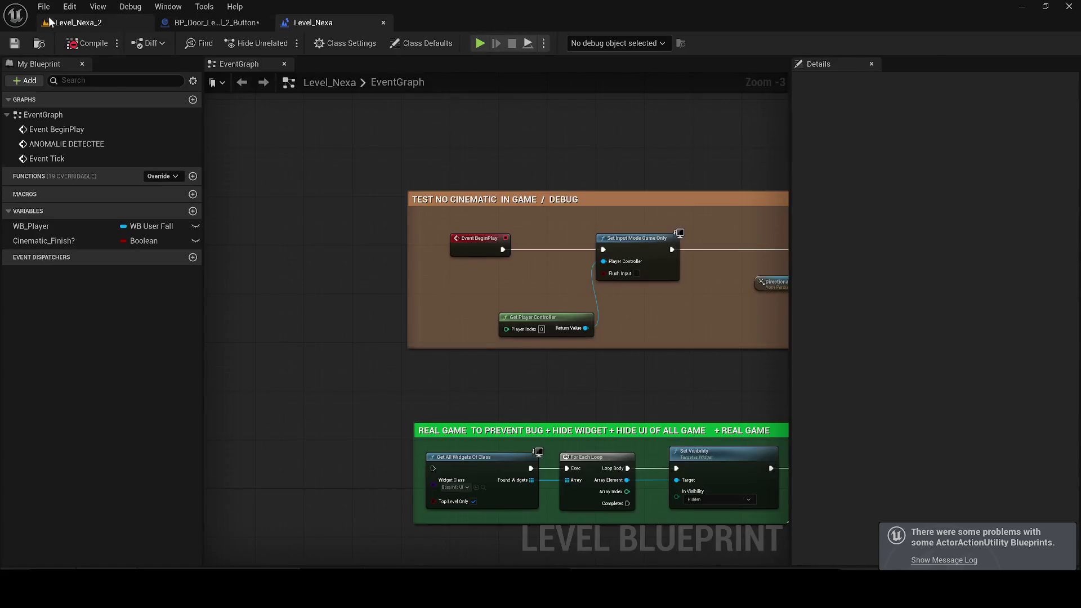
pyautogui.click(79, 22)
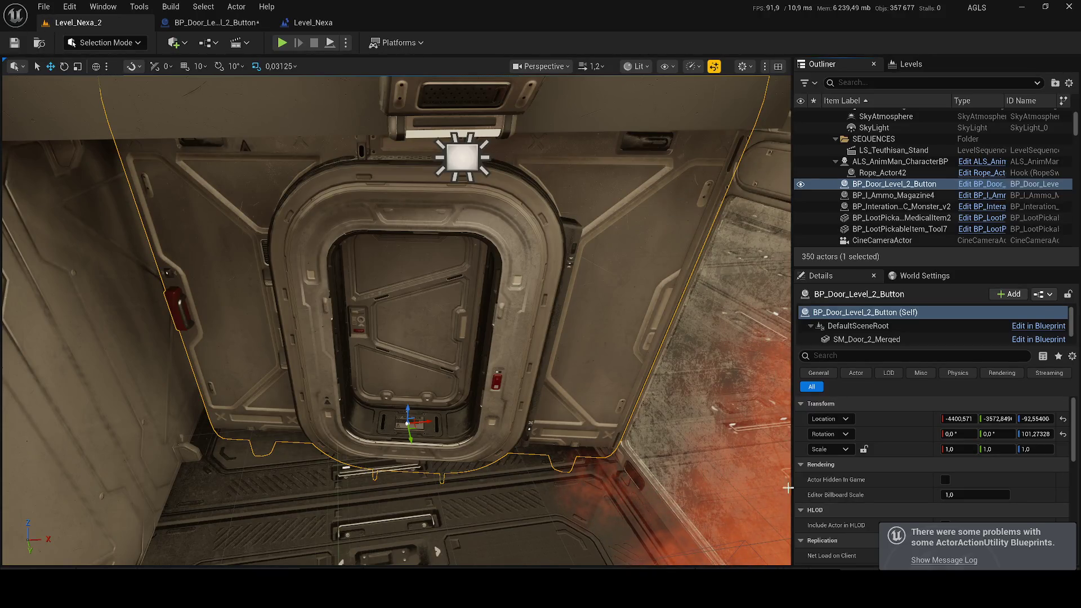
# - Save the BP_Door_Level_2_Button blueprint with Save Selected and open the Content Browser
pyautogui.hotkey('ctrl', 'shift', 's')
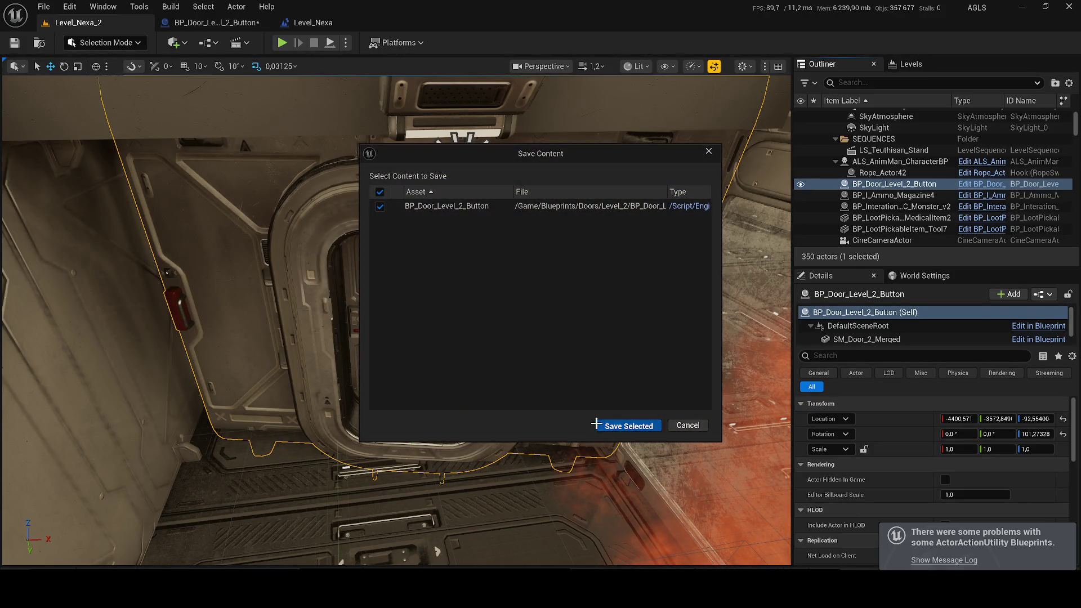
pyautogui.click(599, 426)
pyautogui.hotkey('ctrl', 'b')
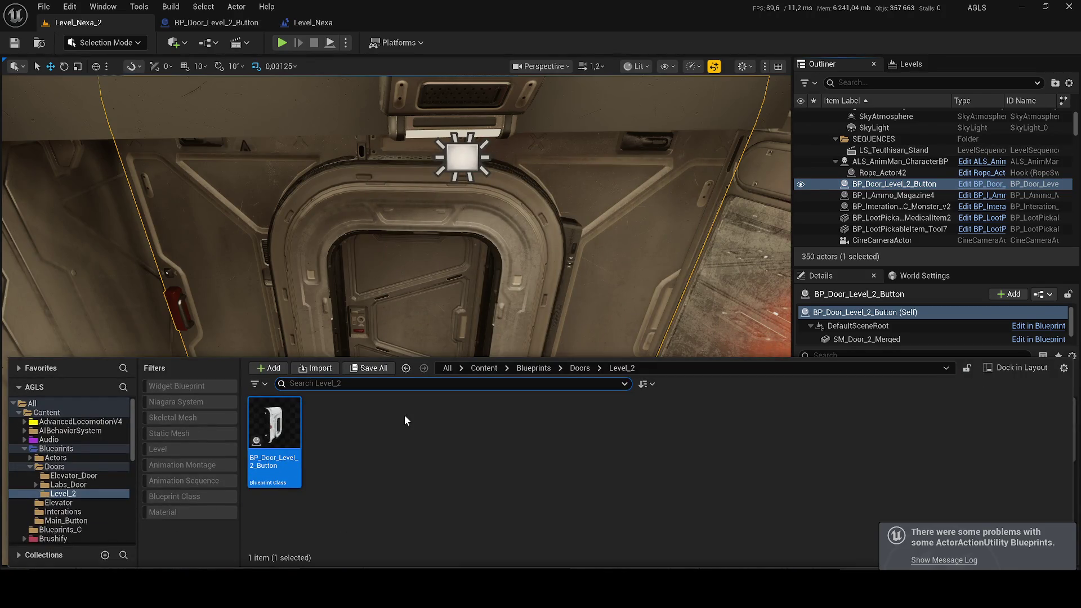
pyautogui.rightClick(388, 461)
# - Create a Blueprint Interface named BPI_Interaction_Level_2 in Level_2 and open it
pyautogui.moveTo(436, 350)
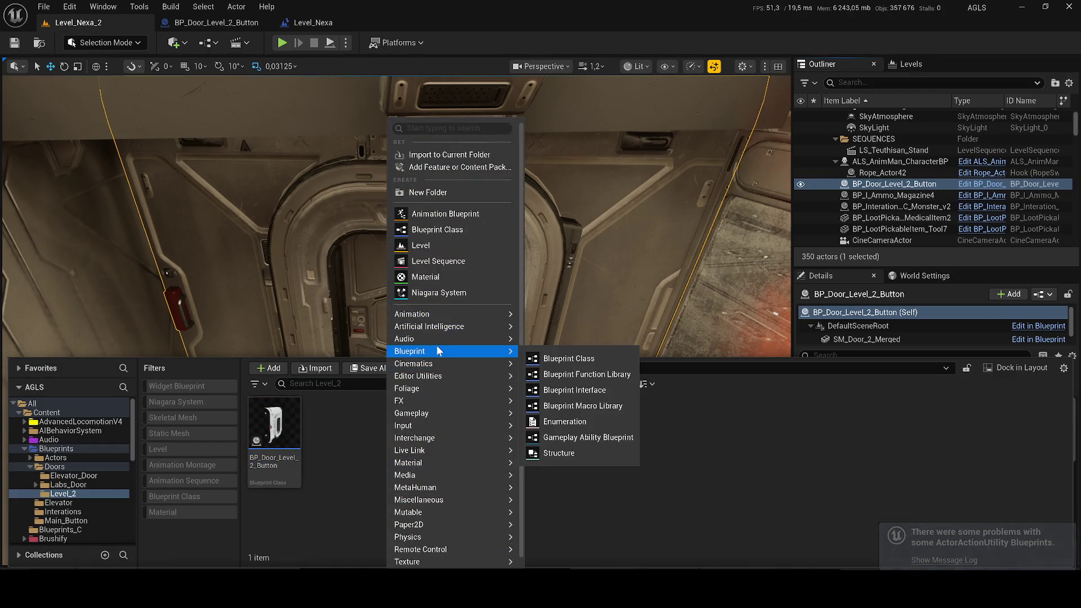
pyautogui.click(585, 391)
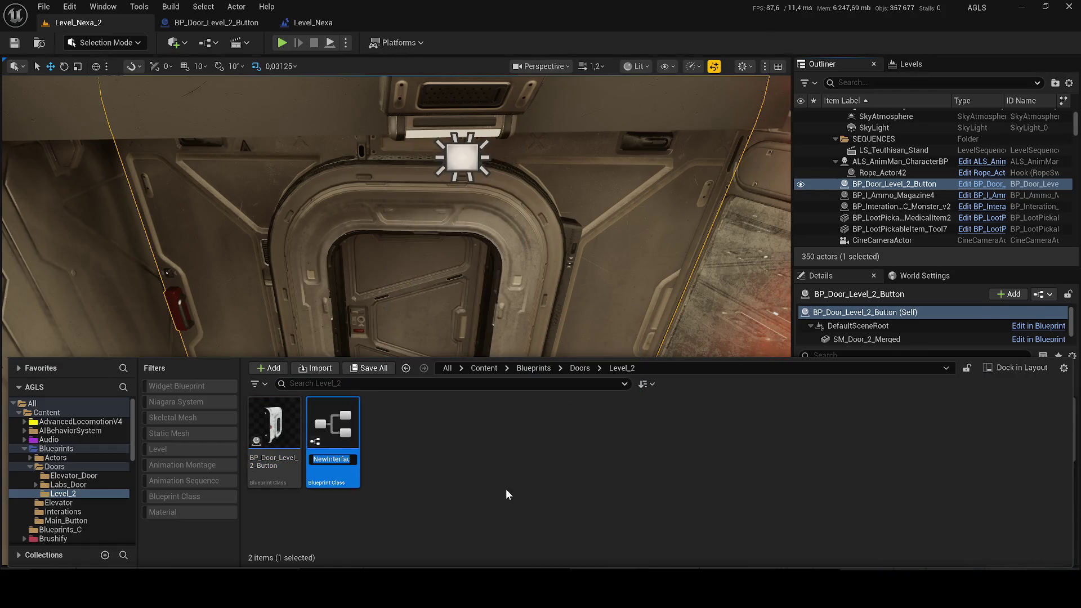
pyautogui.write('BPI')
pyautogui.write('_')
pyautogui.write('Interac')
pyautogui.write('ttion')
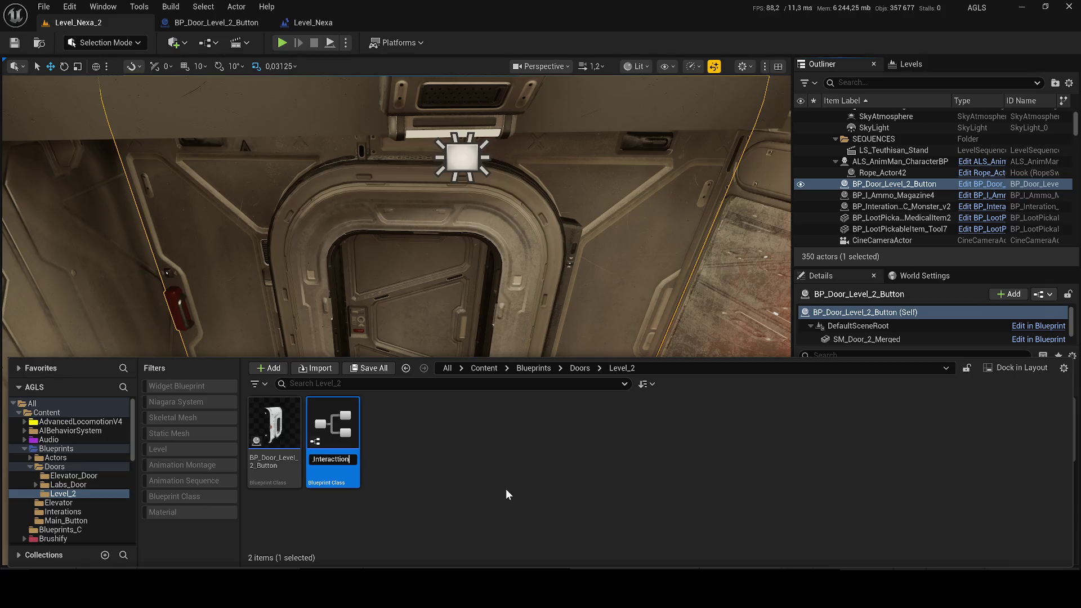
pyautogui.press('BackSpace')
pyautogui.press('BackSpace')
pyautogui.press('BackSpace')
pyautogui.write('ion')
pyautogui.write('_Leve')
pyautogui.write('l_2')
pyautogui.press('Return')
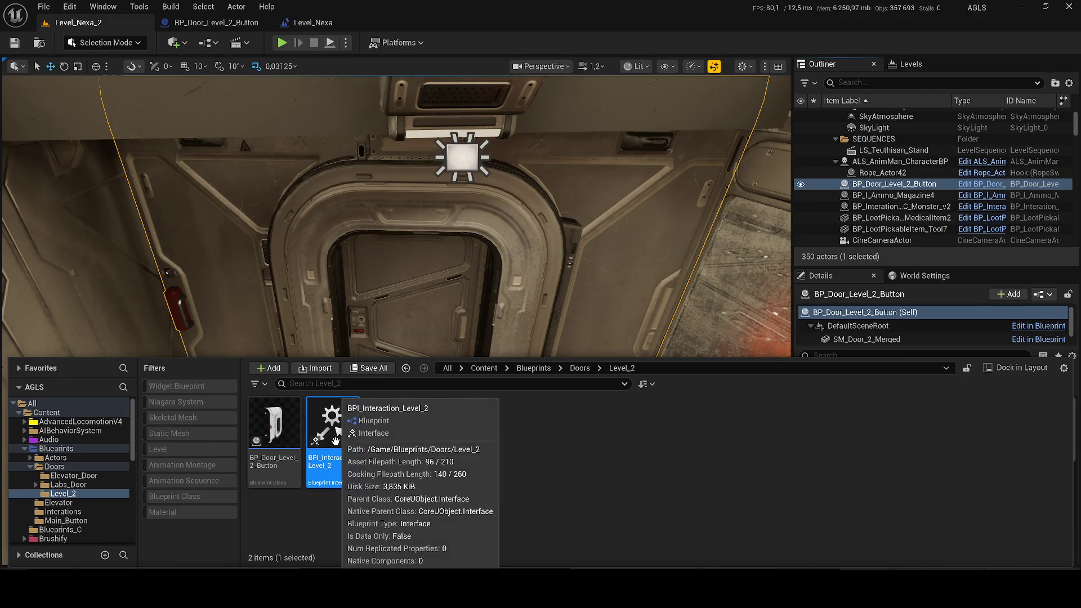
pyautogui.doubleClick(323, 443)
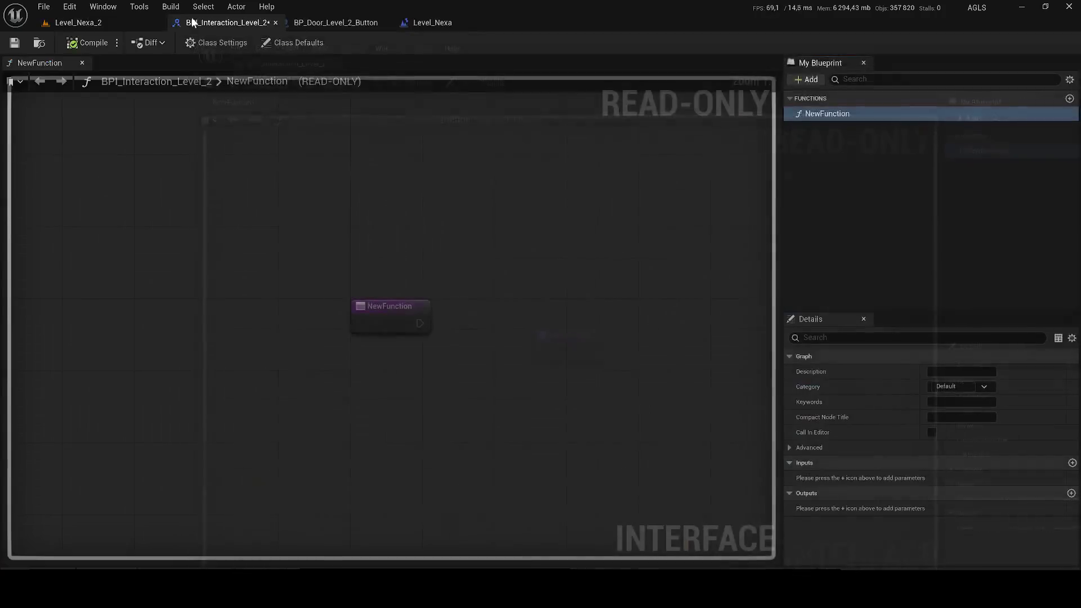
# - Rename NewFunction to Interact, compile the interface, and close its editor
pyautogui.click(829, 115)
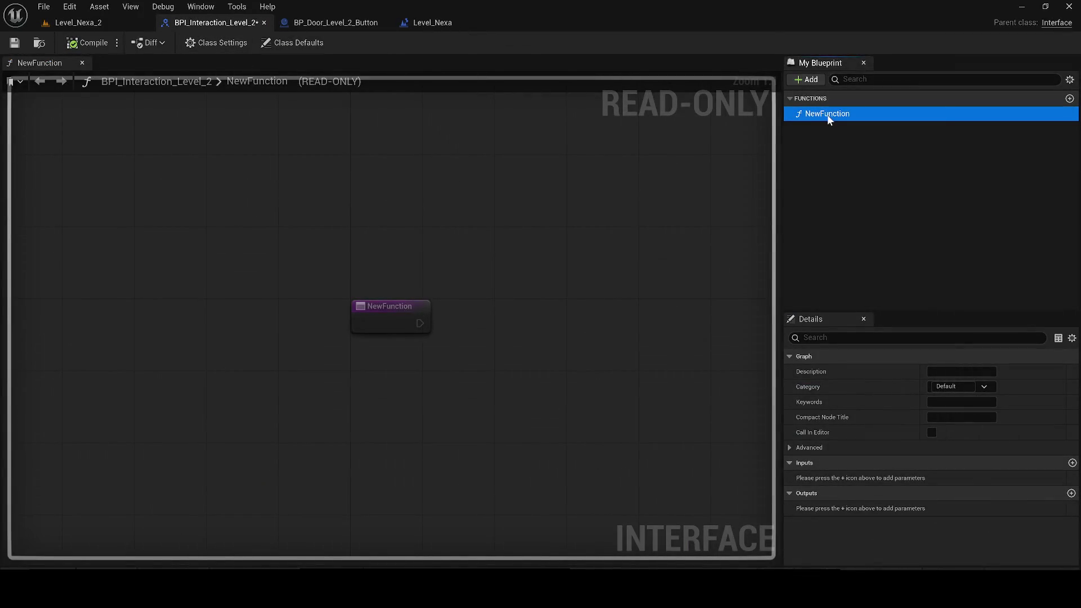
pyautogui.write('Interac')
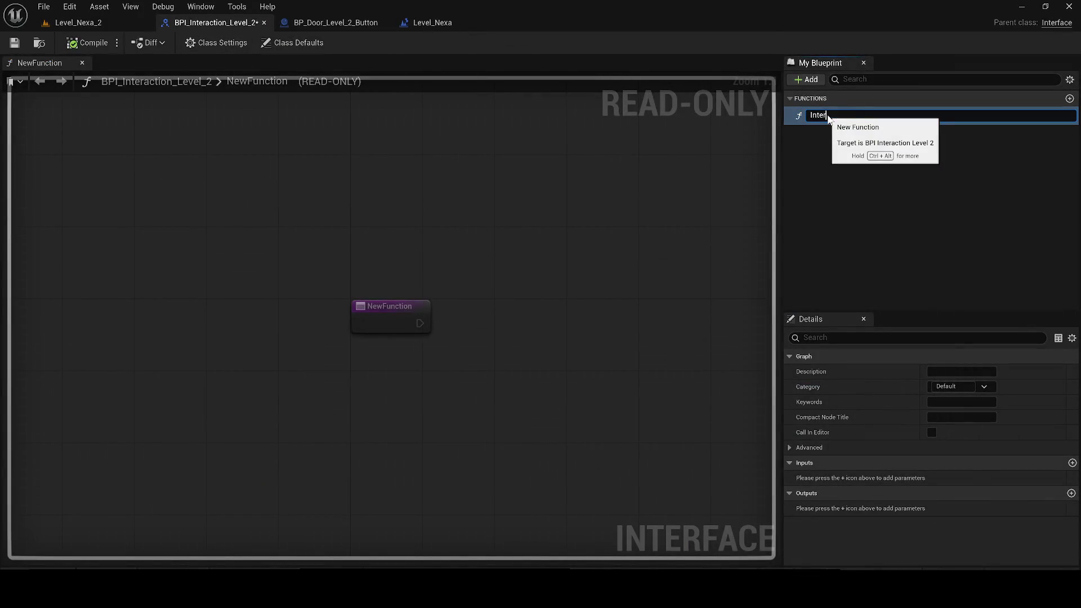
pyautogui.press('BackSpace')
pyautogui.press('Return')
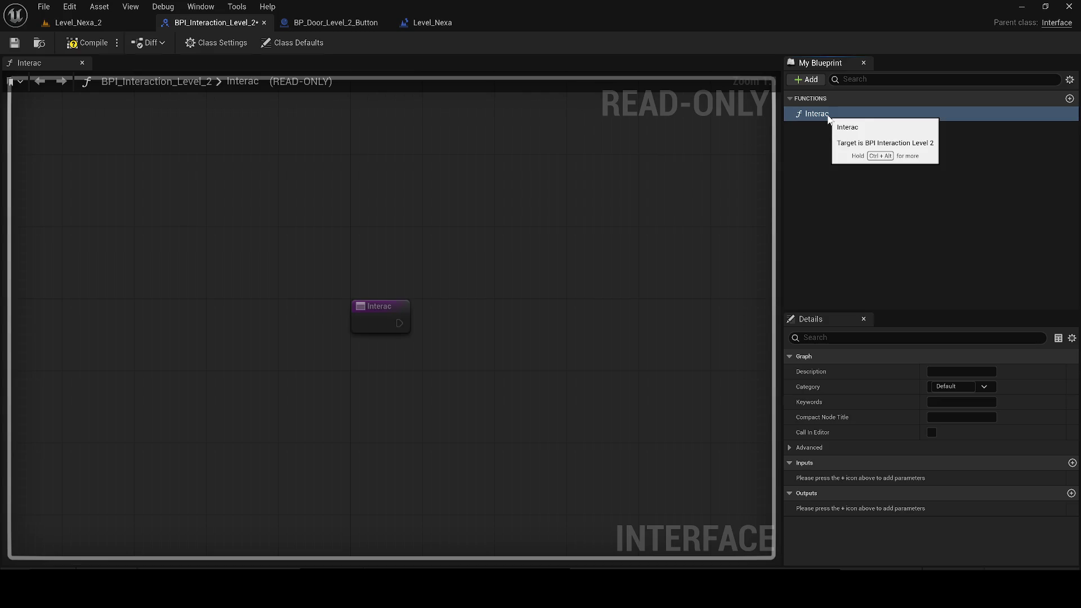
pyautogui.click(829, 115)
pyautogui.write('t')
pyautogui.press('Return')
pyautogui.click(88, 43)
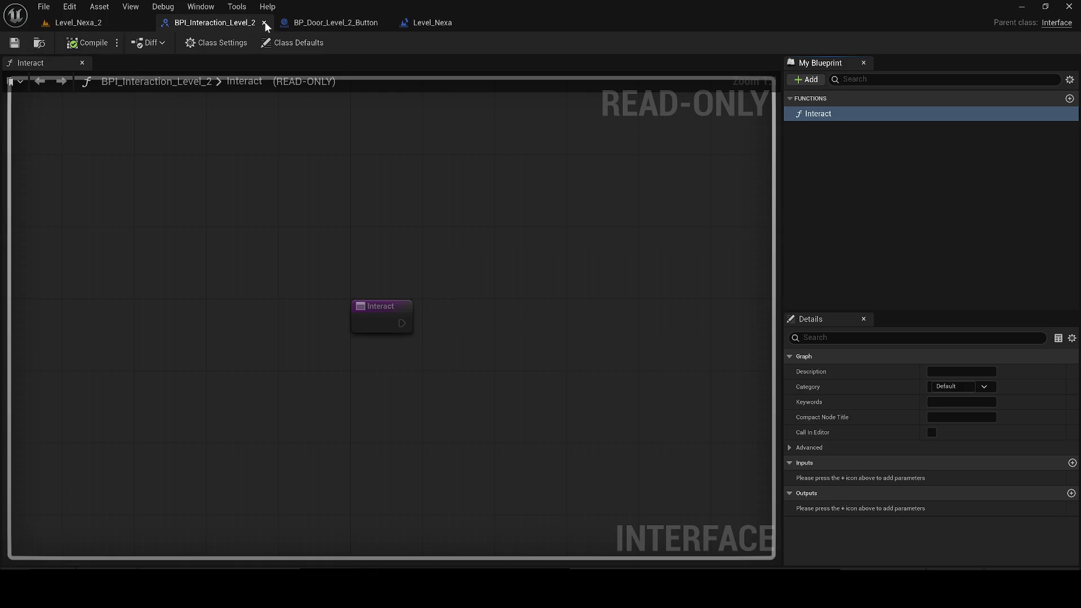
pyautogui.click(264, 23)
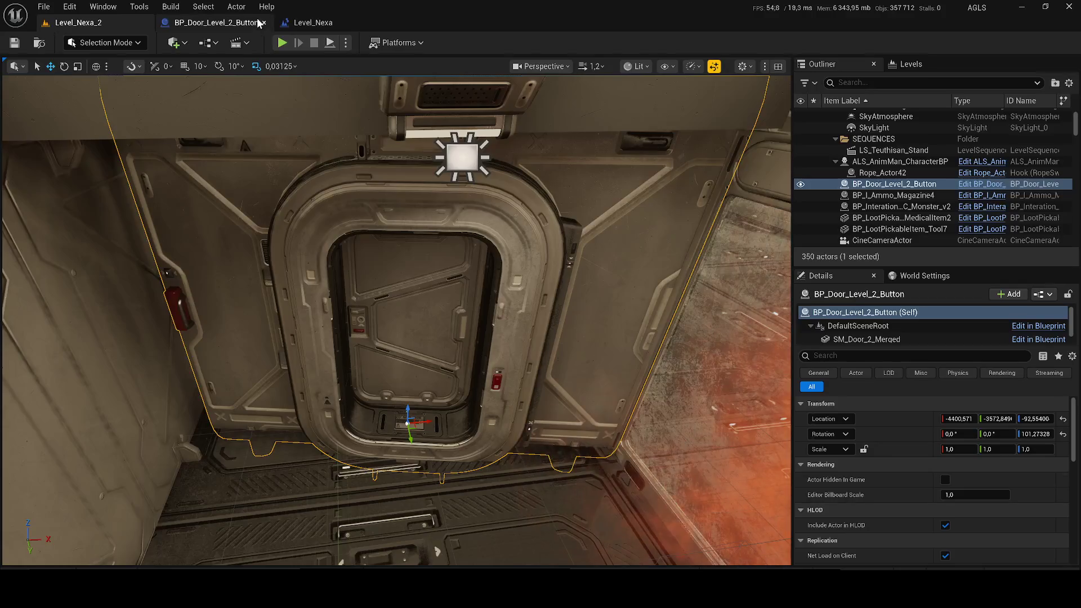
# - Create an Actor blueprint BP_Button_Door_Level_2 in Level_2, open it, and dock its editor
pyautogui.click(383, 22)
pyautogui.hotkey('ctrl', 'space')
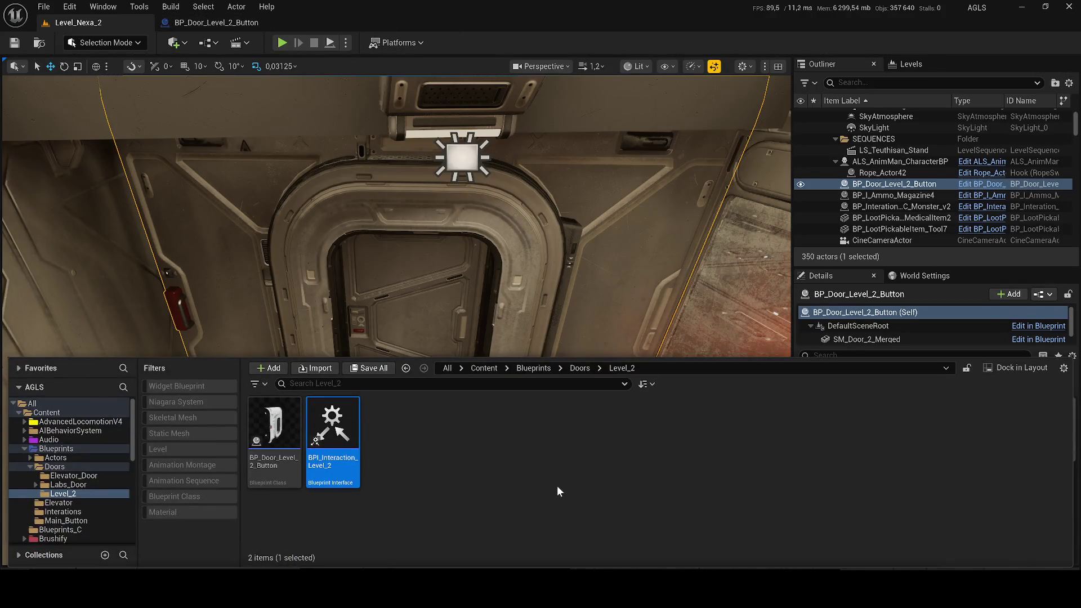
pyautogui.rightClick(556, 485)
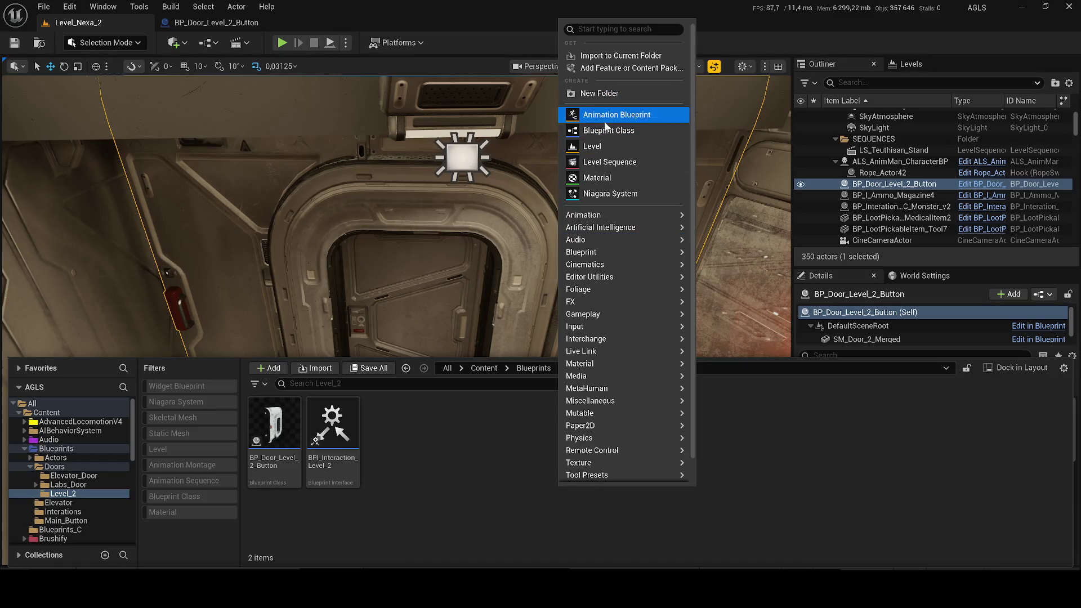
pyautogui.click(611, 130)
pyautogui.click(404, 197)
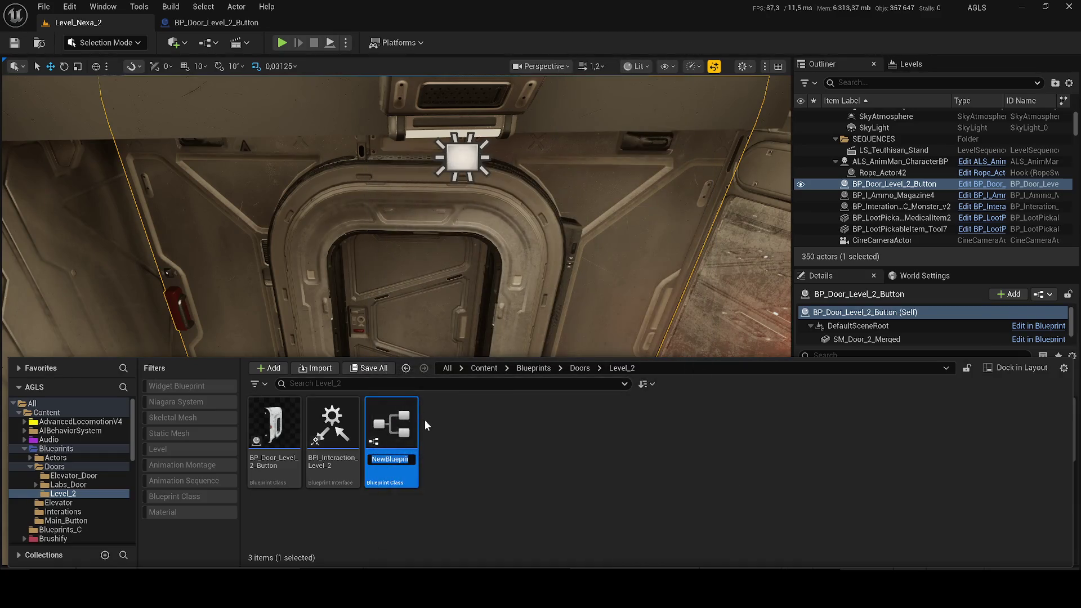
pyautogui.write('BP_Butto')
pyautogui.write('n_')
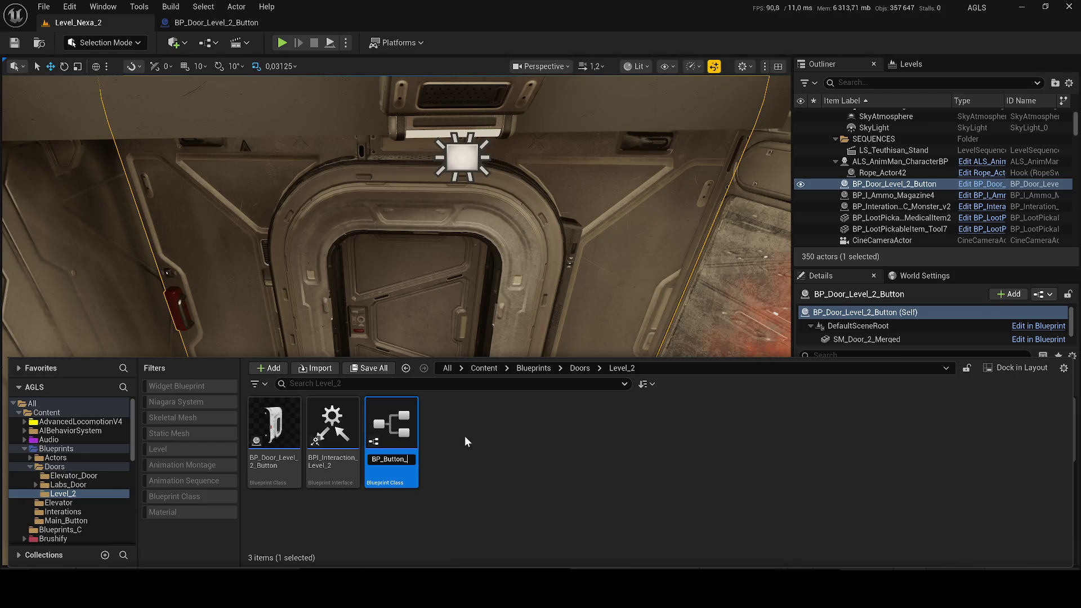
pyautogui.write('Door_L')
pyautogui.write('evel')
pyautogui.write('_2')
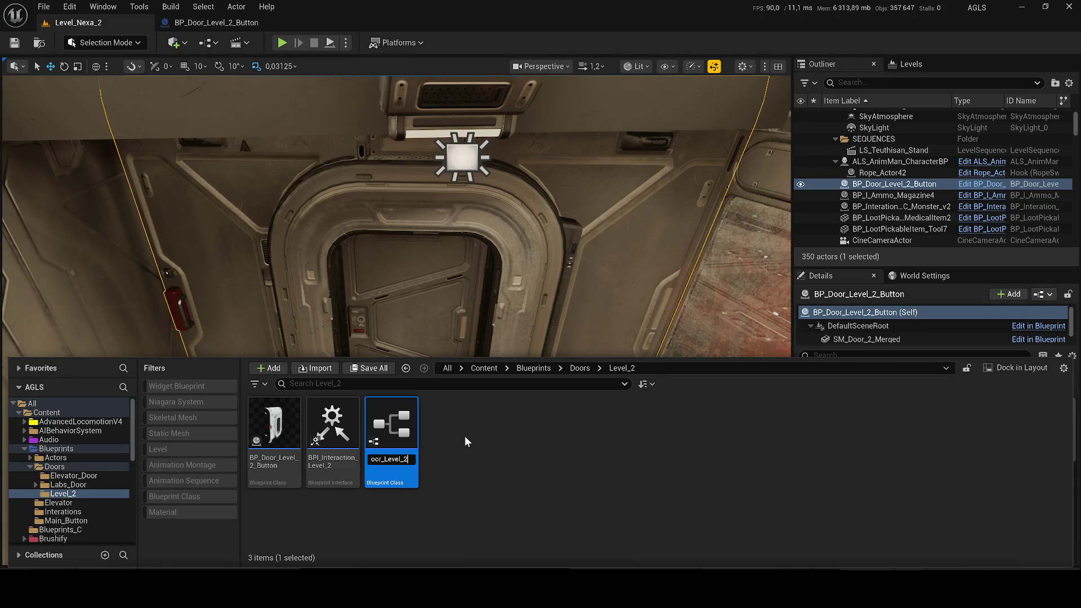
pyautogui.press('Return')
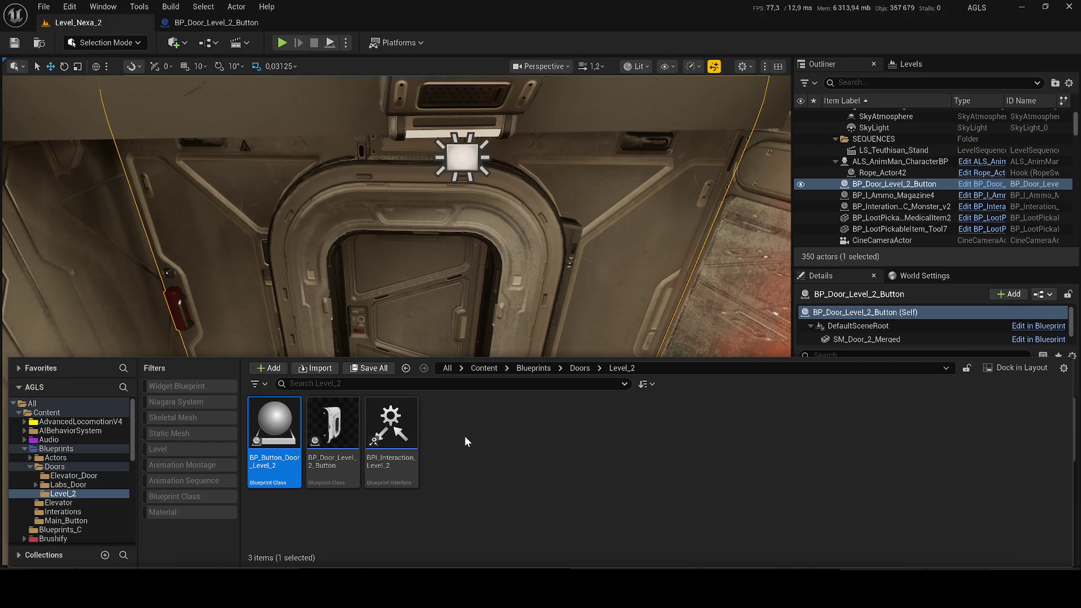
pyautogui.doubleClick(271, 417)
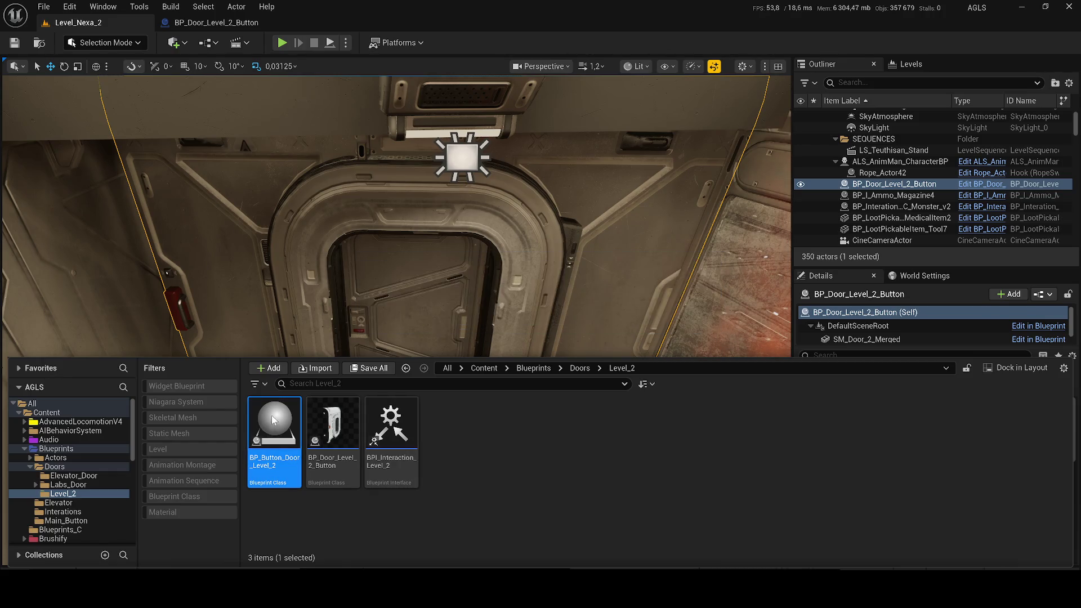
pyautogui.moveTo(309, 27)
pyautogui.mouseDown()
pyautogui.moveTo(346, 11)
pyautogui.moveTo(381, 36)
pyautogui.moveTo(360, 23)
pyautogui.mouseUp()
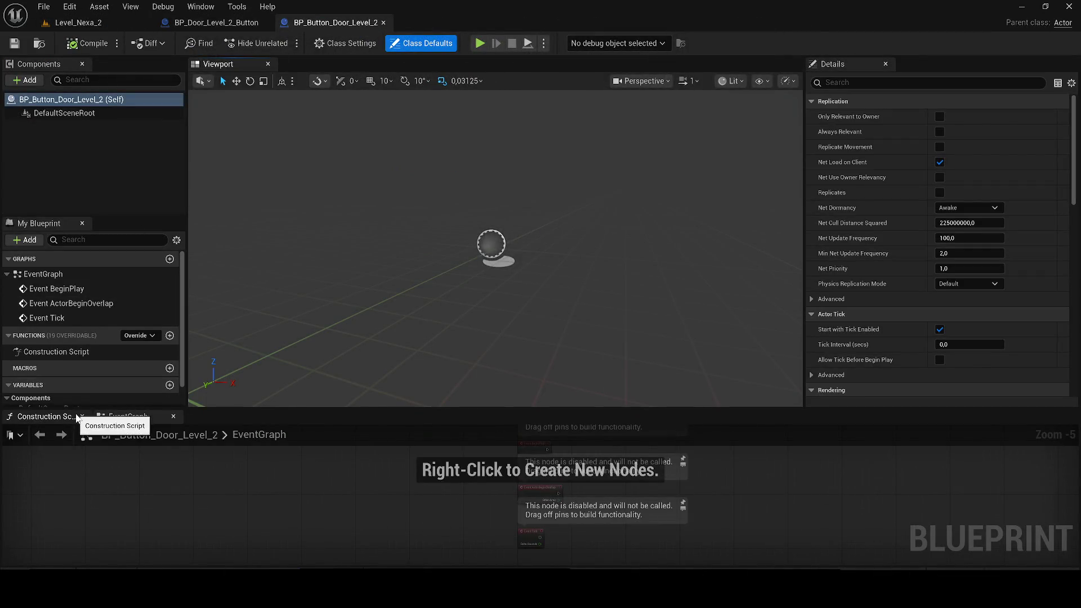
# - Rearrange the blueprint editor tabs and return to its 3D viewport
pyautogui.click(66, 417)
pyautogui.click(82, 417)
pyautogui.moveTo(37, 416)
pyautogui.mouseDown()
pyautogui.moveTo(415, 161)
pyautogui.moveTo(323, 77)
pyautogui.moveTo(227, 67)
pyautogui.mouseUp()
pyautogui.click(226, 65)
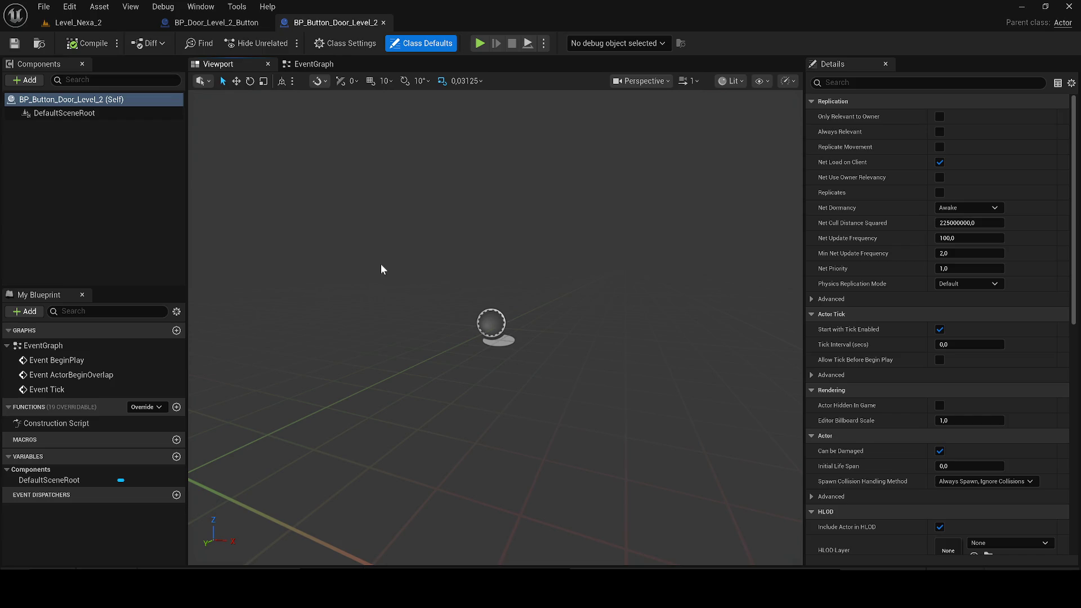
# - Select the wall terminal SM_Terminal_5 in Level_Nexa_2 and browse to its mesh asset
pyautogui.click(92, 24)
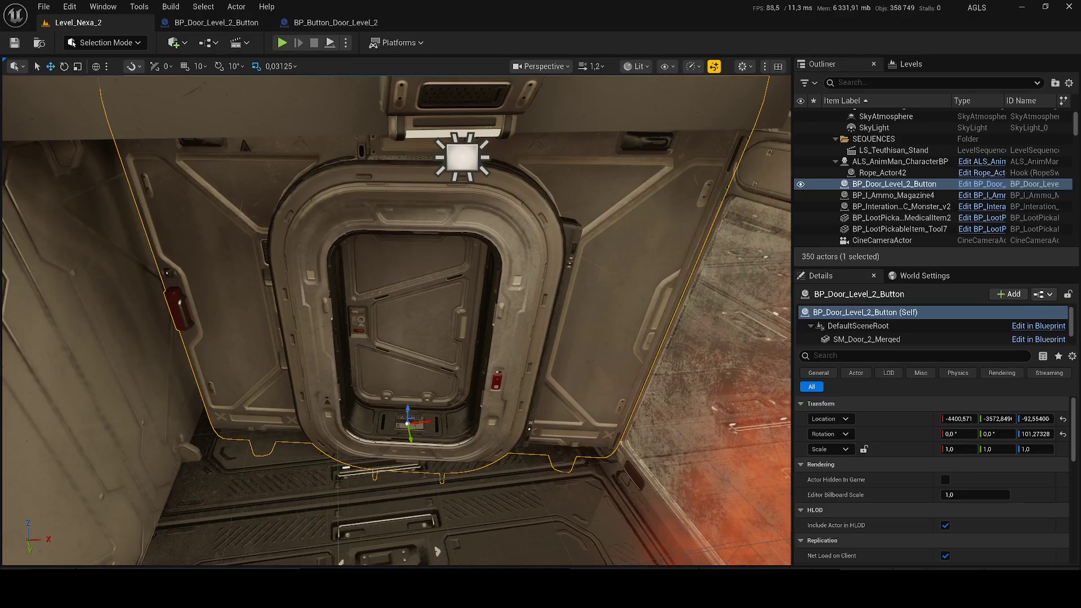
pyautogui.moveTo(286, 437)
pyautogui.mouseDown()
pyautogui.moveTo(327, 428)
pyautogui.moveTo(406, 326)
pyautogui.mouseUp()
pyautogui.click(428, 290)
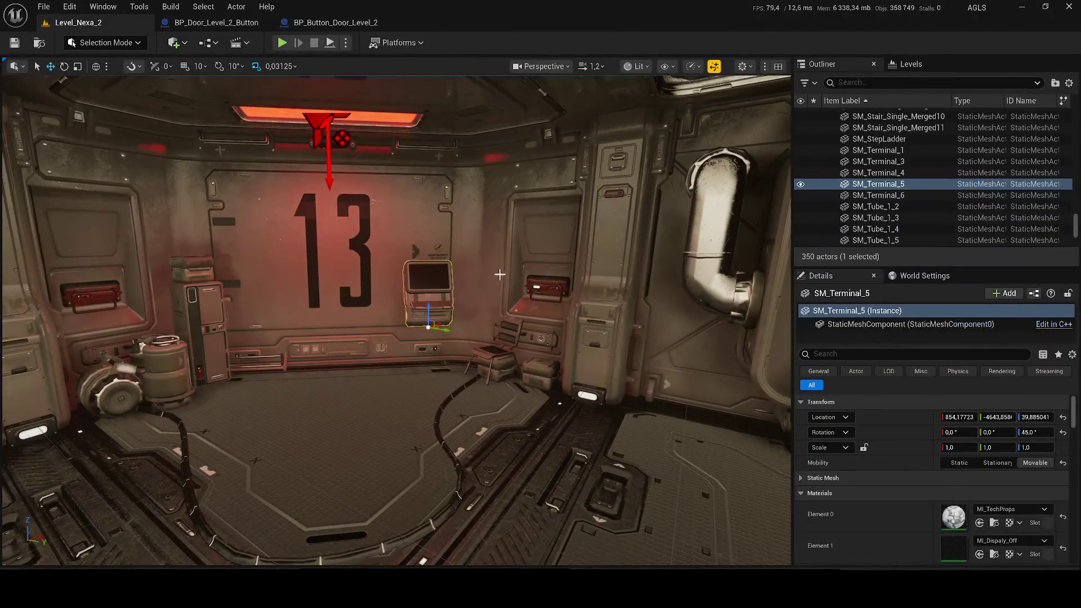
pyautogui.rightClick(873, 193)
pyautogui.click(901, 173)
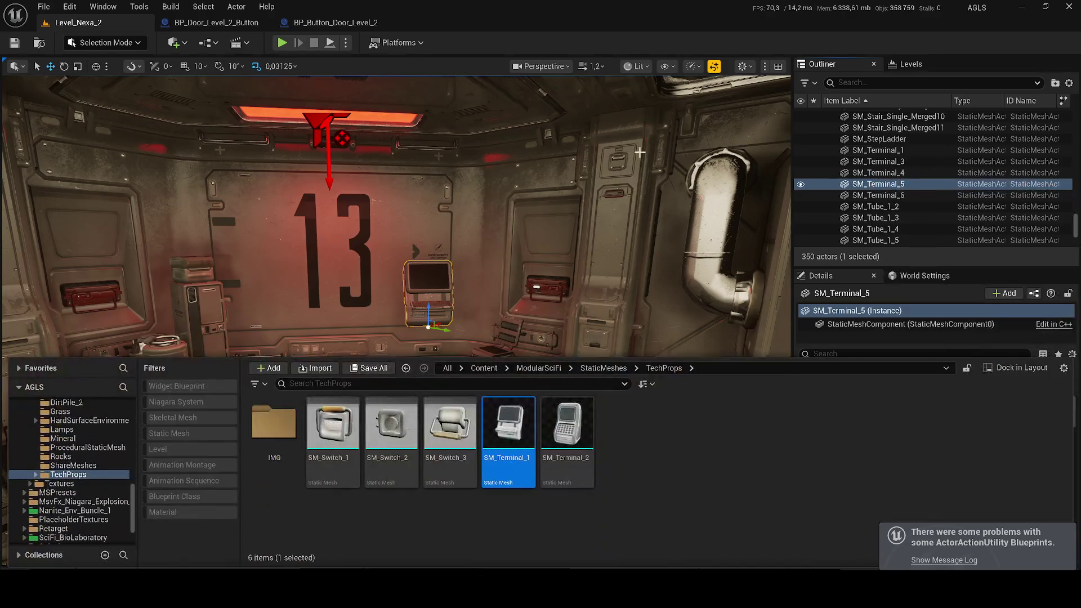
# - Add SM_Terminal_1 to the button blueprint, shrink its height to 0.71875, and compile
pyautogui.click(367, 22)
pyautogui.hotkey('ctrl', 'space')
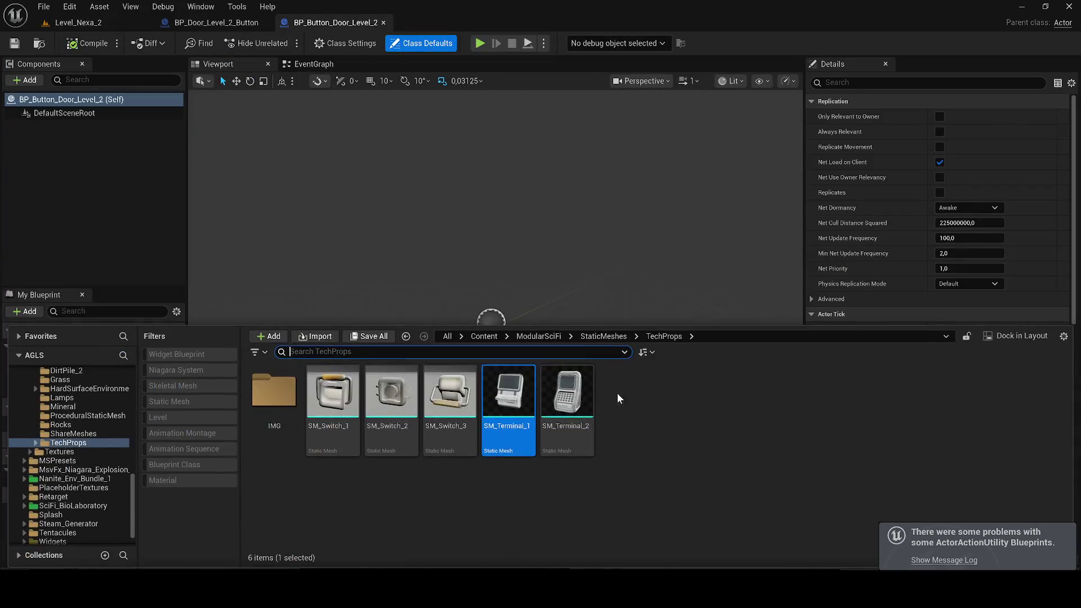
pyautogui.moveTo(508, 428); pyautogui.dragTo(433, 251)
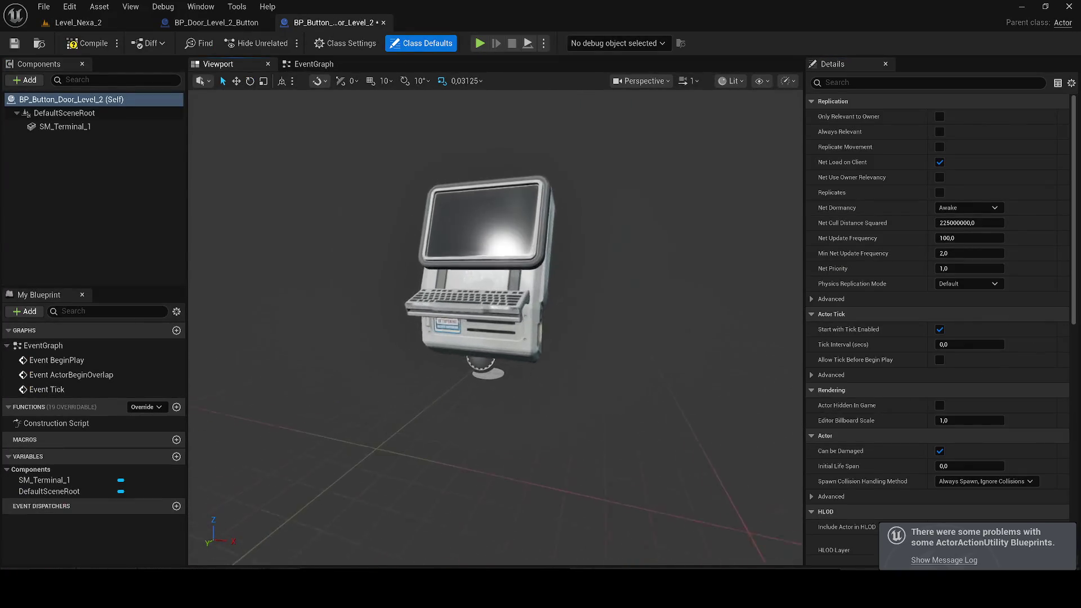
pyautogui.click(481, 342)
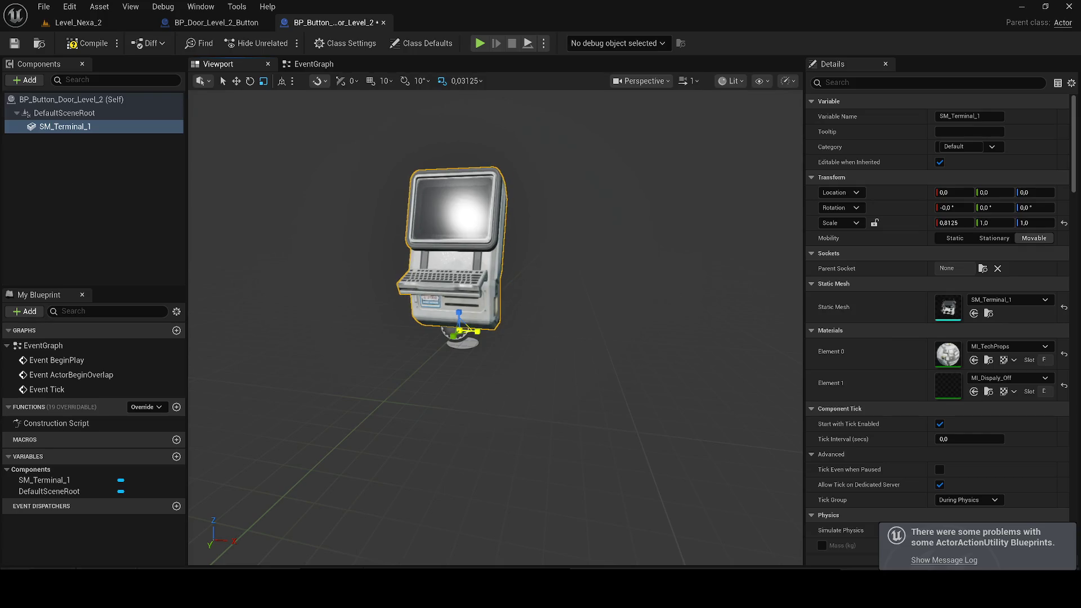
pyautogui.moveTo(458, 315); pyautogui.dragTo(458, 338)
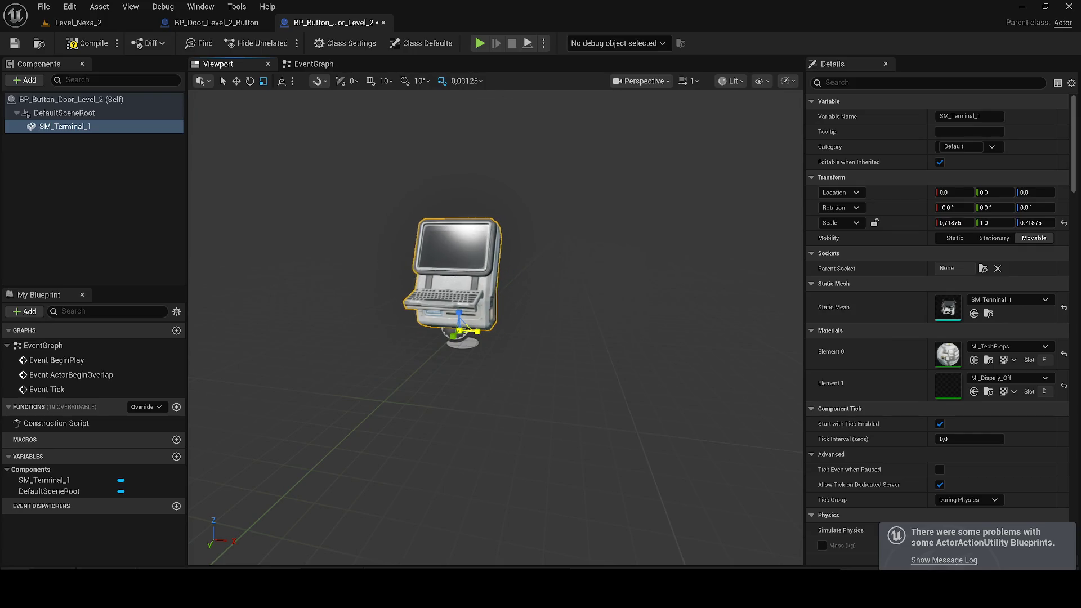
pyautogui.scroll(4, 725, 250)
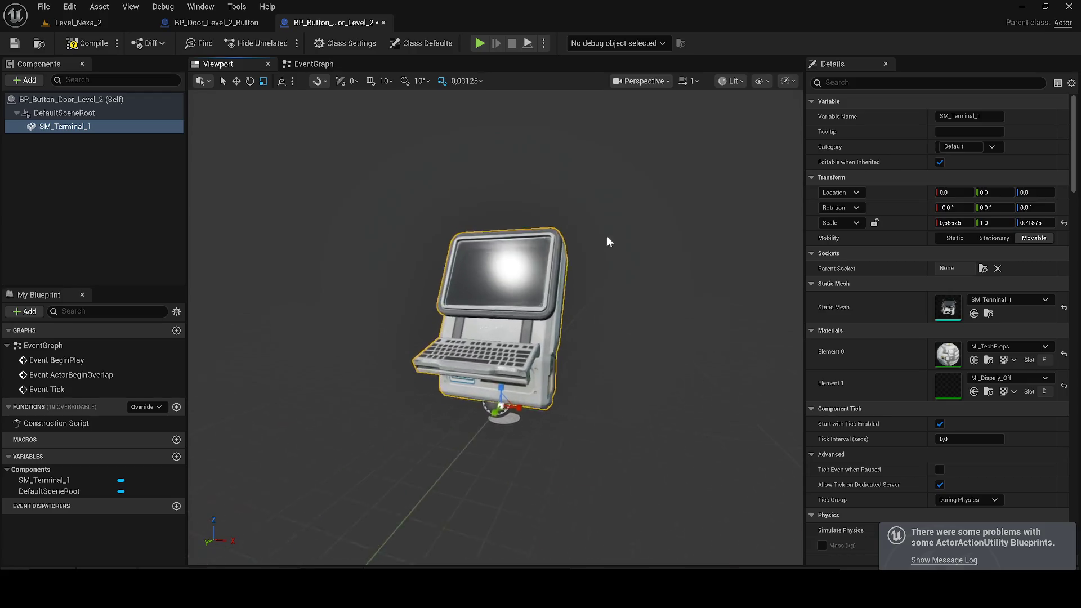
pyautogui.click(71, 42)
pyautogui.click(71, 26)
pyautogui.press('f')
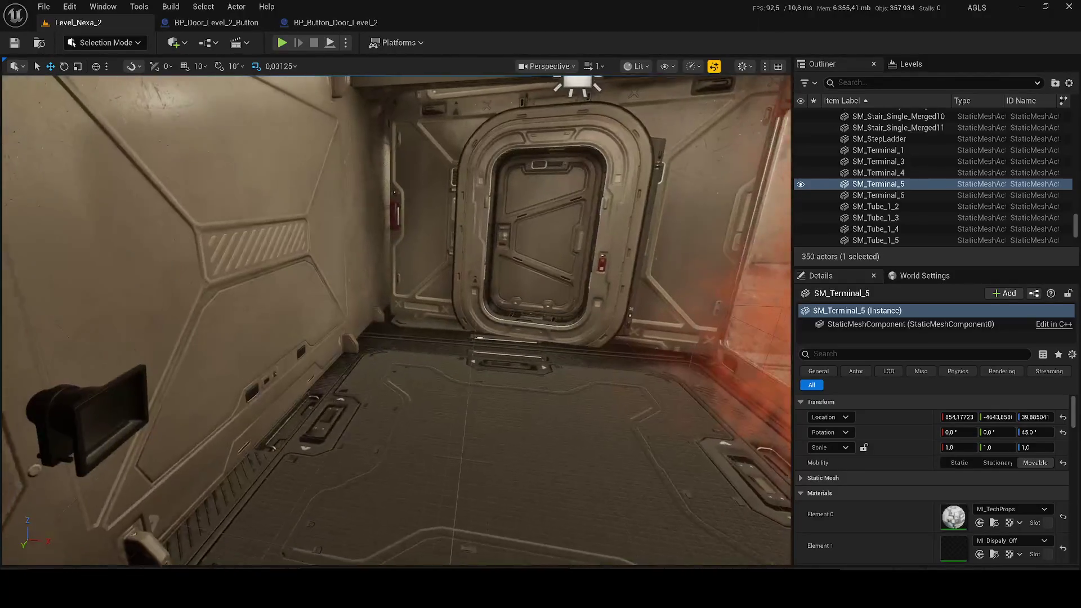
# - Put the door actor into a new Outliner folder named Door
pyautogui.hotkey('ctrl', 'space')
pyautogui.moveTo(509, 422); pyautogui.dragTo(500, 455)
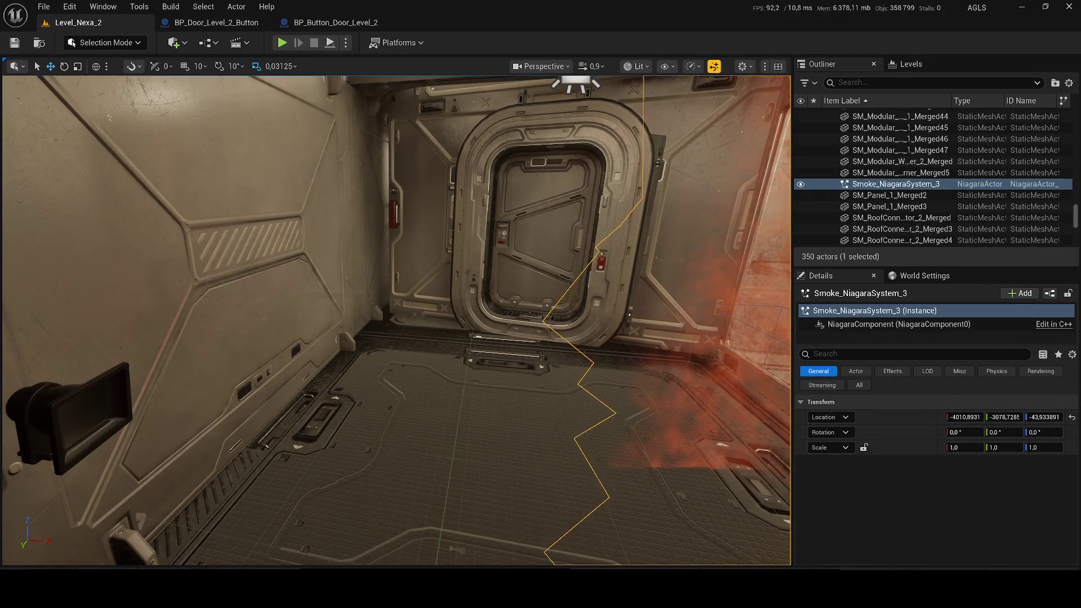
pyautogui.click(585, 148)
pyautogui.rightClick(882, 187)
pyautogui.click(875, 195)
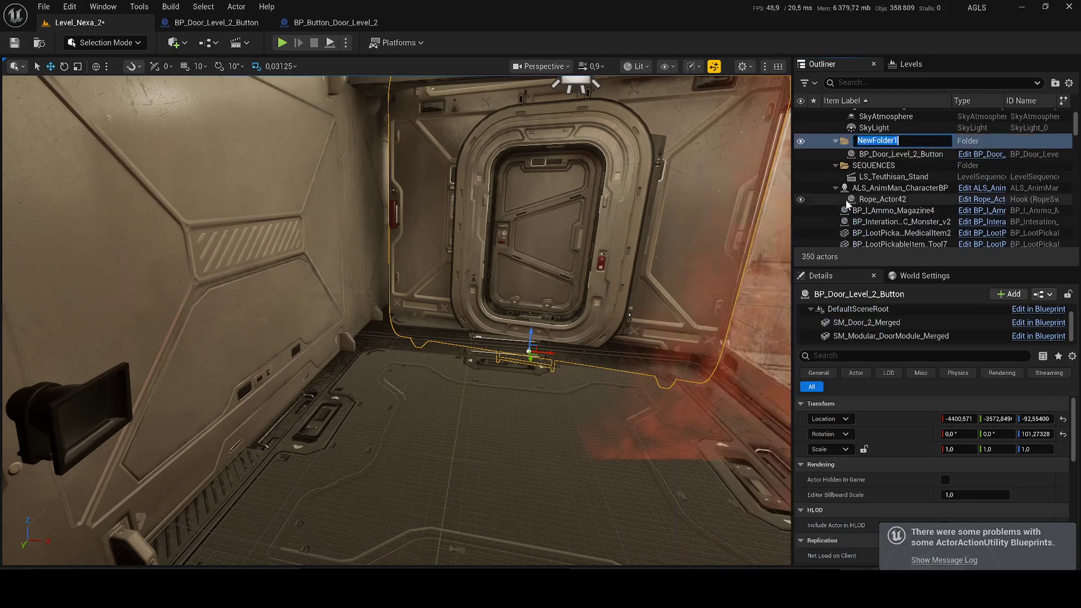
pyautogui.write('Door')
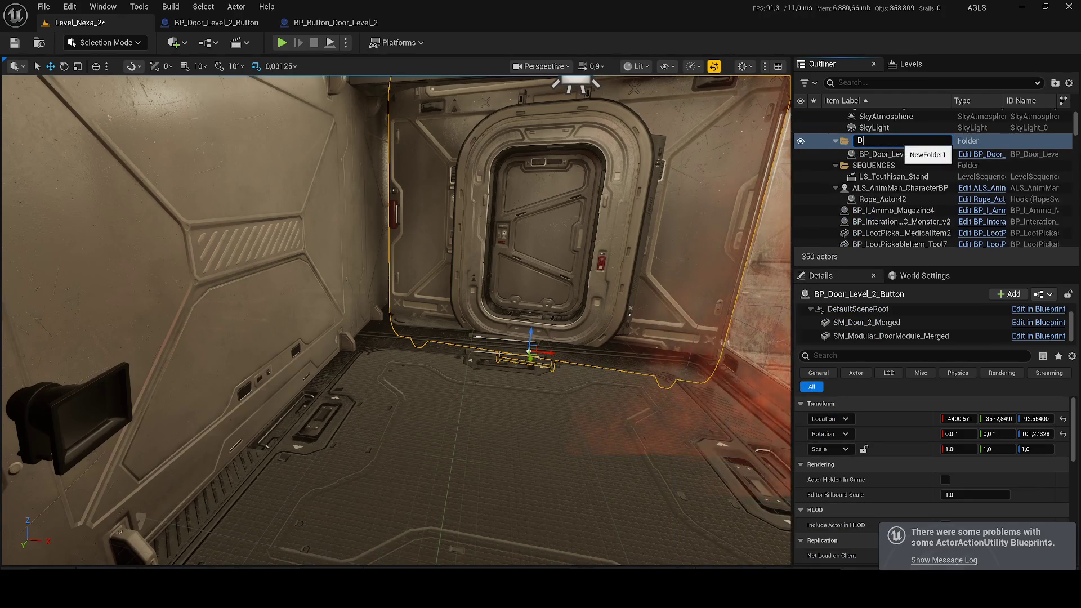
pyautogui.press('Return')
# - Browse to the BP_Door_Level_2_Button blueprint asset and open the Blueprints toolbar menu
pyautogui.scroll(-3, 900, 145)
pyautogui.click(872, 183)
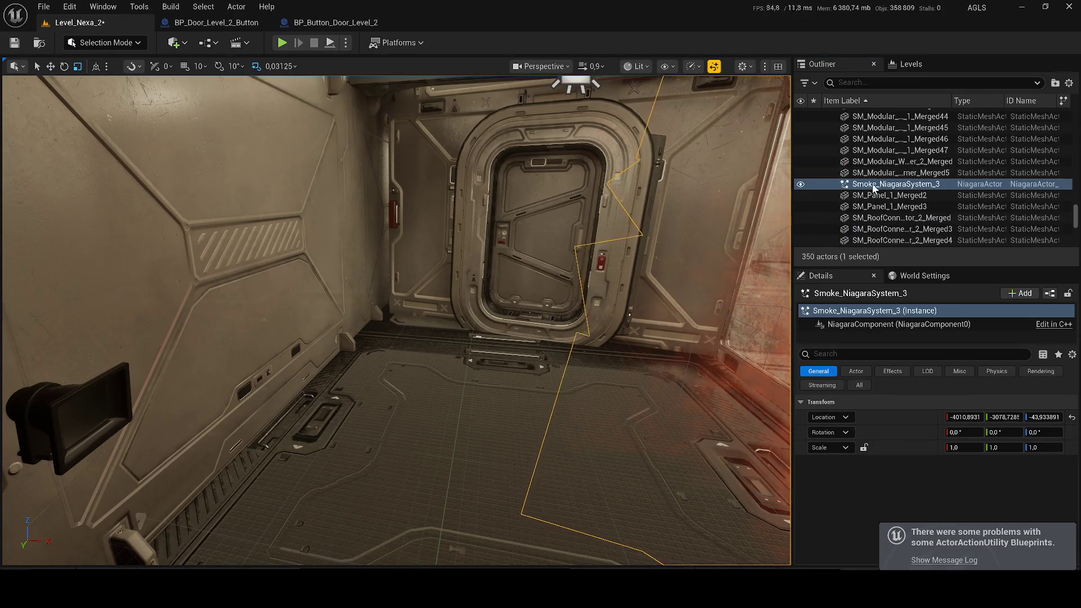
pyautogui.rightClick(869, 160)
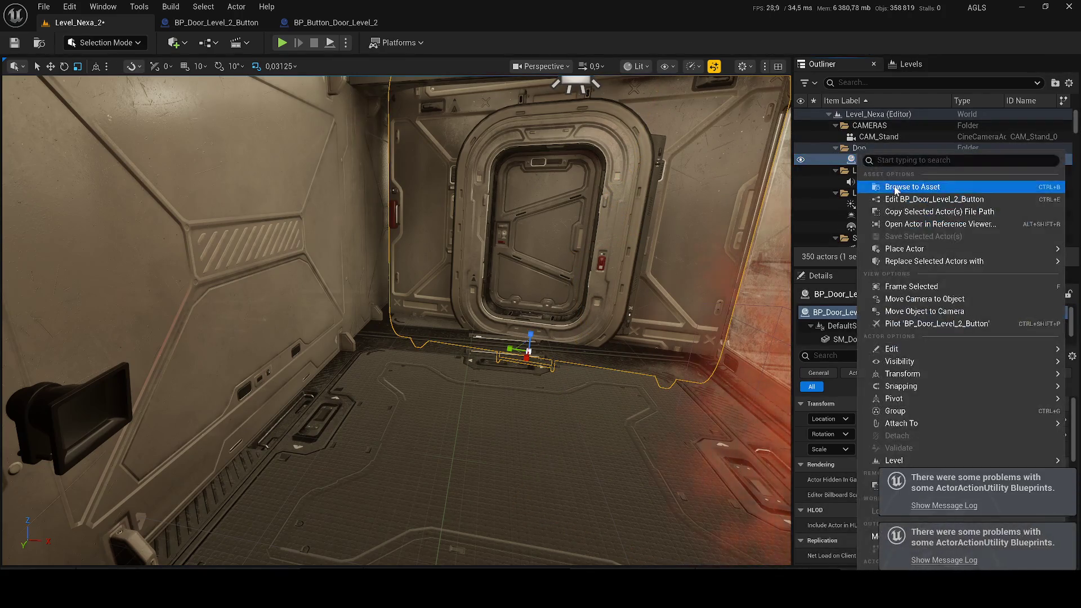
pyautogui.click(884, 185)
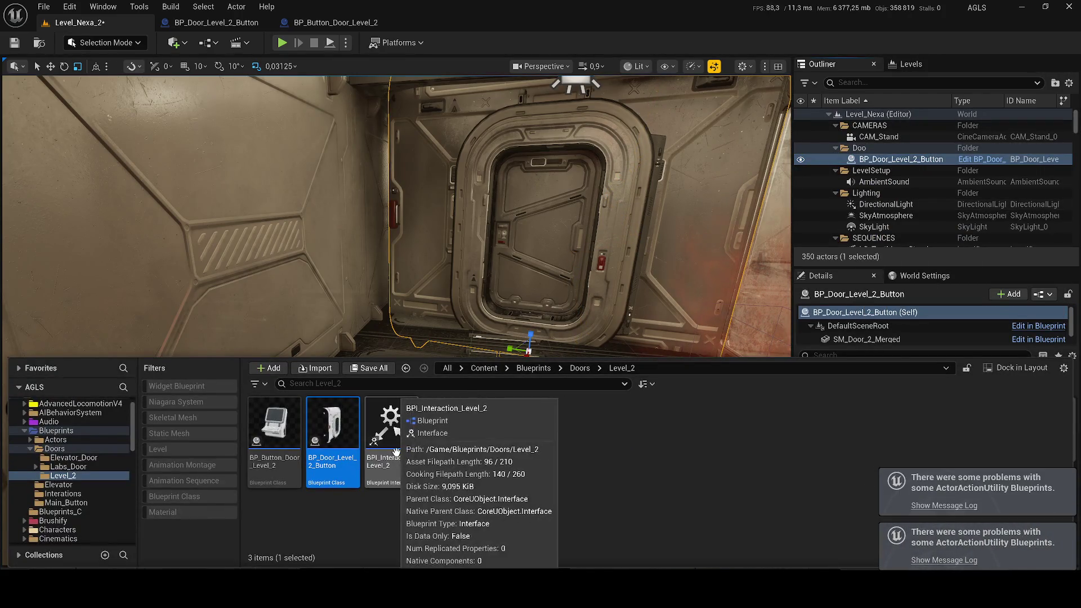
pyautogui.click(207, 43)
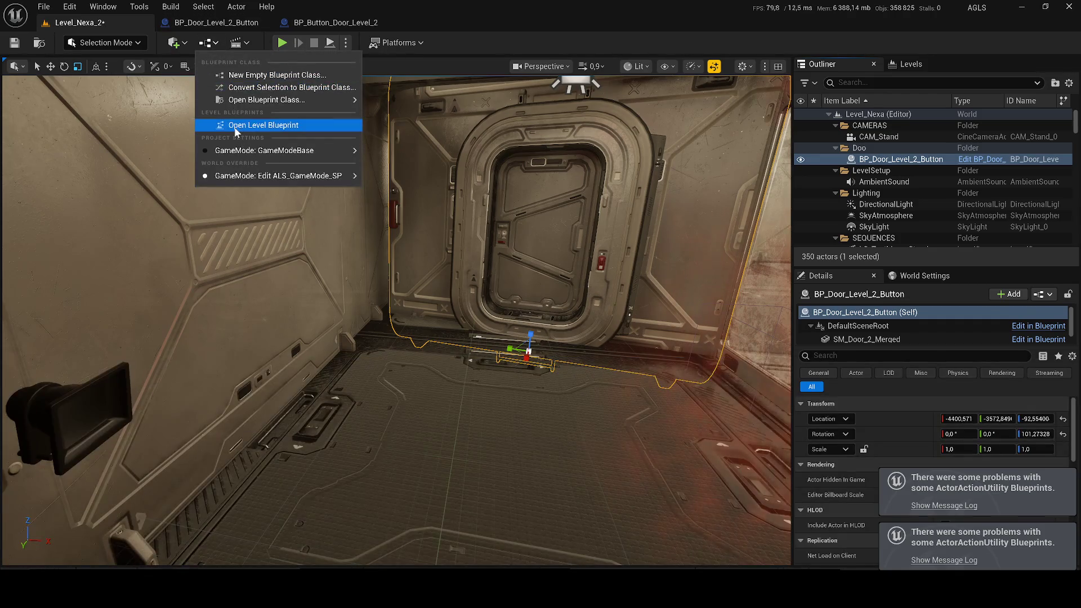
# - Wire Event BeginPlay to Get All Widgets Of Class in the Level Blueprint, then compile and save
pyautogui.click(237, 126)
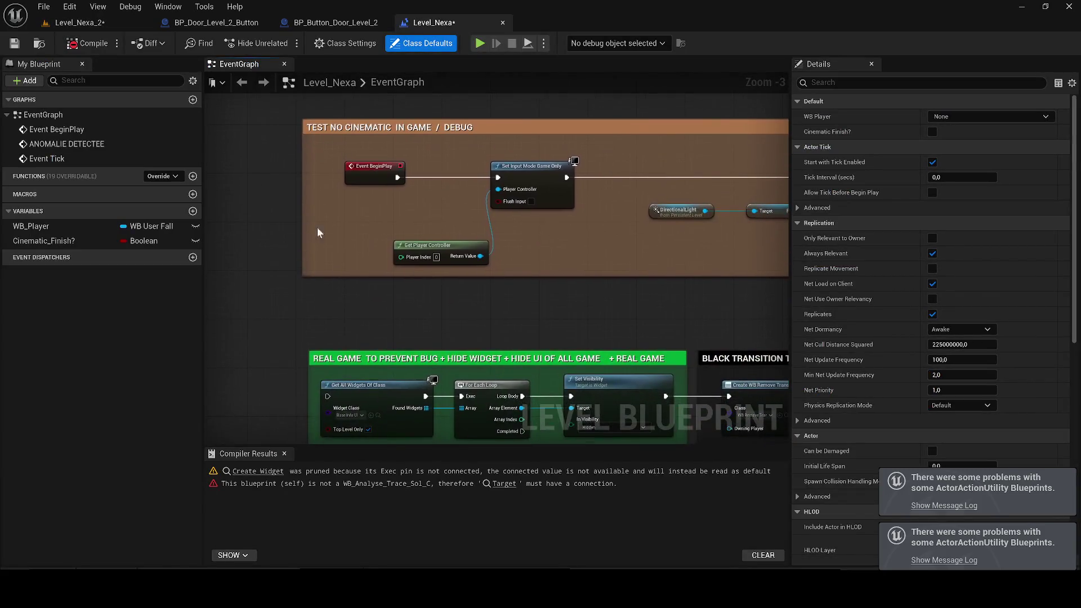
pyautogui.moveTo(397, 177); pyautogui.dragTo(328, 396)
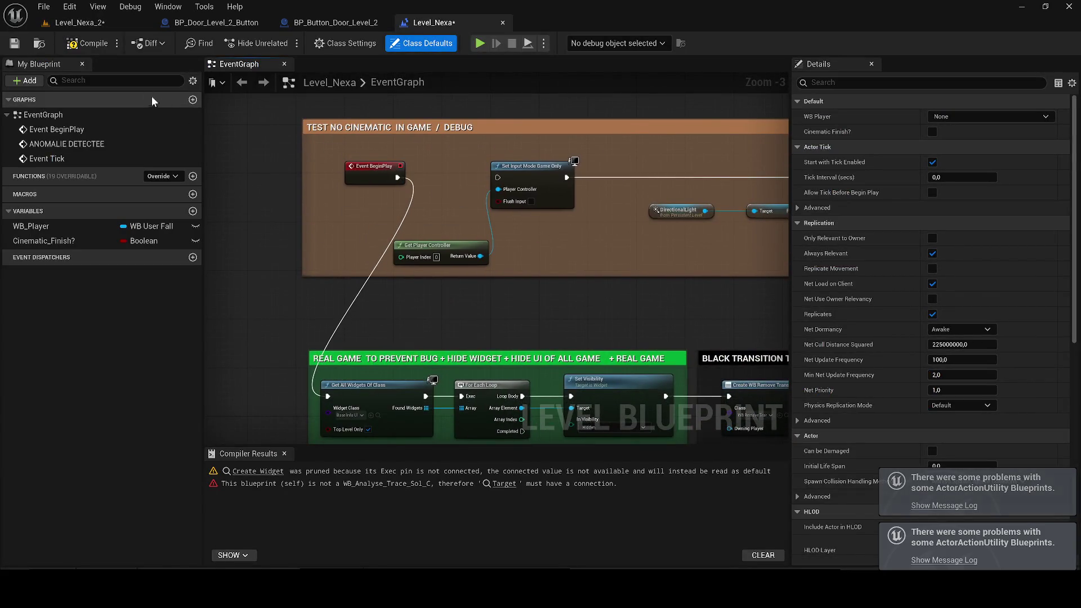
pyautogui.click(78, 49)
pyautogui.click(16, 45)
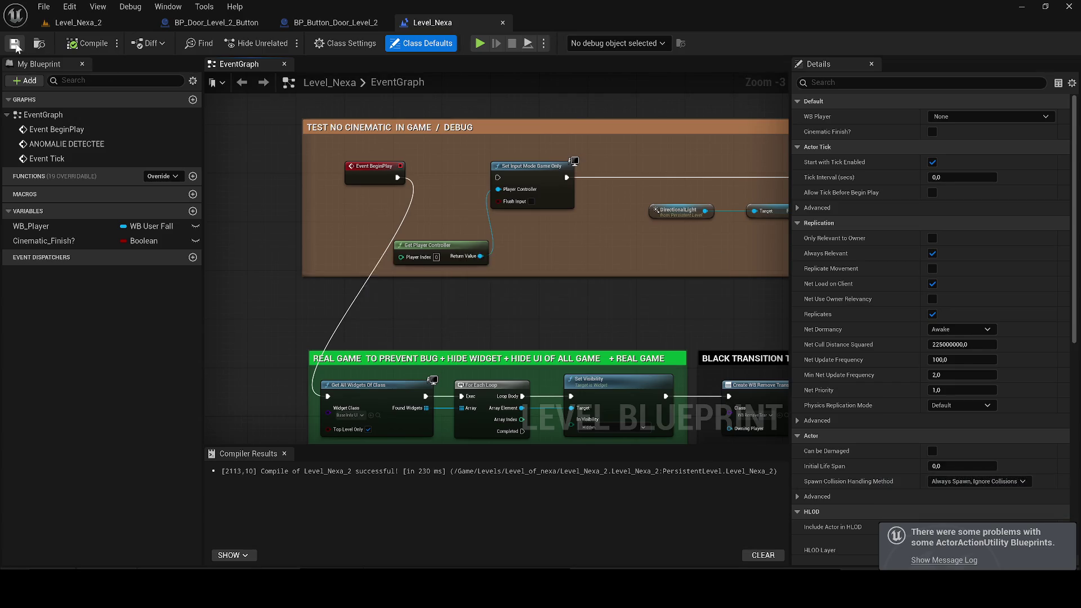
pyautogui.click(72, 24)
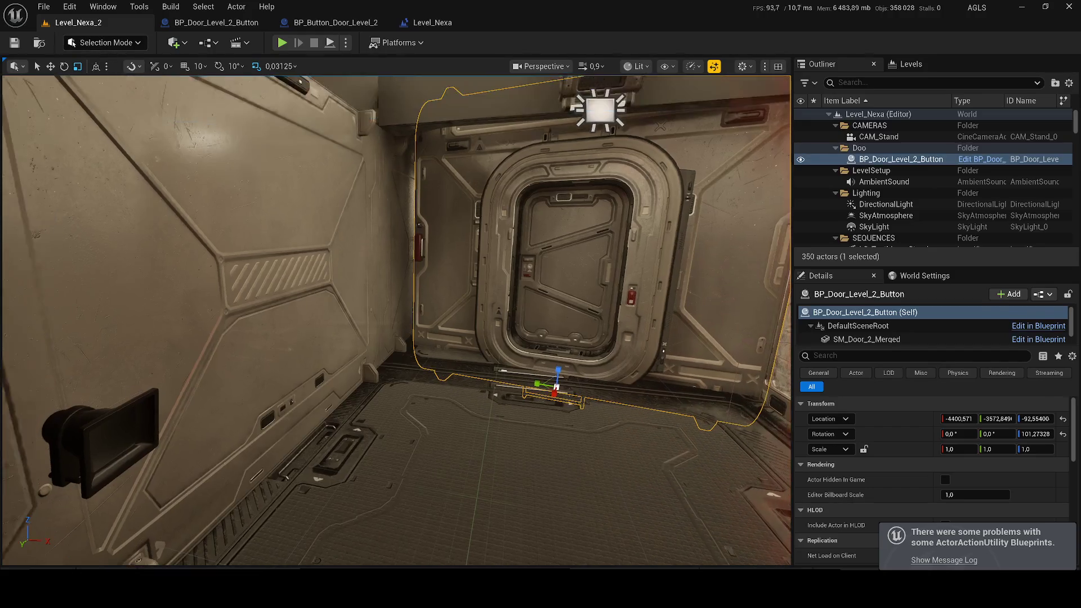
# - Place BP_Button_Door_Level_2 into Level_Nexa_2 and save all unsaved packages
pyautogui.hotkey('ctrl', 'space')
pyautogui.moveTo(275, 429)
pyautogui.mouseDown()
pyautogui.moveTo(370, 354)
pyautogui.moveTo(354, 369)
pyautogui.moveTo(358, 383)
pyautogui.moveTo(399, 376)
pyautogui.moveTo(401, 353)
pyautogui.mouseUp()
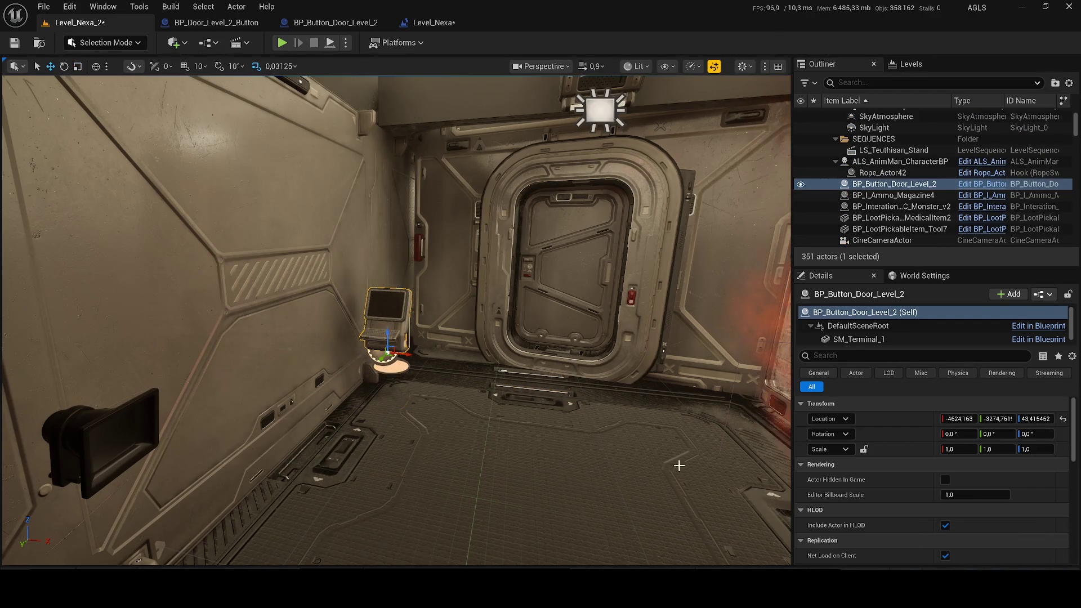
pyautogui.hotkey('ctrl', 'shift', 's')
pyautogui.click(630, 426)
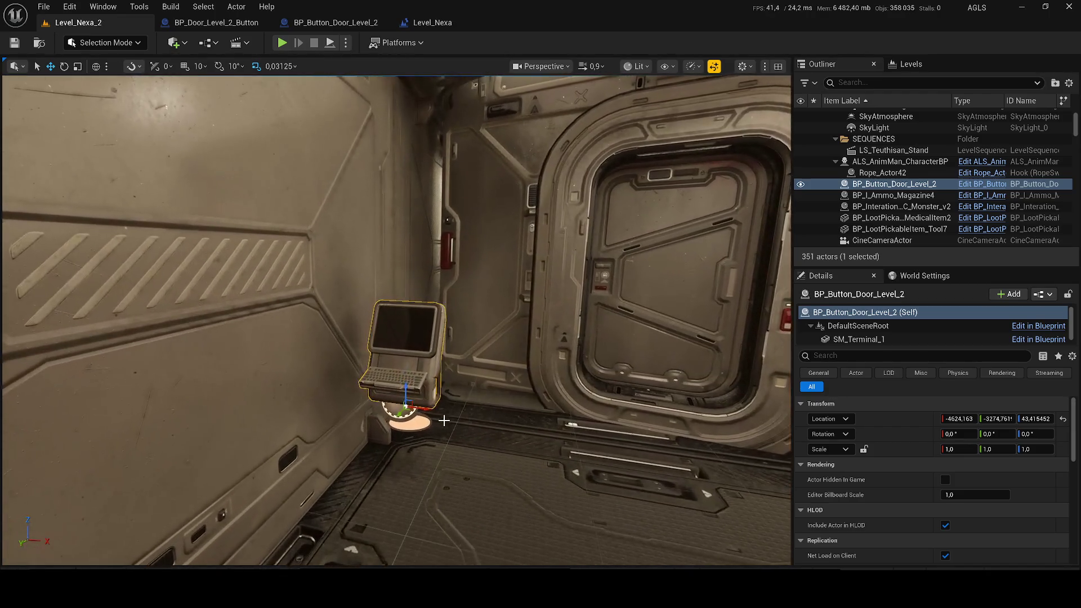
# - Nudge the terminal slightly along X toward the door and save the map
pyautogui.moveTo(415, 405); pyautogui.dragTo(392, 405)
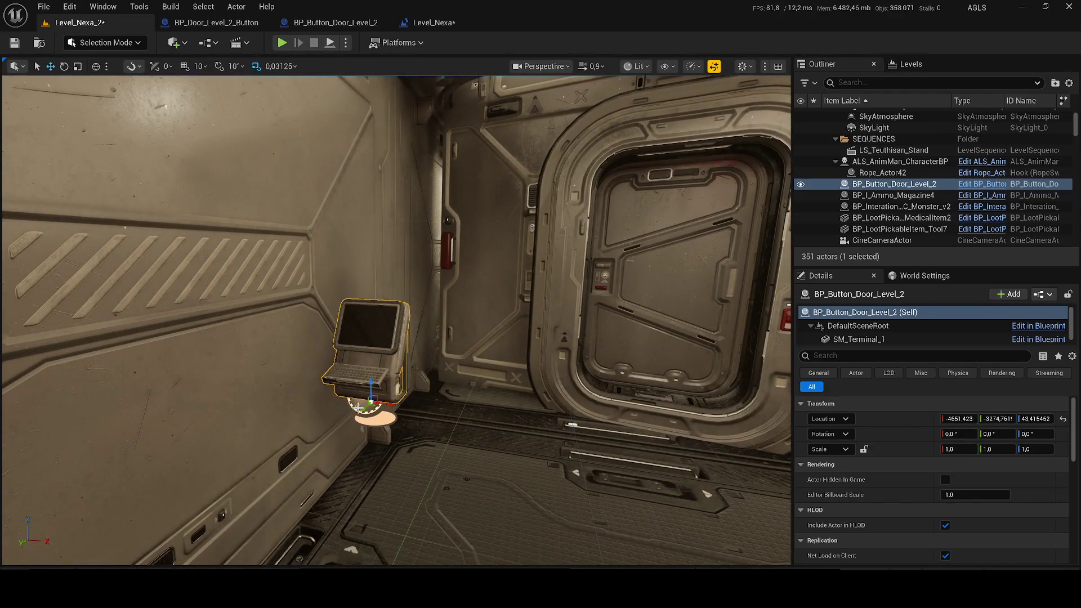
pyautogui.hotkey('ctrl', 's')
pyautogui.click(433, 22)
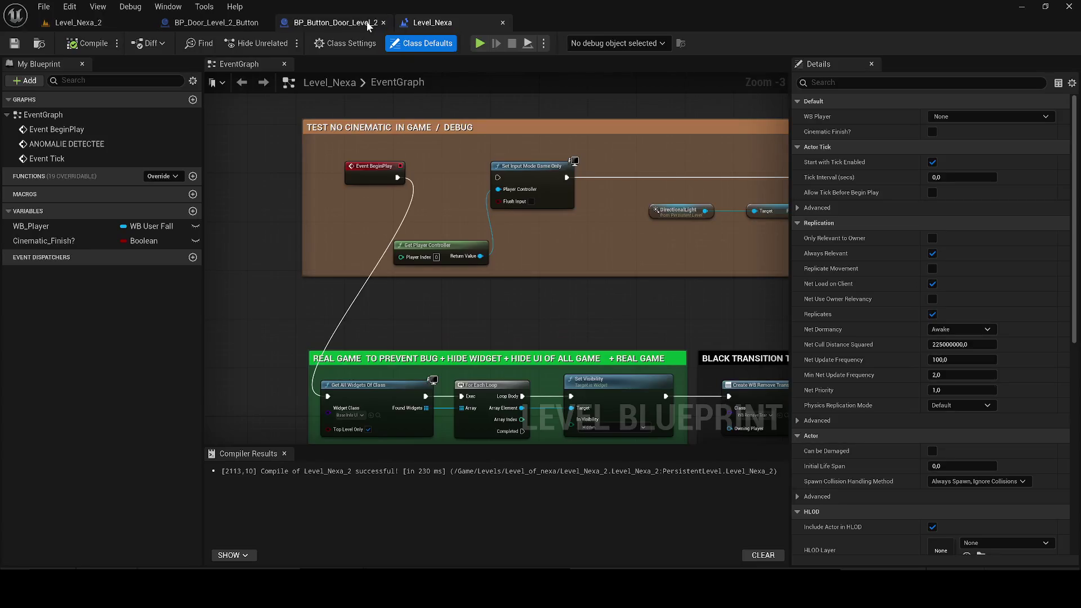
# - Add BPI_Interaction_Level_2 to the terminal's implemented interfaces, compile, and place an Event Interact node
pyautogui.click(502, 23)
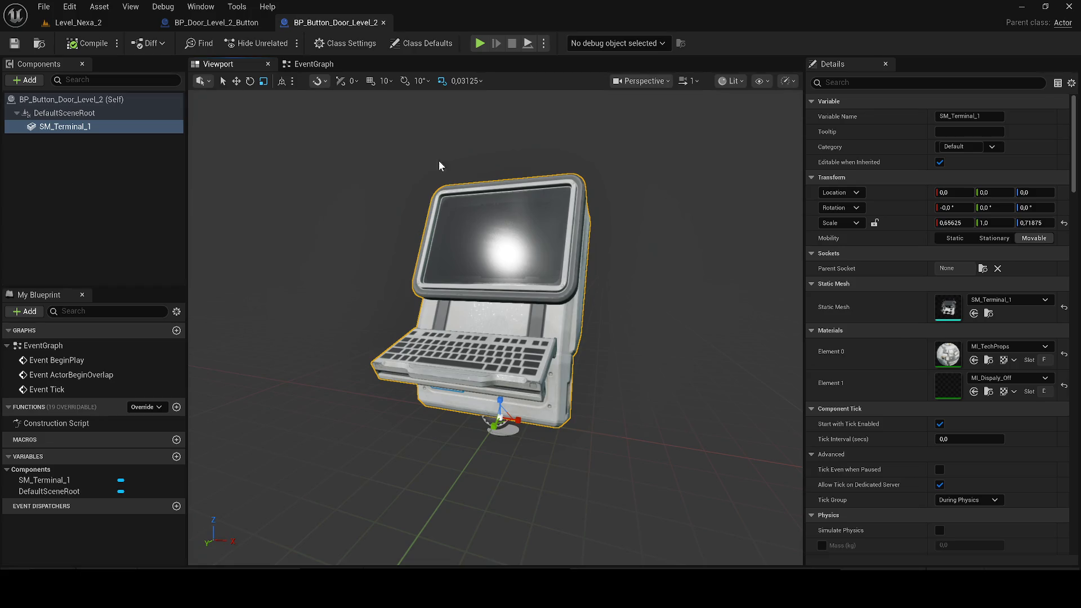
pyautogui.click(345, 43)
pyautogui.click(953, 359)
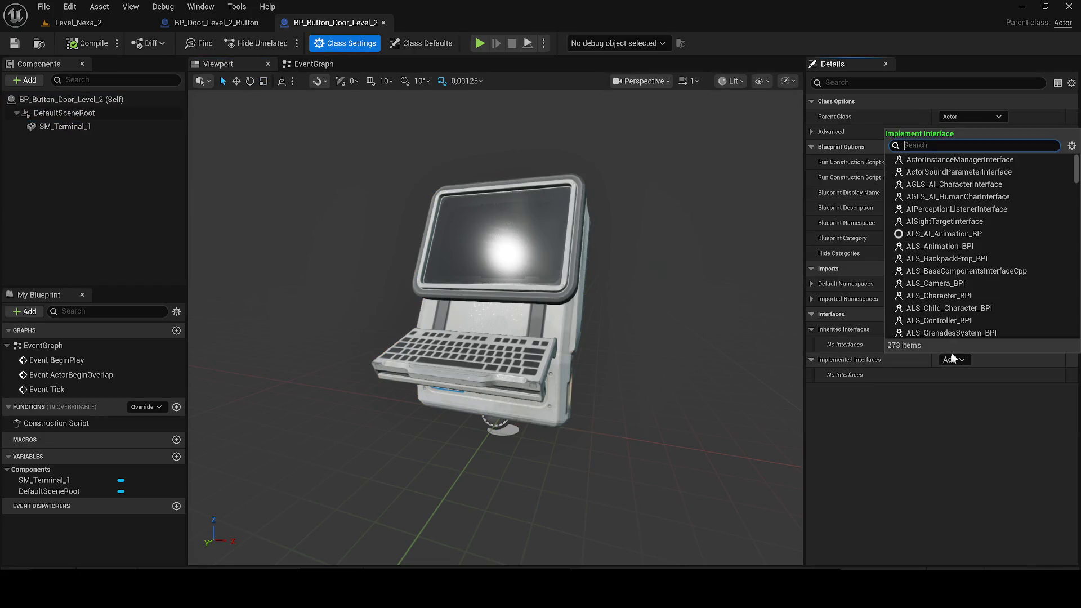
pyautogui.write('bpi_')
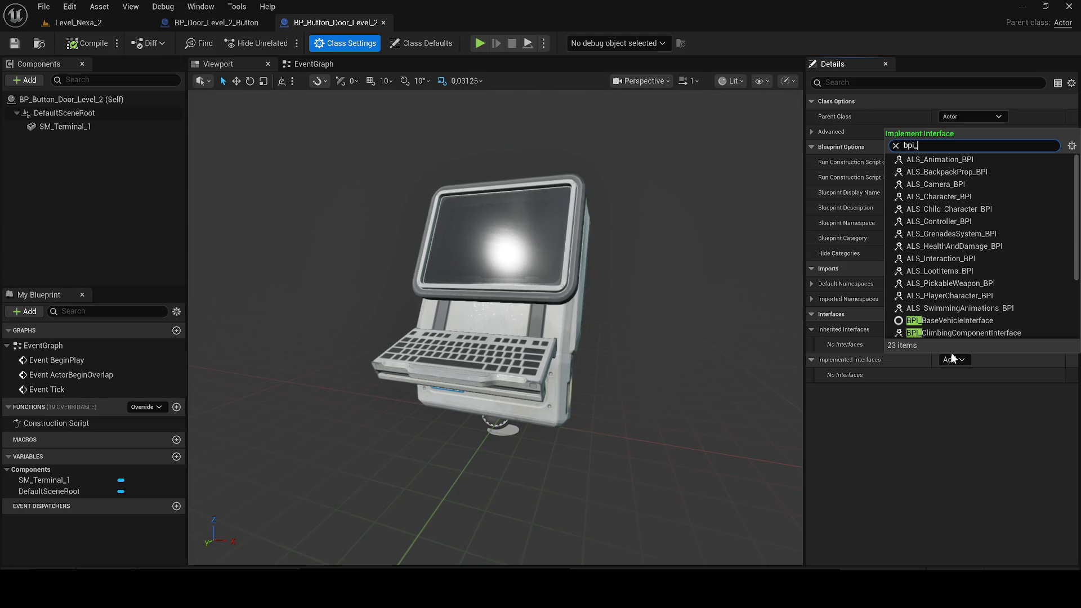
pyautogui.write('interac')
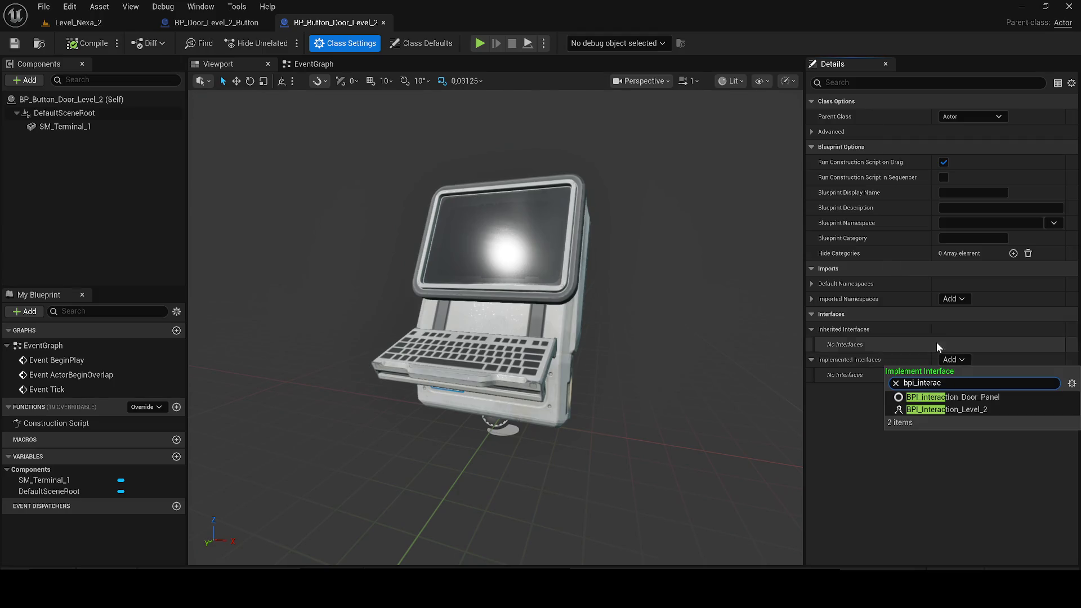
pyautogui.click(971, 413)
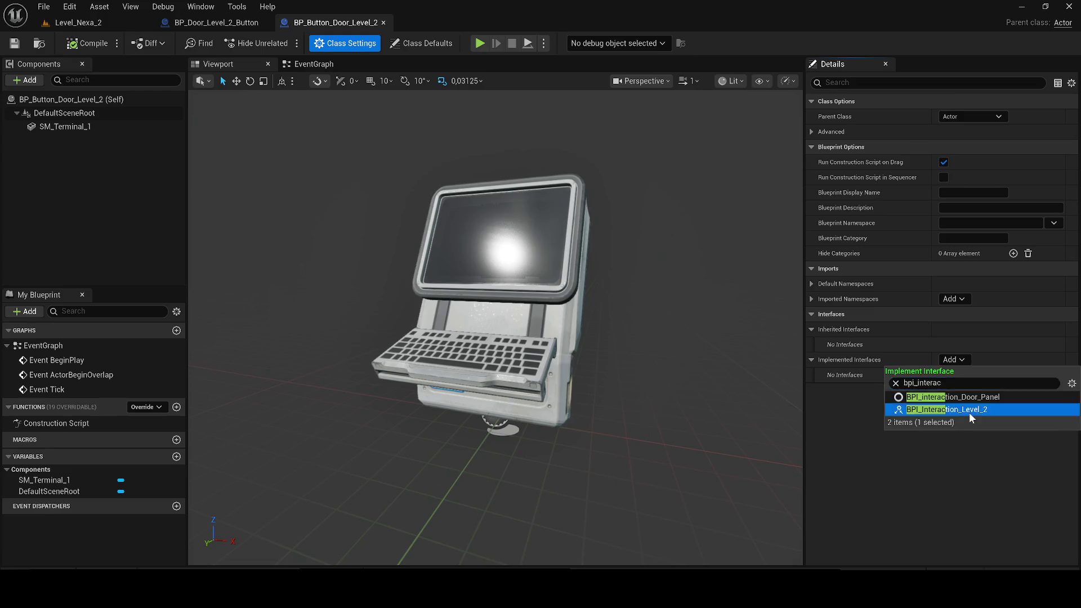
pyautogui.click(93, 49)
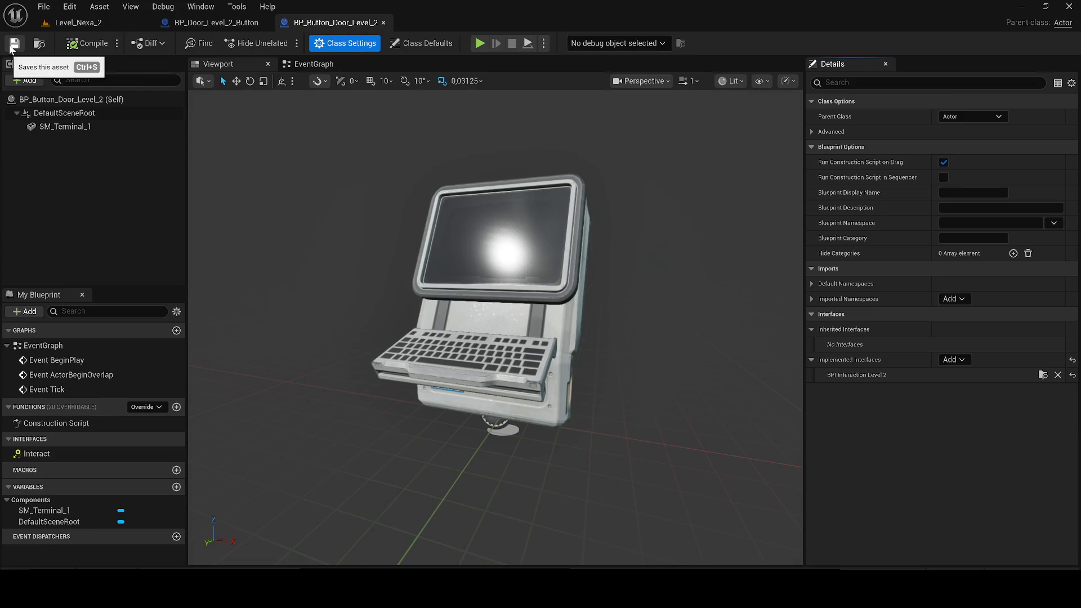
pyautogui.doubleClick(37, 453)
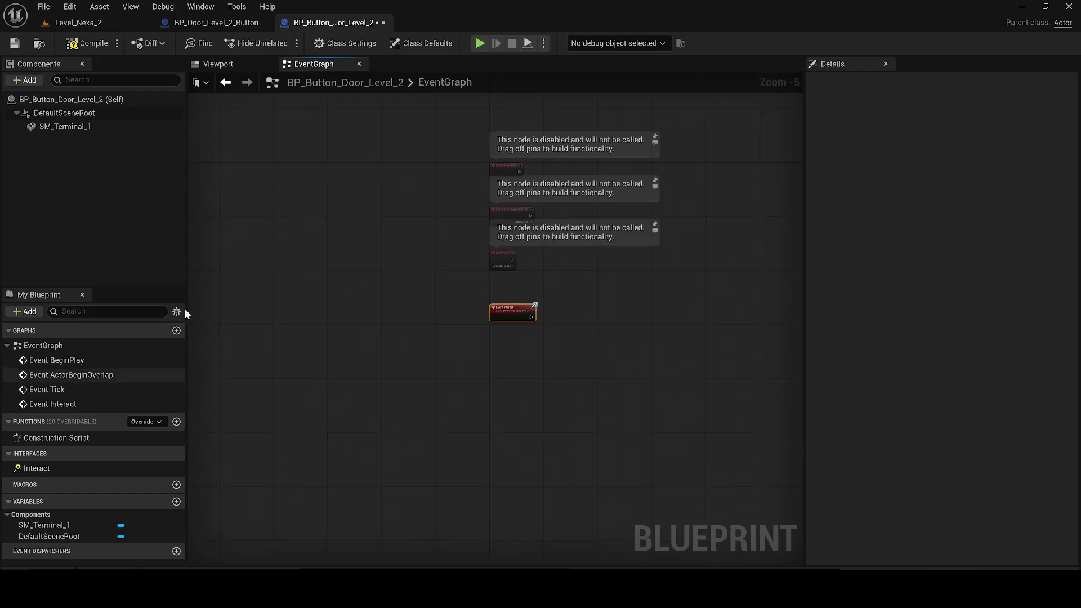
# - Delete the terminal's disabled default events and the door blueprint's unused BeginPlay chain, then add a new terminal variable
pyautogui.moveTo(623, 257)
pyautogui.mouseDown()
pyautogui.moveTo(485, 96)
pyautogui.moveTo(473, 246)
pyautogui.mouseUp()
pyautogui.press('Delete')
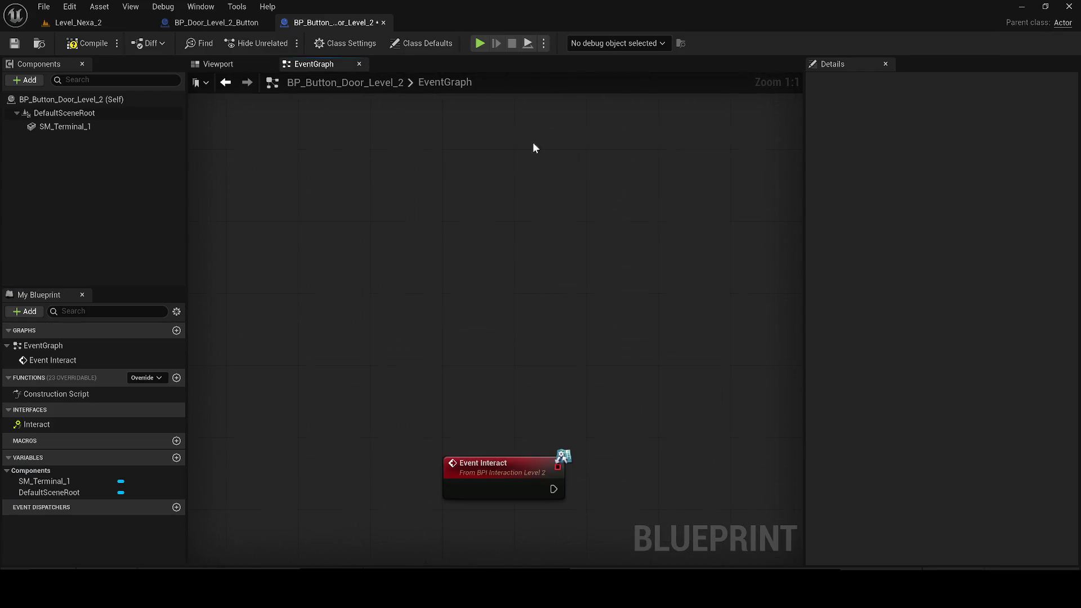
pyautogui.click(209, 23)
pyautogui.scroll(-4, 391, 193)
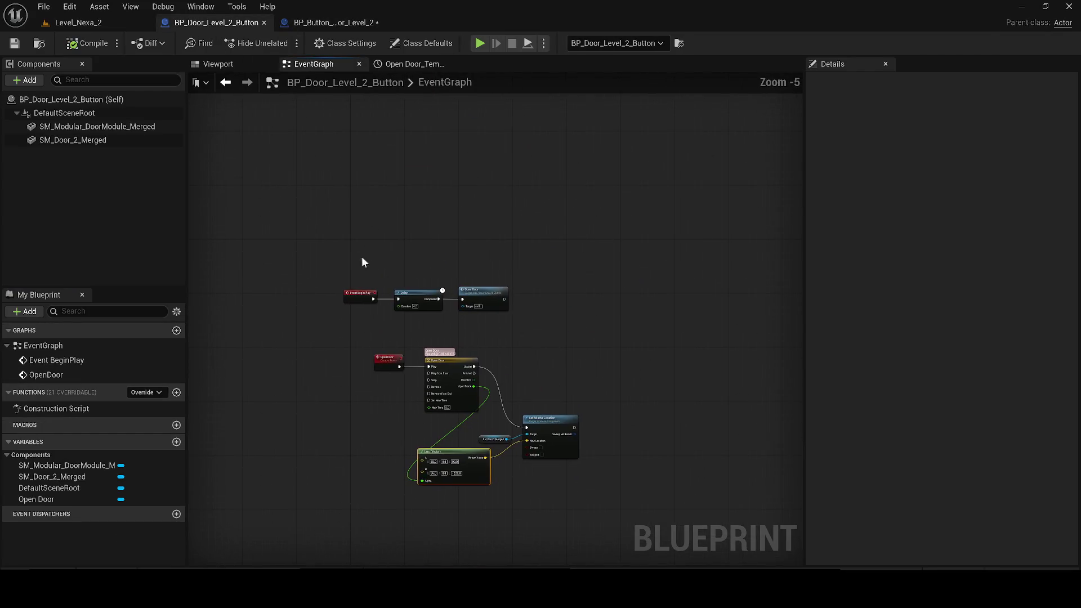
pyautogui.moveTo(369, 260); pyautogui.dragTo(545, 315)
pyautogui.press('Delete')
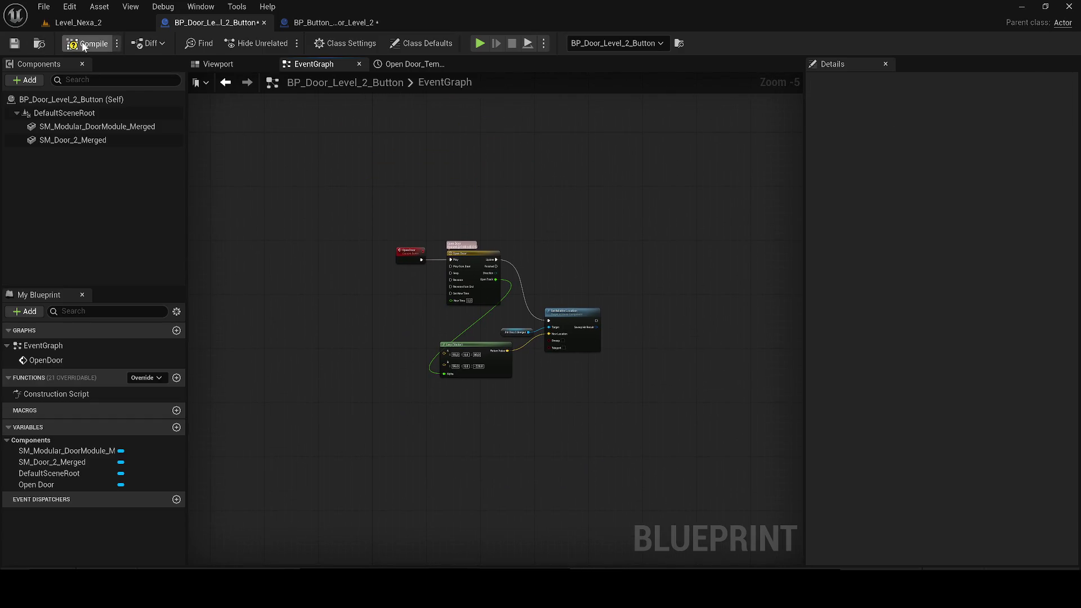
pyautogui.click(315, 25)
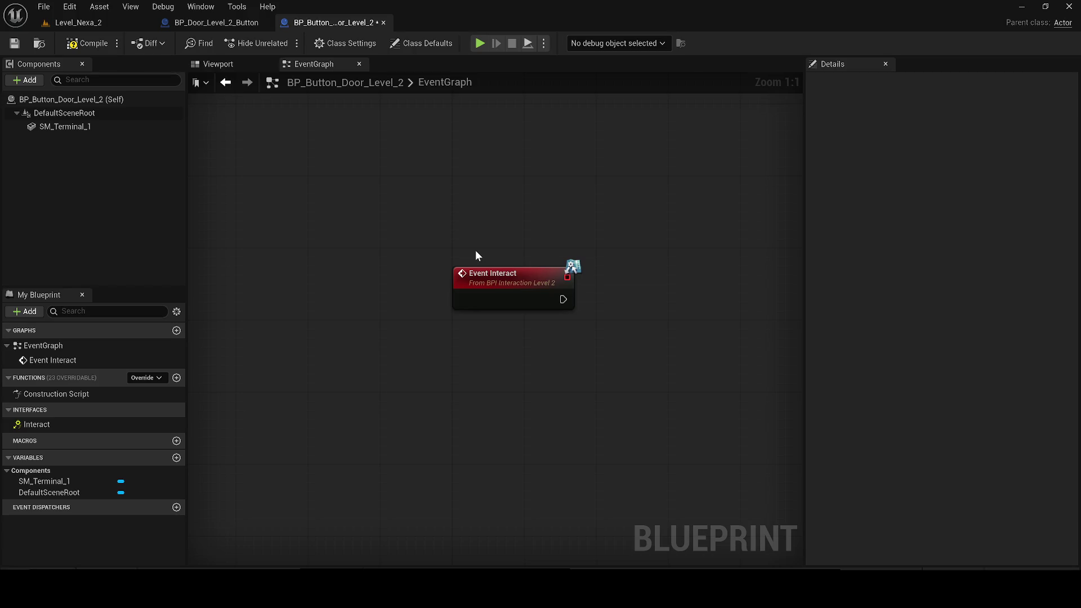
pyautogui.click(177, 458)
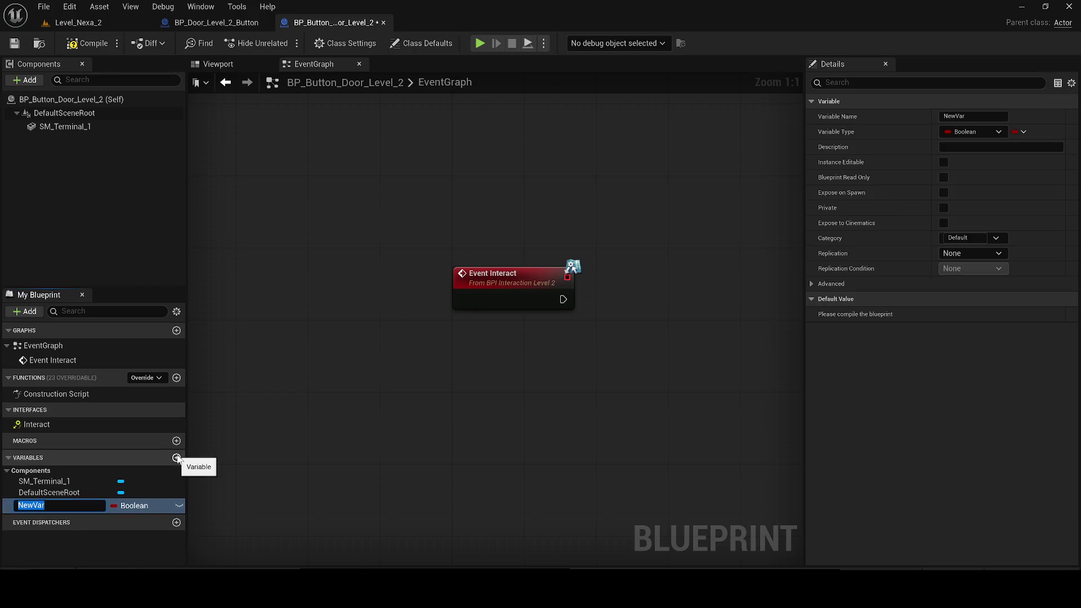
# - Name the variable Door, type it as a BP Door Level 2 Button reference, and make it instance-editable
pyautogui.write('Door')
pyautogui.press('Return')
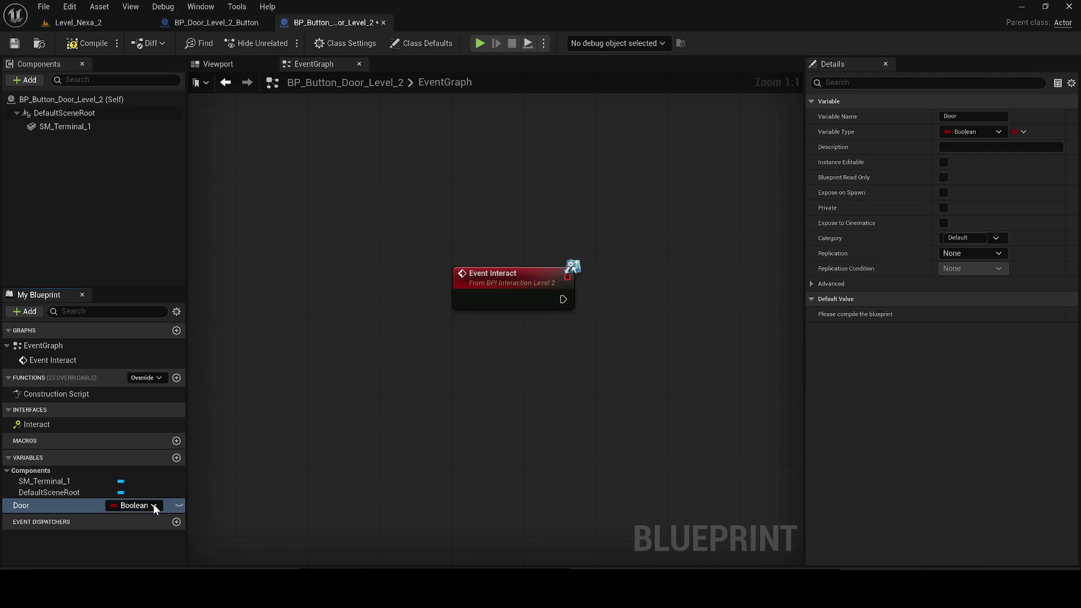
pyautogui.click(153, 504)
pyautogui.write('p_door')
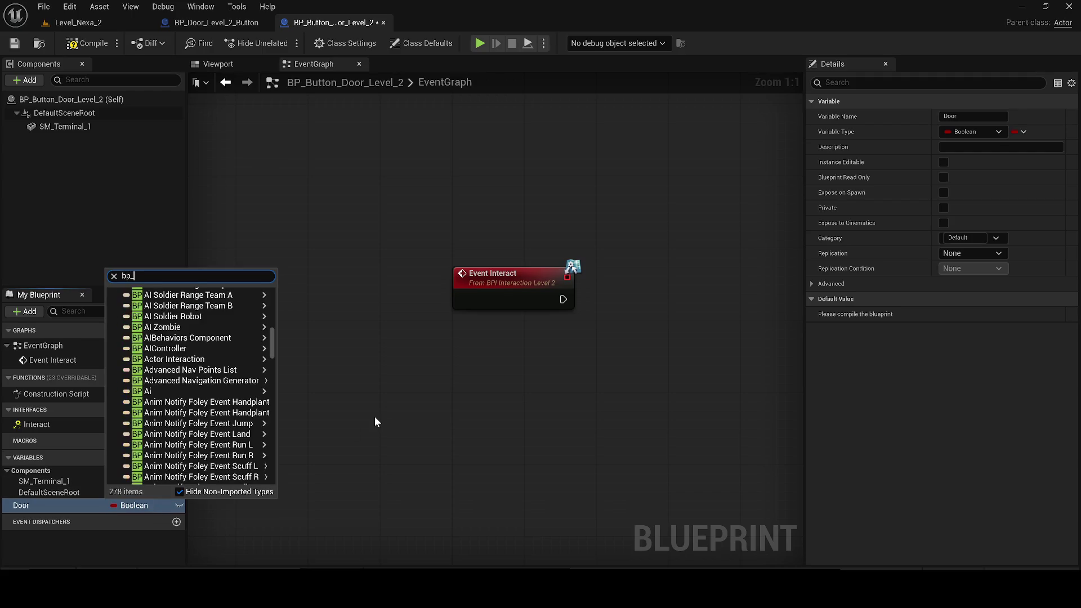
pyautogui.moveTo(231, 304)
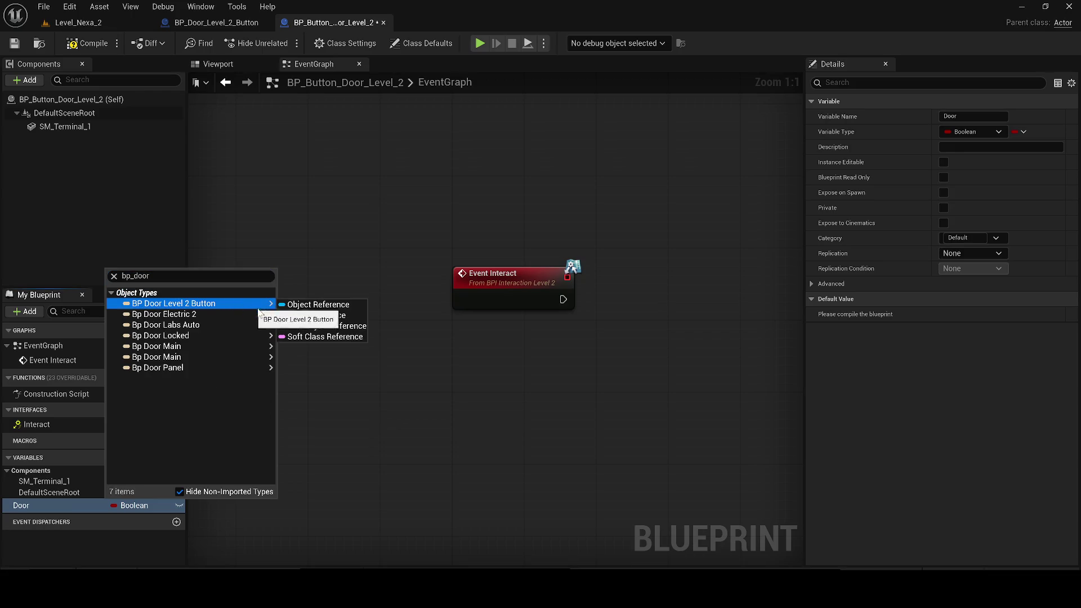
pyautogui.click(292, 305)
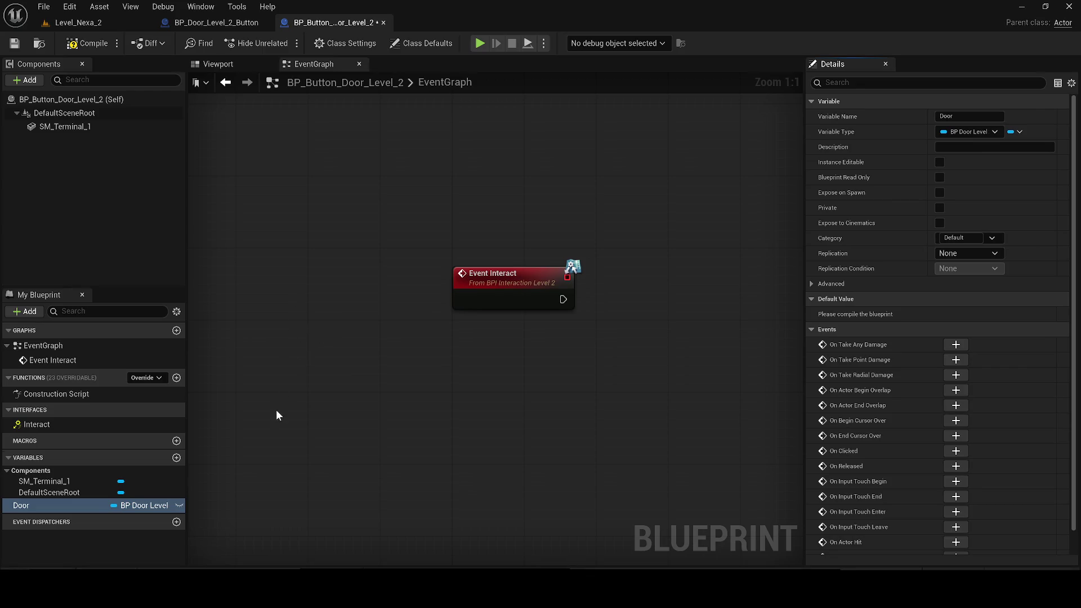
pyautogui.click(179, 505)
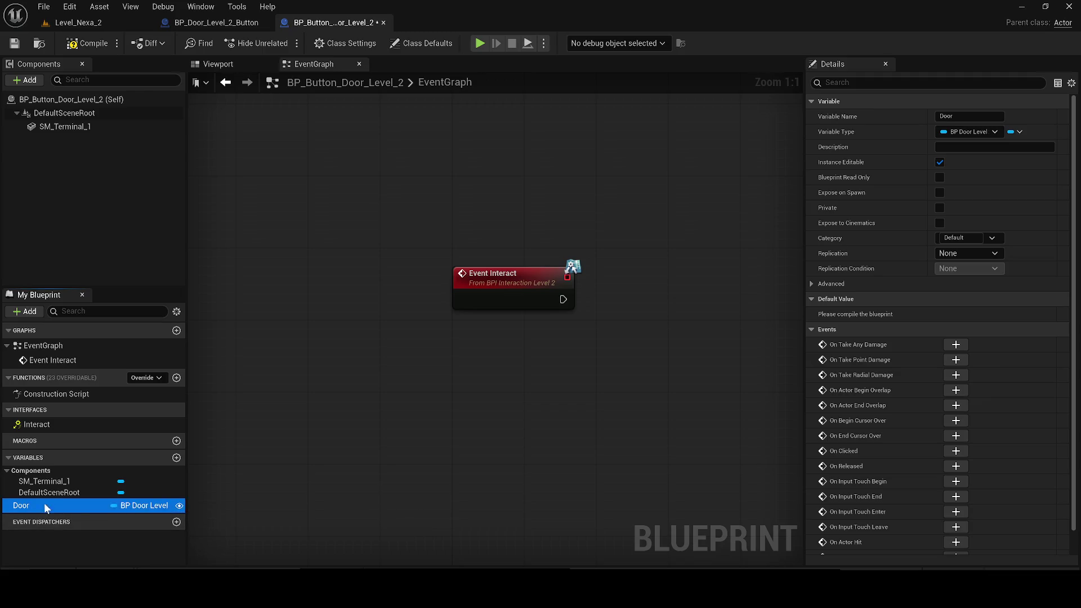
# - Add a Get Door node and call Open Door on it from Event Interact
pyautogui.moveTo(587, 348); pyautogui.dragTo(501, 355)
pyautogui.click(530, 371)
pyautogui.moveTo(651, 344)
pyautogui.mouseDown()
pyautogui.moveTo(577, 281)
pyautogui.moveTo(563, 299)
pyautogui.moveTo(613, 270)
pyautogui.mouseUp()
pyautogui.write('open')
pyautogui.press('Return')
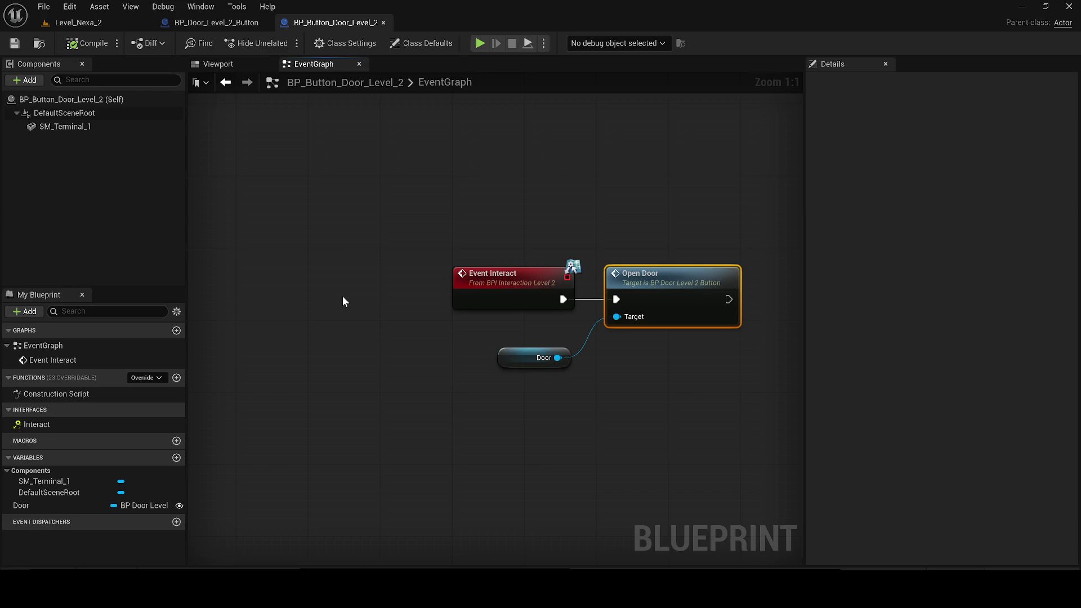
pyautogui.click(78, 23)
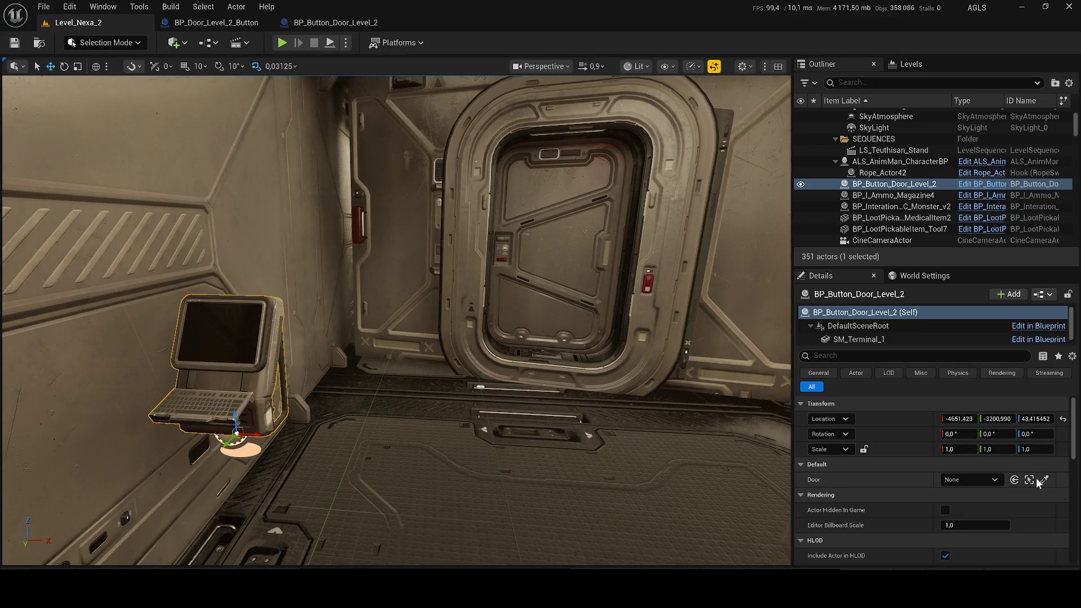
# - Set the terminal's Door property to the placed BP_Door_Level_2_Button via eyedropper, save, and play-test with Alt+P
pyautogui.click(1044, 480)
pyautogui.click(591, 284)
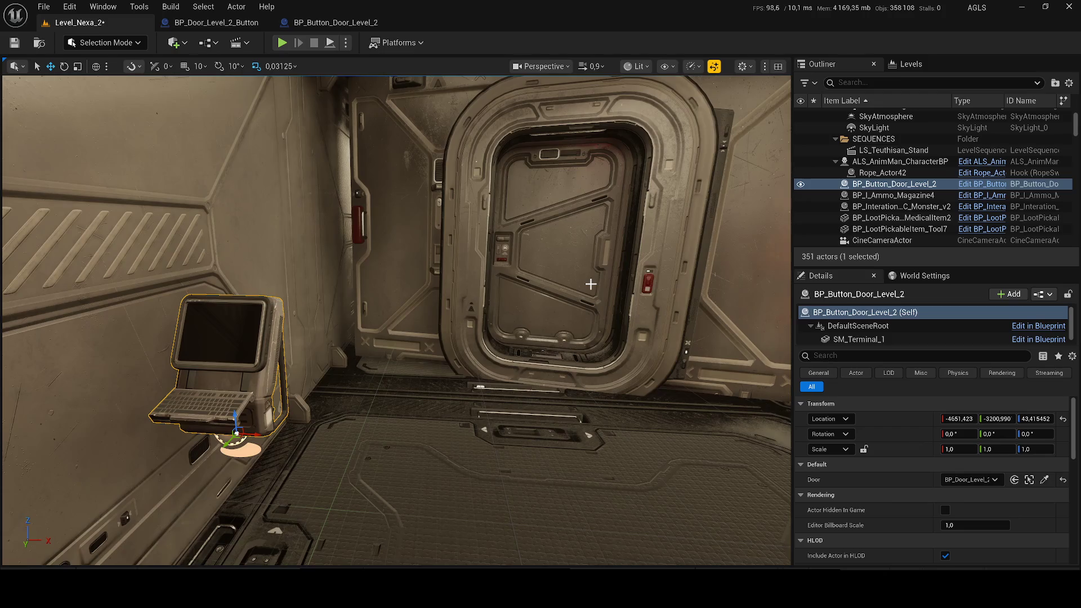
pyautogui.click(15, 42)
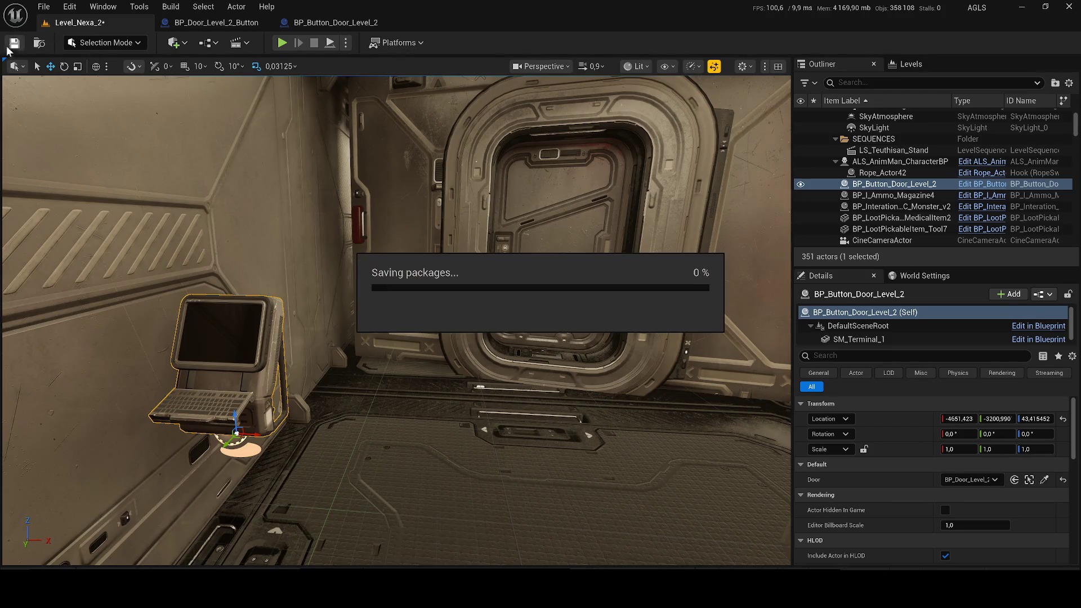
pyautogui.hotkey('alt', 'p')
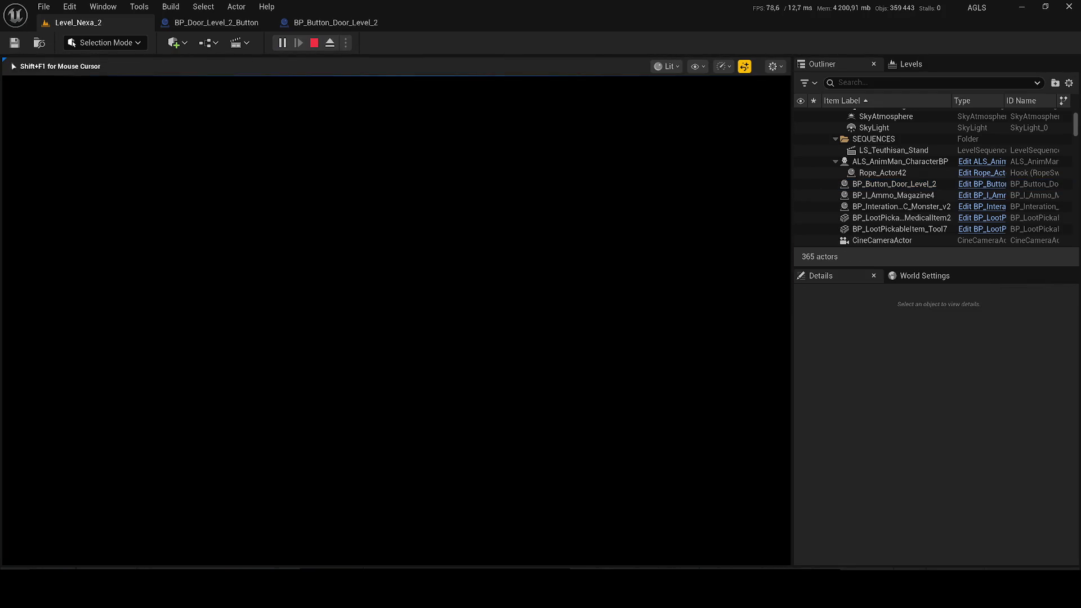
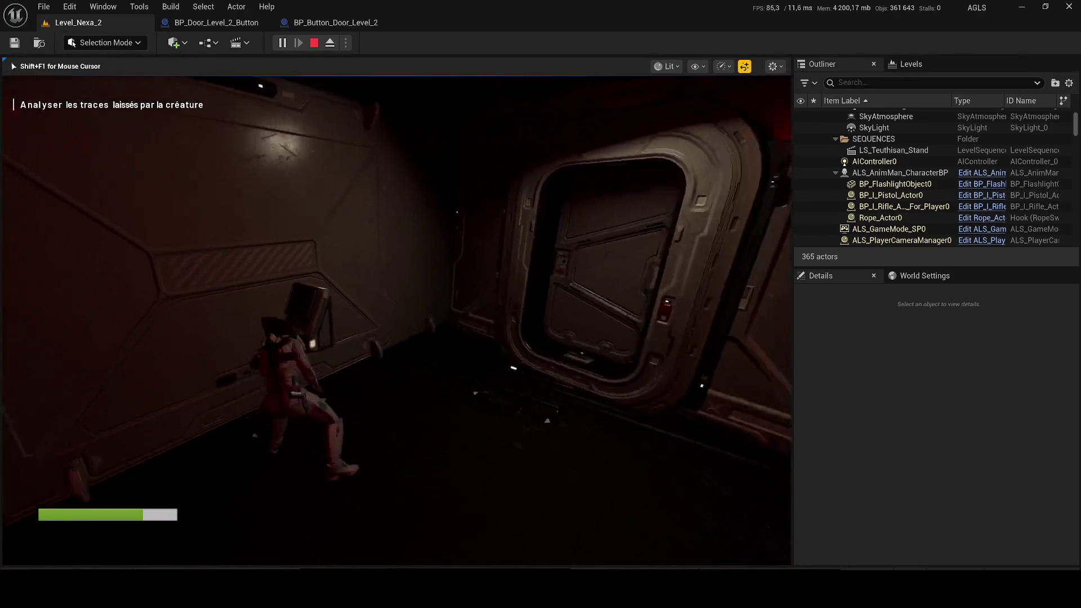
# - Stop the play session and open ALS_AnimMan_CharacterBP in the Blueprint editor
pyautogui.press('Escape')
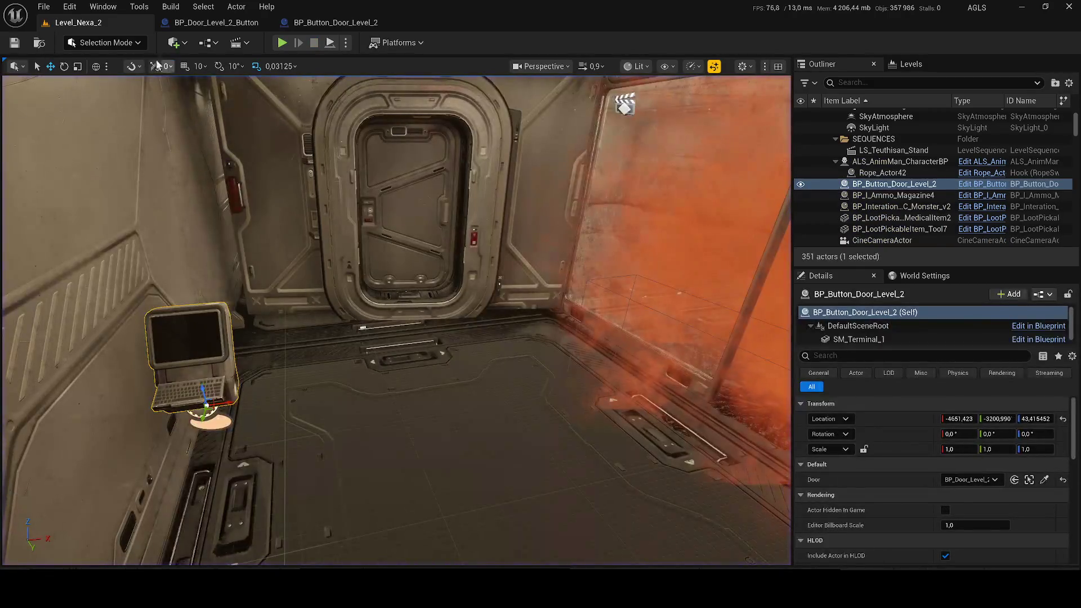
pyautogui.click(206, 43)
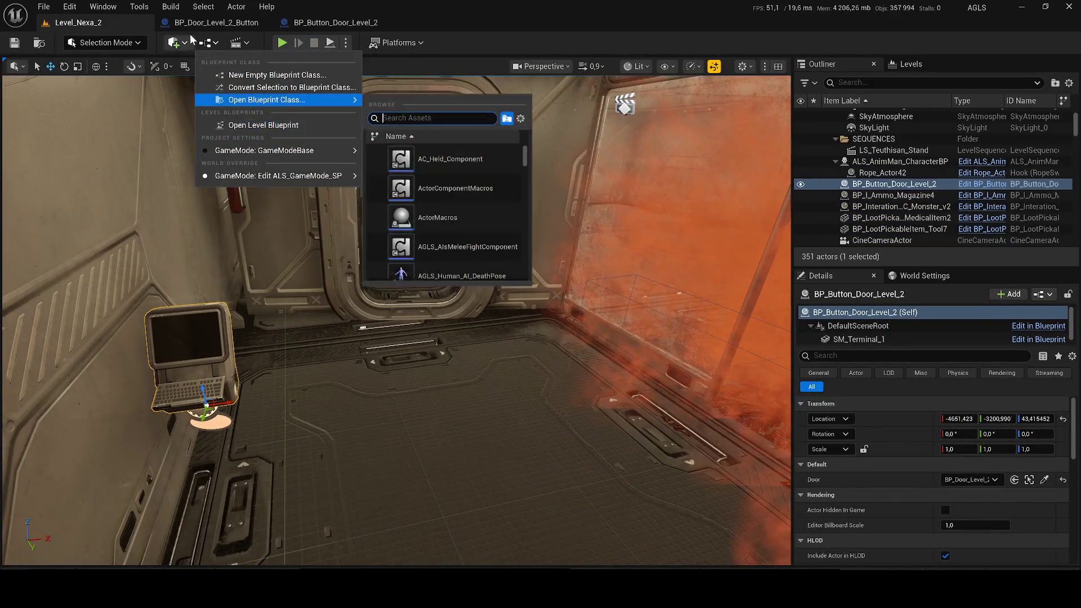
pyautogui.click(683, 143)
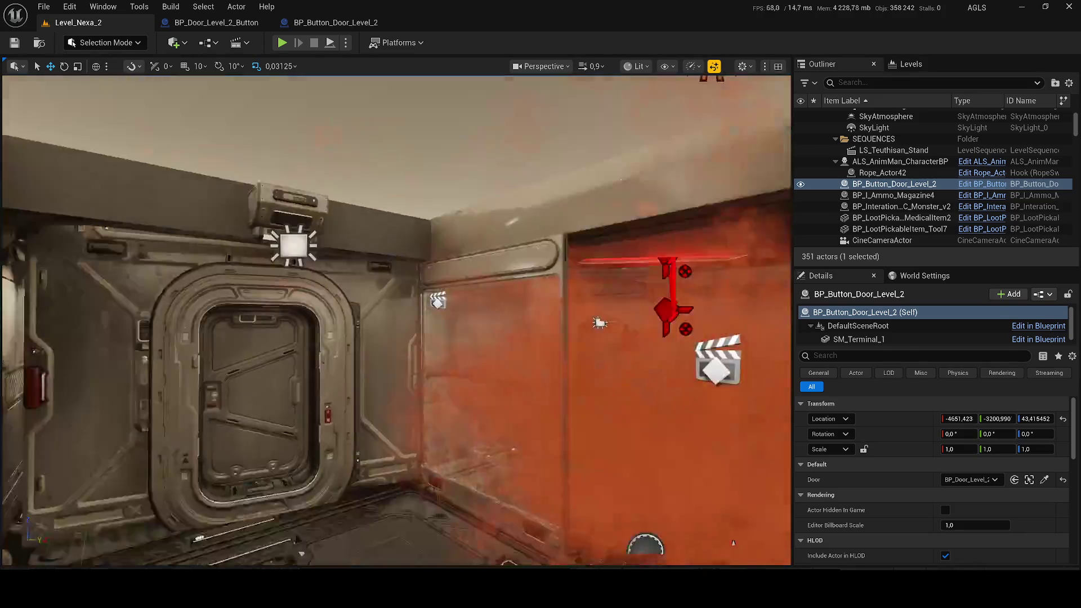
pyautogui.click(929, 161)
pyautogui.rightClick(929, 161)
pyautogui.click(605, 123)
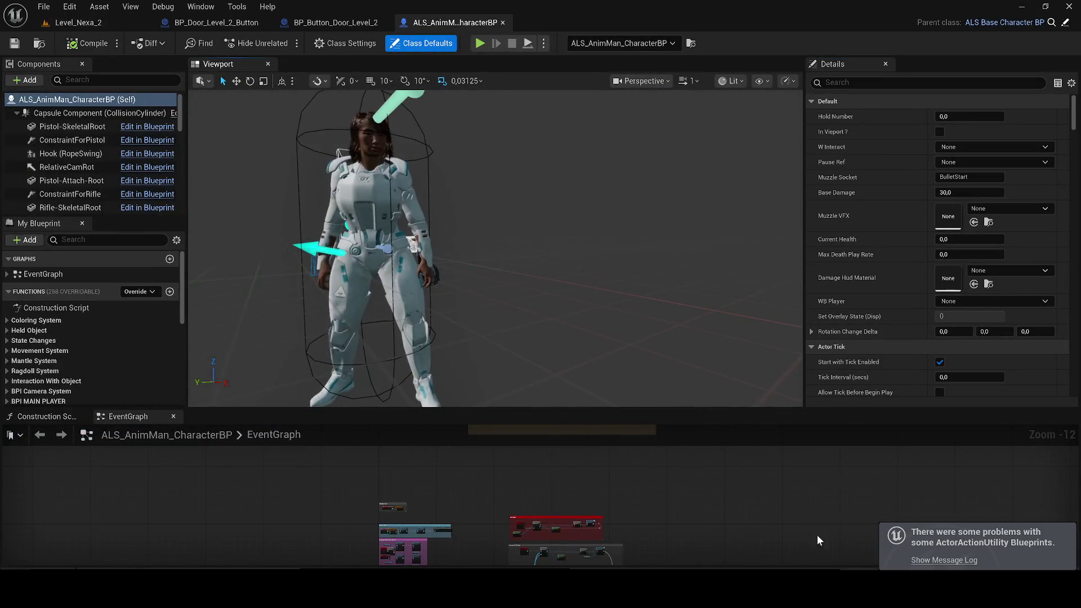
# - Review the Level_Nexa_2 save error in the Message Log, then close the log
pyautogui.click(927, 561)
pyautogui.click(637, 49)
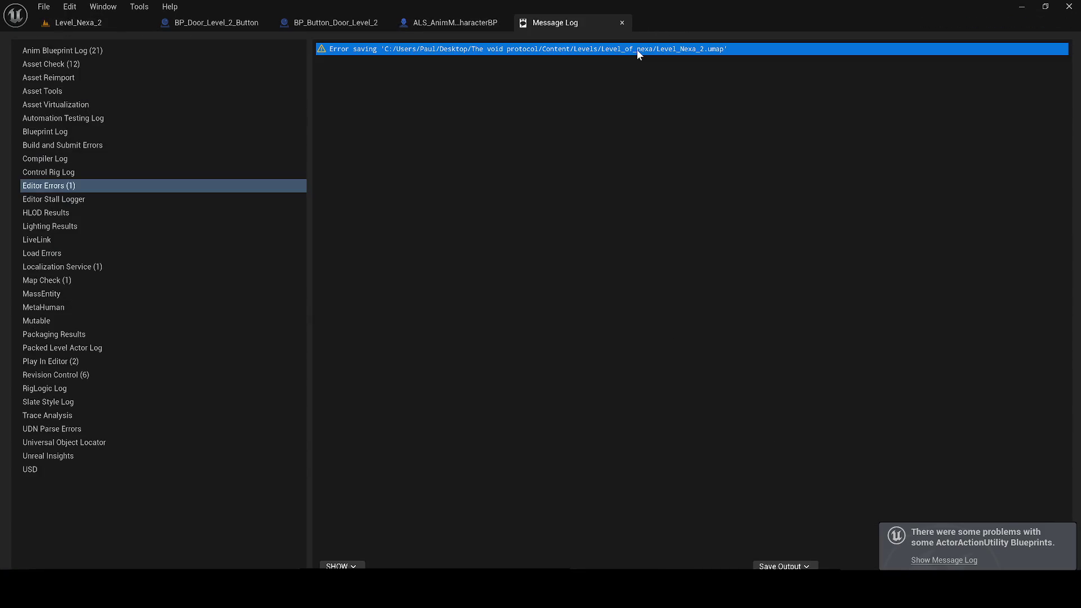
pyautogui.click(622, 21)
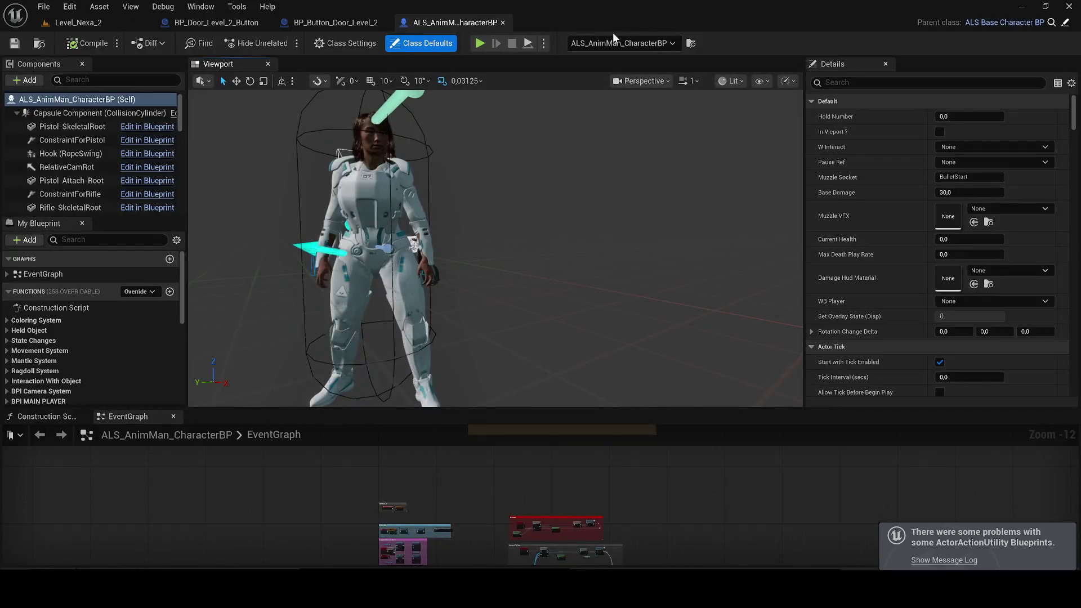
# - Dock the EventGraph to fill the centre area and survey its interaction input nodes
pyautogui.moveTo(128, 416)
pyautogui.mouseDown()
pyautogui.moveTo(356, 91)
pyautogui.moveTo(336, 67)
pyautogui.mouseUp()
pyautogui.scroll(2, 437, 289)
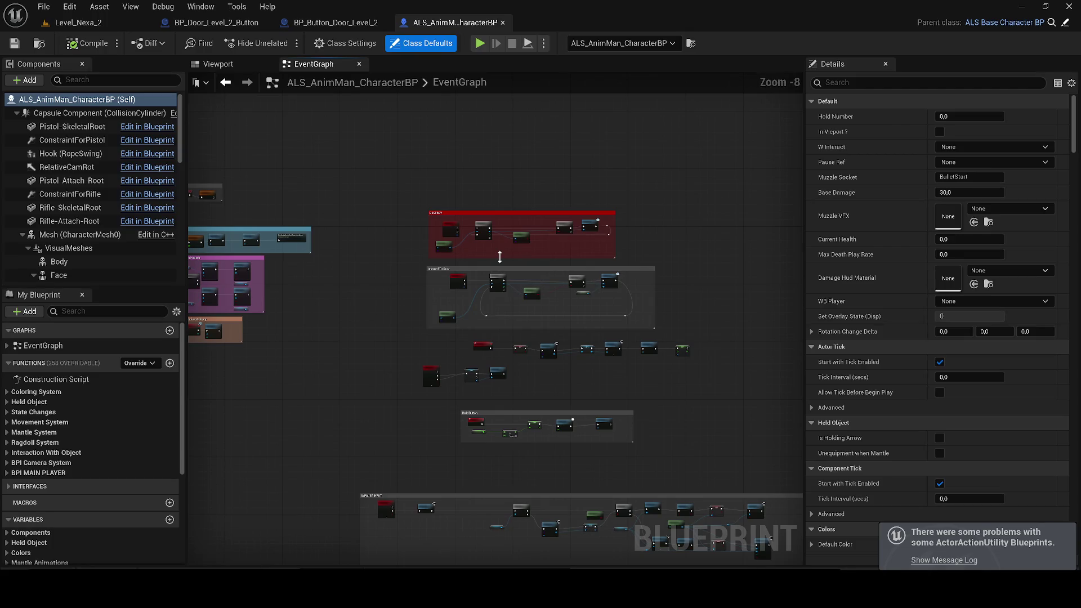
pyautogui.scroll(2, 516, 314)
pyautogui.scroll(-4, 538, 343)
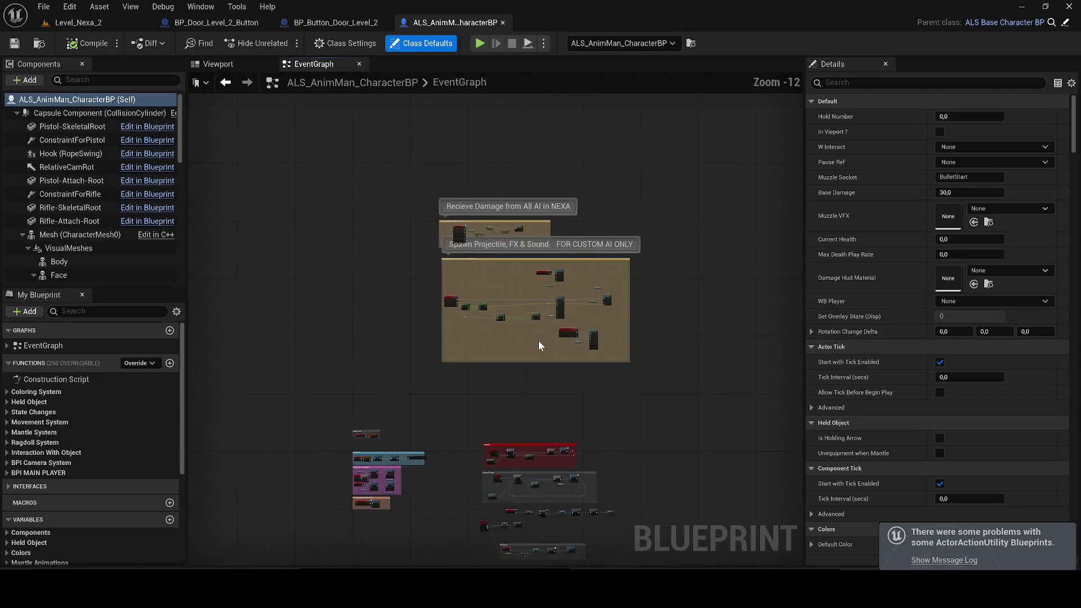
pyautogui.moveTo(538, 343); pyautogui.dragTo(482, 186)
pyautogui.scroll(4, 386, 376)
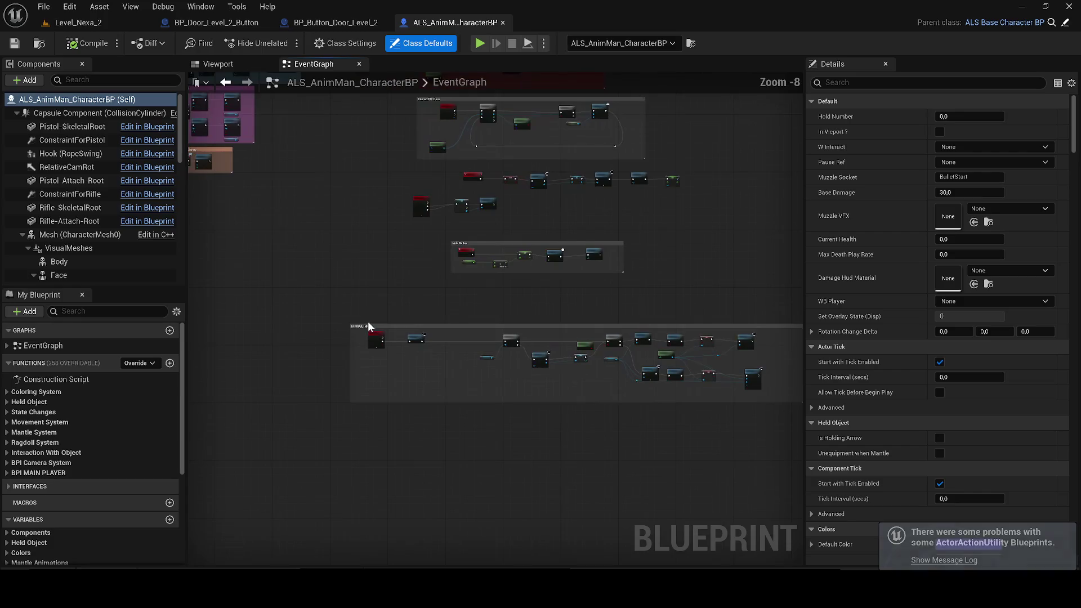
pyautogui.scroll(2, 413, 300)
pyautogui.scroll(2, 466, 282)
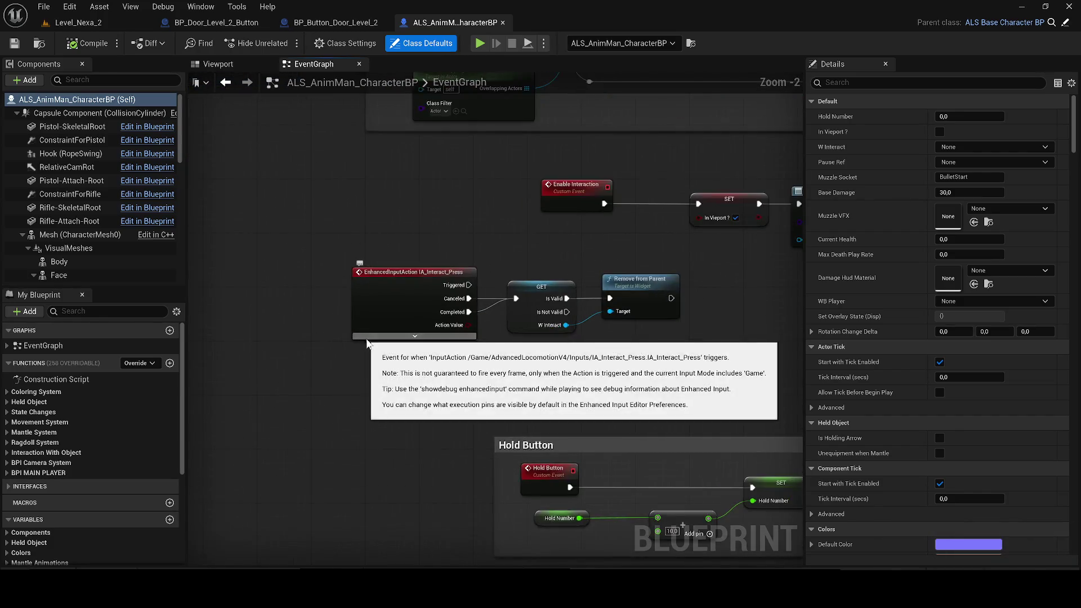
pyautogui.scroll(-1, 365, 351)
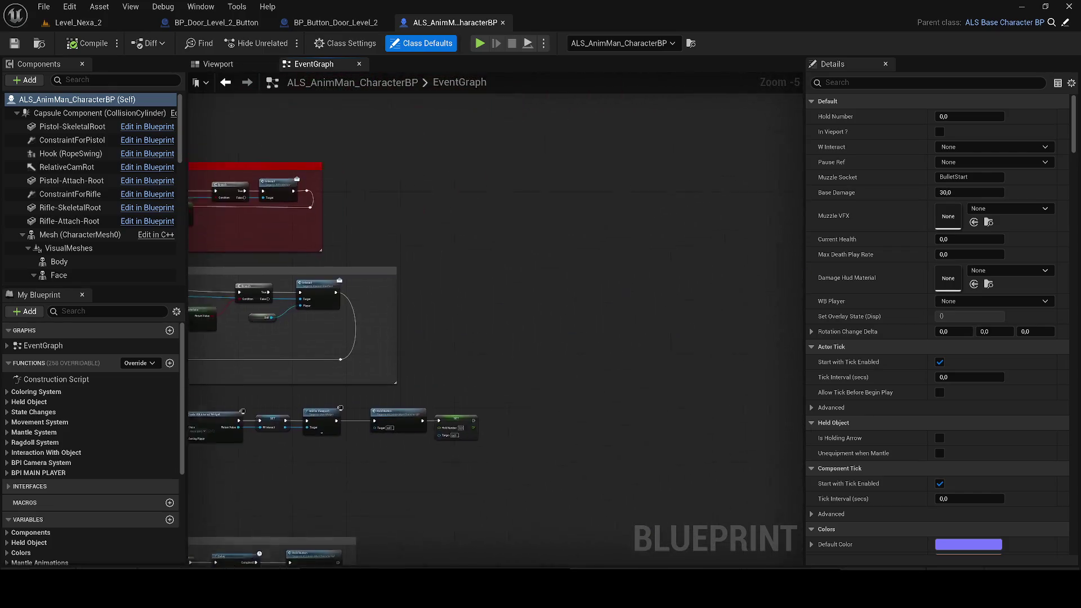
# - Search 'ia interac' in the node list, adding two Get IA_Interact nodes to the graph
pyautogui.rightClick(427, 278)
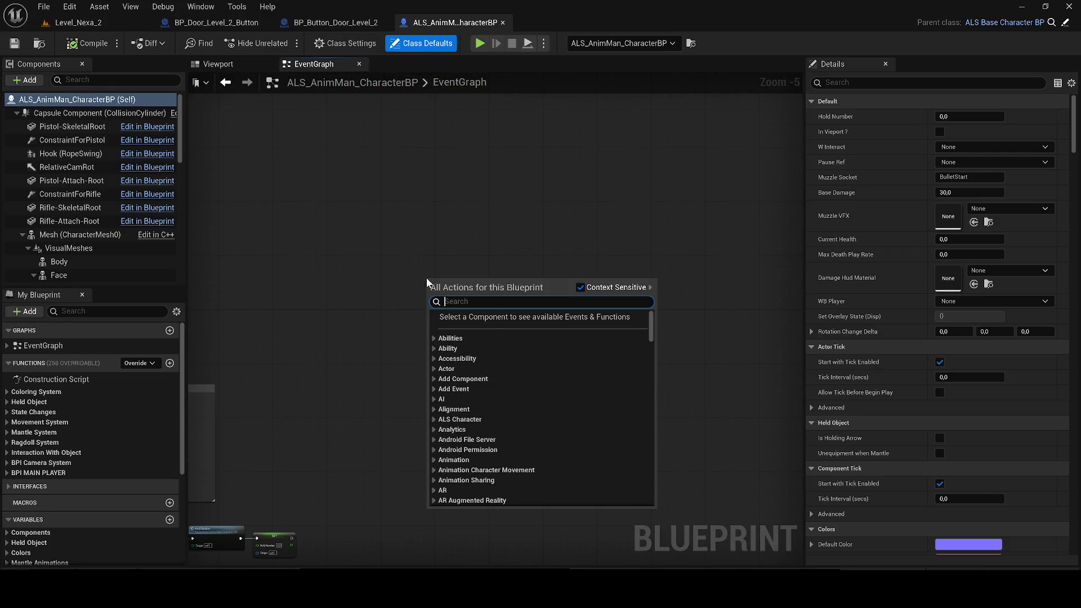
pyautogui.write('ia intera')
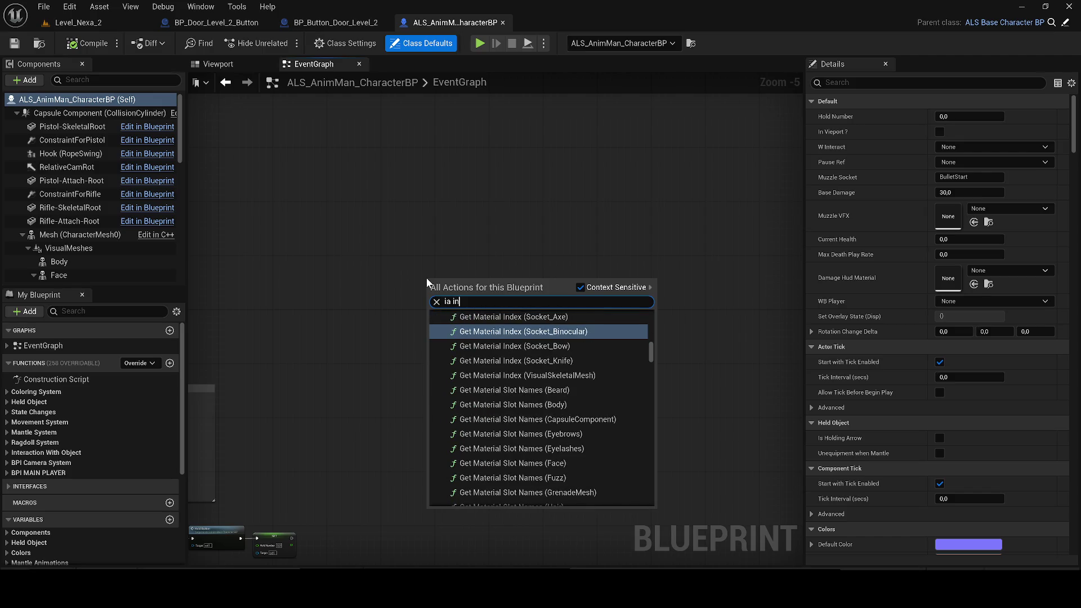
pyautogui.write('ct')
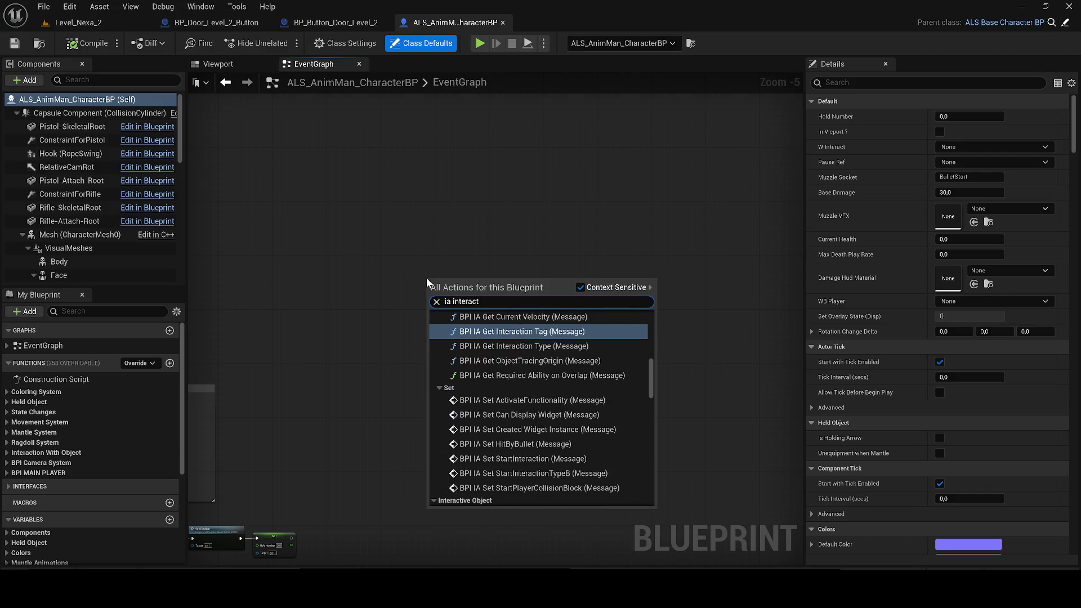
pyautogui.scroll(3, 597, 347)
pyautogui.moveTo(651, 367); pyautogui.dragTo(650, 357)
pyautogui.click(519, 366)
pyautogui.scroll(6, 445, 282)
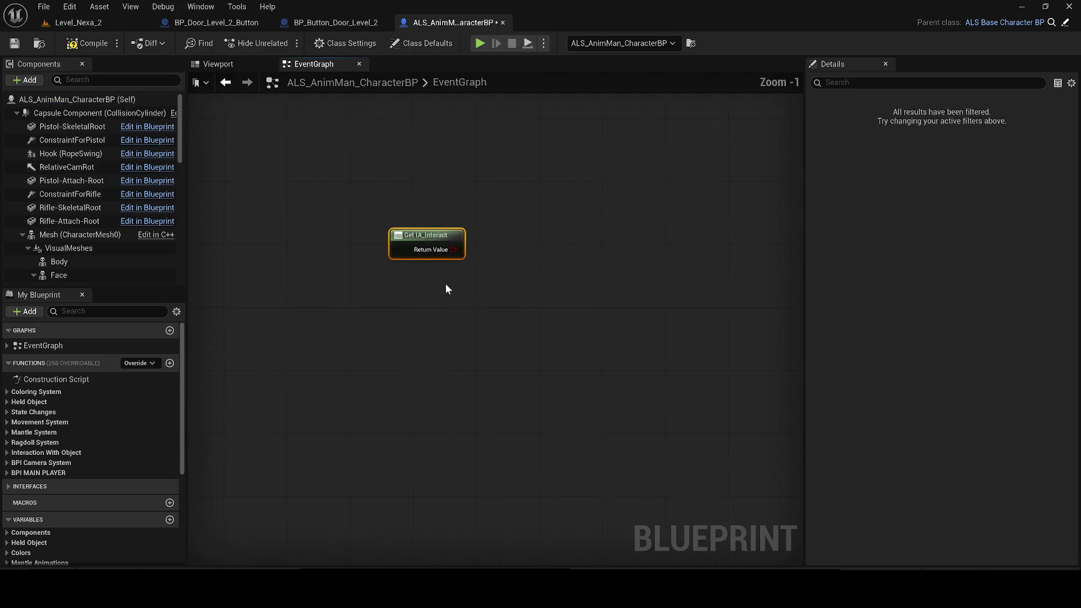
pyautogui.rightClick(462, 381)
pyautogui.write('ia_interac')
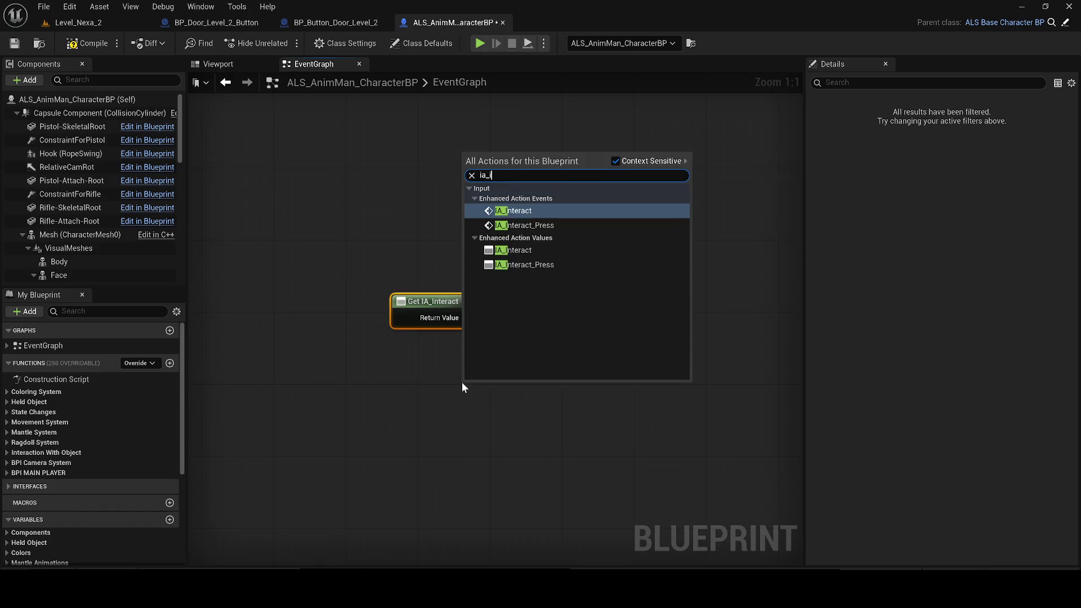
pyautogui.press('Down')
pyautogui.press('Down')
pyautogui.press('Down')
pyautogui.press('Up')
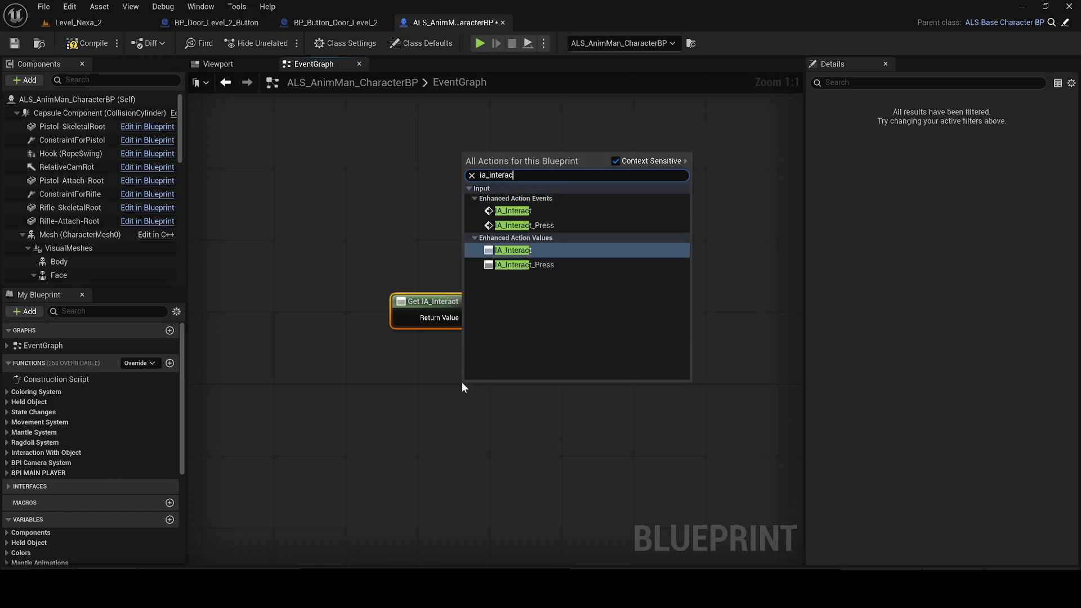
pyautogui.press('Return')
# - Add the EnhancedInputAction IA_Interact event, delete the stray Get IA_Interact nodes, and place it left
pyautogui.rightClick(392, 424)
pyautogui.write('ia_inte')
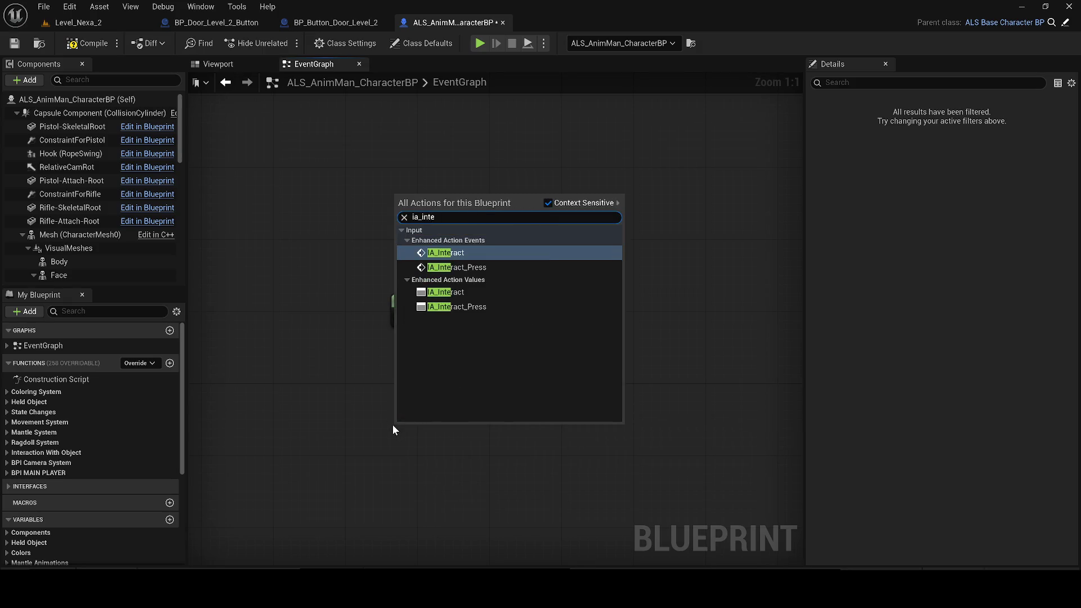
pyautogui.press('Return')
pyautogui.moveTo(433, 289); pyautogui.dragTo(543, 375)
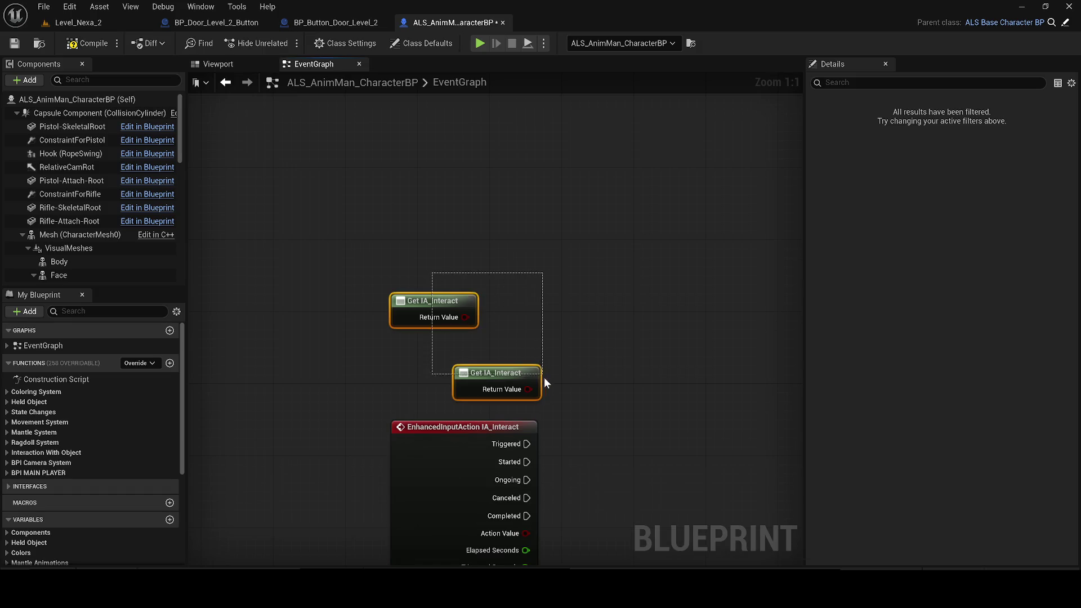
pyautogui.press('Delete')
pyautogui.moveTo(447, 429); pyautogui.dragTo(474, 250)
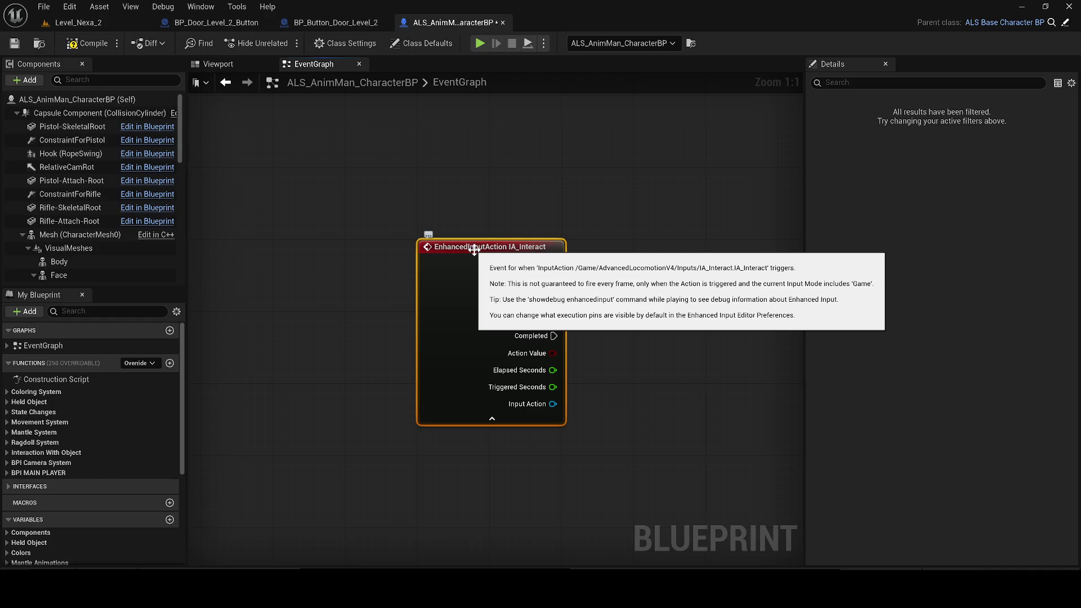
pyautogui.moveTo(474, 250); pyautogui.dragTo(259, 290)
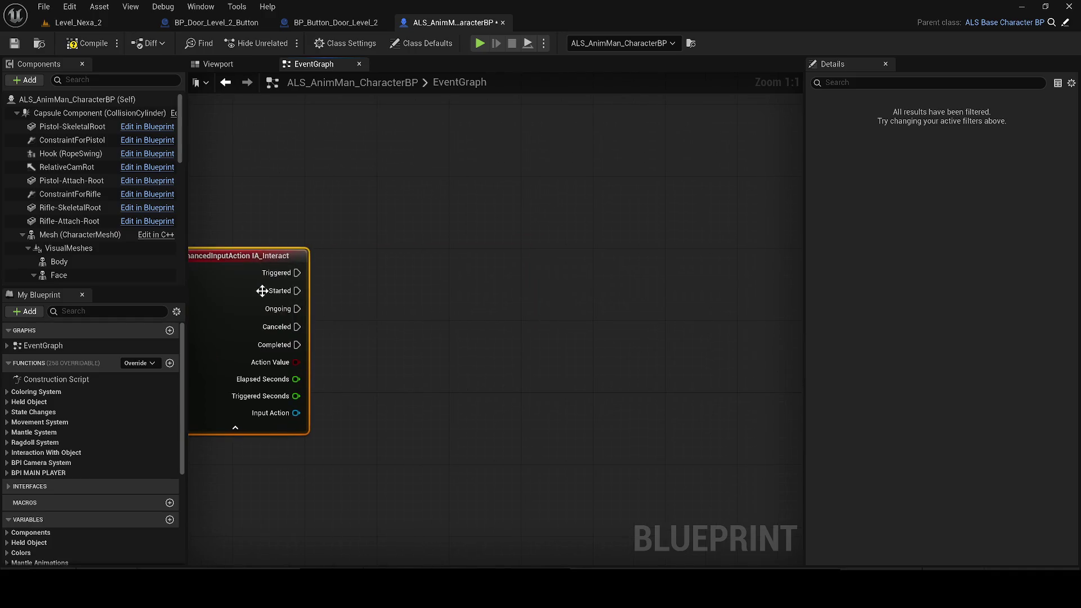
# - Attach a Multi Sphere Trace For Objects node to the event's Started output
pyautogui.moveTo(332, 291); pyautogui.dragTo(461, 276)
pyautogui.write('m')
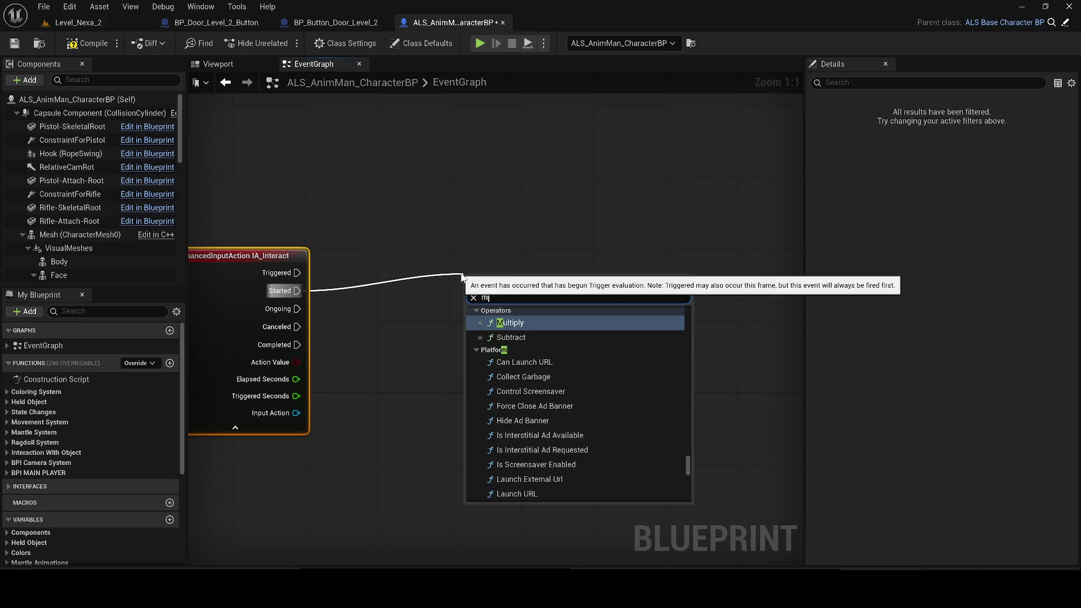
pyautogui.write('ultis')
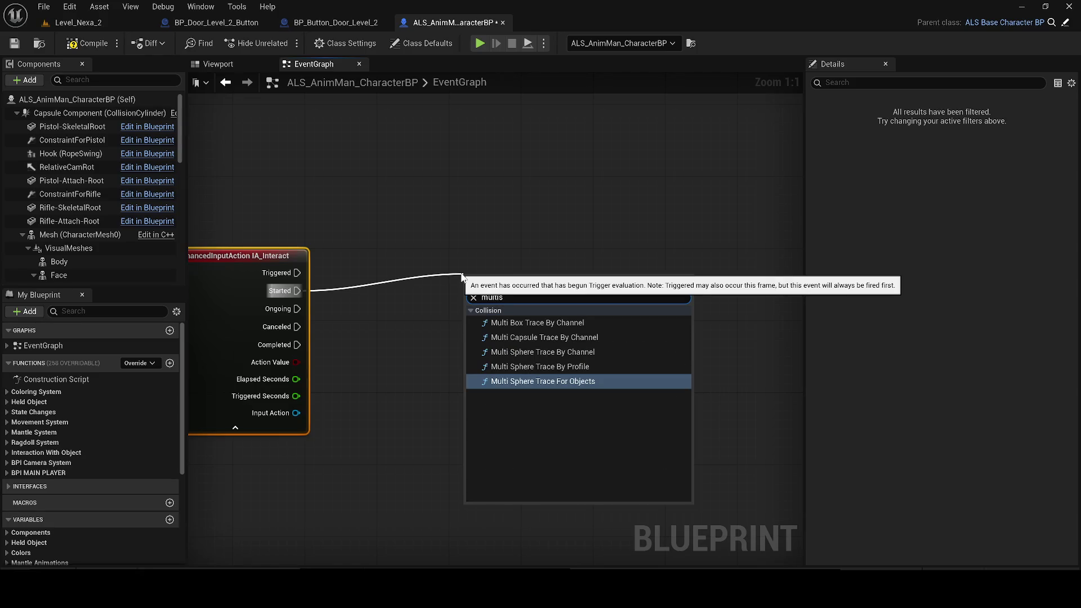
pyautogui.click(534, 379)
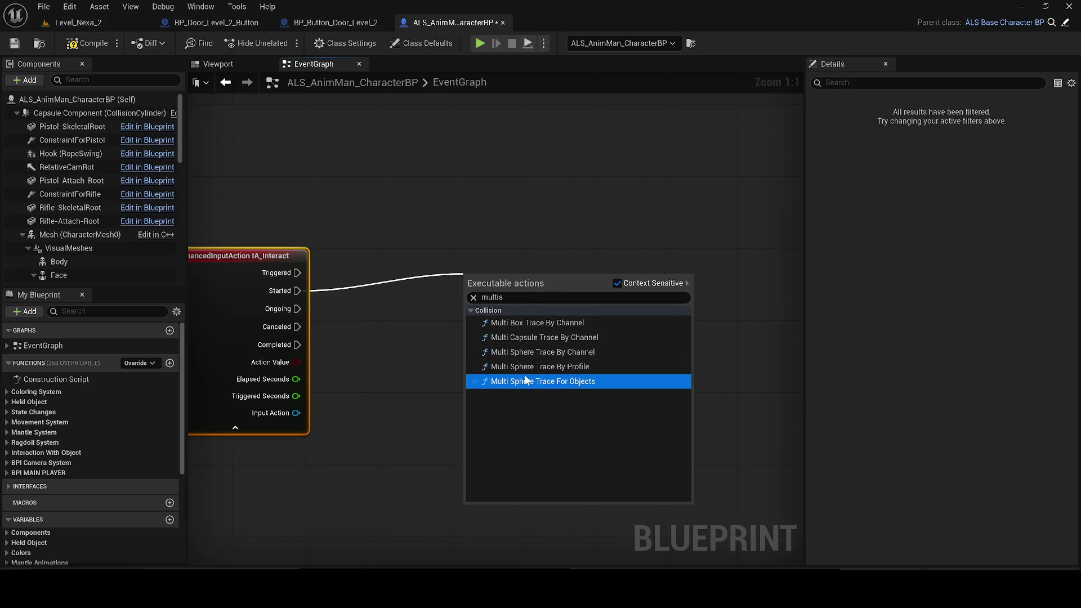
# - Feed Get Actor Location into the sphere trace's Start pin
pyautogui.moveTo(553, 279); pyautogui.dragTo(663, 271)
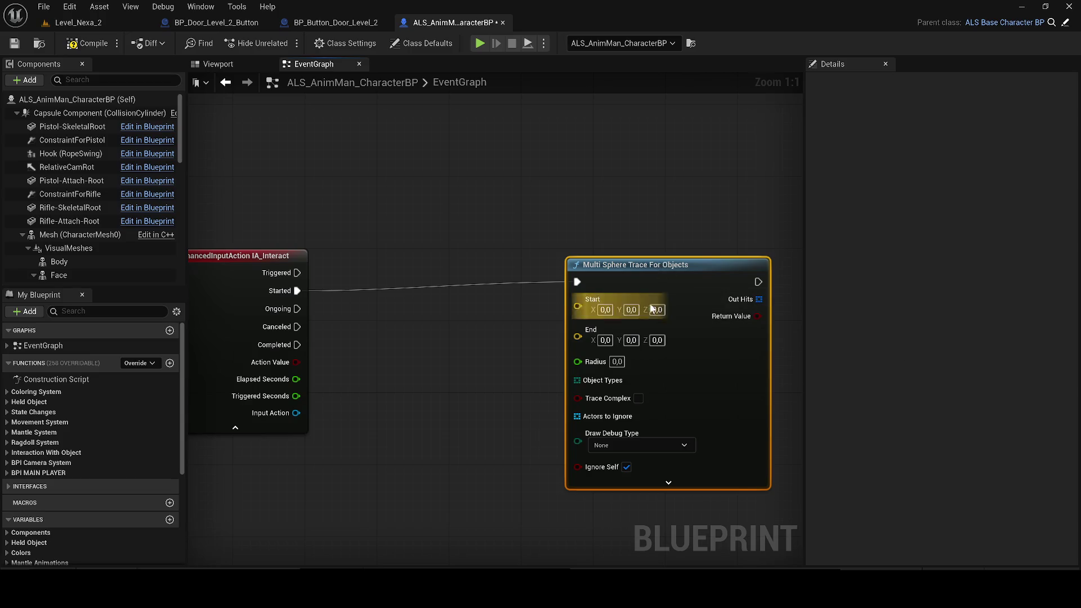
pyautogui.moveTo(599, 299)
pyautogui.mouseDown()
pyautogui.moveTo(698, 308)
pyautogui.moveTo(575, 374)
pyautogui.mouseUp()
pyautogui.write('get act')
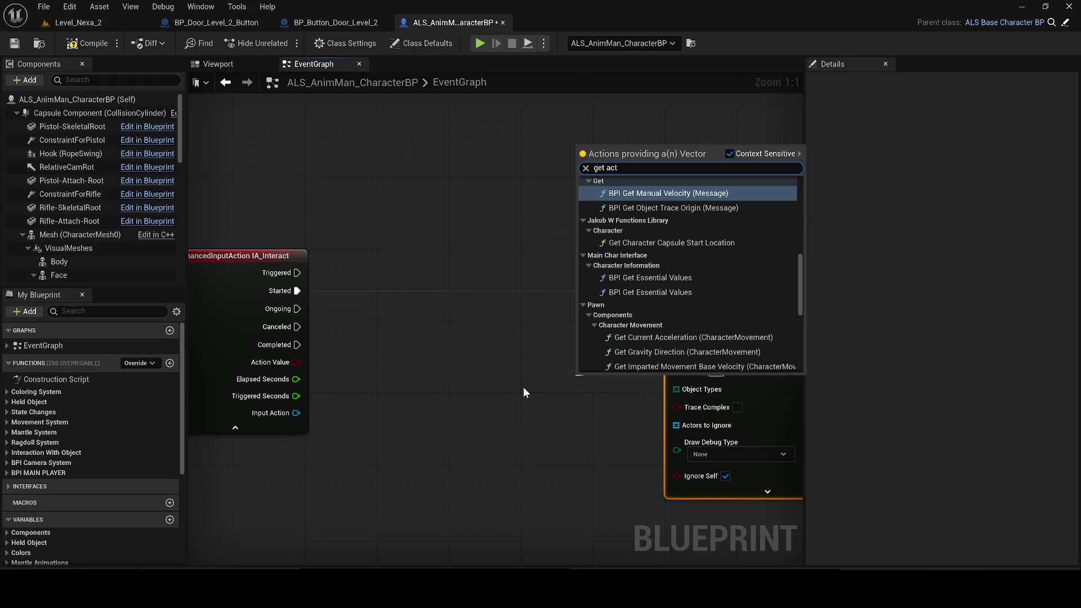
pyautogui.write('or loc')
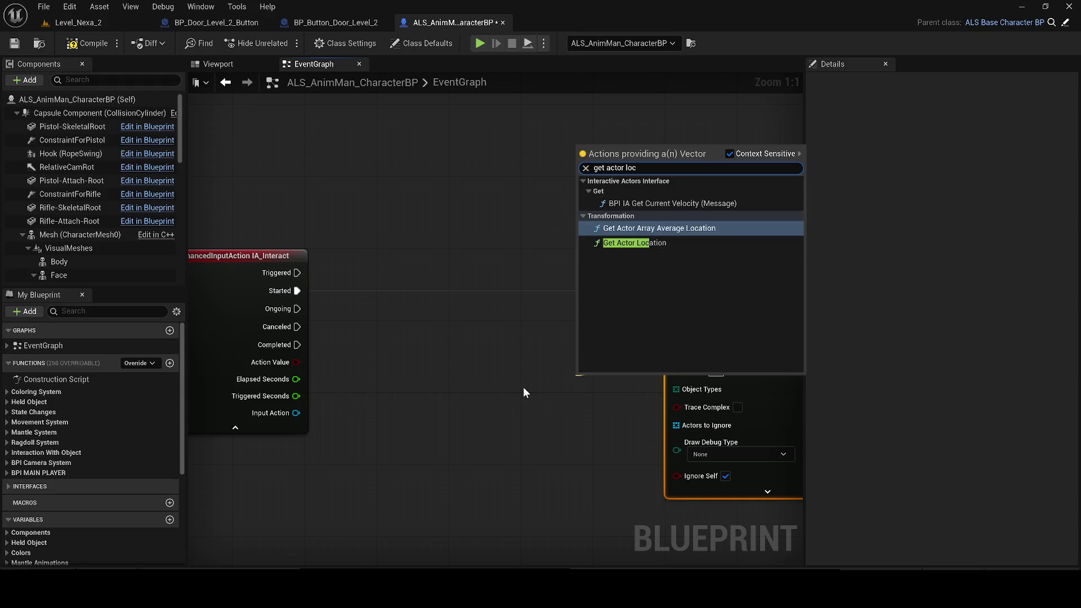
pyautogui.press('Down')
pyautogui.press('Return')
pyautogui.moveTo(607, 386); pyautogui.dragTo(426, 351)
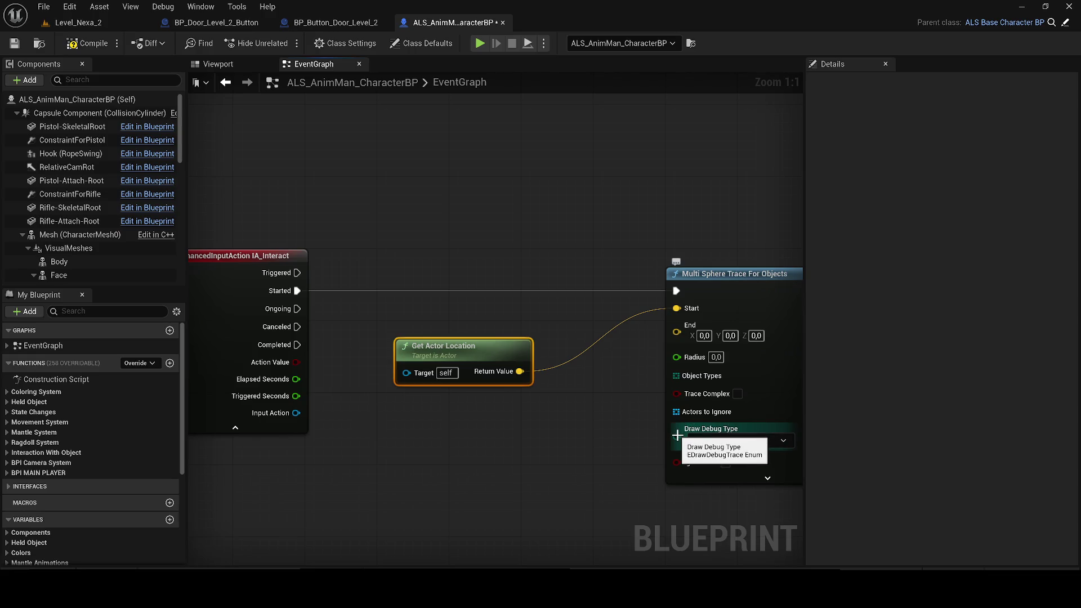
# - Give the trace a WorldDynamic Make Array for Object Types, For Duration debug drawing, and compile
pyautogui.moveTo(676, 376)
pyautogui.mouseDown()
pyautogui.moveTo(430, 494)
pyautogui.moveTo(429, 455)
pyautogui.mouseUp()
pyautogui.write('make')
pyautogui.press('Return')
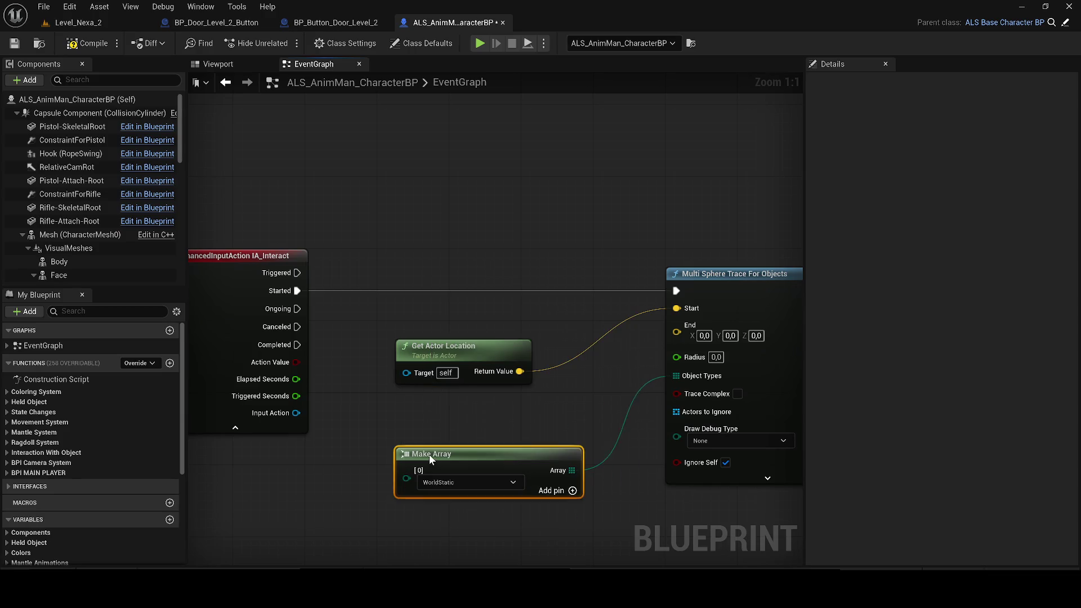
pyautogui.click(441, 482)
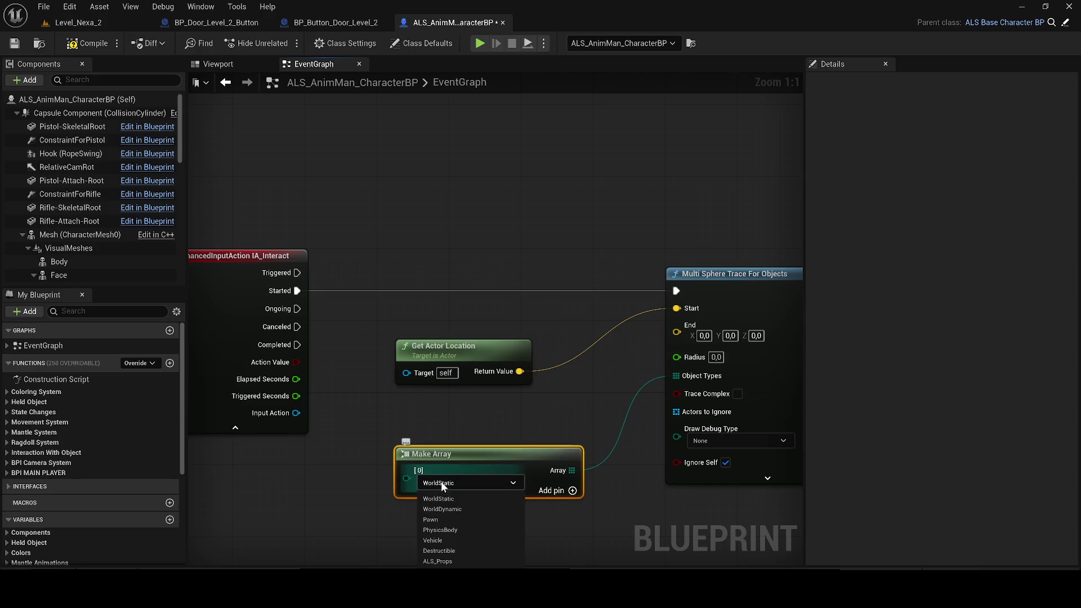
pyautogui.click(461, 499)
pyautogui.moveTo(461, 496); pyautogui.dragTo(313, 456)
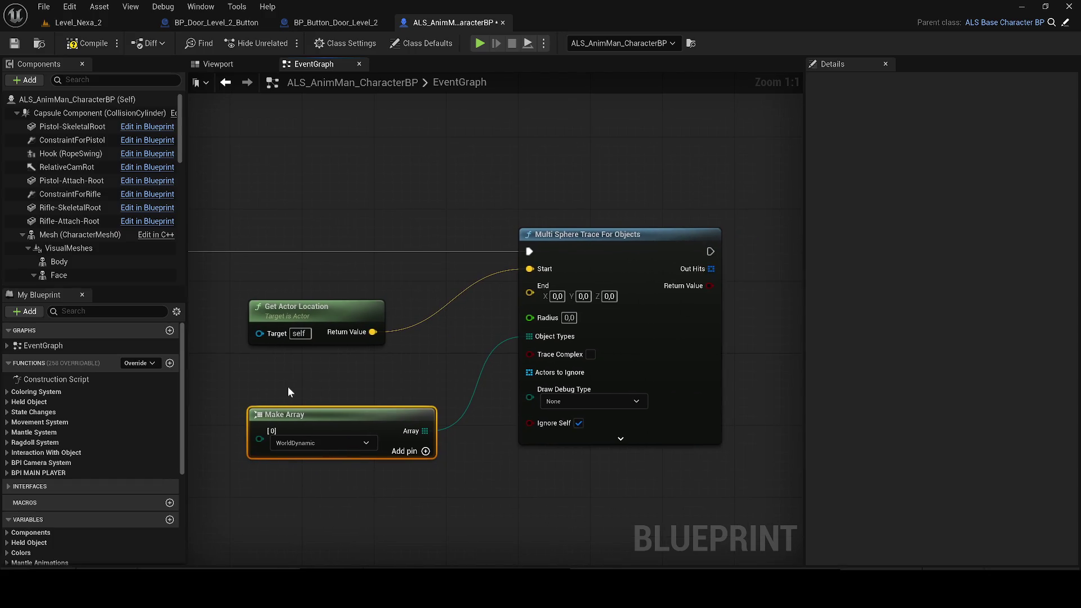
pyautogui.click(583, 400)
pyautogui.click(563, 439)
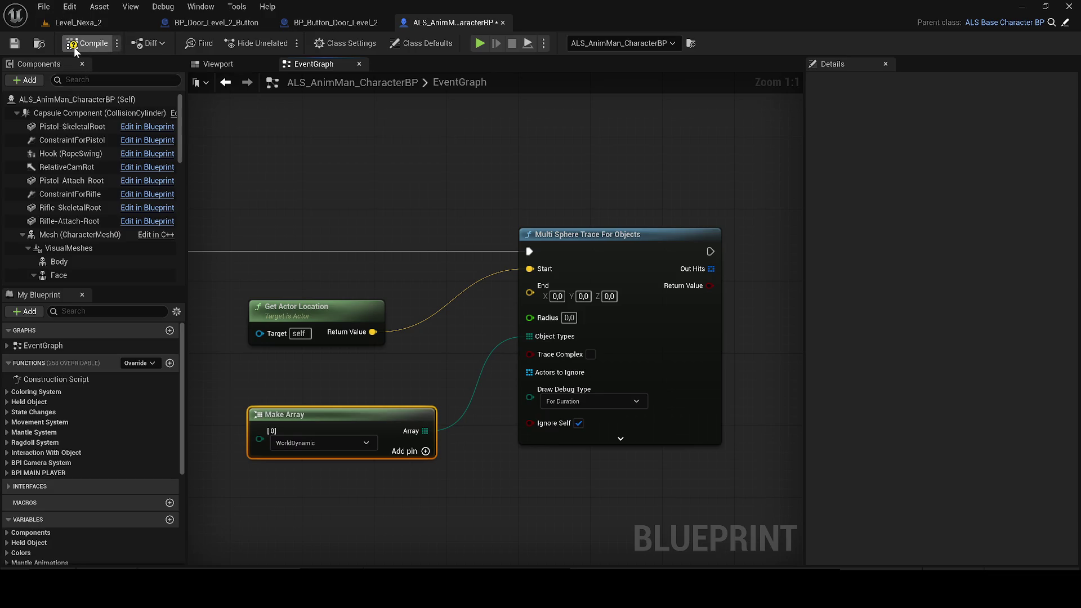
pyautogui.click(16, 46)
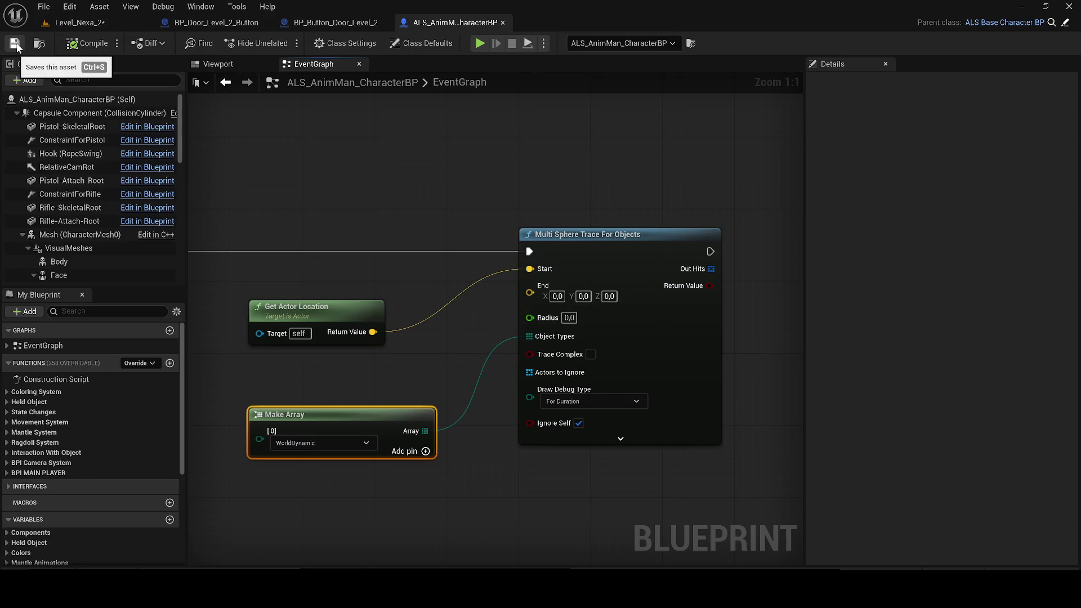
# - Switch to the Level_Nexa_2 editor and save the level
pyautogui.click(341, 24)
pyautogui.click(101, 23)
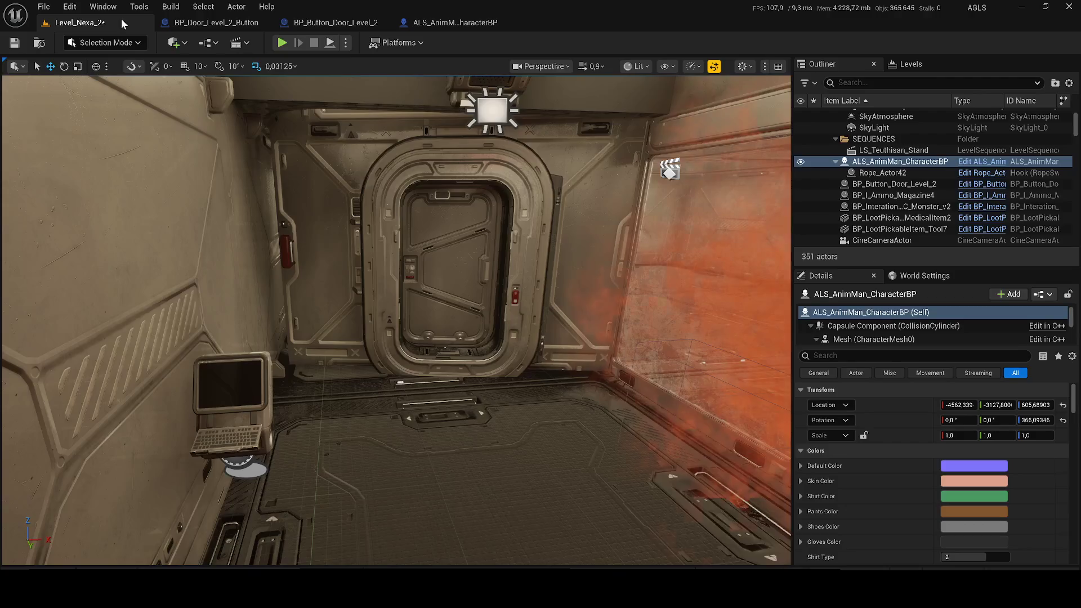
pyautogui.hotkey('ctrl', 's')
# - Play-test by walking to the wall terminal, then stop and return to the character blueprint
pyautogui.hotkey('alt', 'p')
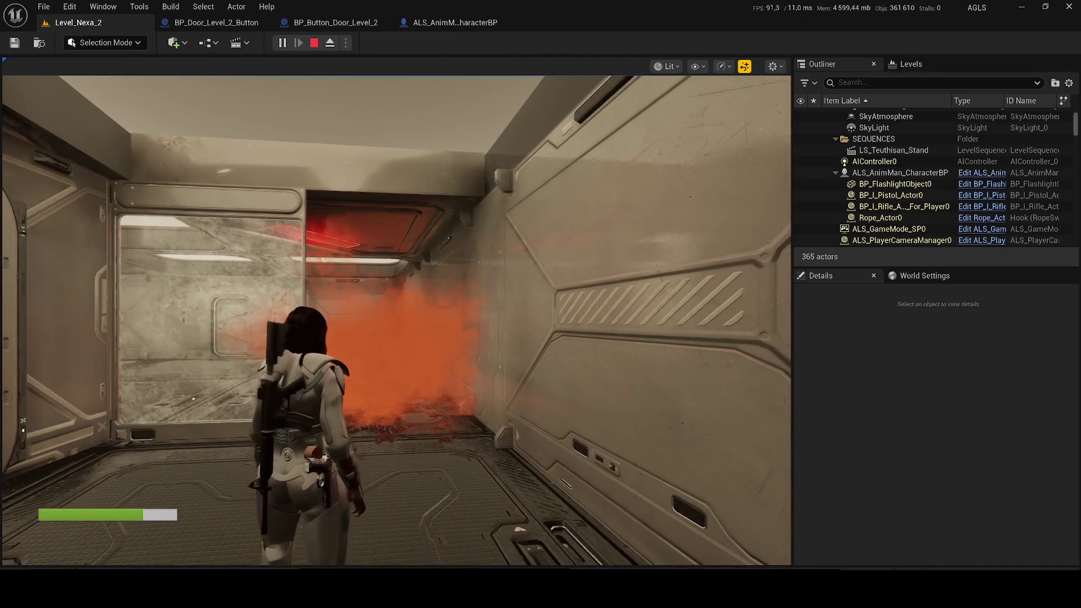
pyautogui.press('`')
pyautogui.write('en')
pyautogui.press('Escape')
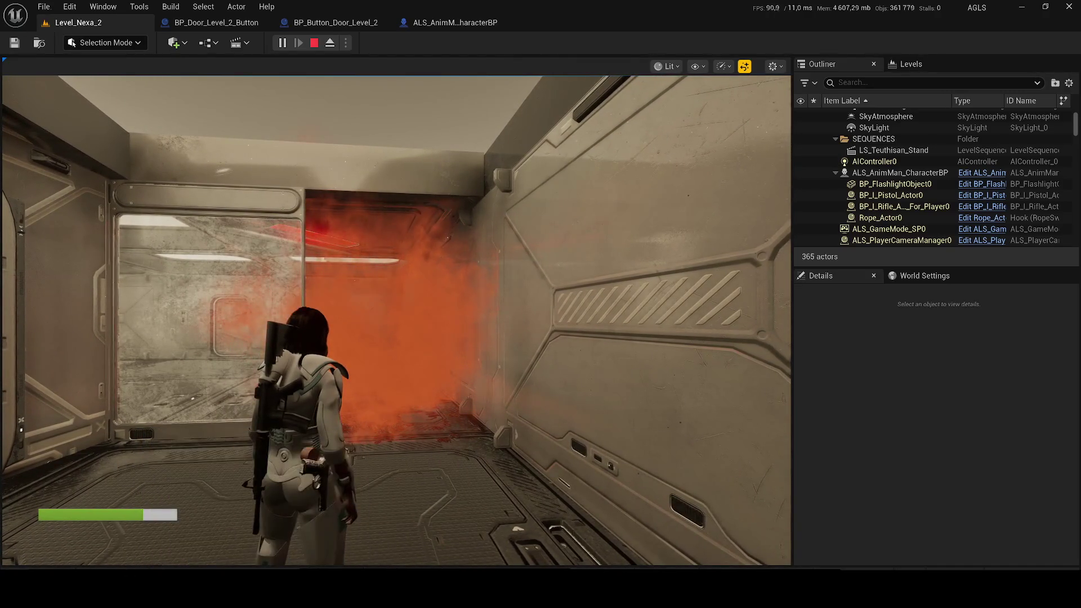
pyautogui.press('a')
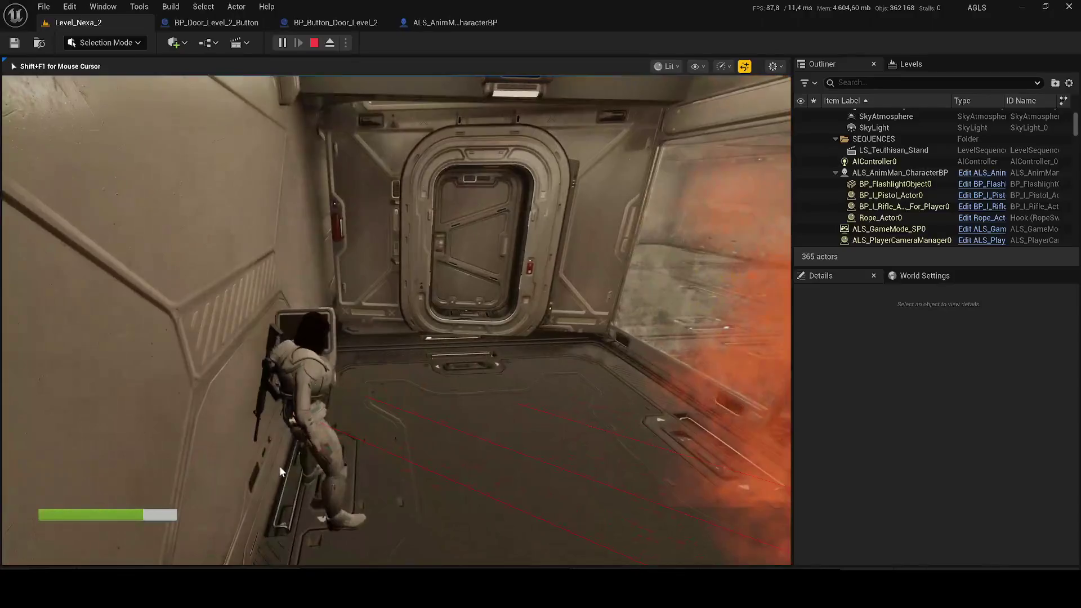
pyautogui.press('Escape')
pyautogui.click(447, 24)
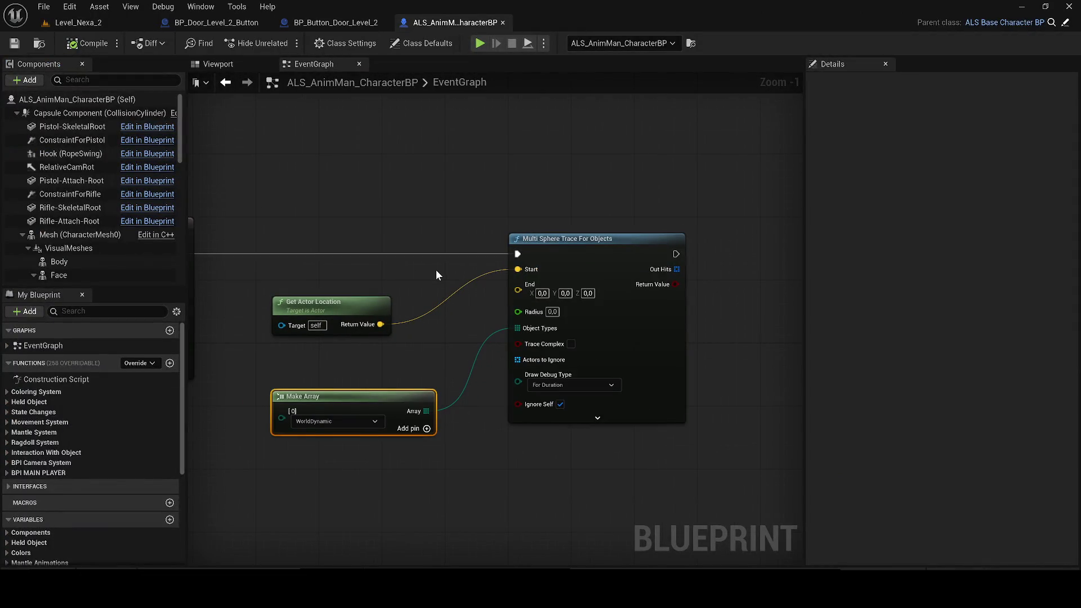
# - Wire Get Actor Location into the trace's End pin with Radius 150, then return to Level_Nexa_2
pyautogui.moveTo(518, 290); pyautogui.dragTo(380, 324)
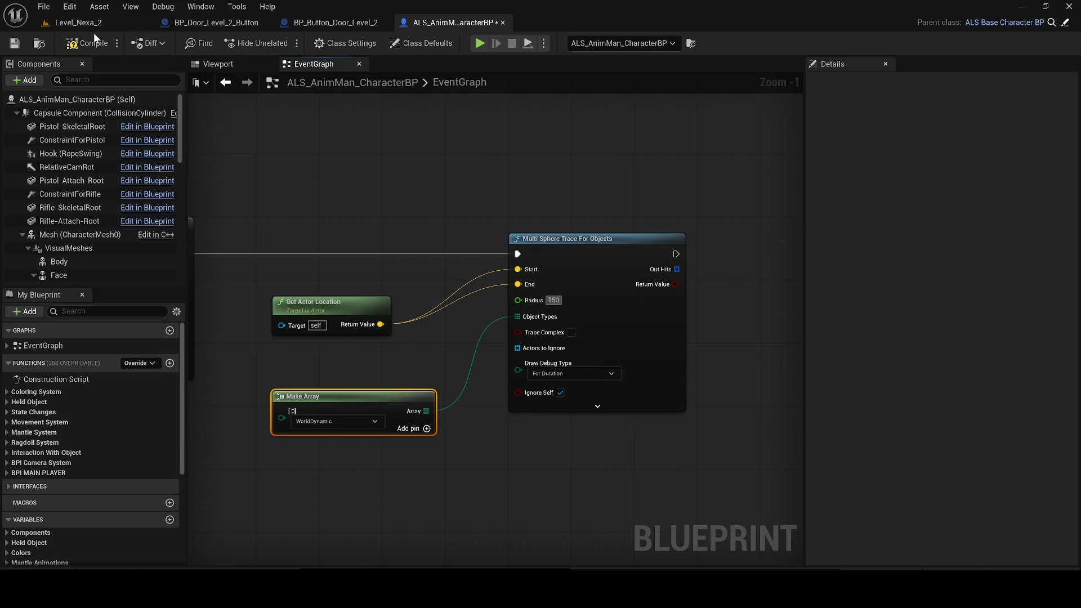
pyautogui.click(79, 22)
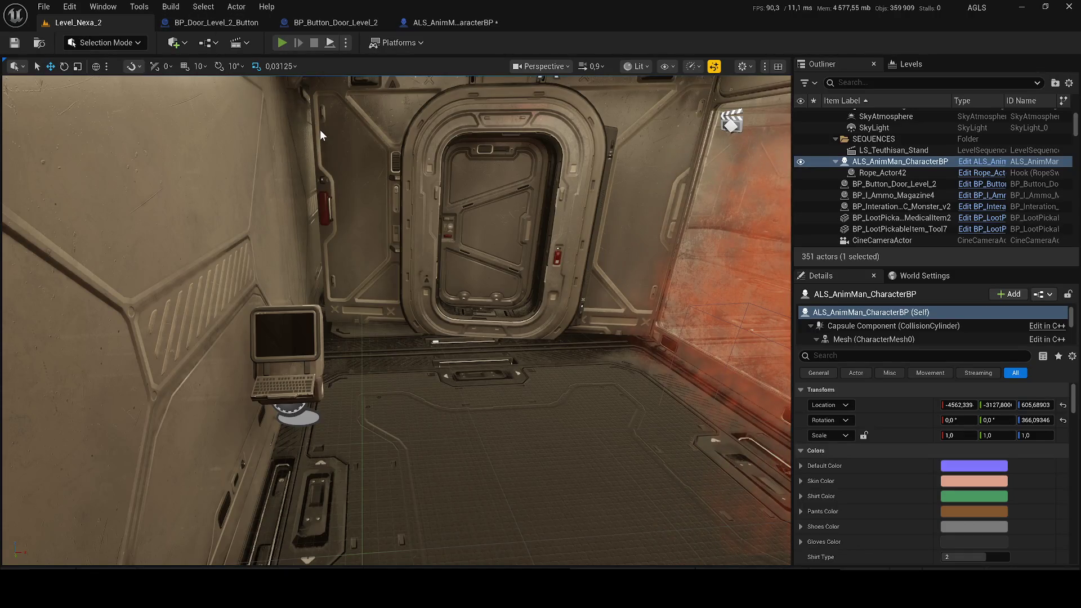
# - Play-test the level, walking near the wall terminal to see the green trace spheres
pyautogui.hotkey('alt', 'p')
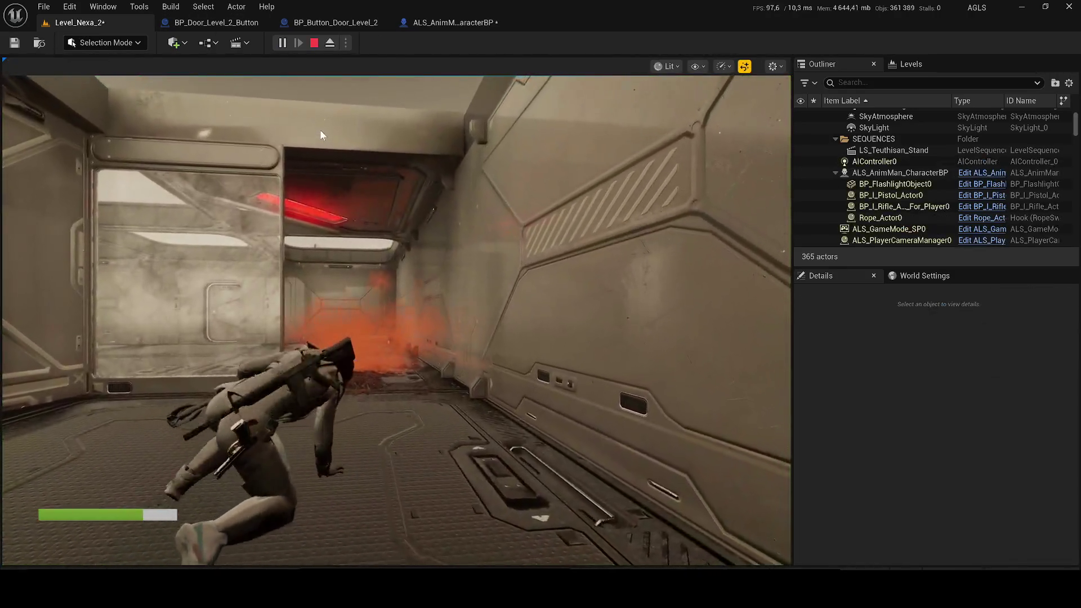
pyautogui.click(118, 157)
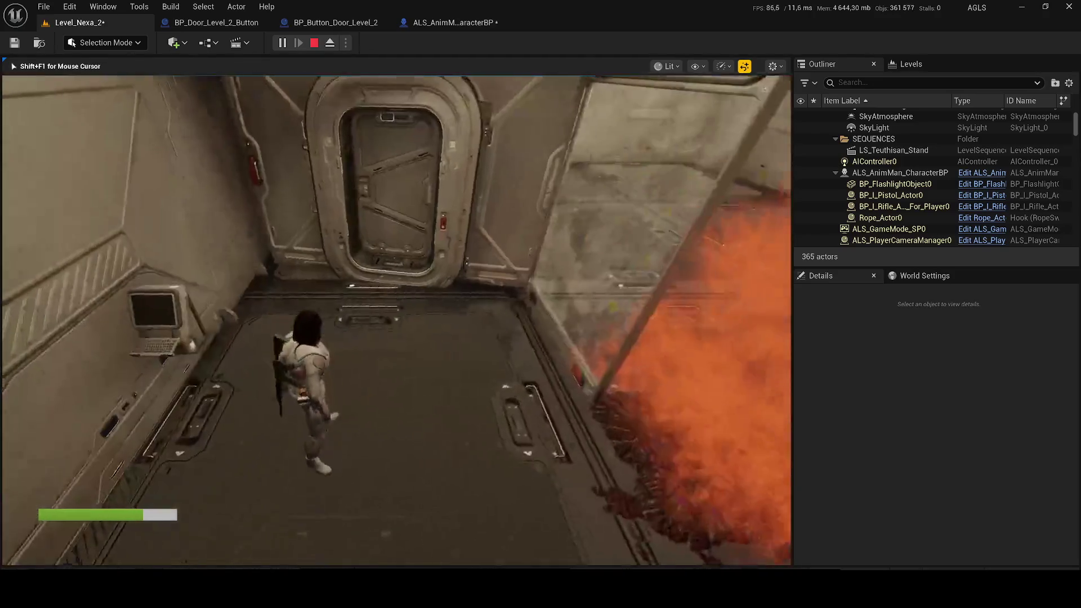
pyautogui.press('w')
pyautogui.press('a')
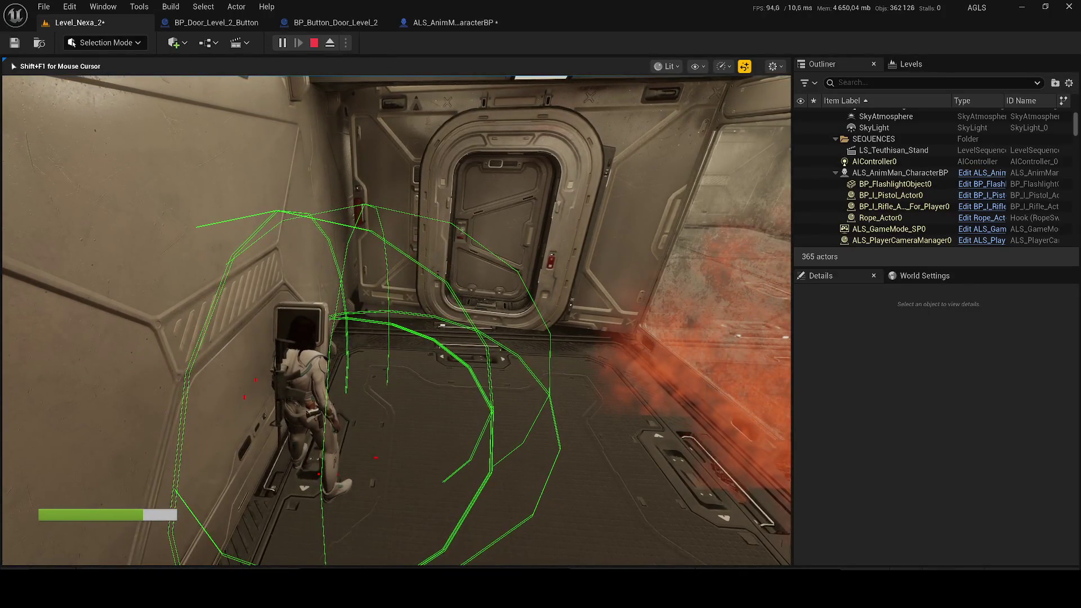
pyautogui.press('d')
pyautogui.press('d')
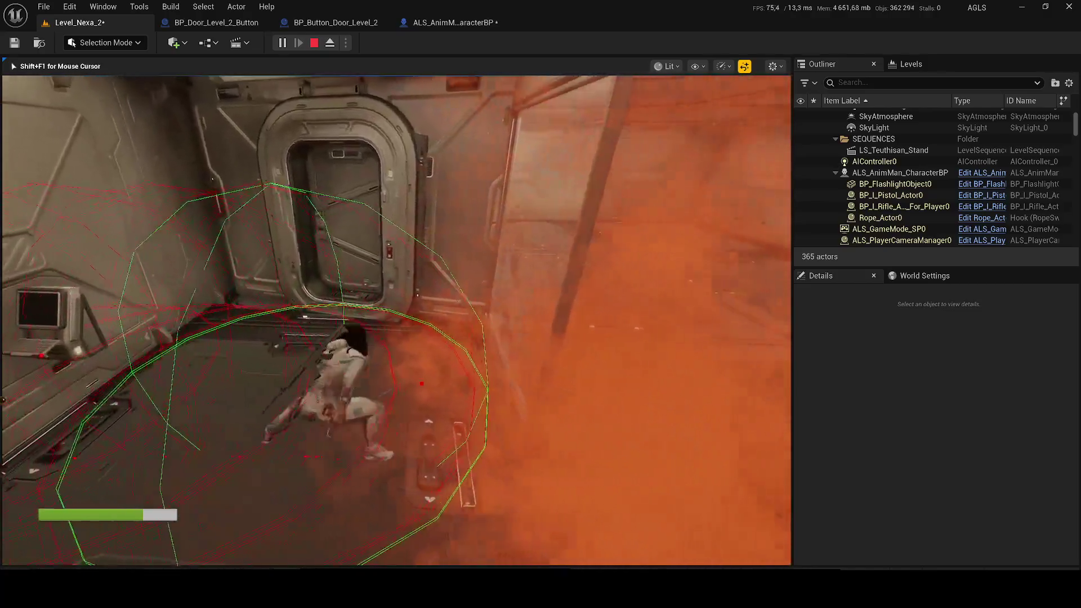
pyautogui.hotkey('shift', 'F1')
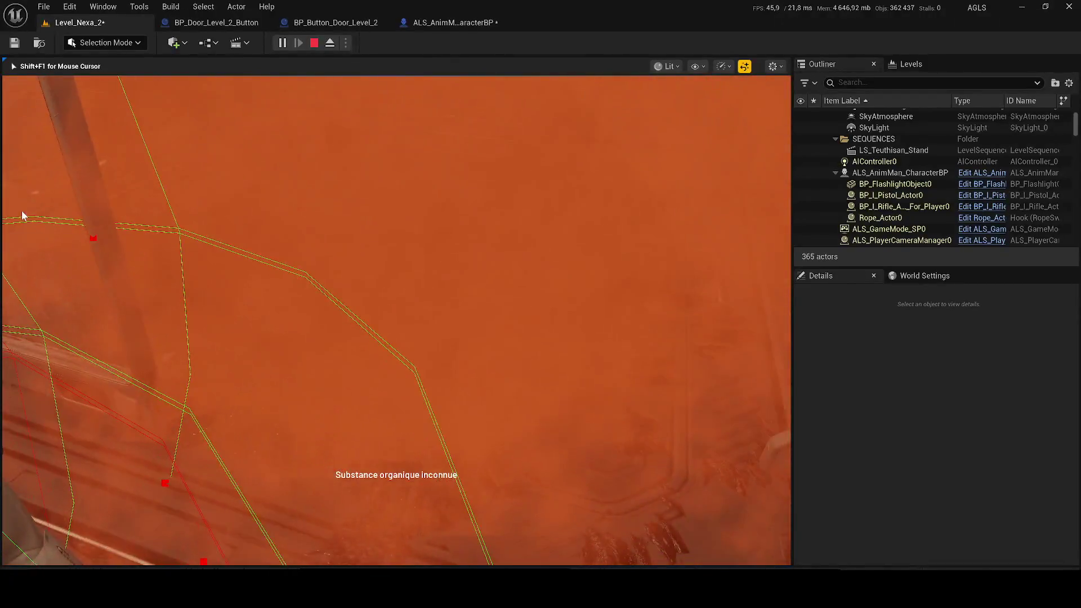
pyautogui.press('Escape')
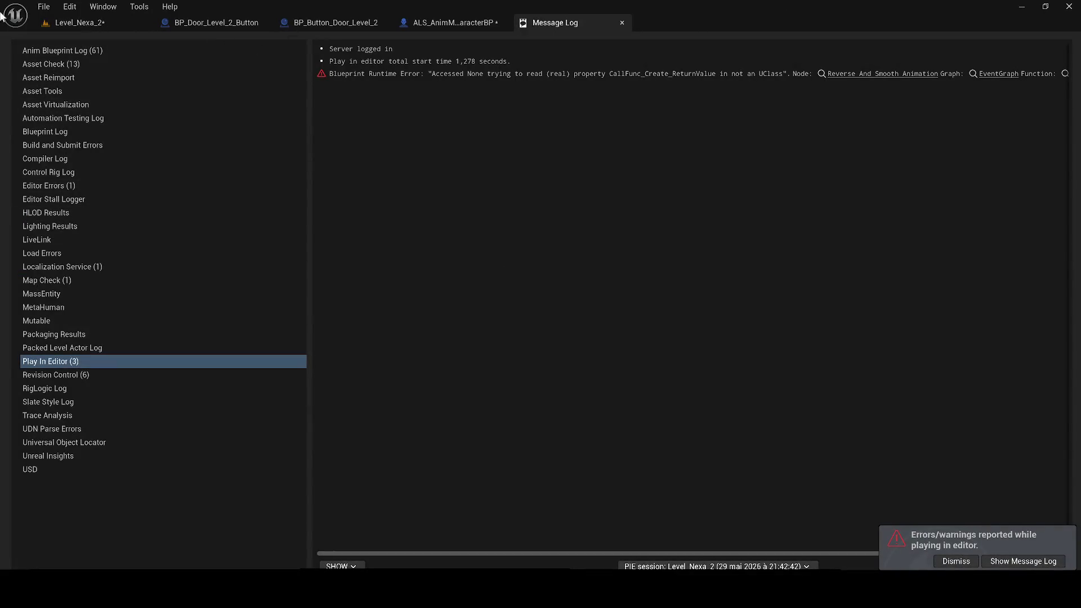
# - Save the level and briefly start and stop another play session
pyautogui.click(62, 24)
pyautogui.hotkey('ctrl', 's')
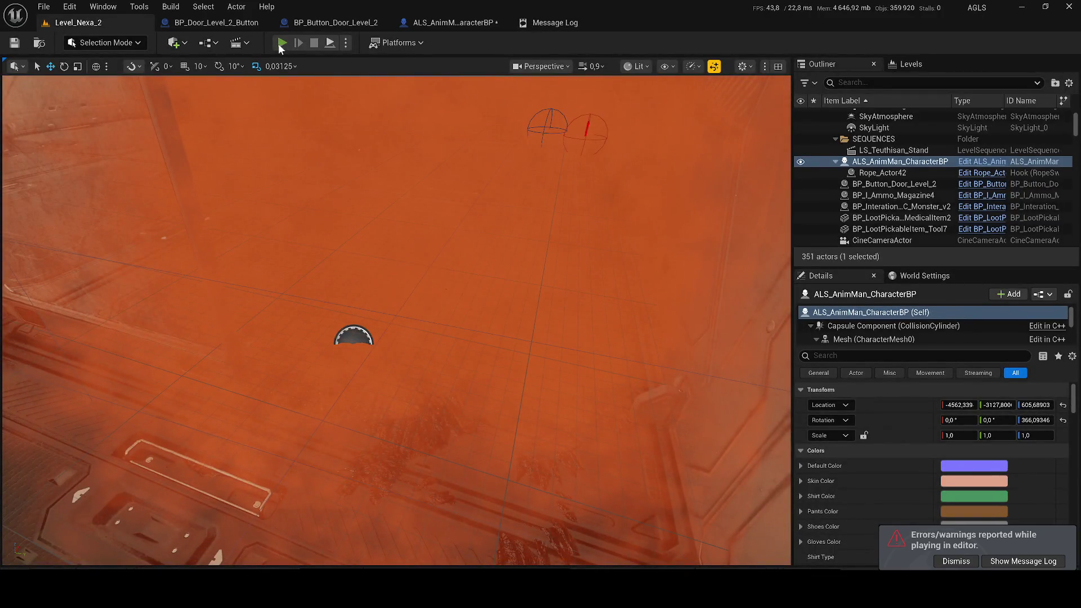
pyautogui.click(279, 45)
pyautogui.press('Escape')
# - Move Event BeginPlay out of its comment box in the Level Blueprint and save all
pyautogui.click(217, 43)
pyautogui.click(254, 124)
pyautogui.moveTo(397, 167); pyautogui.dragTo(310, 299)
pyautogui.click(35, 44)
pyautogui.hotkey('ctrl', 's')
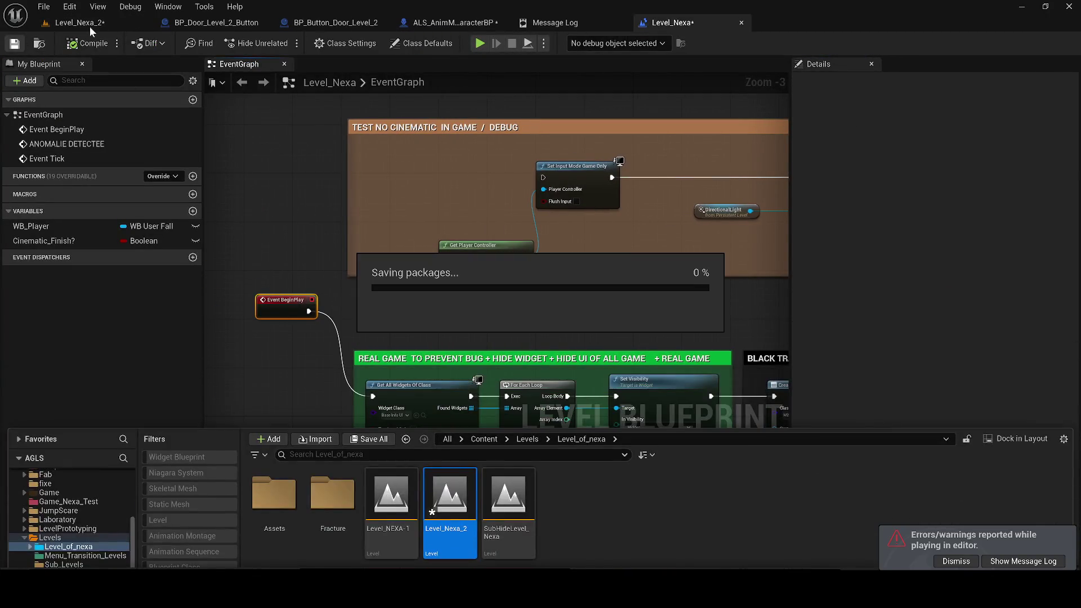
pyautogui.click(92, 25)
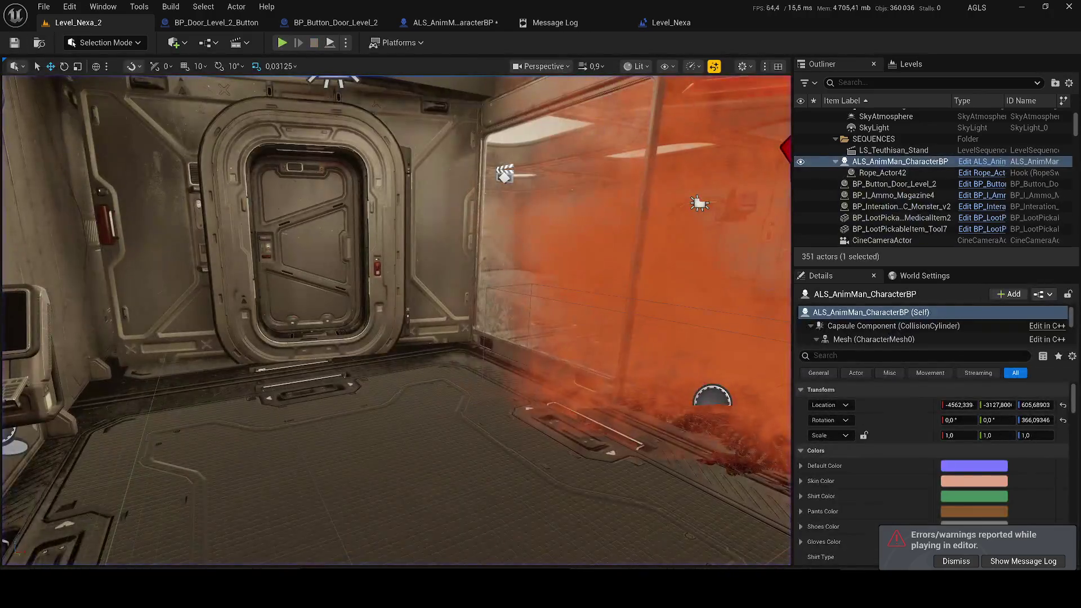
# - Review the play-in-editor entries in the Message Log and close it
pyautogui.click(1022, 560)
pyautogui.click(374, 61)
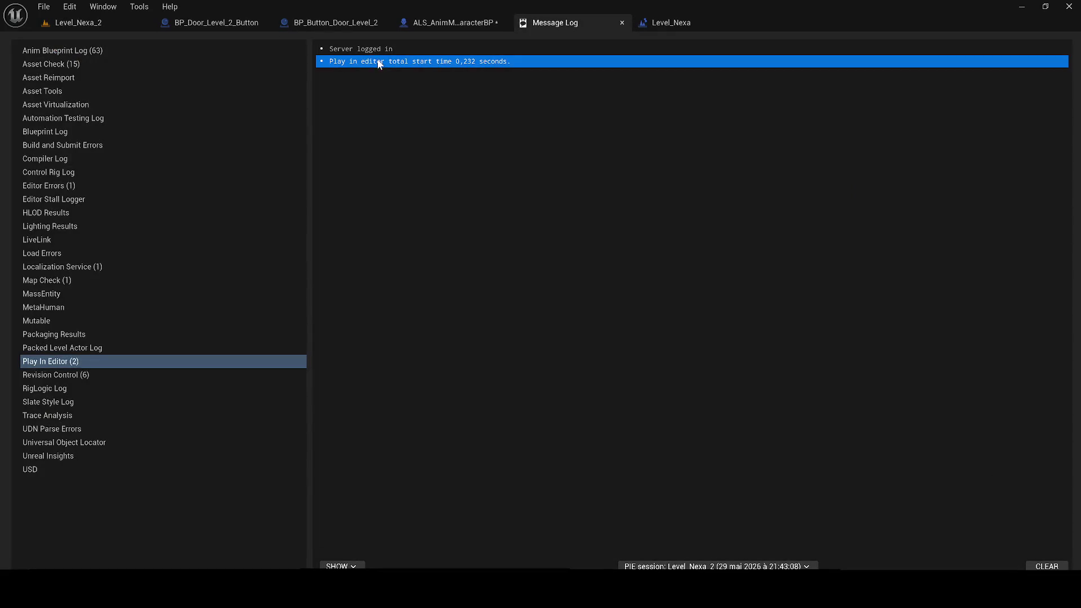
pyautogui.click(393, 48)
pyautogui.click(622, 22)
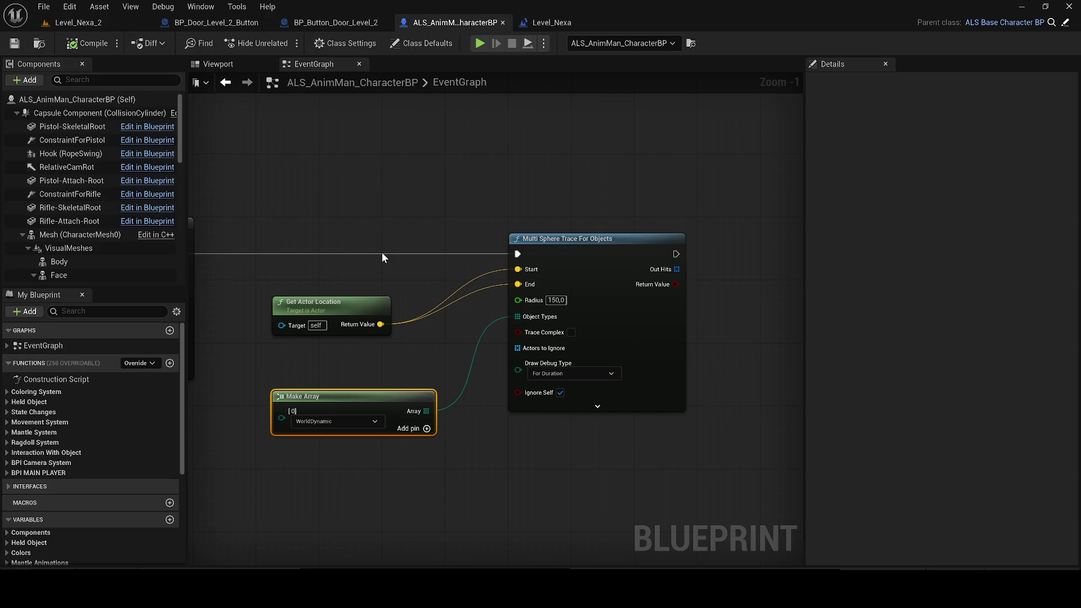
# - Add a Branch and a For Each Loop over the trace's Out Hits, driven by the Branch's True output
pyautogui.moveTo(622, 263)
pyautogui.mouseDown()
pyautogui.moveTo(398, 321)
pyautogui.moveTo(301, 319)
pyautogui.mouseUp()
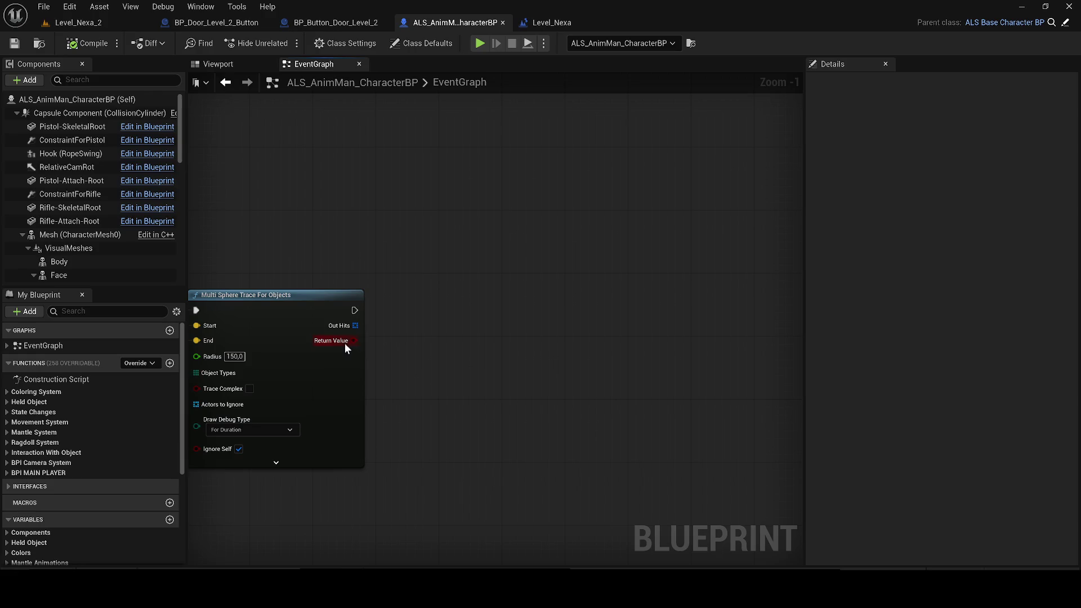
pyautogui.click(384, 342)
pyautogui.moveTo(435, 349)
pyautogui.mouseDown()
pyautogui.moveTo(464, 299)
pyautogui.moveTo(484, 305)
pyautogui.mouseUp()
pyautogui.moveTo(353, 325); pyautogui.dragTo(593, 360)
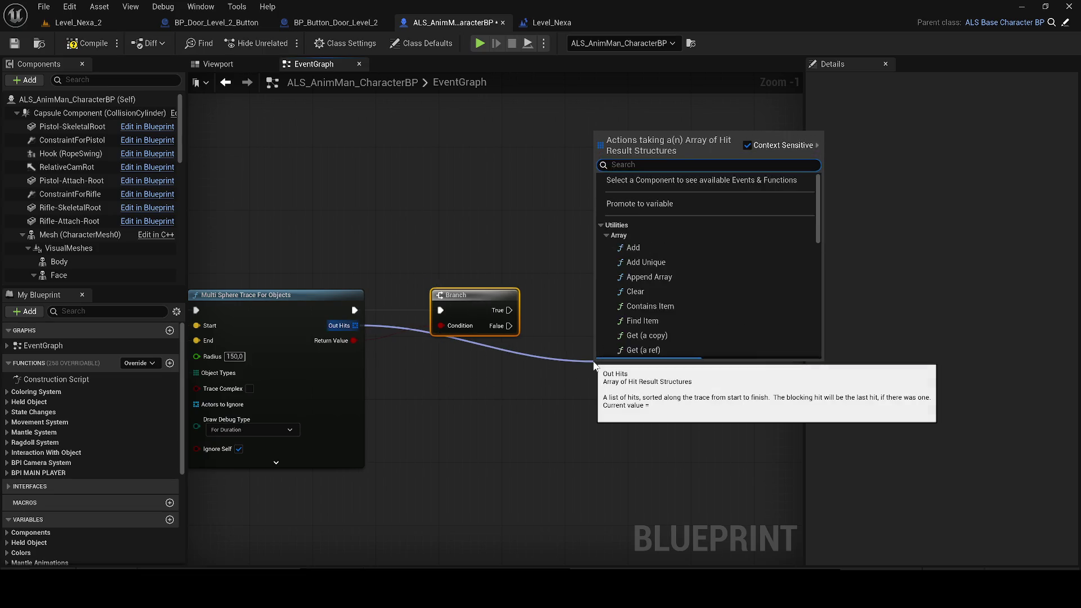
pyautogui.write('for e')
pyautogui.press('Return')
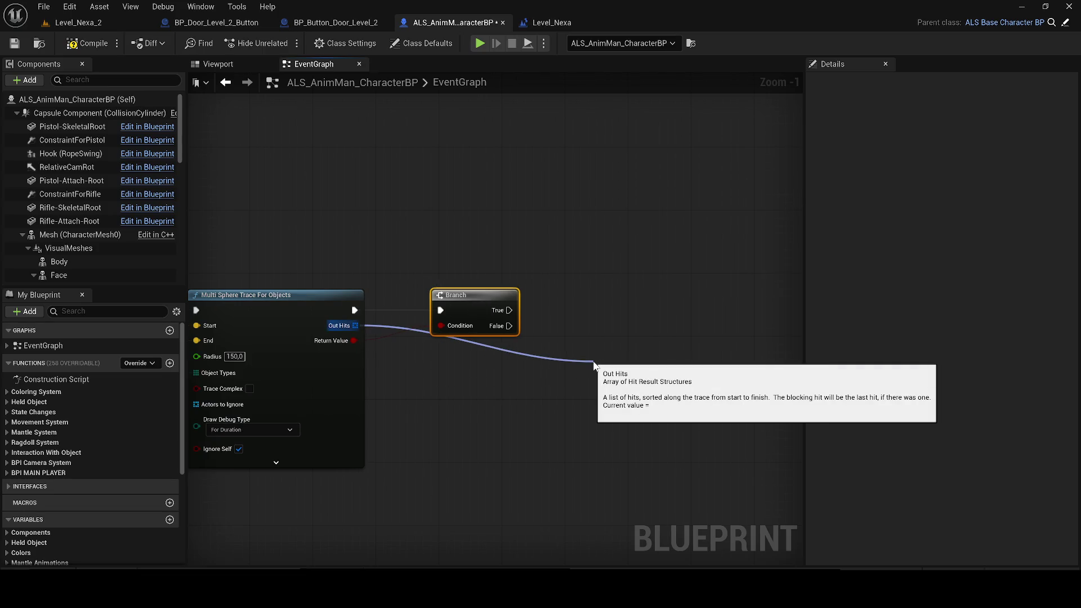
pyautogui.moveTo(626, 379); pyautogui.dragTo(599, 315)
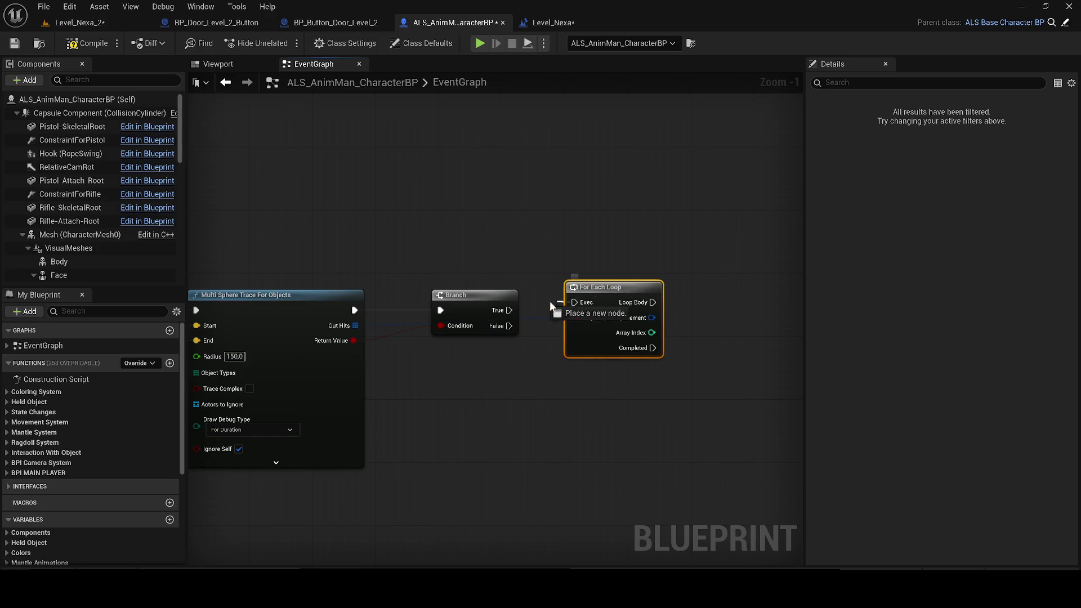
pyautogui.moveTo(512, 310); pyautogui.dragTo(512, 309)
pyautogui.moveTo(579, 304); pyautogui.dragTo(555, 312)
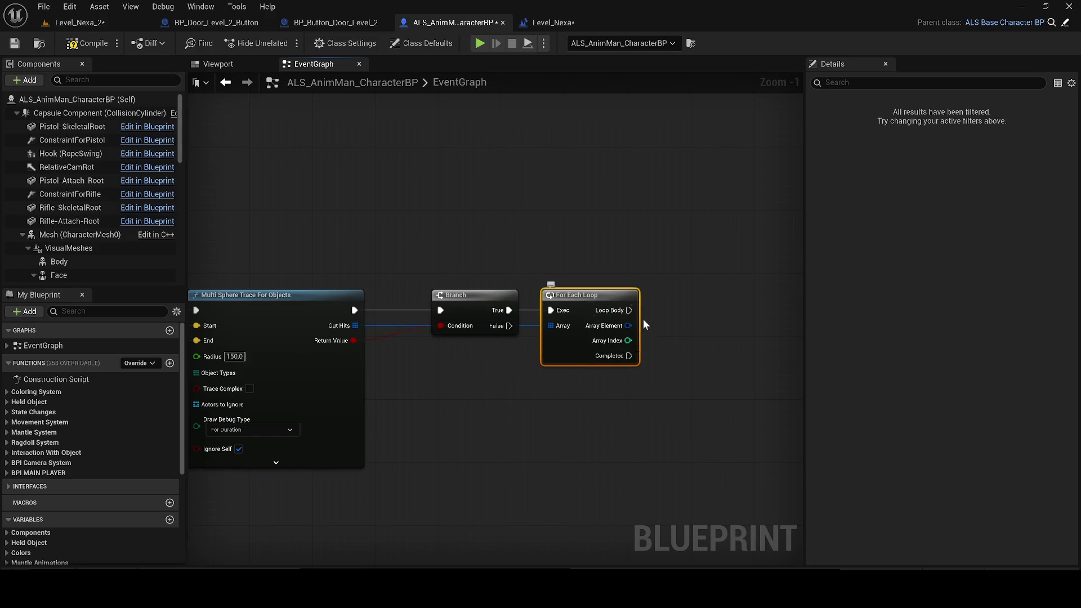
# - Break each hit result and check whether Hit Actor implements BPI_Interaction_Level_2
pyautogui.moveTo(661, 352)
pyautogui.mouseDown()
pyautogui.moveTo(440, 348)
pyautogui.moveTo(551, 378)
pyautogui.moveTo(626, 520)
pyautogui.moveTo(576, 443)
pyautogui.mouseUp()
pyautogui.write('bre')
pyautogui.press('Return')
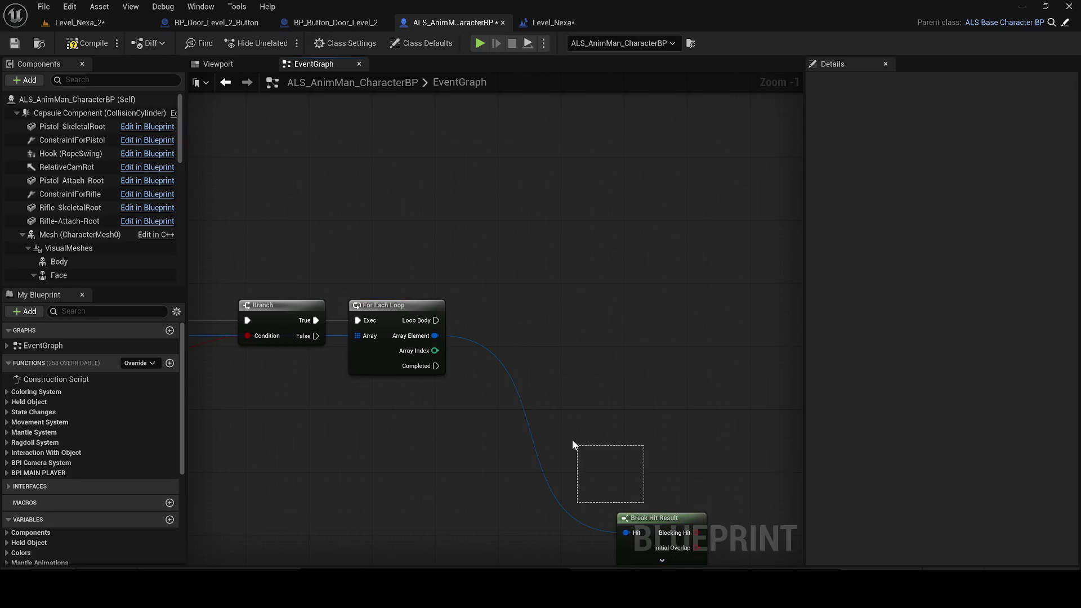
pyautogui.click(662, 560)
pyautogui.moveTo(474, 489); pyautogui.dragTo(555, 357)
pyautogui.write('imple')
pyautogui.press('Return')
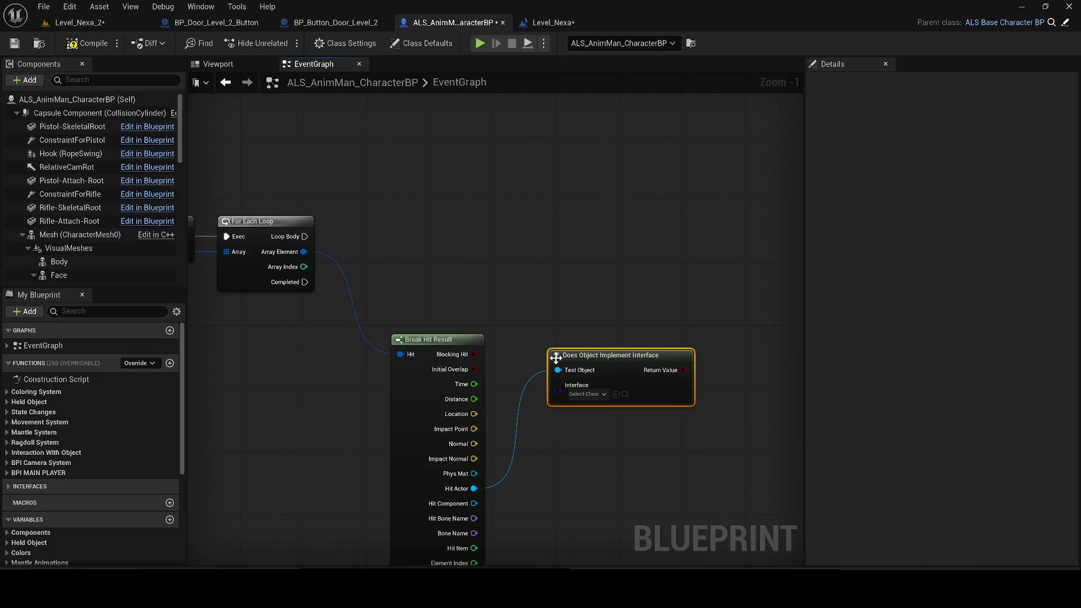
pyautogui.click(579, 397)
pyautogui.write('bpi_')
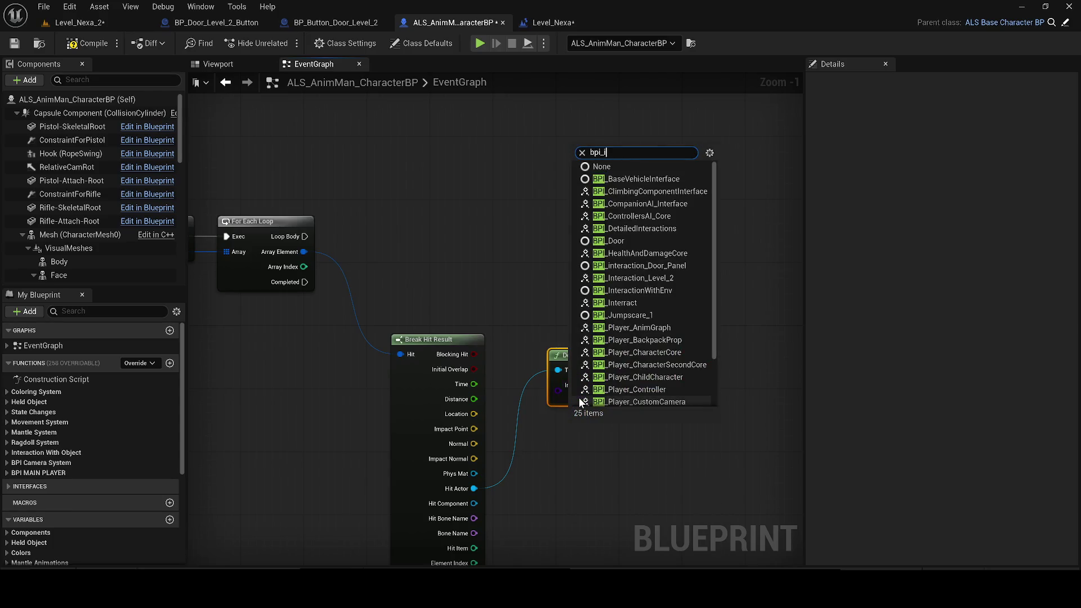
pyautogui.write('n')
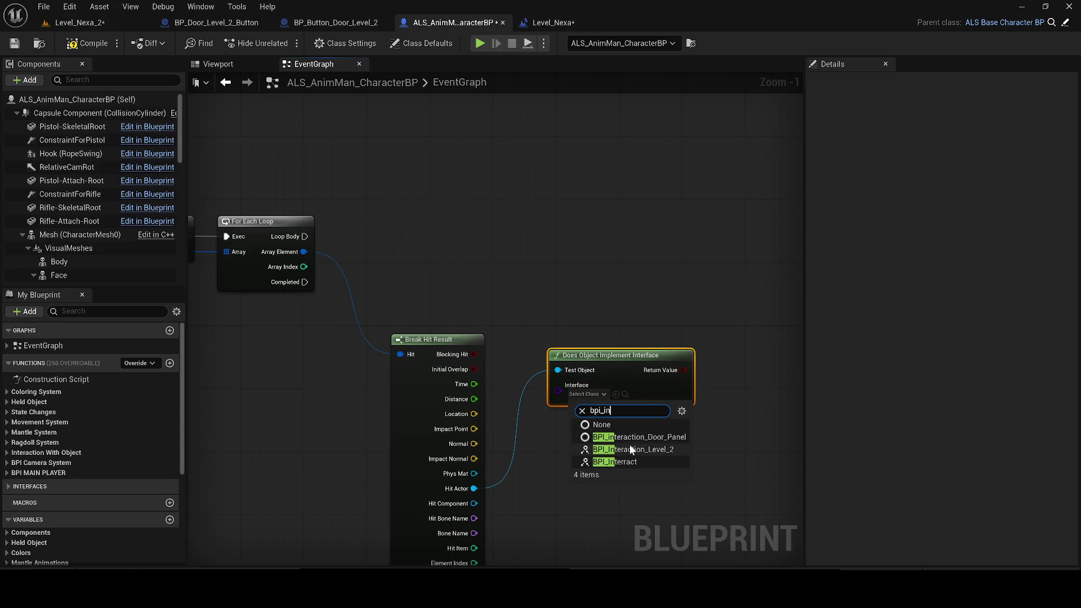
pyautogui.click(632, 449)
pyautogui.moveTo(614, 426); pyautogui.dragTo(355, 491)
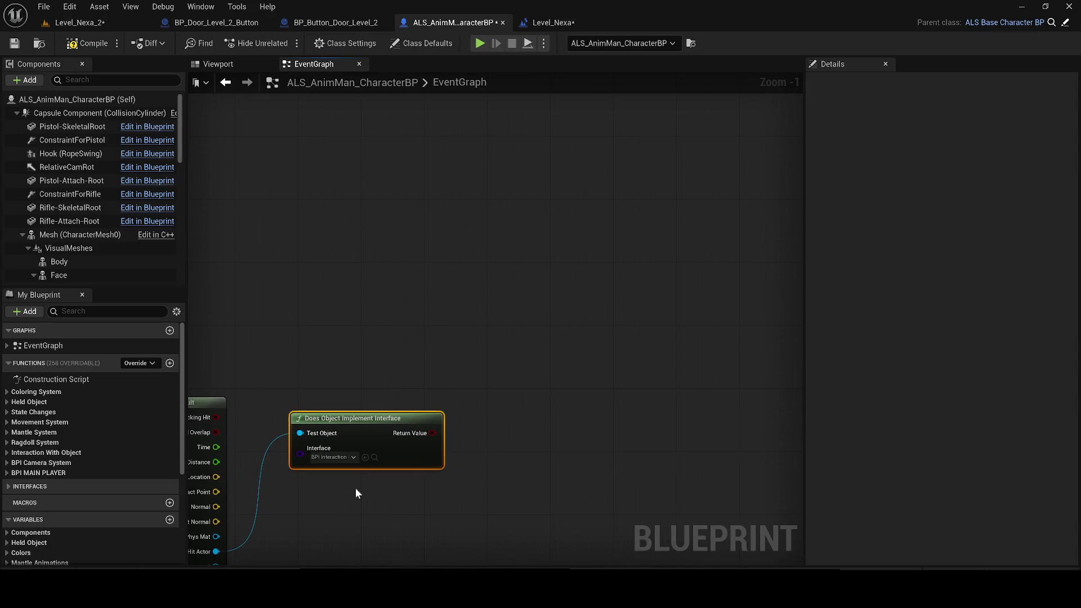
# - Add a second Branch for the interface check result, fed by the loop body
pyautogui.click(436, 351)
pyautogui.moveTo(432, 433)
pyautogui.mouseDown()
pyautogui.moveTo(447, 388)
pyautogui.moveTo(557, 274)
pyautogui.moveTo(669, 297)
pyautogui.moveTo(276, 330)
pyautogui.moveTo(194, 318)
pyautogui.moveTo(197, 307)
pyautogui.mouseUp()
pyautogui.rightClick(695, 306)
pyautogui.press('Escape')
pyautogui.moveTo(582, 311)
pyautogui.mouseDown()
pyautogui.moveTo(725, 303)
pyautogui.moveTo(608, 244)
pyautogui.moveTo(340, 282)
pyautogui.moveTo(414, 322)
pyautogui.mouseUp()
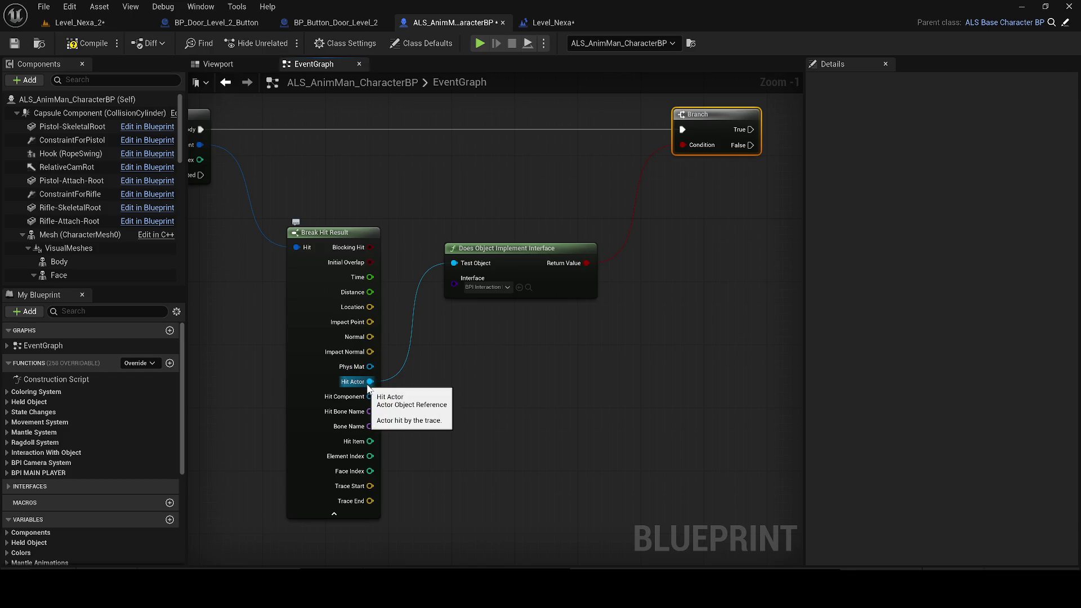
# - Call the Interact message on Hit Actor from the Branch's True output
pyautogui.moveTo(369, 388); pyautogui.dragTo(632, 389)
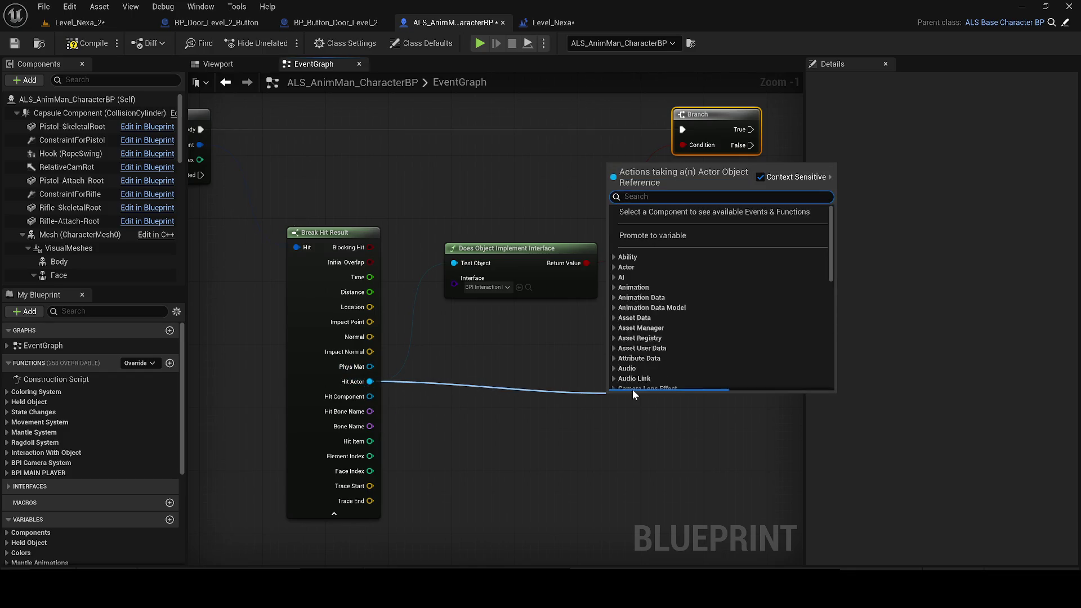
pyautogui.write('in')
pyautogui.write('te')
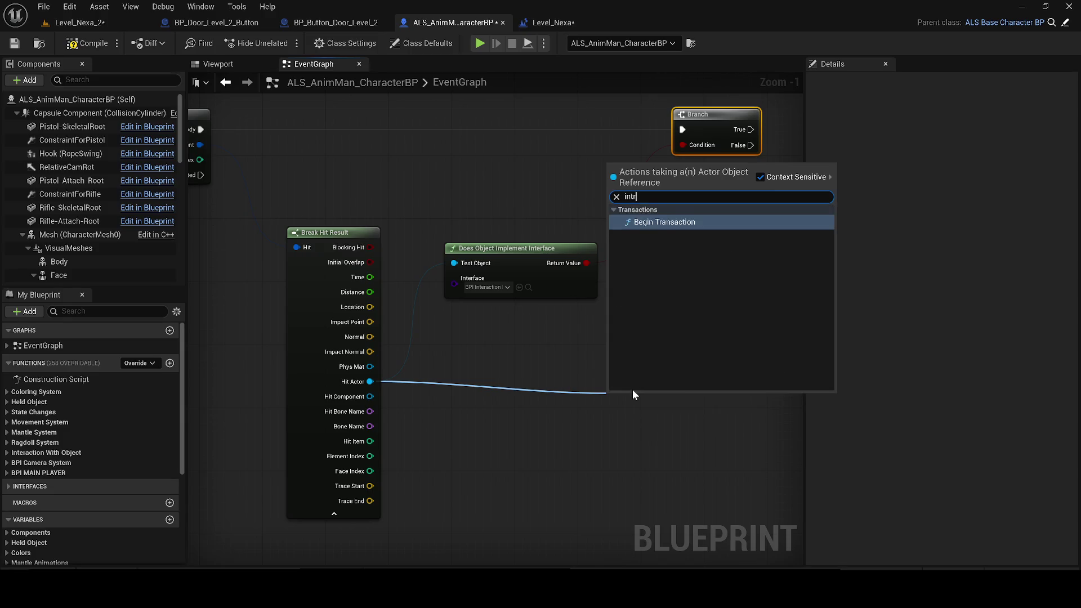
pyautogui.write('ract')
pyautogui.click(633, 390)
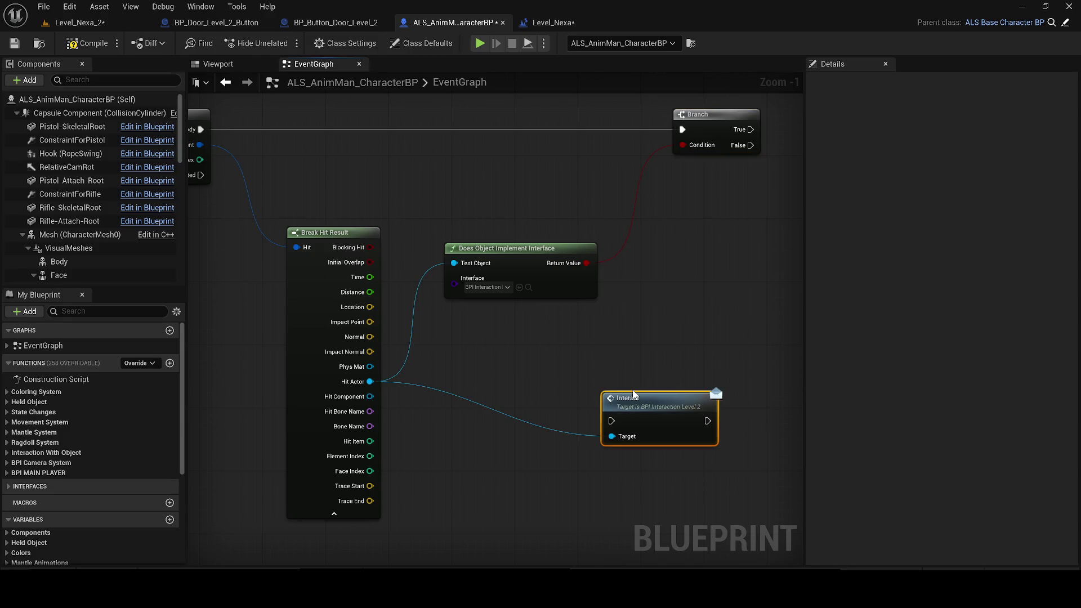
pyautogui.moveTo(640, 397)
pyautogui.mouseDown()
pyautogui.moveTo(383, 427)
pyautogui.moveTo(470, 341)
pyautogui.moveTo(364, 289)
pyautogui.mouseUp()
pyautogui.scroll(1, 470, 341)
pyautogui.moveTo(454, 313)
pyautogui.mouseDown()
pyautogui.moveTo(497, 277)
pyautogui.moveTo(460, 266)
pyautogui.mouseUp()
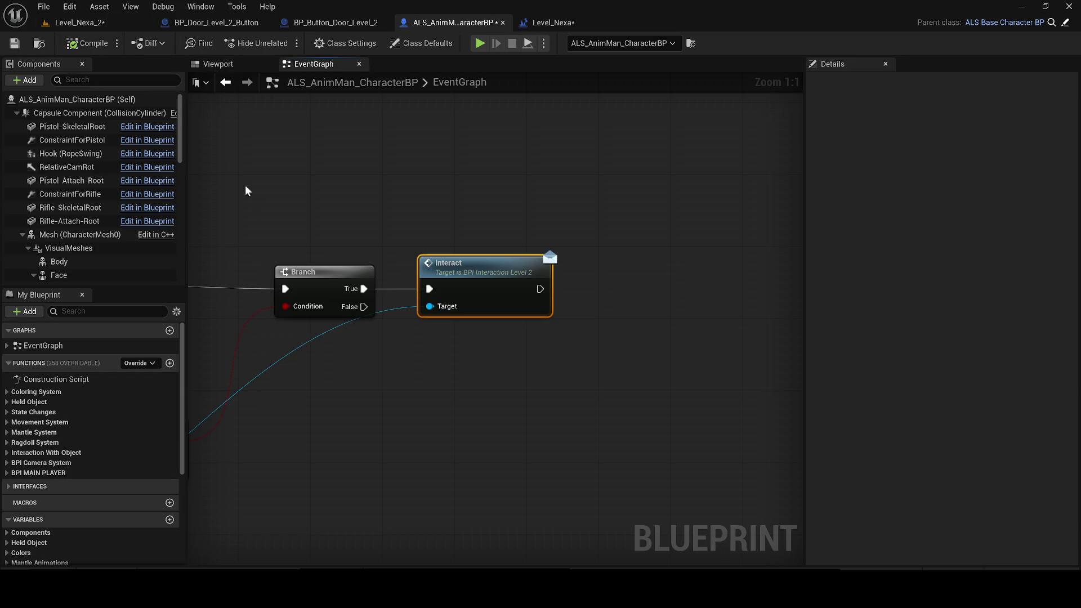
pyautogui.click(130, 6)
# - Save Level_Nexa_2 and start a play session
pyautogui.click(45, 27)
pyautogui.click(15, 43)
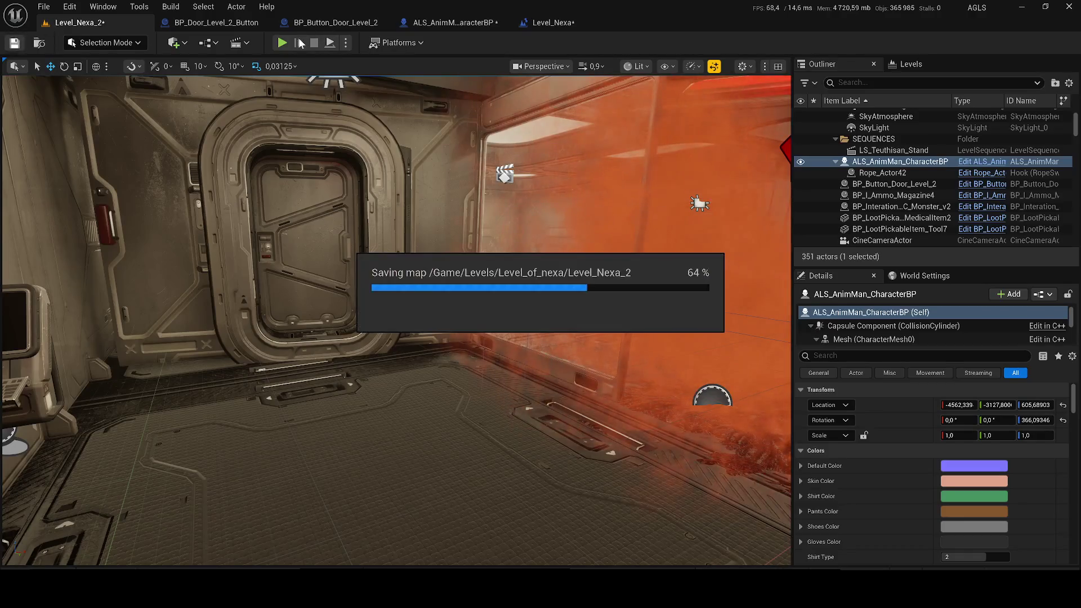
pyautogui.click(282, 44)
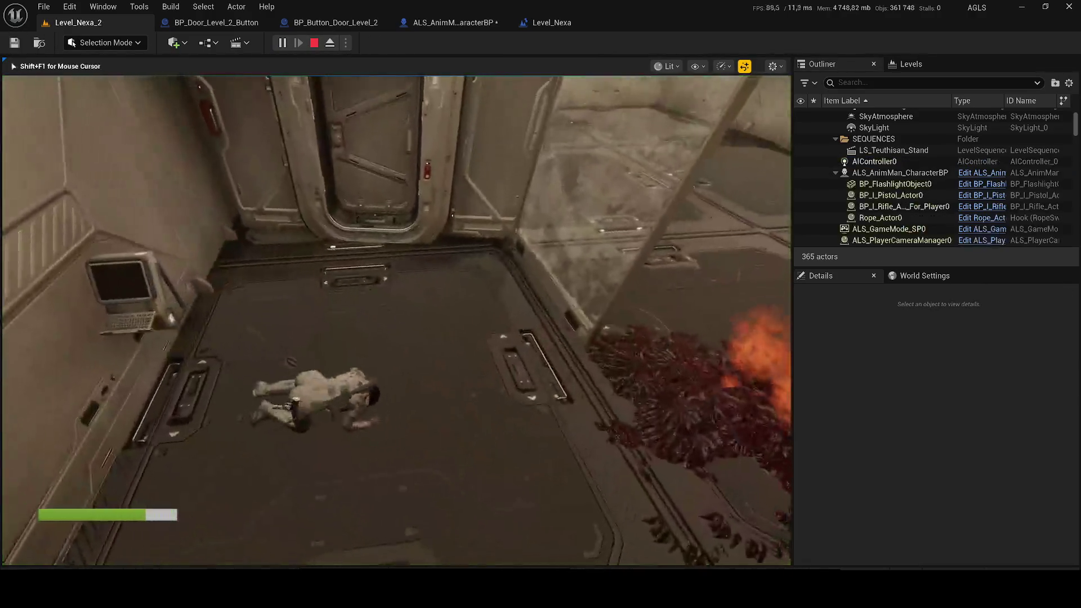
# - Walk the character up to the centre door until it slides open, then stop playing
pyautogui.press('w')
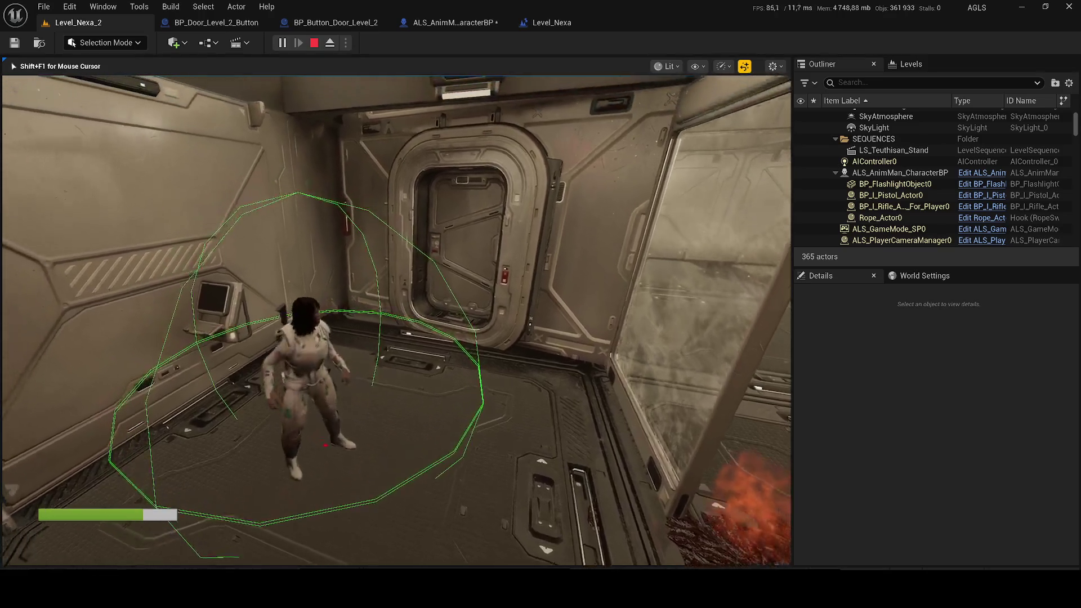
pyautogui.press('w')
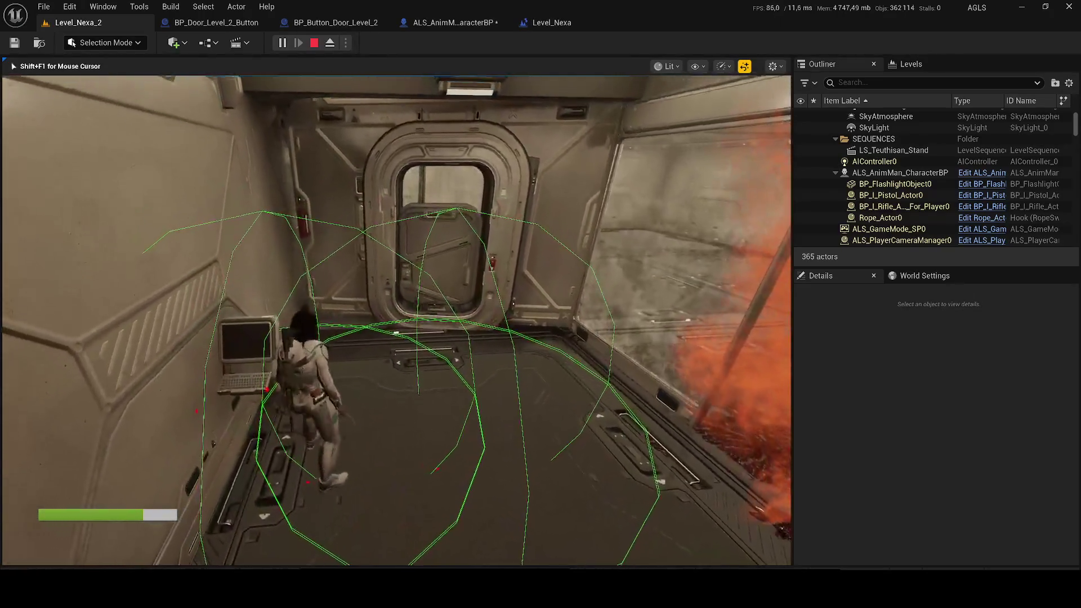
pyautogui.press('w')
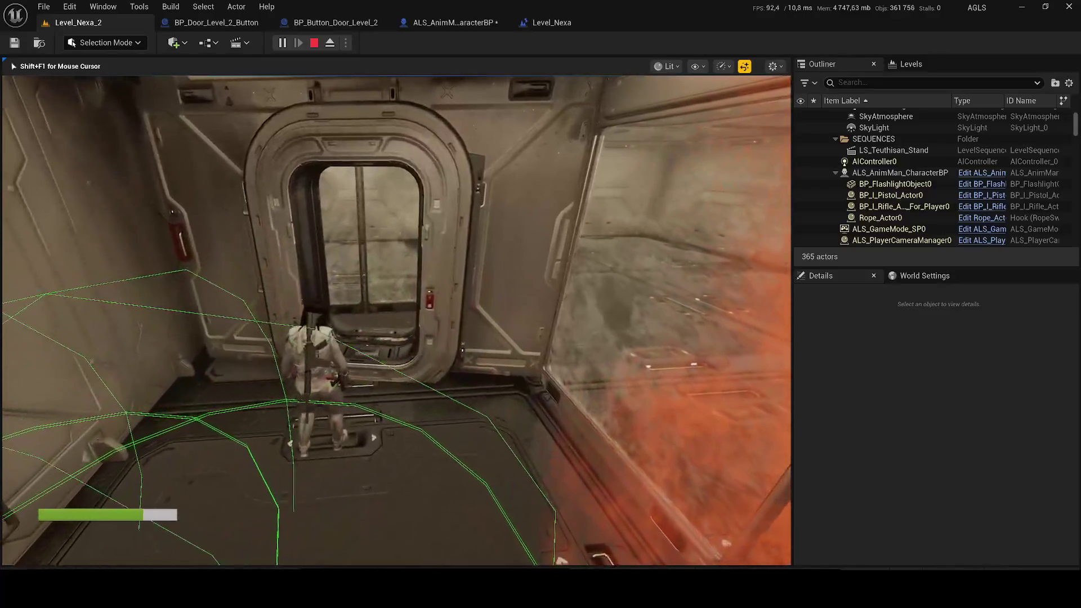
pyautogui.press('s')
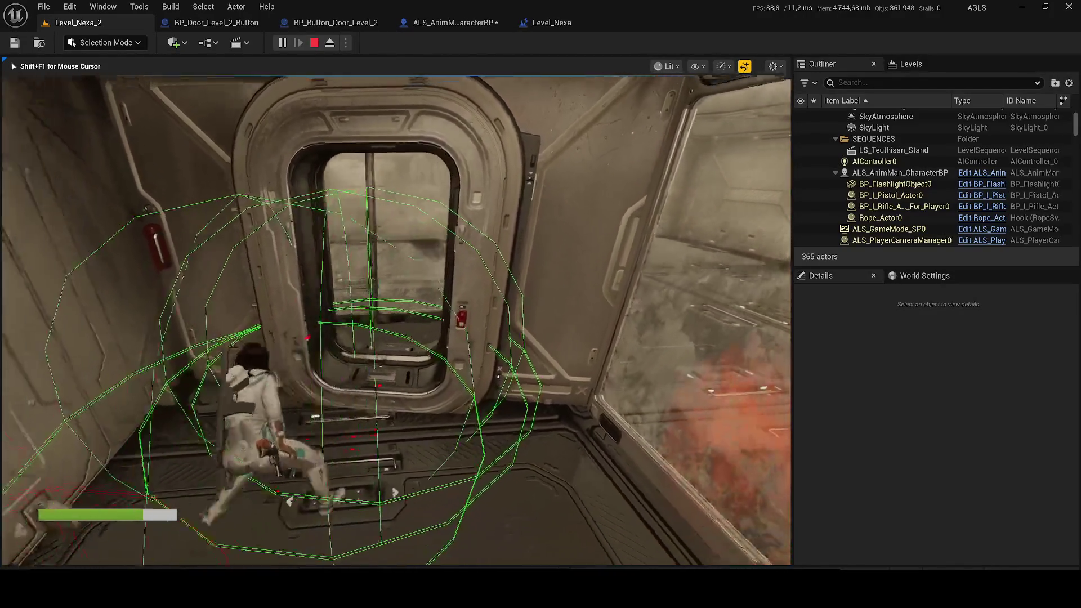
pyautogui.press('w')
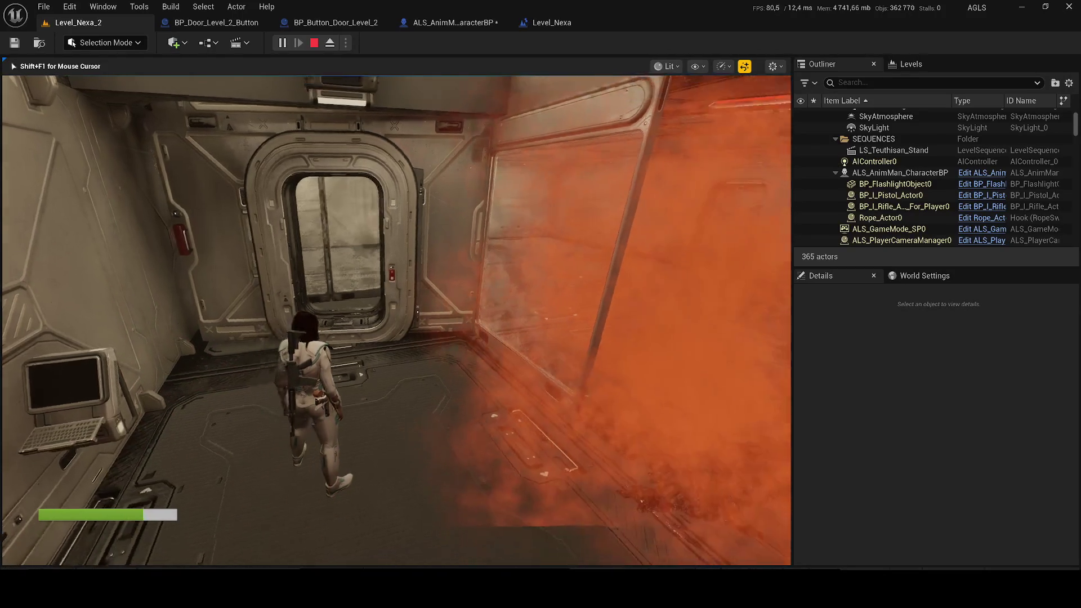
pyautogui.hotkey('shift', 'F1')
pyautogui.press('Escape')
# - Set the sphere trace's Draw Debug Type to None in ALS_AnimMan_CharacterBP and save it
pyautogui.click(532, 23)
pyautogui.click(487, 27)
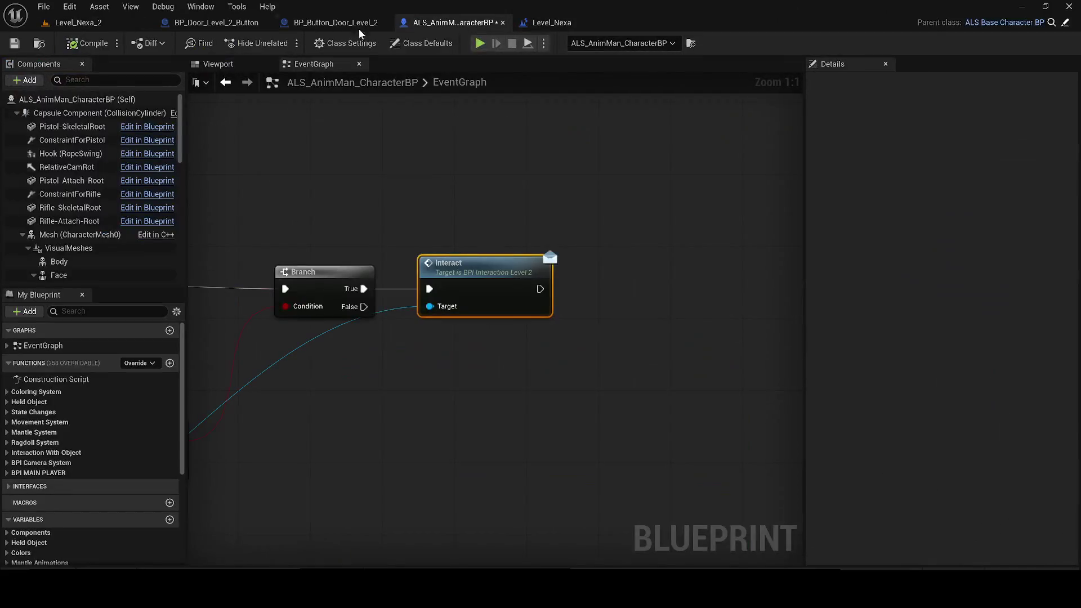
pyautogui.moveTo(330, 217); pyautogui.dragTo(494, 262)
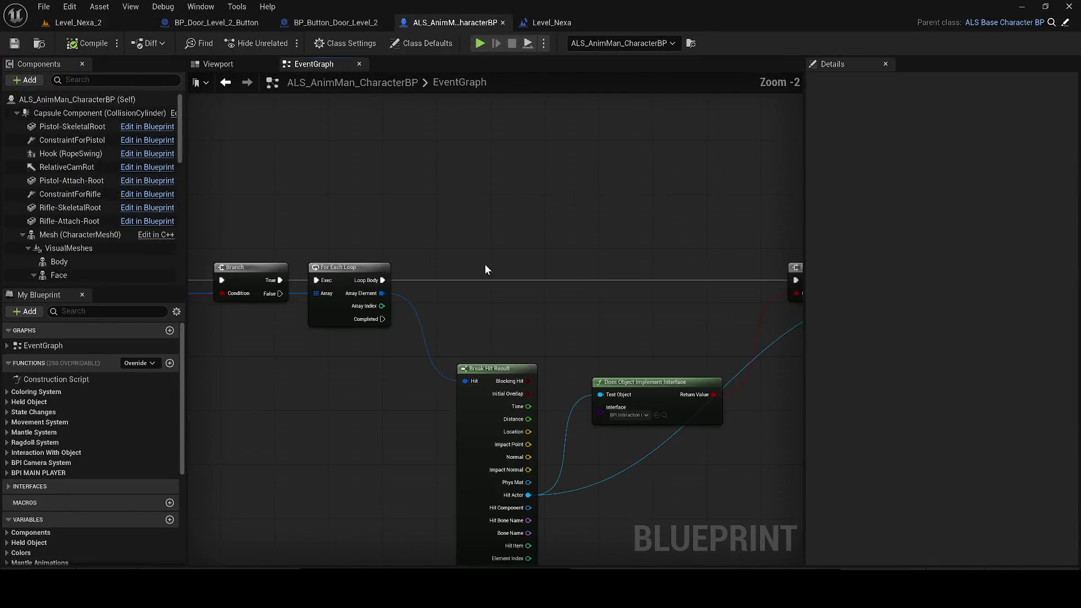
pyautogui.moveTo(427, 342); pyautogui.dragTo(519, 360)
pyautogui.click(495, 398)
pyautogui.click(477, 415)
pyautogui.click(15, 45)
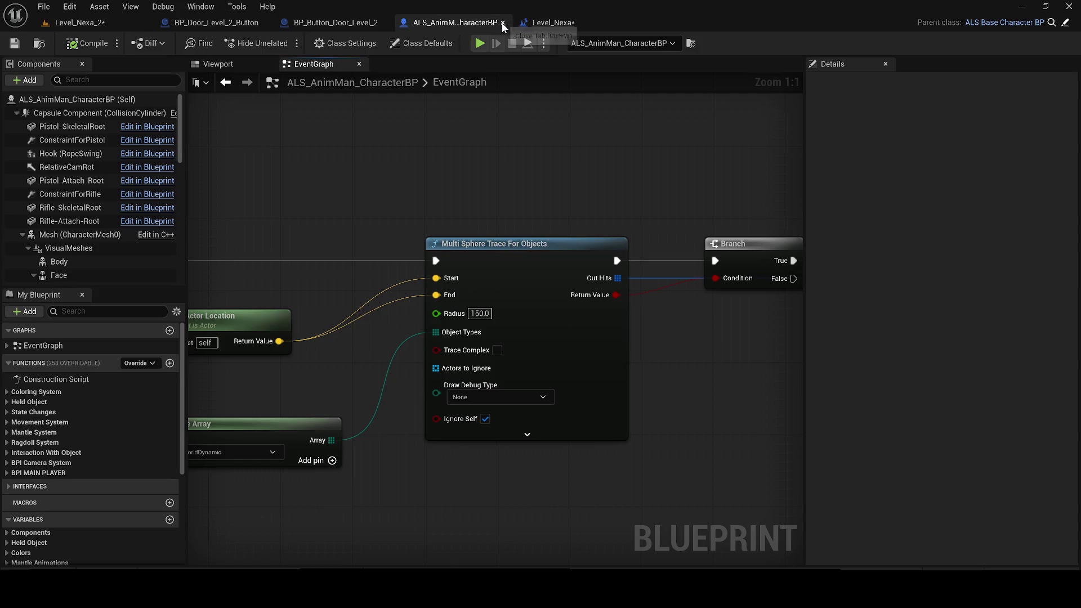
# - Close the character, button-door and door button blueprint editor tabs
pyautogui.click(501, 23)
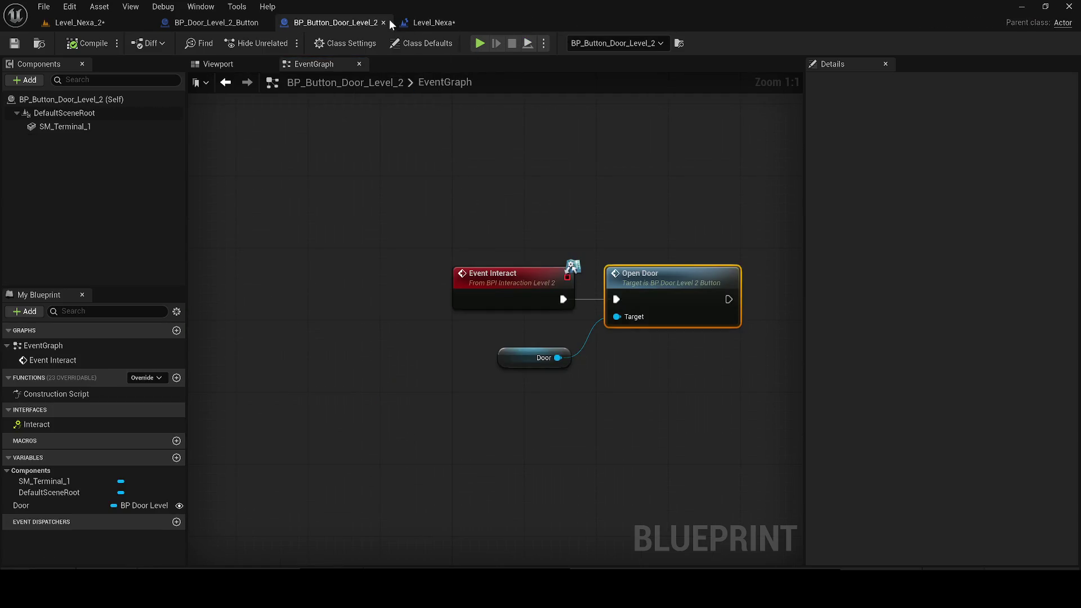
pyautogui.middleClick(312, 25)
pyautogui.click(285, 21)
pyautogui.click(216, 23)
pyautogui.middleClick(225, 23)
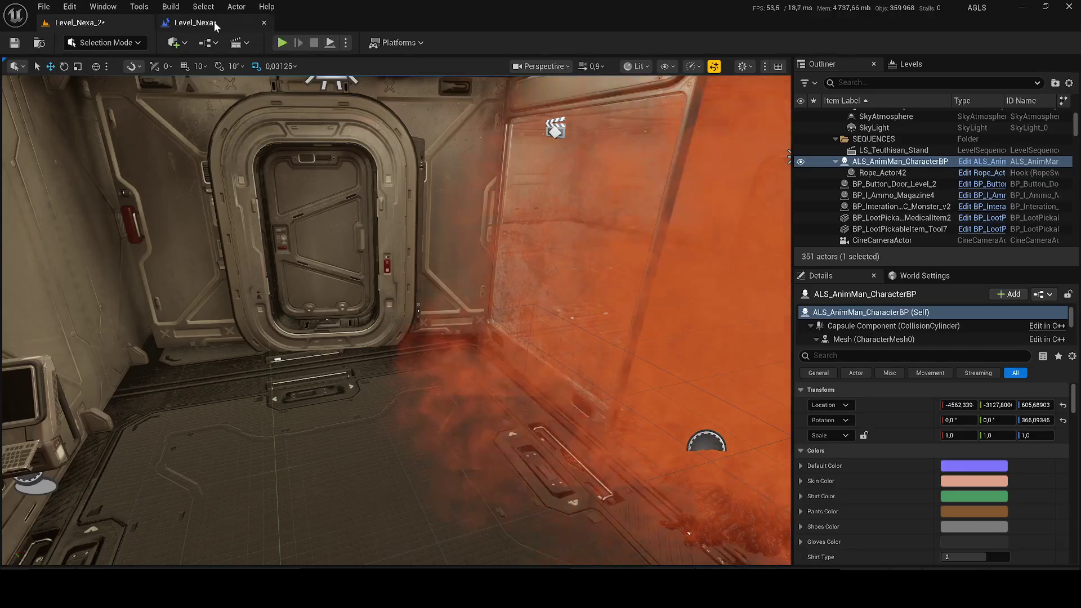
# - Save the modified assets, then compile and save the Level_Nexa level blueprint
pyautogui.click(14, 44)
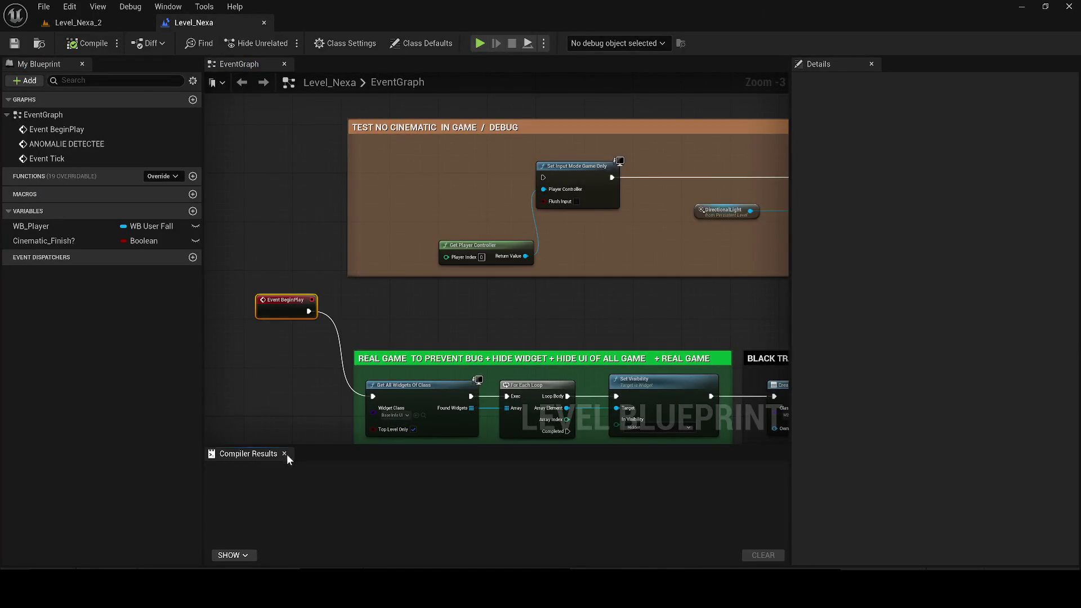
pyautogui.click(285, 454)
pyautogui.click(14, 43)
pyautogui.click(73, 22)
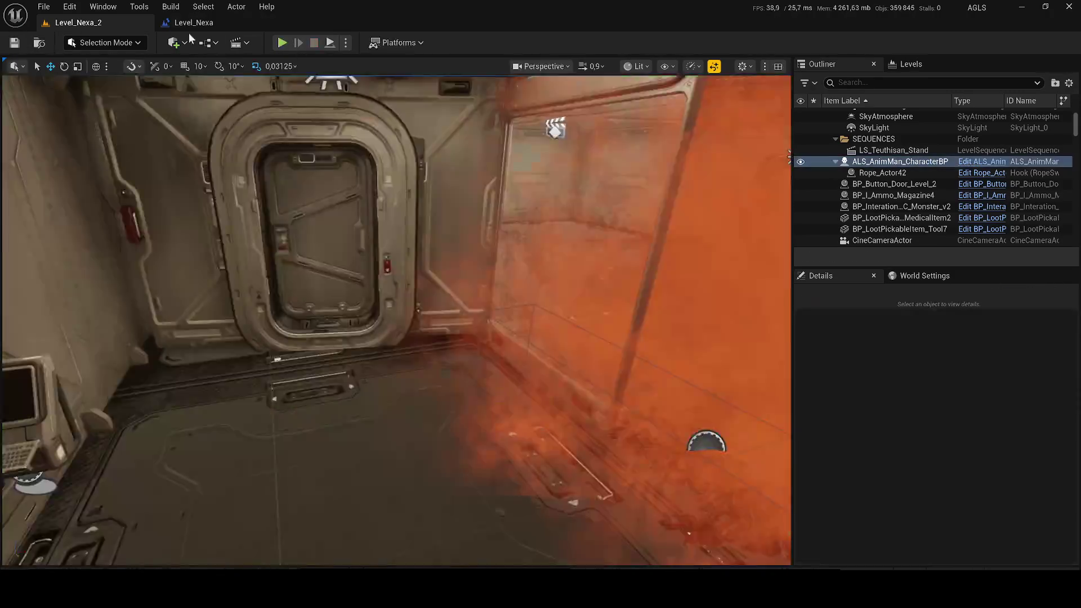
pyautogui.click(194, 22)
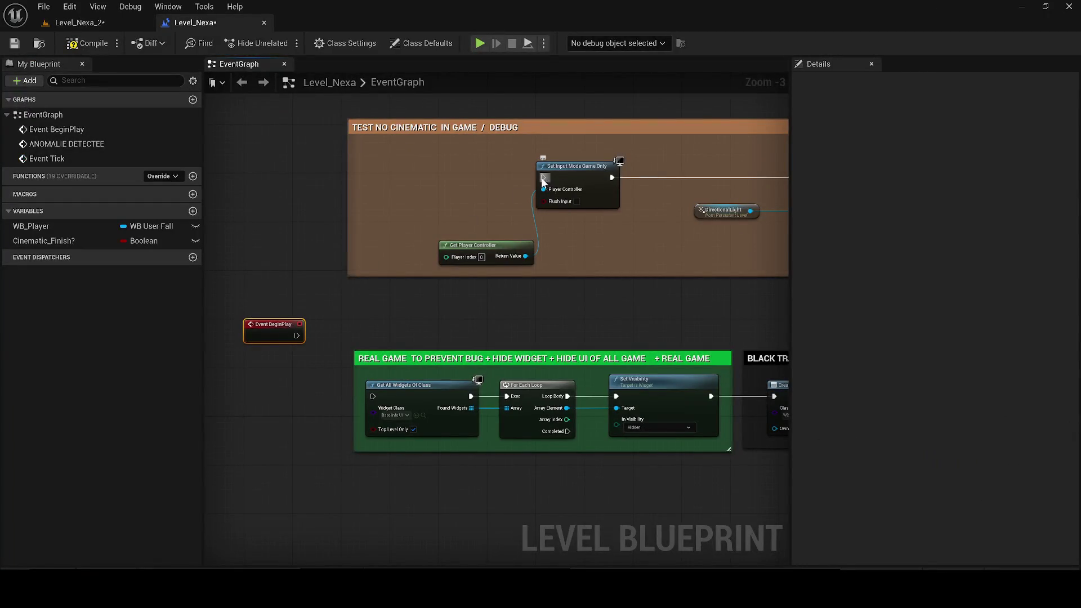
pyautogui.click(100, 50)
pyautogui.click(14, 43)
# - Run a quick play session of the level despite compile errors, then stop it
pyautogui.click(73, 23)
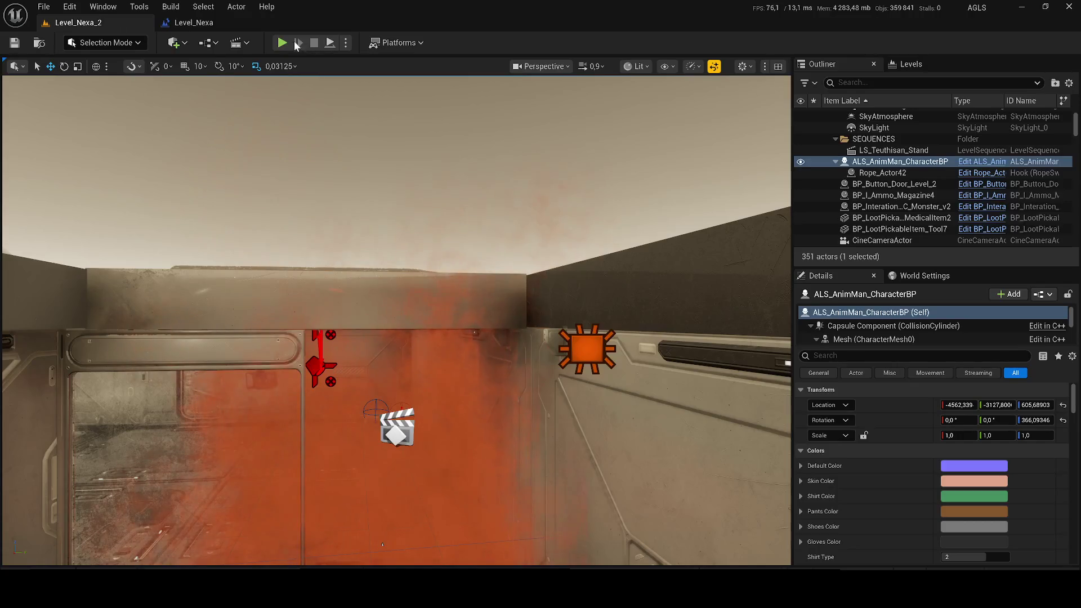
pyautogui.hotkey('alt', 'p')
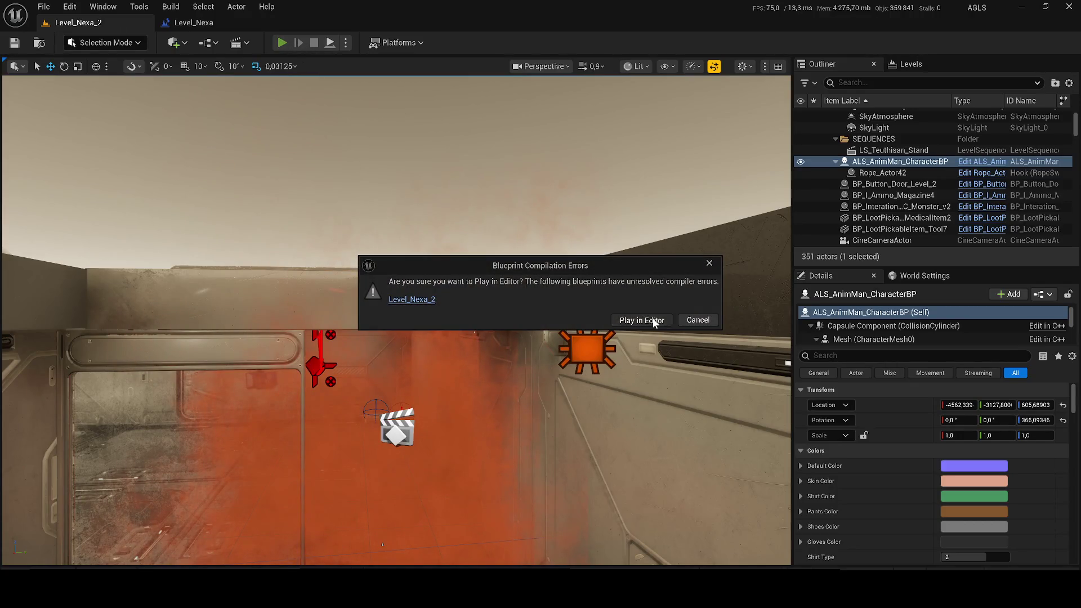
pyautogui.click(653, 320)
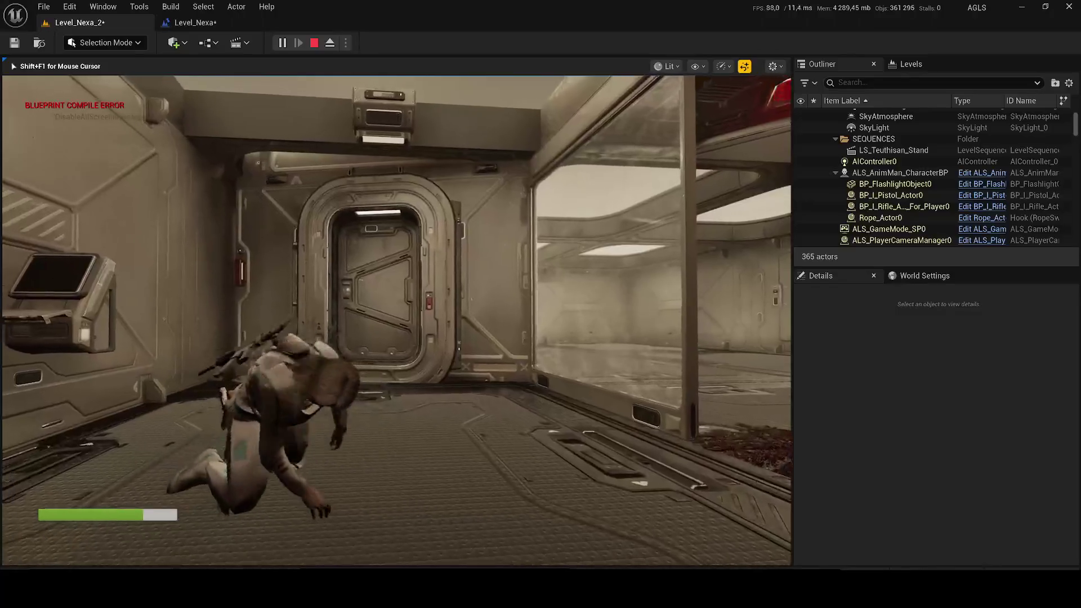
pyautogui.press('w')
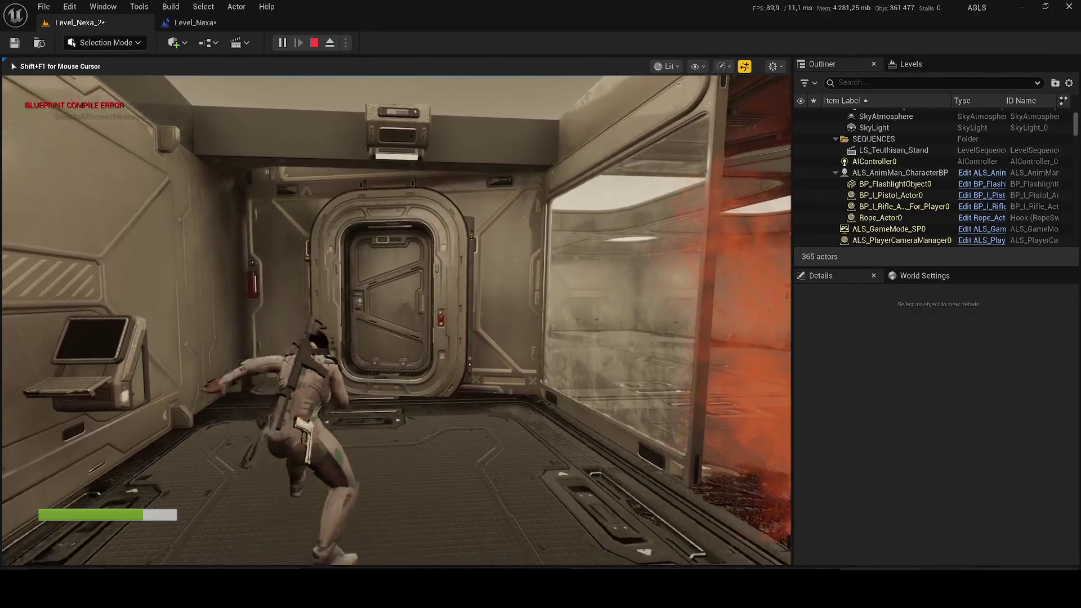
pyautogui.press('Escape')
# - Recompile and save the Level_Nexa level blueprint, returning to the level viewport
pyautogui.click(189, 23)
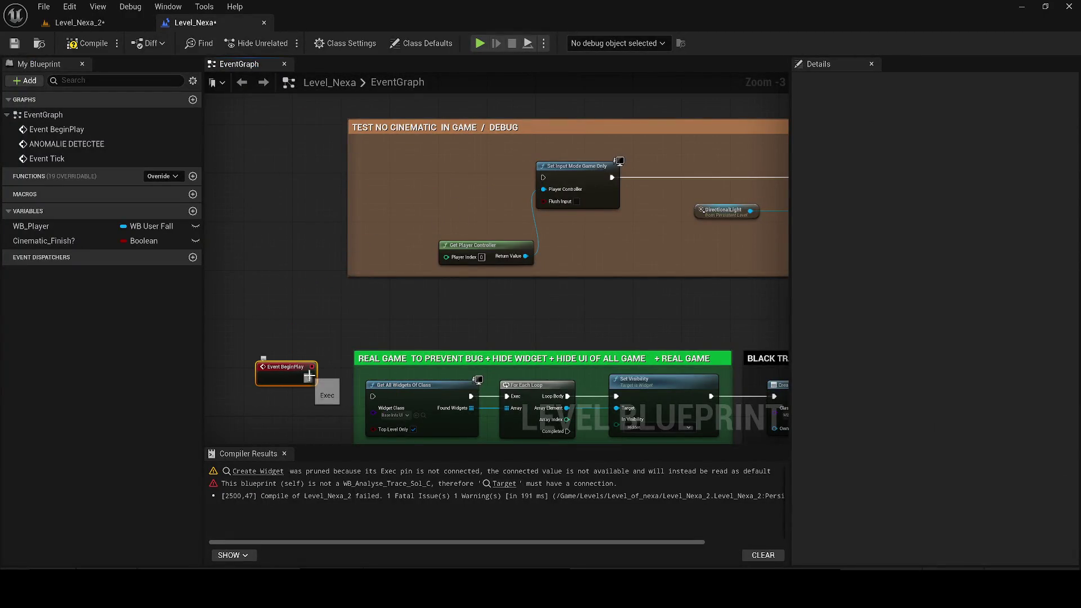
pyautogui.click(81, 46)
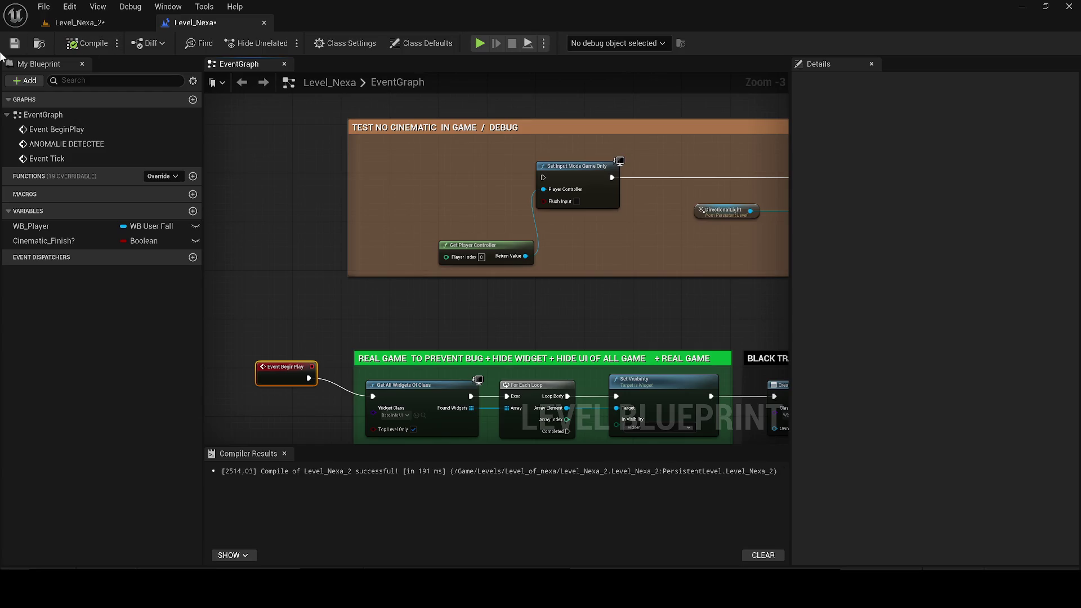
pyautogui.click(90, 25)
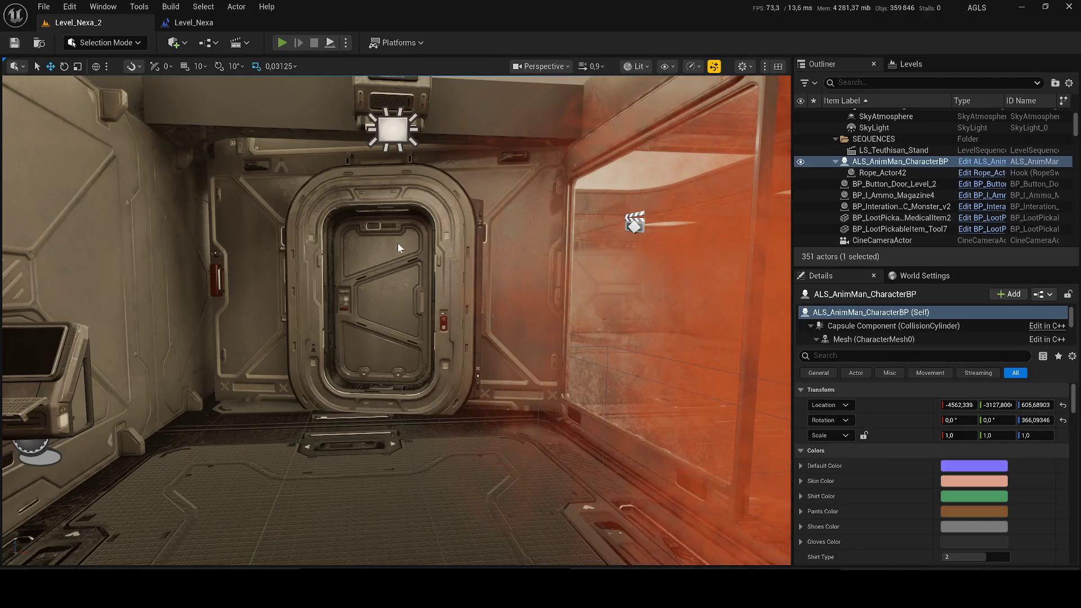
# - Play-test walking through the dark corridor to the lit door, stop, and close the Message Log
pyautogui.hotkey('alt', 'p')
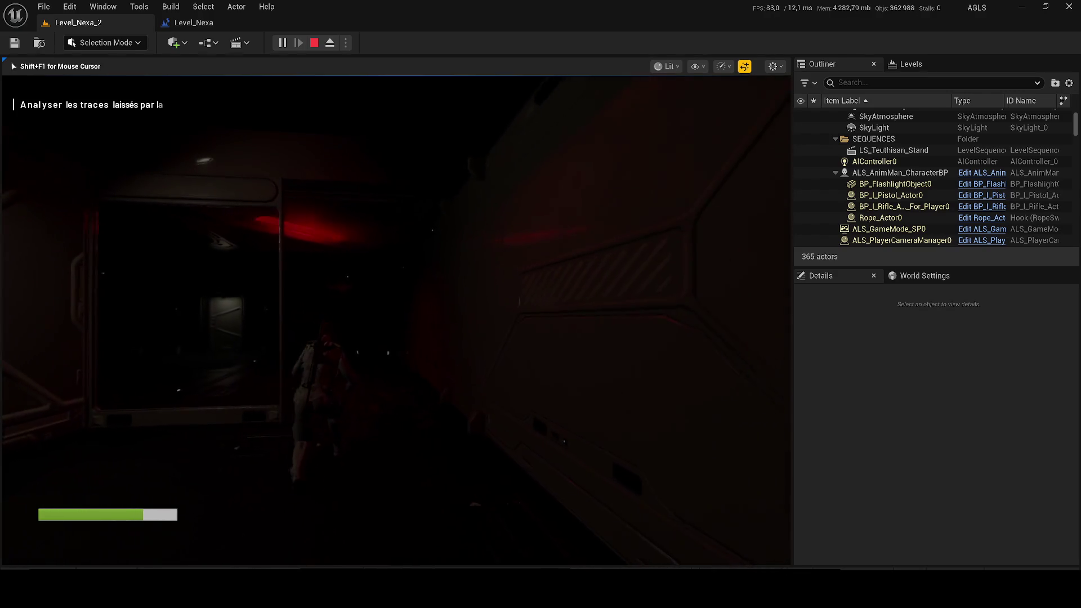
pyautogui.press('w')
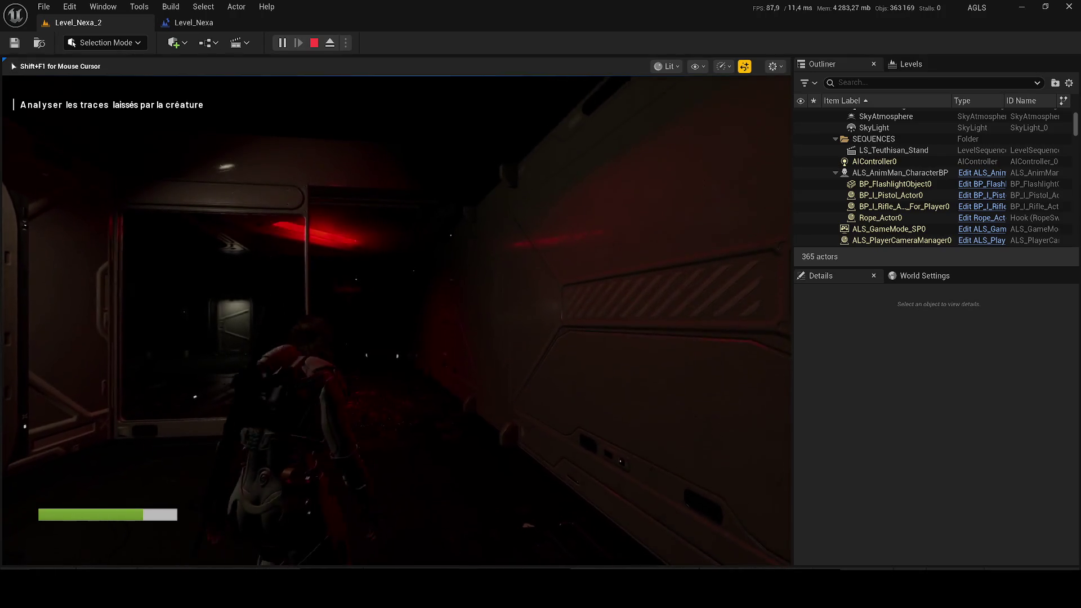
pyautogui.press('e')
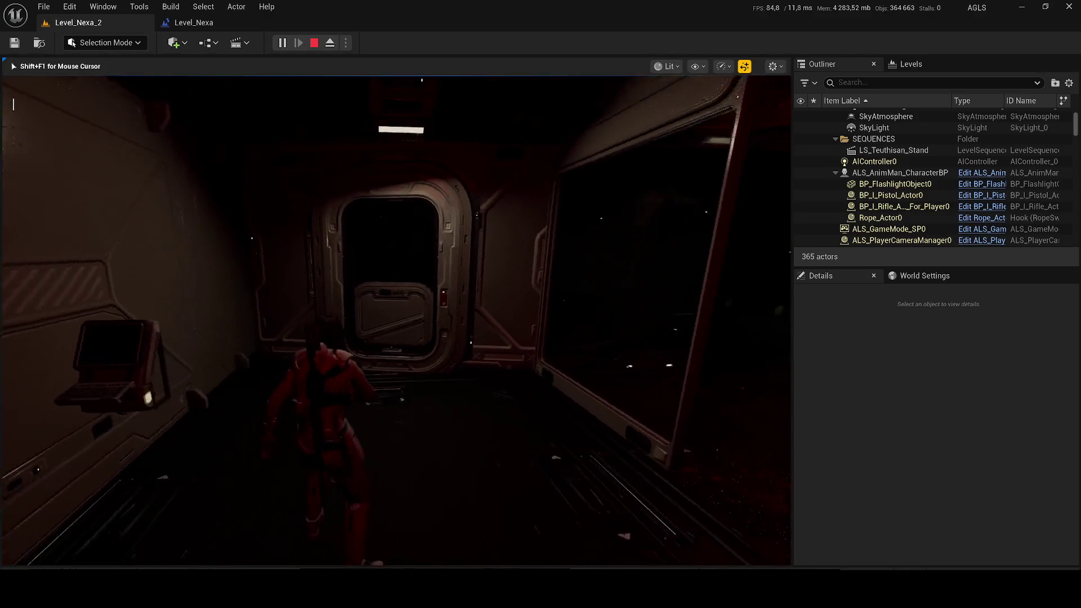
pyautogui.press('Escape')
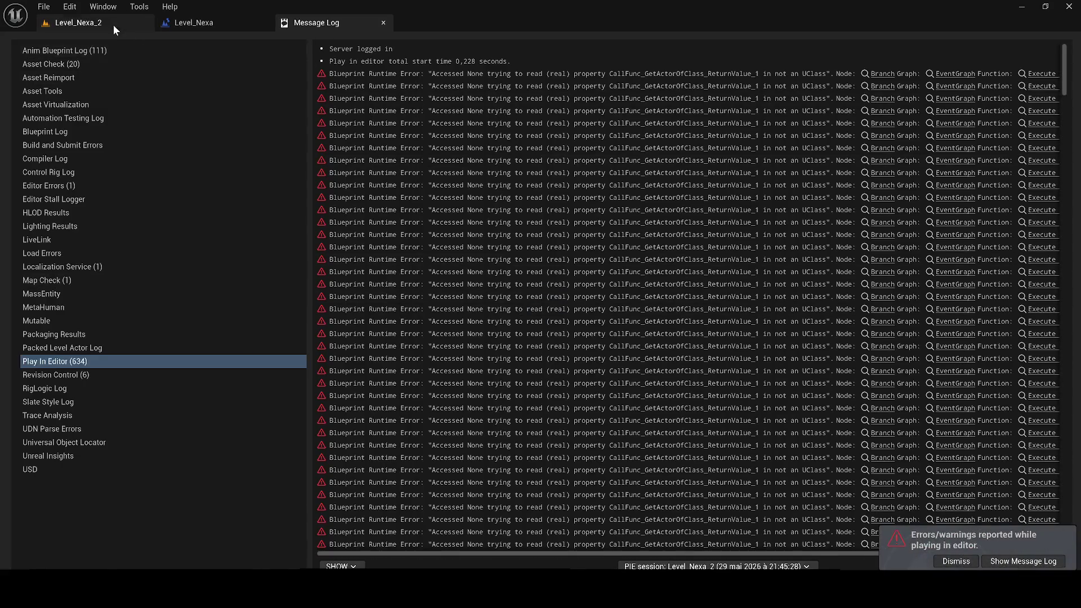
pyautogui.click(117, 25)
pyautogui.click(383, 24)
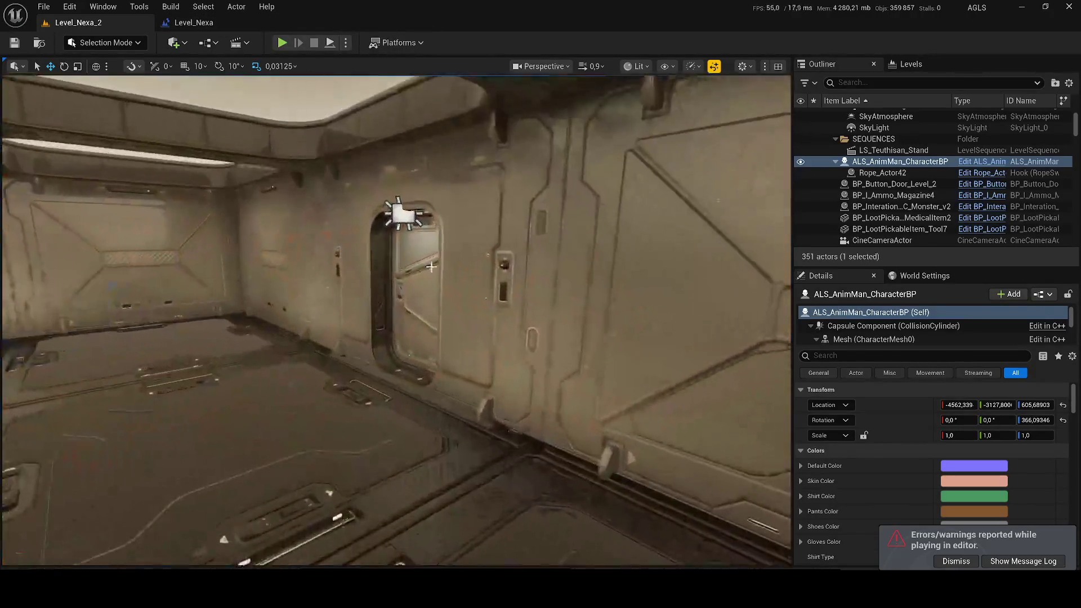
# - Delete the door SM_Door_2_Merged13, wall panels Merged36 and Merged32, and the tunnel and door-frame pieces
pyautogui.click(411, 237)
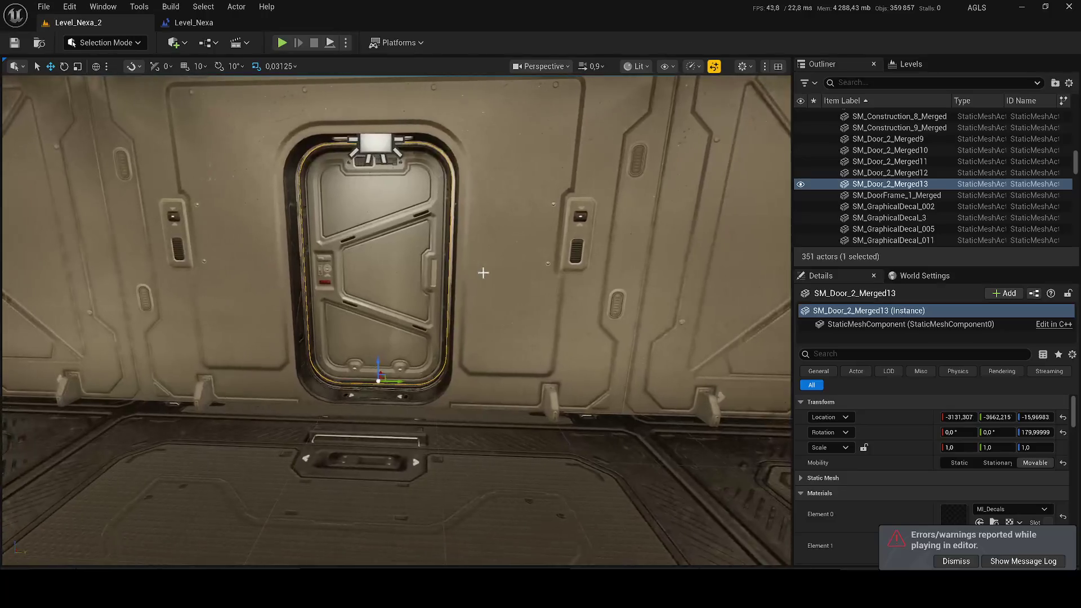
pyautogui.keyDown('ctrl'); pyautogui.click(483, 273); pyautogui.keyUp('ctrl')
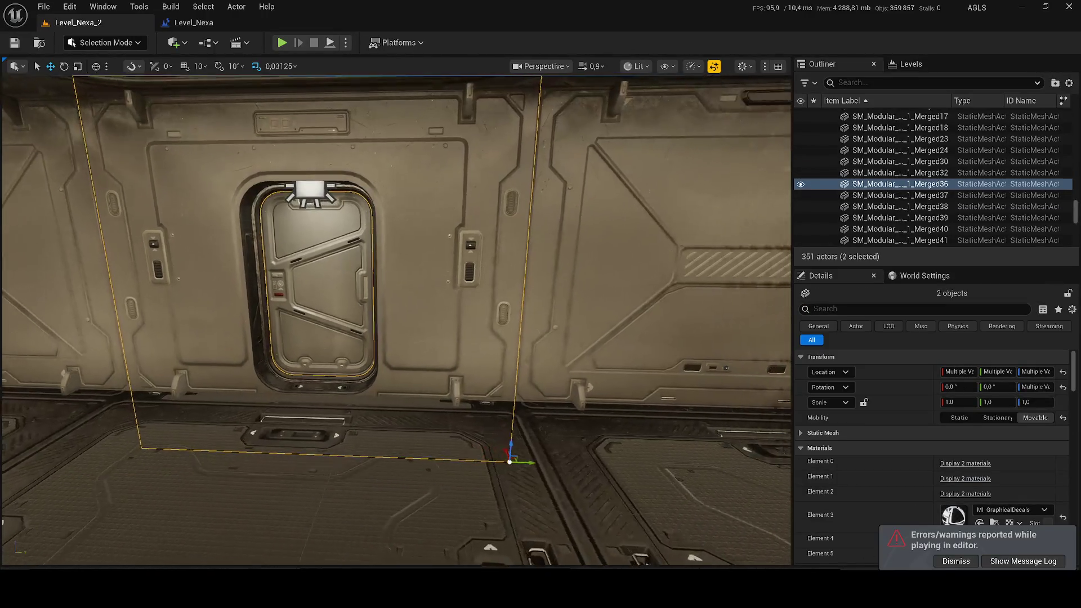
pyautogui.press('Delete')
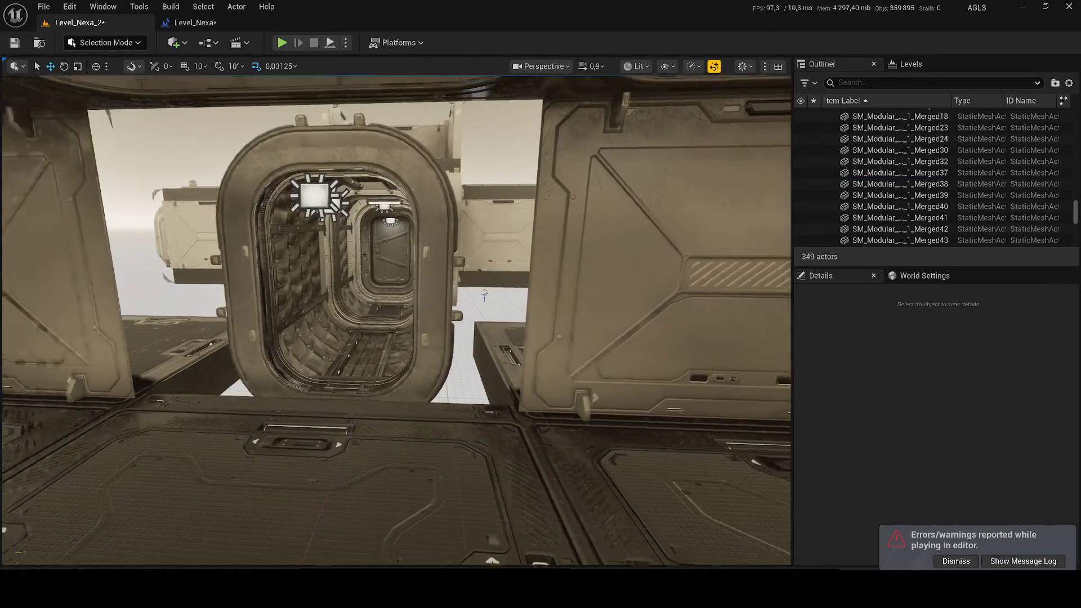
pyautogui.click(429, 295)
pyautogui.click(418, 374)
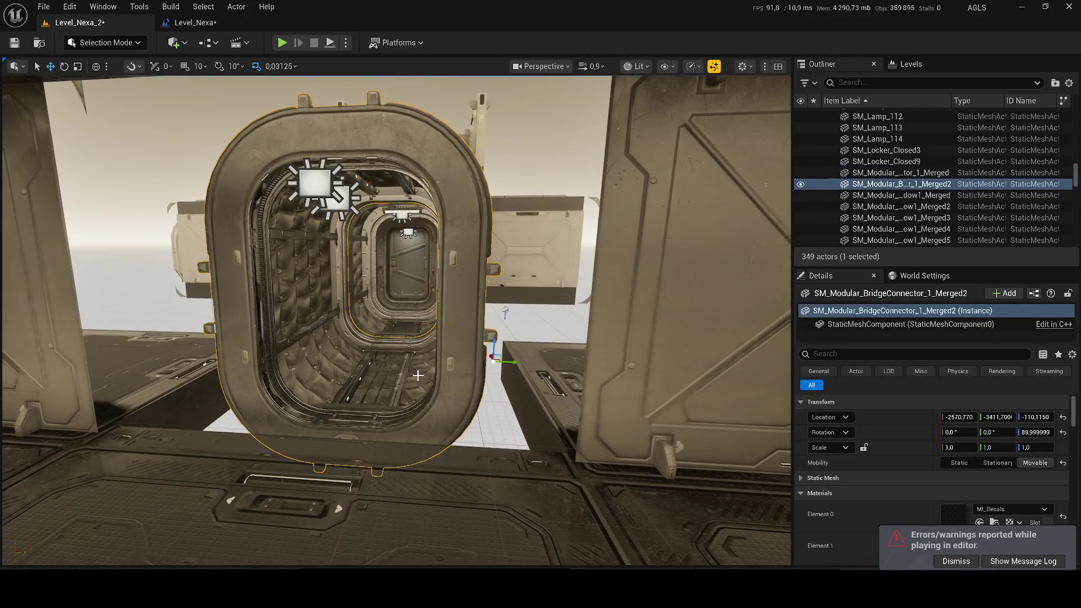
pyautogui.press('Delete')
pyautogui.click(418, 282)
pyautogui.press('Delete')
pyautogui.click(419, 302)
pyautogui.press('Delete')
pyautogui.click(419, 301)
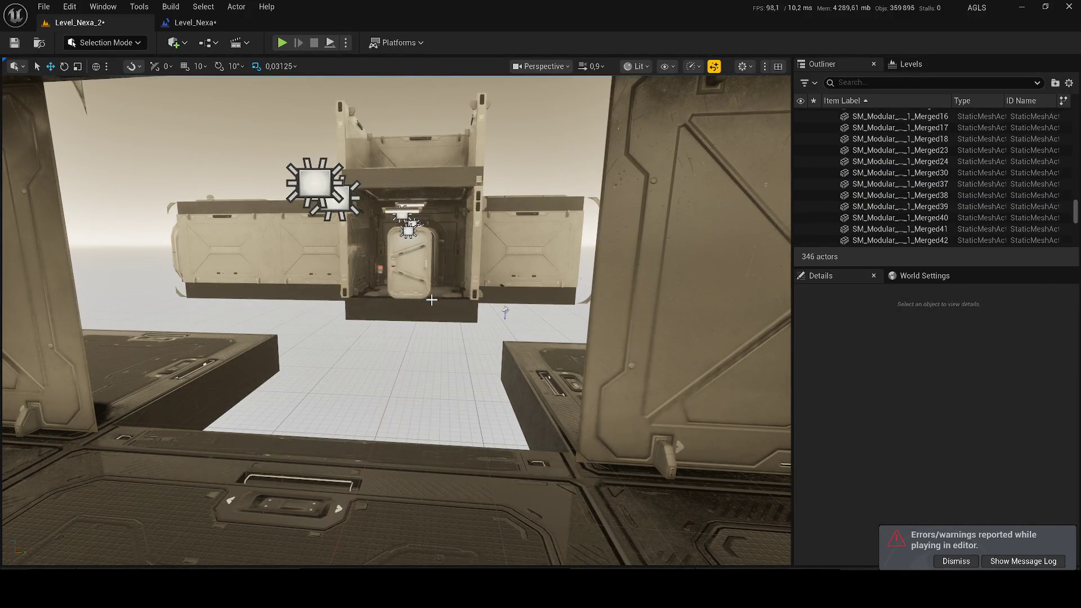
pyautogui.press('Delete')
# - Delete the doorway light, tunnel connector, leftover pieces, and rect lights RectLight4 and RectLight5
pyautogui.scroll(3, 394, 253)
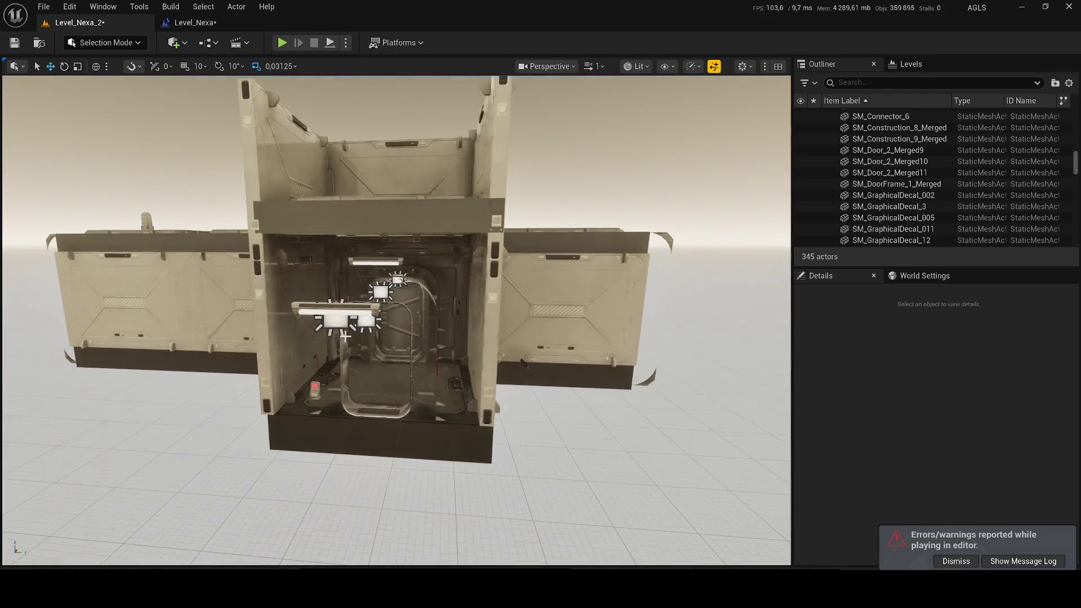
pyautogui.click(366, 321)
pyautogui.click(417, 293)
pyautogui.press('Delete')
pyautogui.click(366, 321)
pyautogui.press('Delete')
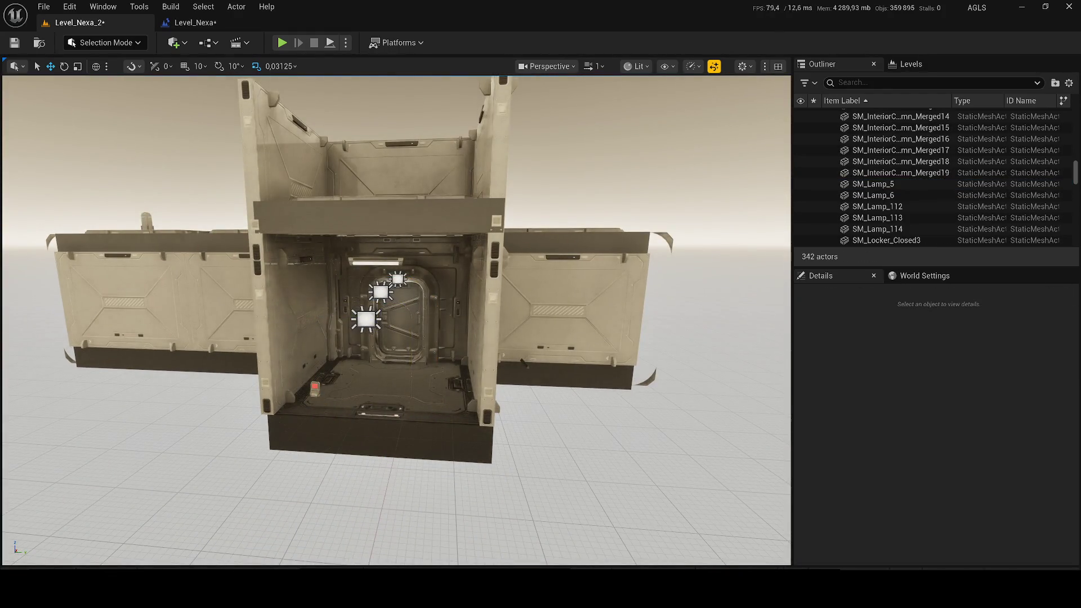
pyautogui.click(360, 316)
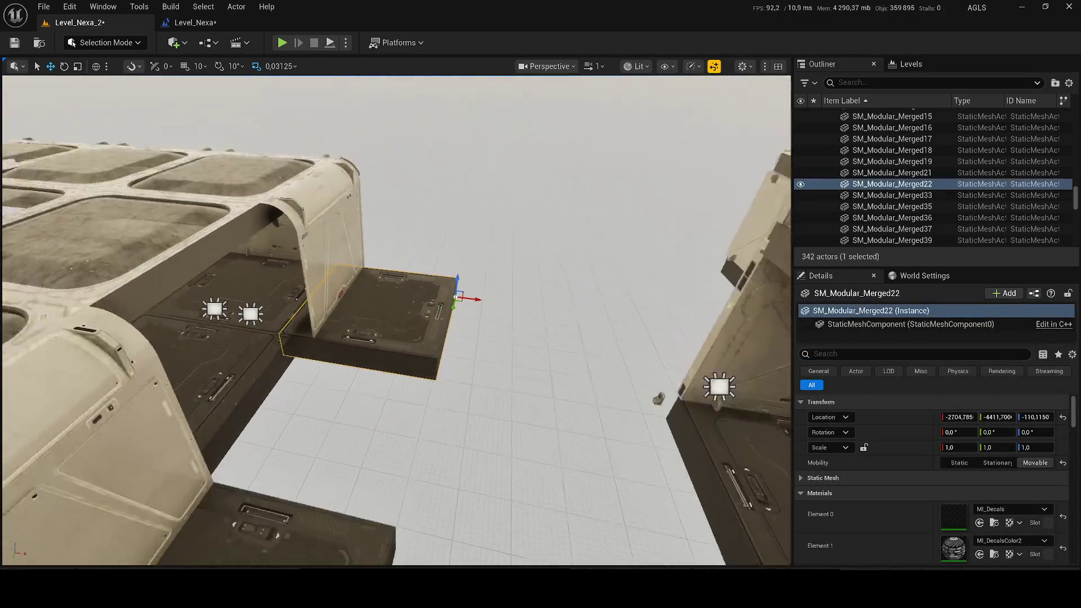
pyautogui.click(319, 313)
pyautogui.keyDown('ctrl'); pyautogui.click(287, 305); pyautogui.keyUp('ctrl')
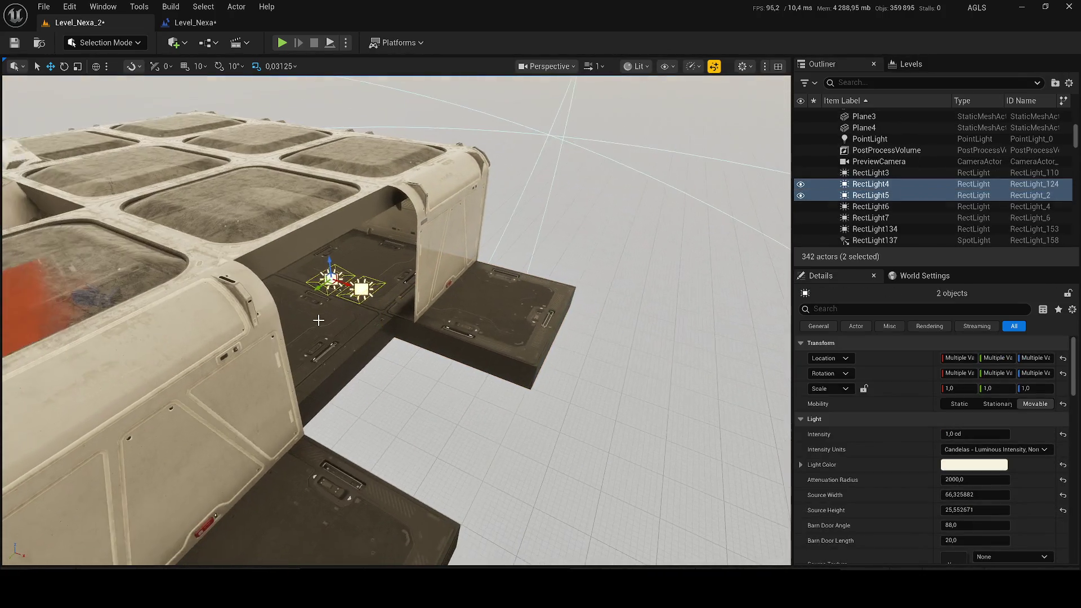
pyautogui.press('Delete')
# - Save the level and turn the view to face the doorway
pyautogui.hotkey('ctrl', 's')
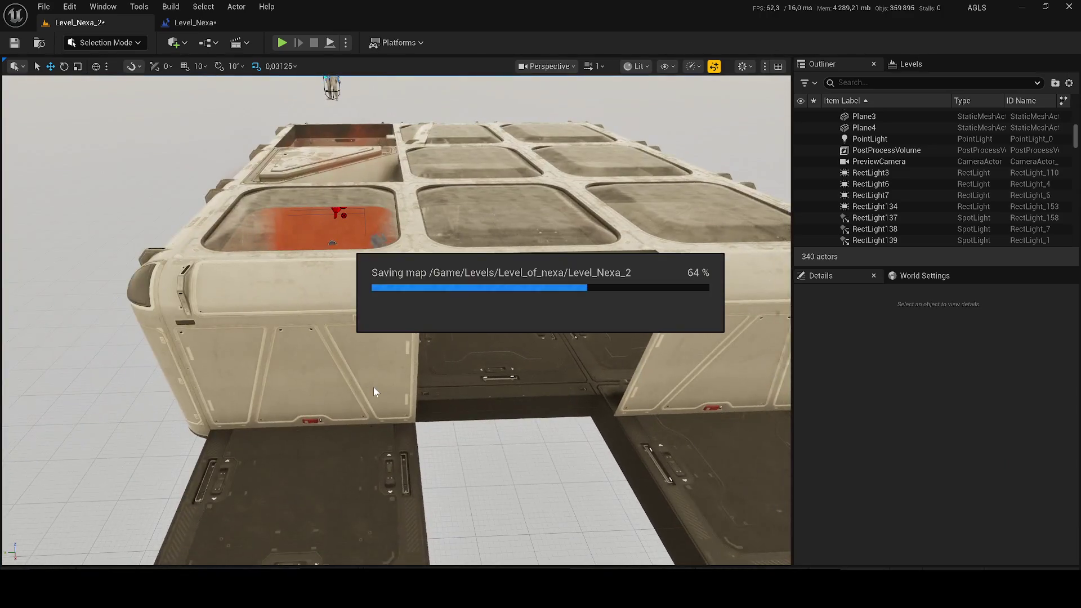
pyautogui.scroll(-10, 396, 319)
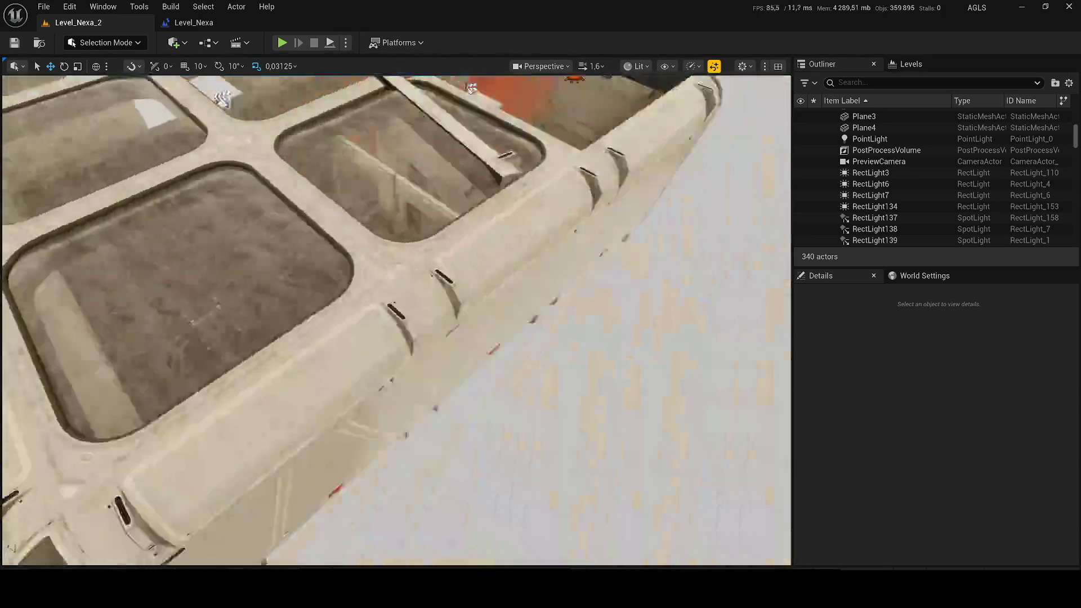
pyautogui.scroll(15, 397, 320)
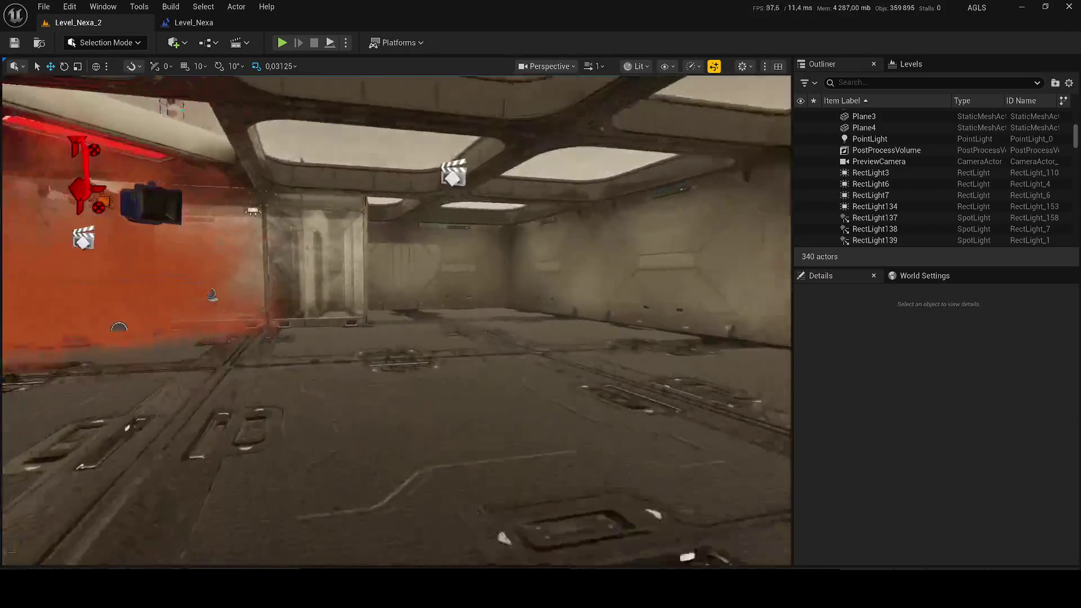
pyautogui.moveTo(407, 366)
pyautogui.mouseDown()
pyautogui.moveTo(293, 360)
pyautogui.moveTo(304, 349)
pyautogui.moveTo(408, 366)
pyautogui.mouseUp()
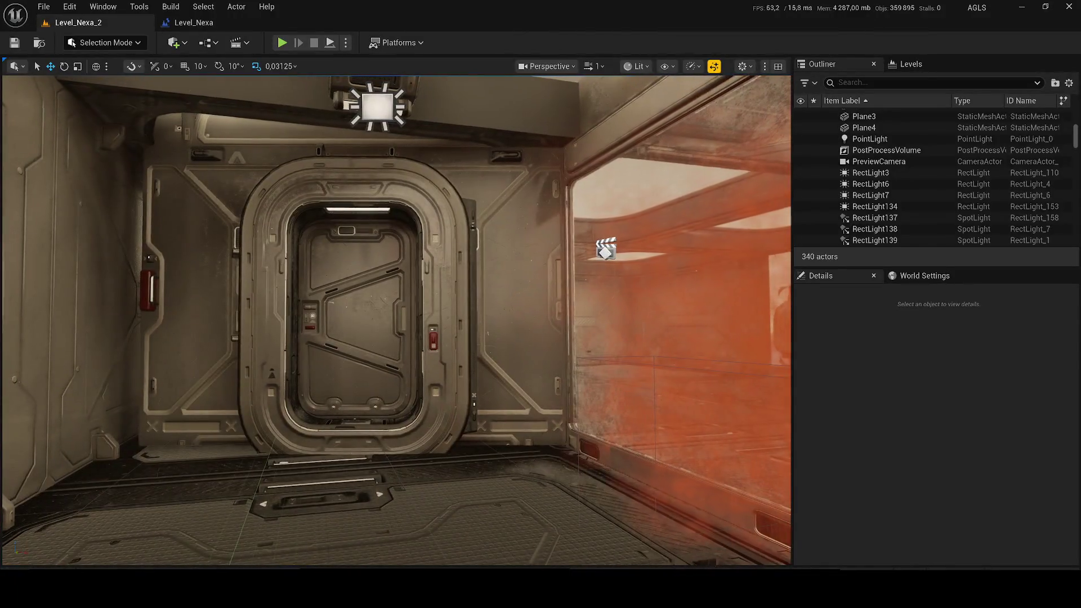
# - Move the BP_Door_Level_2_Button door Blueprint into the module and frame it
pyautogui.click(326, 419)
pyautogui.moveTo(325, 419); pyautogui.dragTo(360, 394)
pyautogui.moveTo(272, 394)
pyautogui.mouseDown()
pyautogui.moveTo(591, 382)
pyautogui.moveTo(563, 361)
pyautogui.moveTo(579, 342)
pyautogui.moveTo(455, 349)
pyautogui.mouseUp()
pyautogui.press('e')
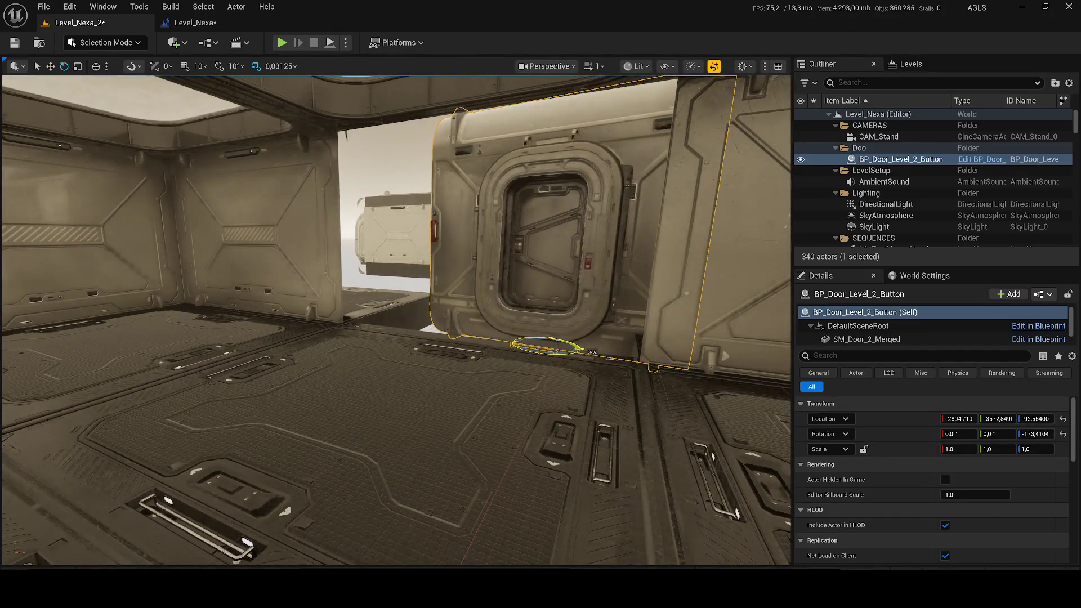
pyautogui.press('w')
pyautogui.moveTo(545, 358)
pyautogui.mouseDown()
pyautogui.moveTo(535, 321)
pyautogui.moveTo(540, 333)
pyautogui.moveTo(431, 372)
pyautogui.mouseUp()
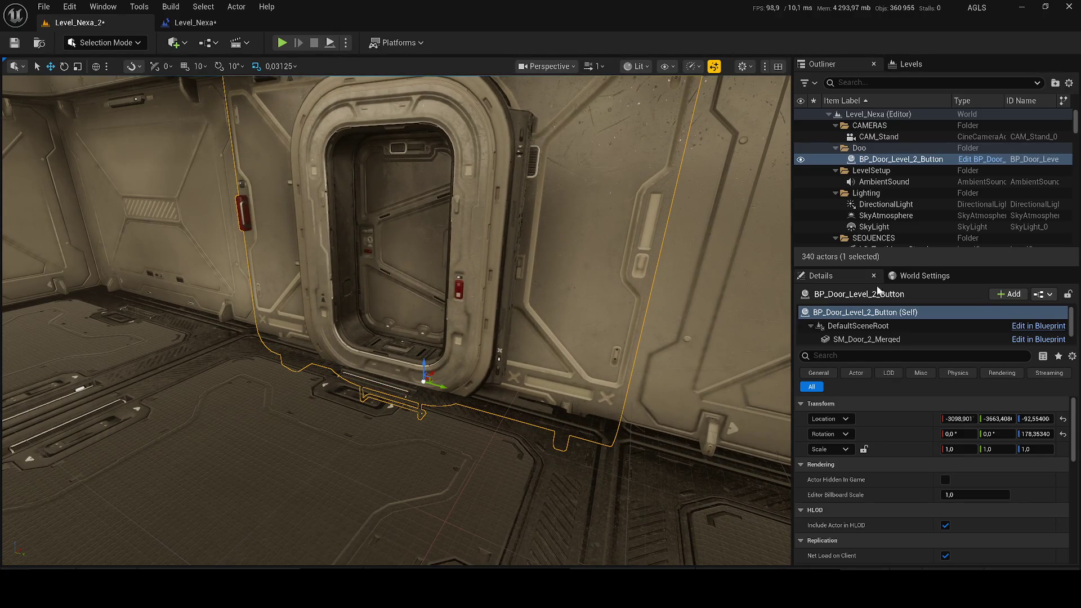
pyautogui.moveTo(885, 215); pyautogui.dragTo(886, 204)
pyautogui.press('f')
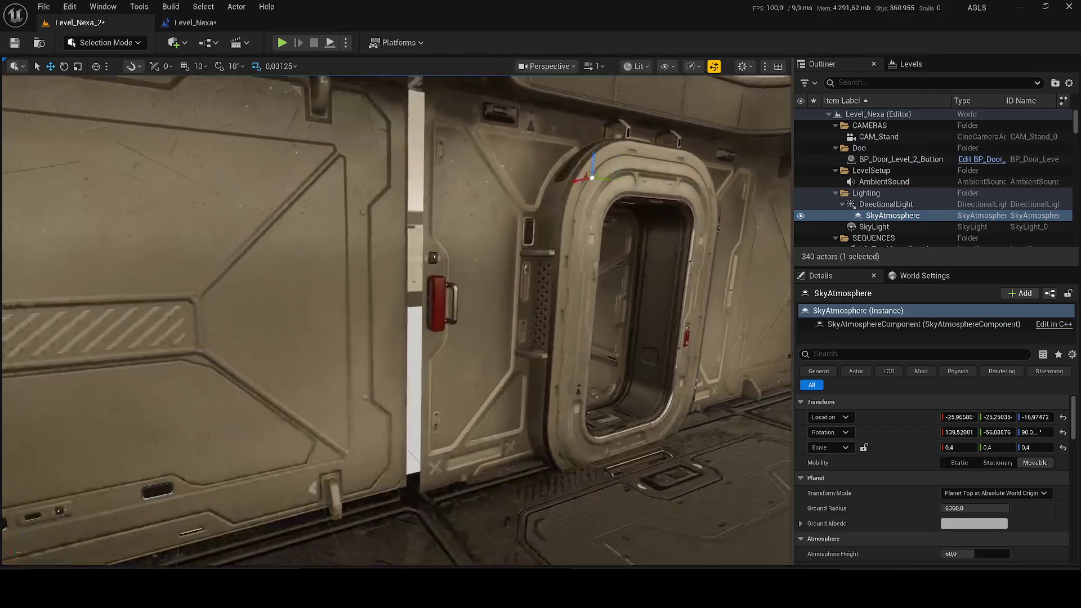
# - Slide the door into the doorway, rotate it flush with the wall, and nudge it into the frame
pyautogui.click(513, 438)
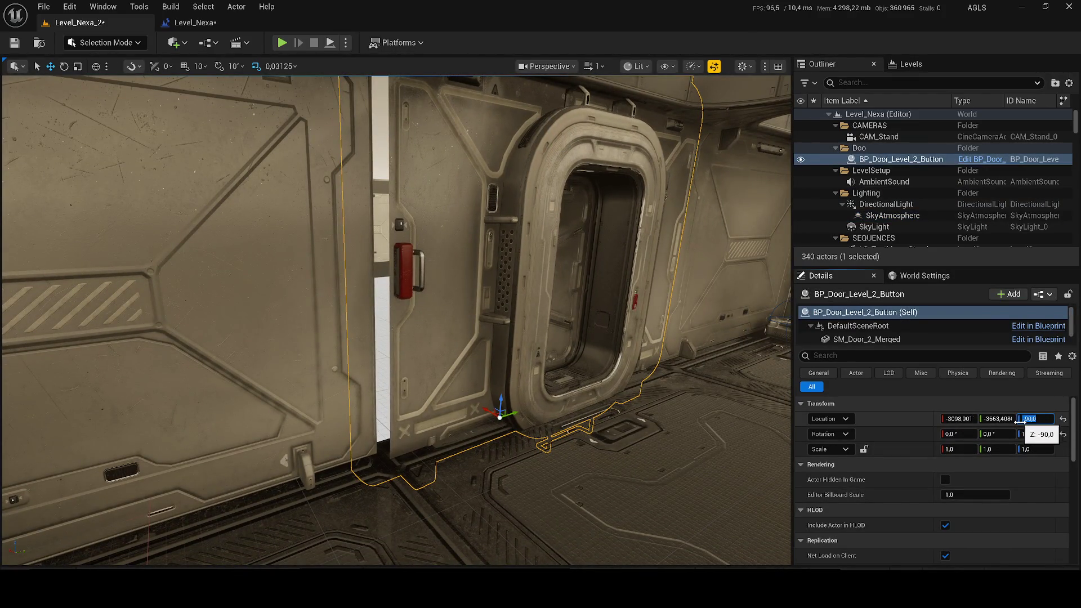
pyautogui.moveTo(486, 410); pyautogui.dragTo(502, 411)
pyautogui.press('f')
pyautogui.press('e')
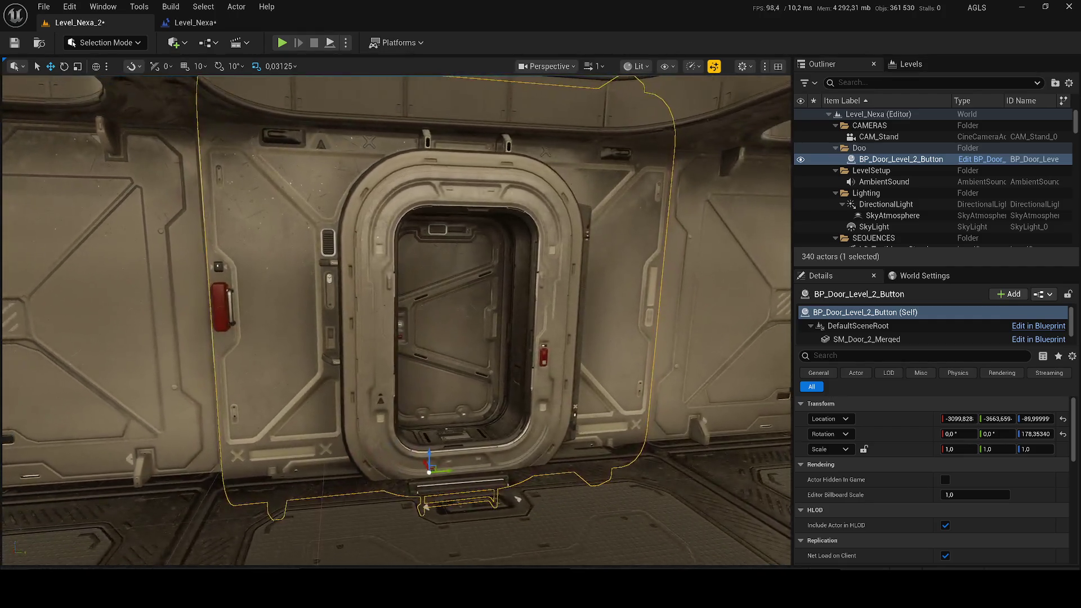
pyautogui.scroll(-3, 411, 472)
pyautogui.moveTo(423, 460)
pyautogui.mouseDown()
pyautogui.moveTo(471, 411)
pyautogui.moveTo(424, 400)
pyautogui.moveTo(487, 412)
pyautogui.moveTo(475, 410)
pyautogui.mouseUp()
pyautogui.press('w')
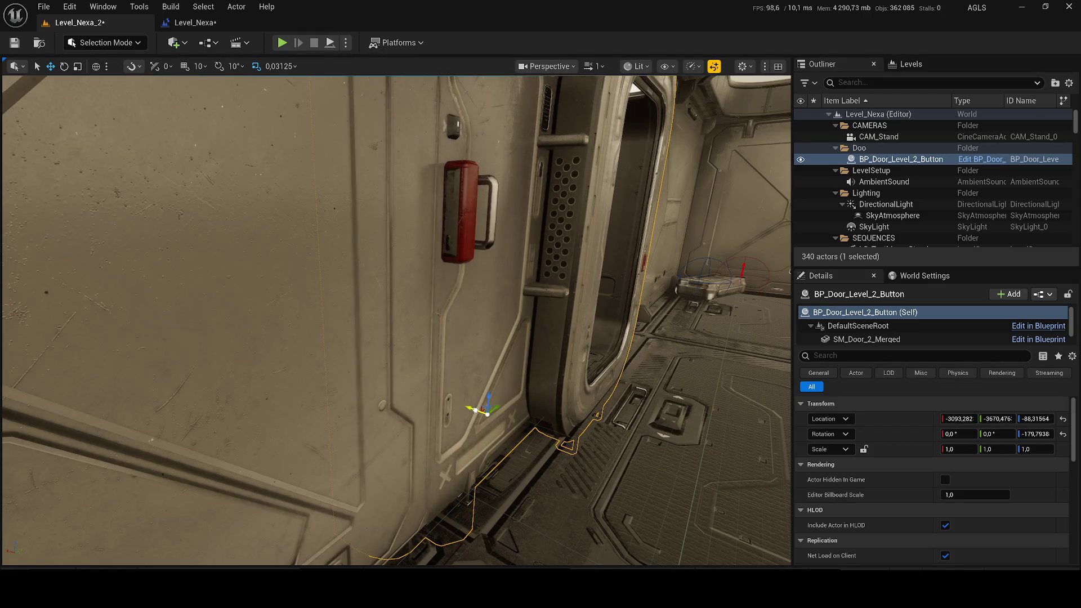
pyautogui.moveTo(477, 409); pyautogui.dragTo(498, 393)
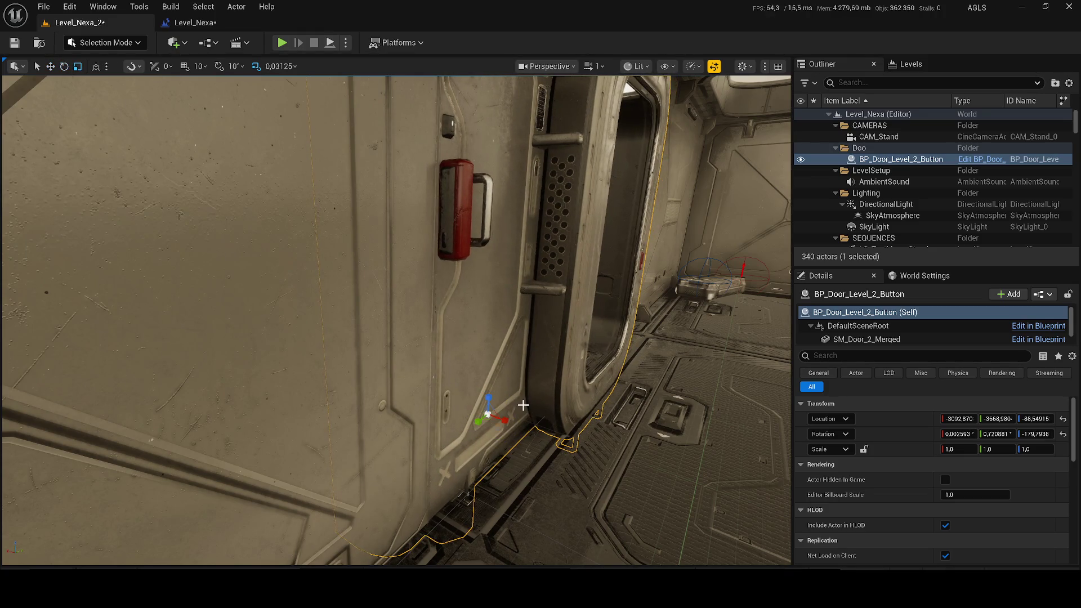
# - Select the wall panel SM_Modular_Wall_1_Merged38 and orbit the view around it
pyautogui.scroll(-5, 523, 405)
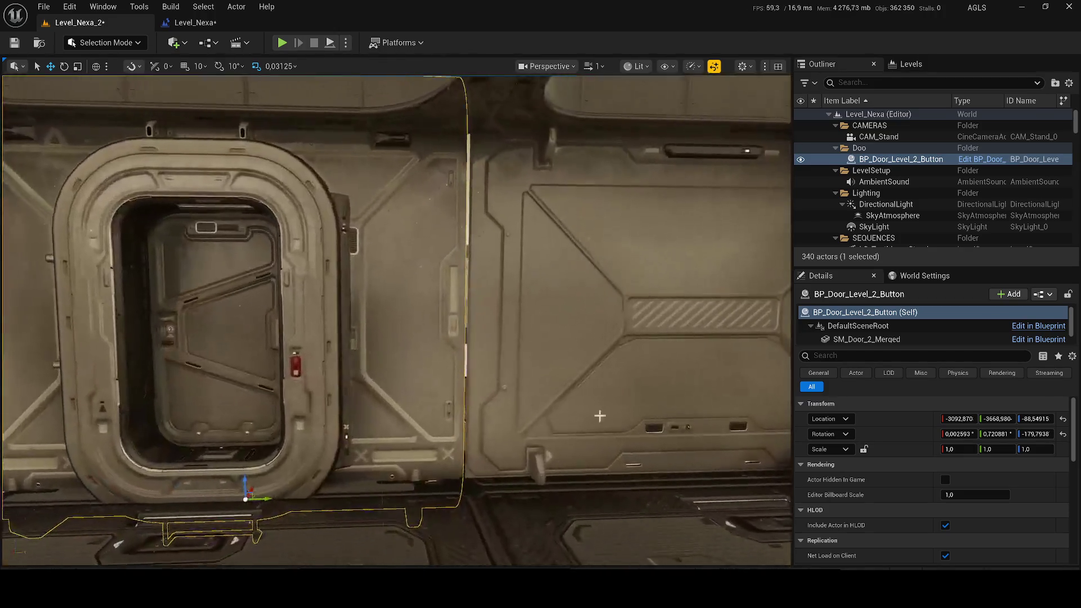
pyautogui.click(580, 415)
pyautogui.moveTo(677, 444)
pyautogui.mouseDown()
pyautogui.moveTo(653, 437)
pyautogui.moveTo(698, 442)
pyautogui.mouseUp()
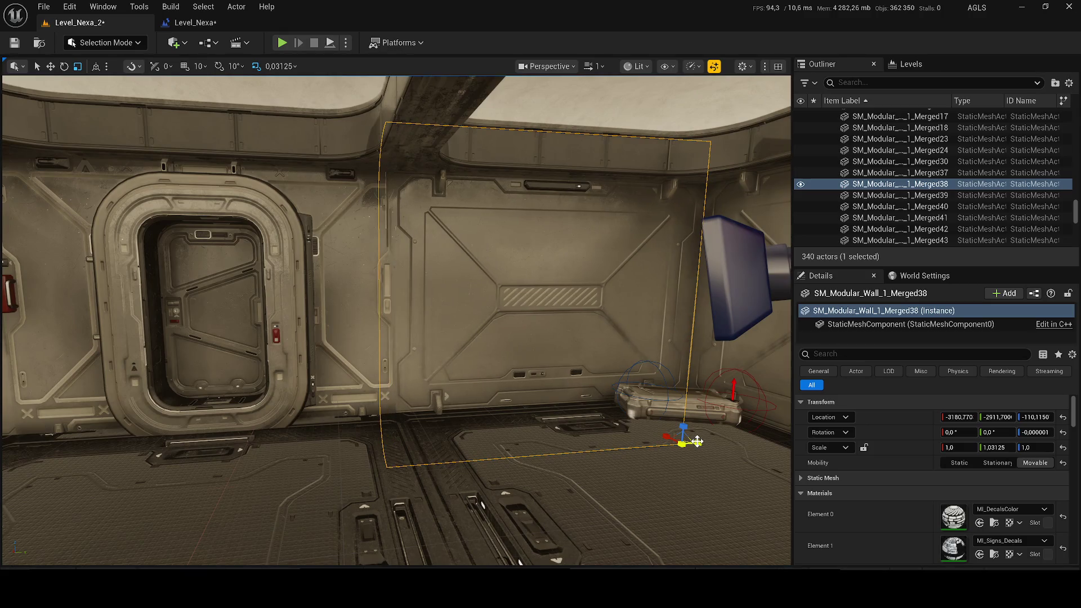
# - Save the level and hide the Smoke_NiagaraSystem_3 effect
pyautogui.hotkey('ctrl', 's')
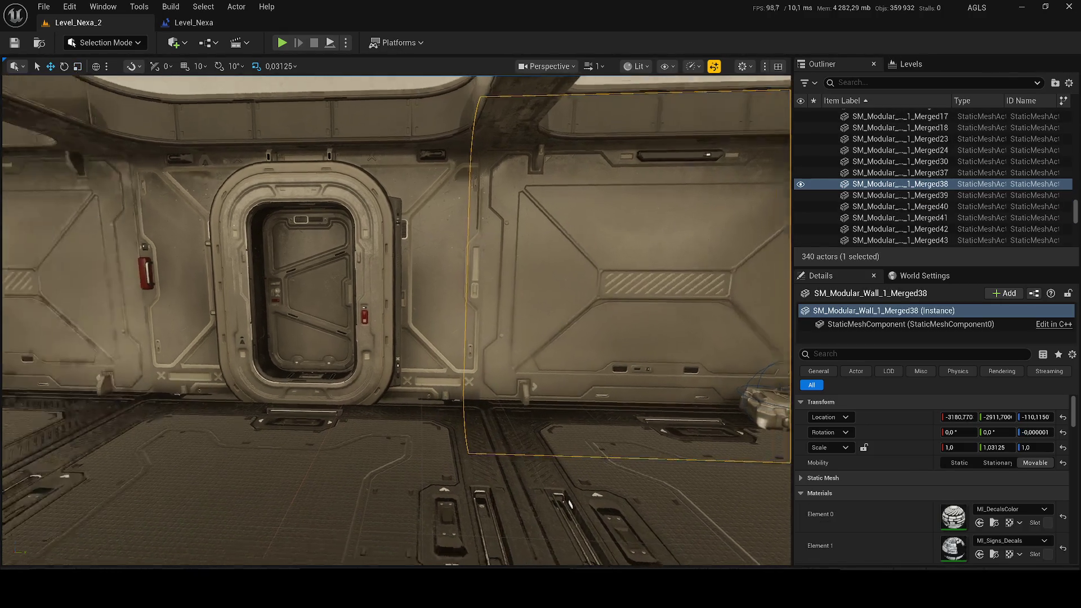
pyautogui.moveTo(292, 259); pyautogui.dragTo(291, 258)
pyautogui.rightClick(361, 175)
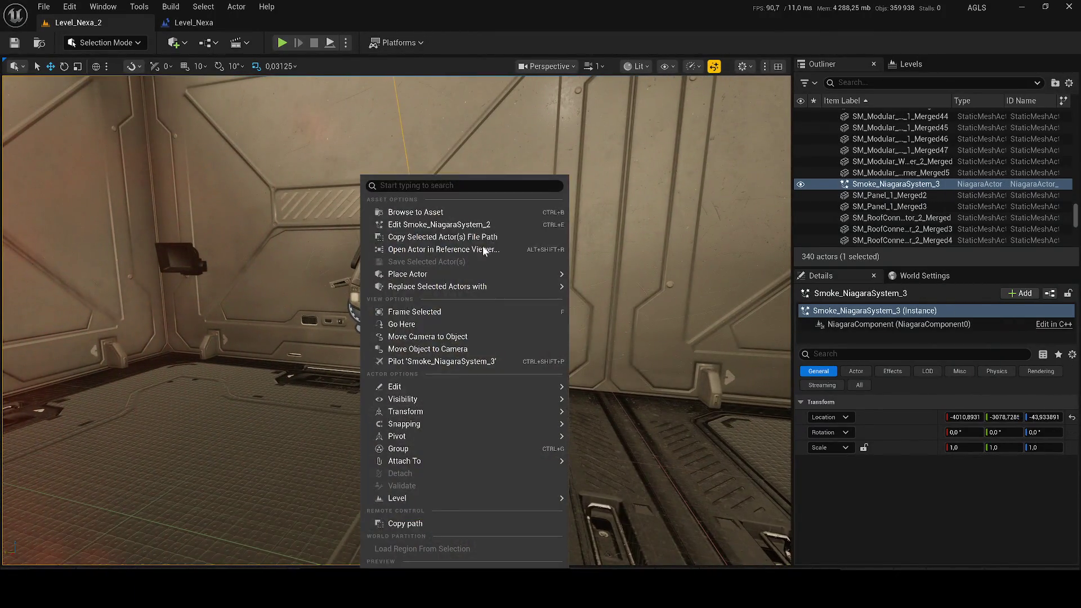
pyautogui.click(800, 184)
# - Place the BP_Button_Door_Level_2 terminal against the wall beside the door, facing the room, and save
pyautogui.click(376, 264)
pyautogui.moveTo(376, 265); pyautogui.dragTo(376, 265)
pyautogui.moveTo(637, 282)
pyautogui.mouseDown()
pyautogui.moveTo(197, 351)
pyautogui.moveTo(481, 360)
pyautogui.moveTo(520, 328)
pyautogui.moveTo(326, 310)
pyautogui.moveTo(261, 319)
pyautogui.moveTo(270, 310)
pyautogui.moveTo(506, 338)
pyautogui.moveTo(693, 371)
pyautogui.mouseUp()
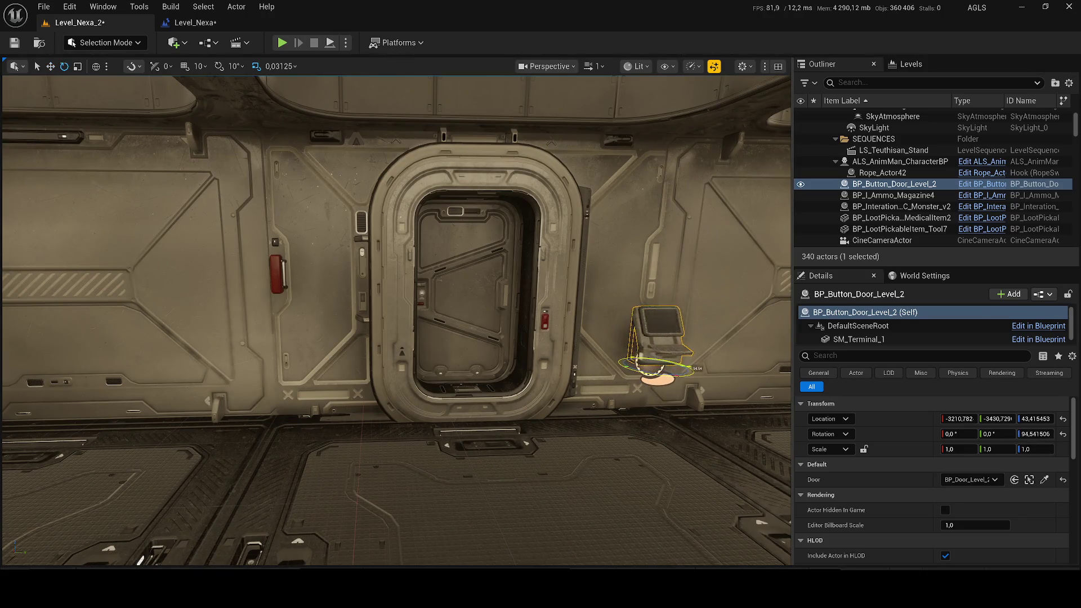
pyautogui.press('f')
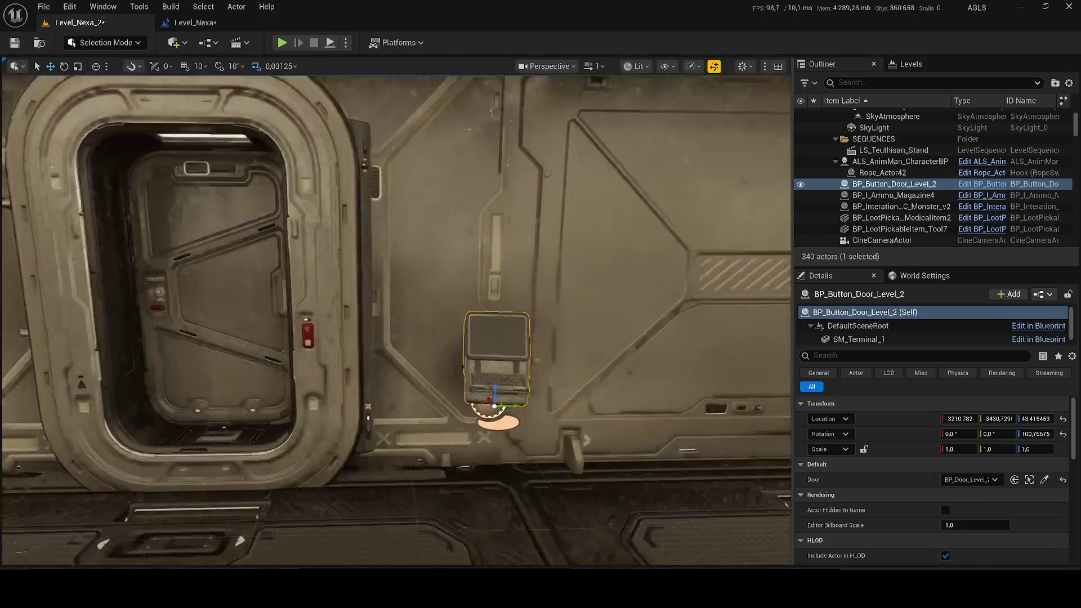
pyautogui.press('e')
pyautogui.moveTo(361, 450)
pyautogui.mouseDown()
pyautogui.moveTo(374, 444)
pyautogui.moveTo(281, 432)
pyautogui.moveTo(271, 417)
pyautogui.moveTo(394, 509)
pyautogui.mouseUp()
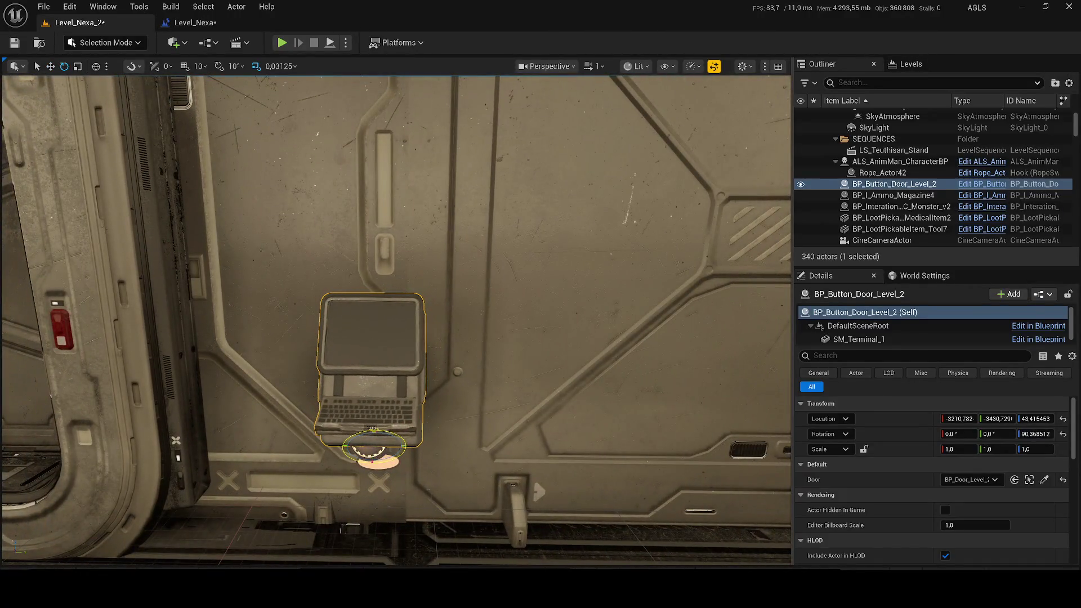
pyautogui.moveTo(412, 459)
pyautogui.mouseDown()
pyautogui.moveTo(360, 428)
pyautogui.moveTo(458, 389)
pyautogui.moveTo(457, 330)
pyautogui.mouseUp()
pyautogui.hotkey('ctrl', 's')
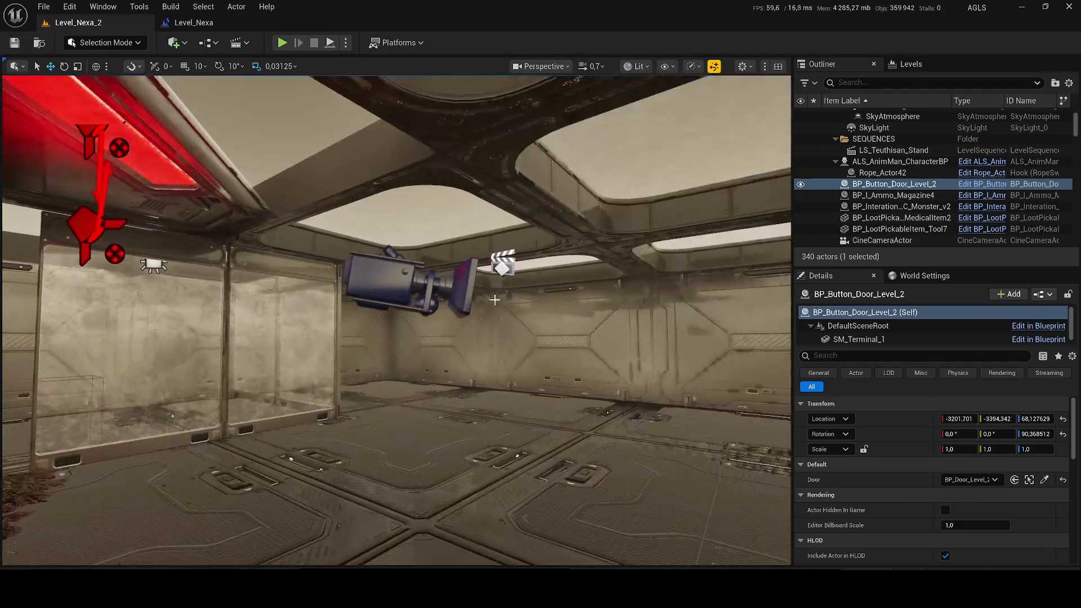
pyautogui.click(405, 279)
pyautogui.click(567, 287)
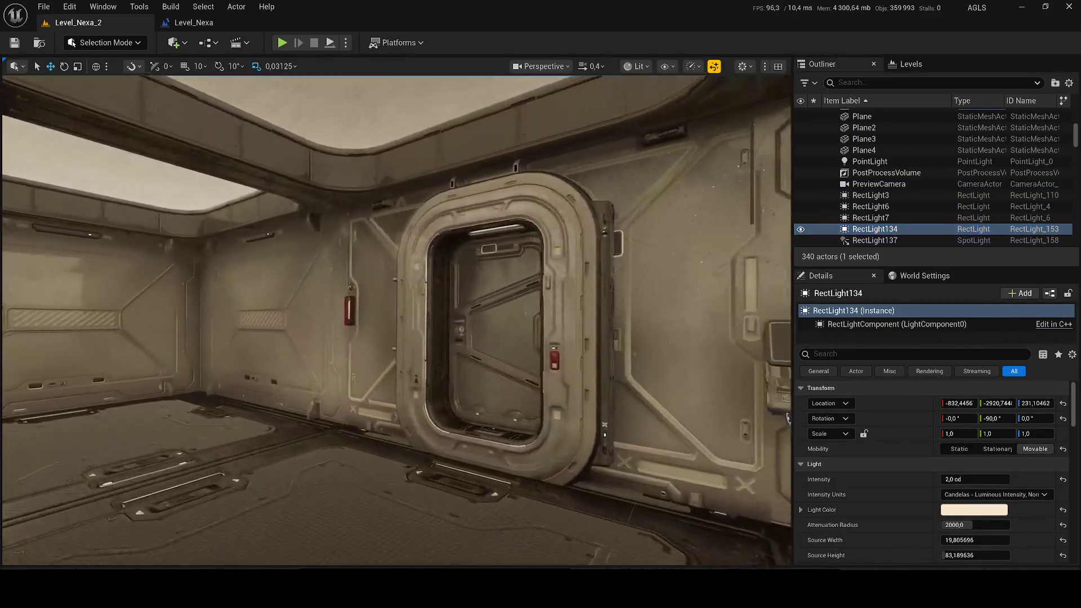
pyautogui.press('f')
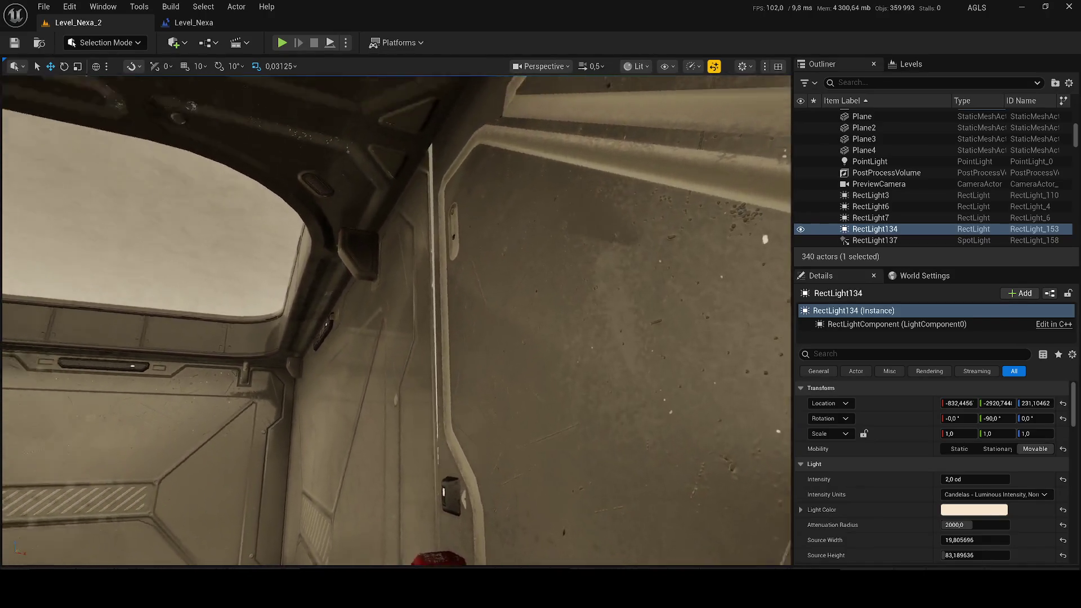
pyautogui.click(499, 275)
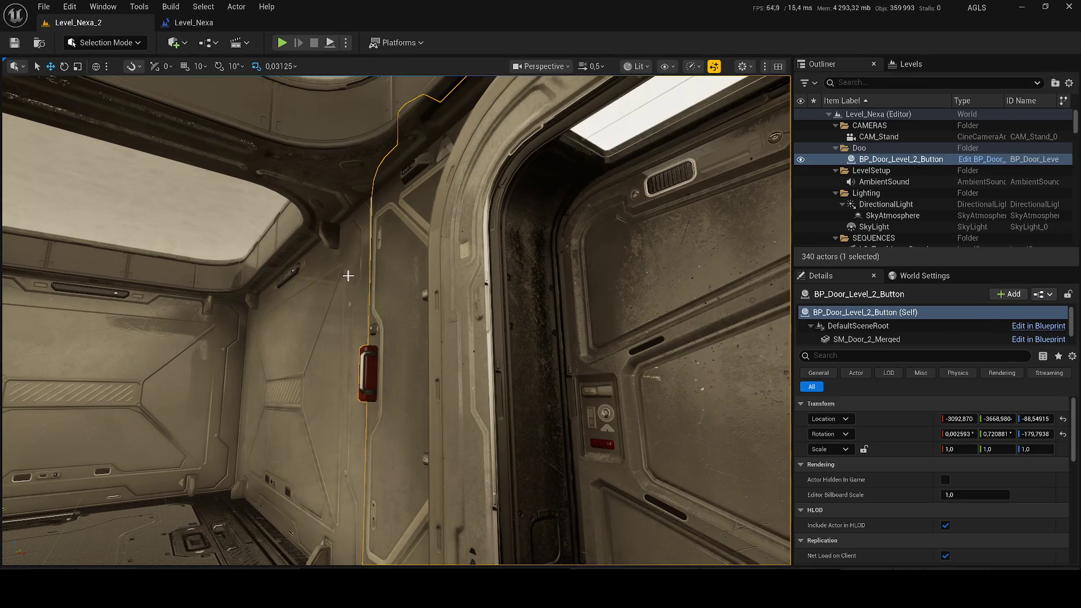
pyautogui.click(348, 275)
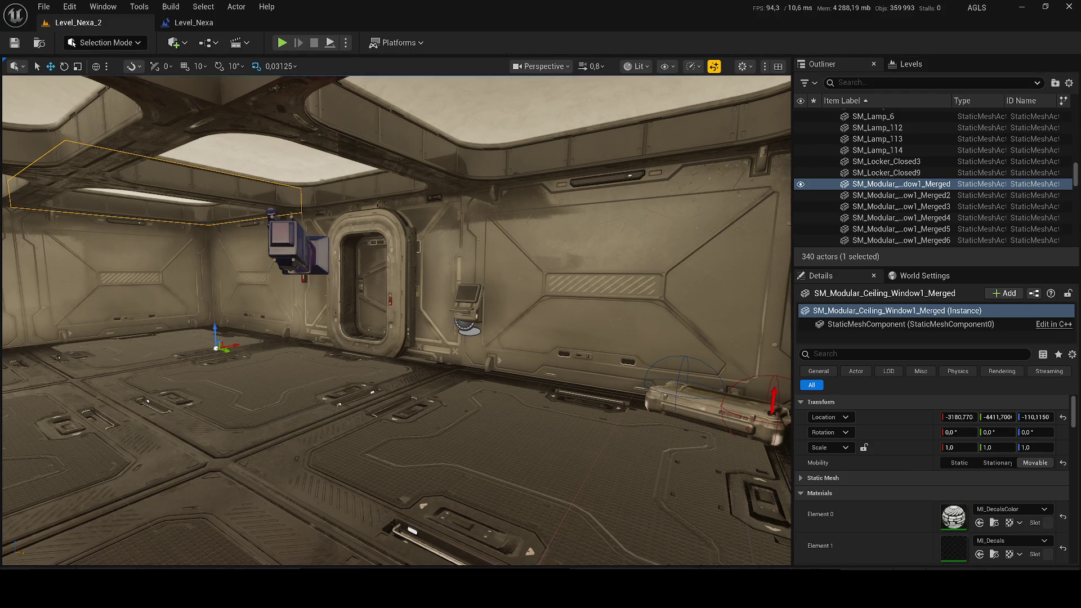
pyautogui.moveTo(183, 276); pyautogui.dragTo(181, 272)
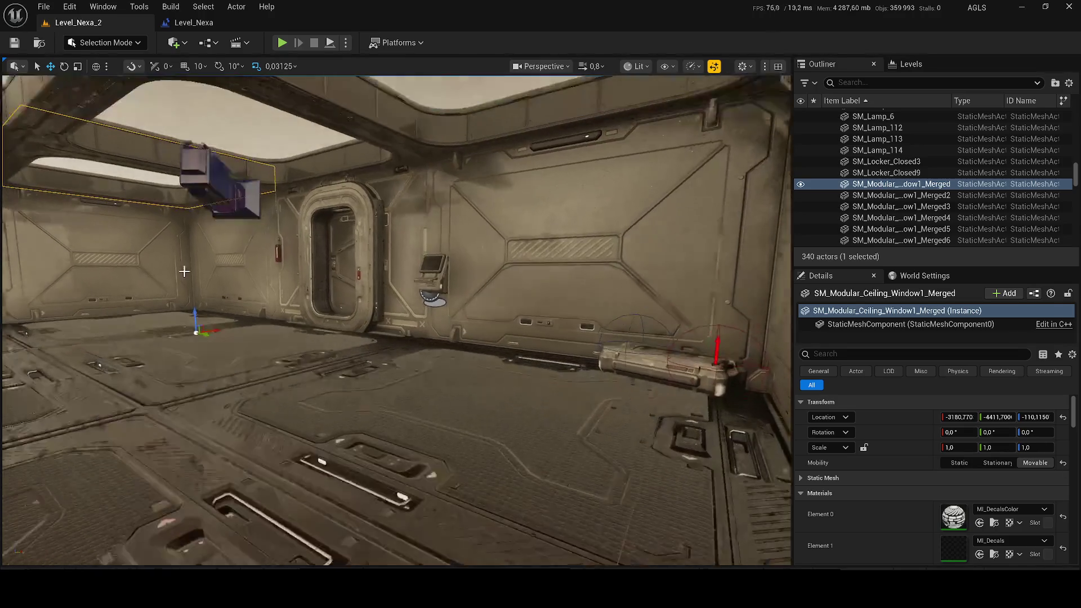
pyautogui.click(866, 207)
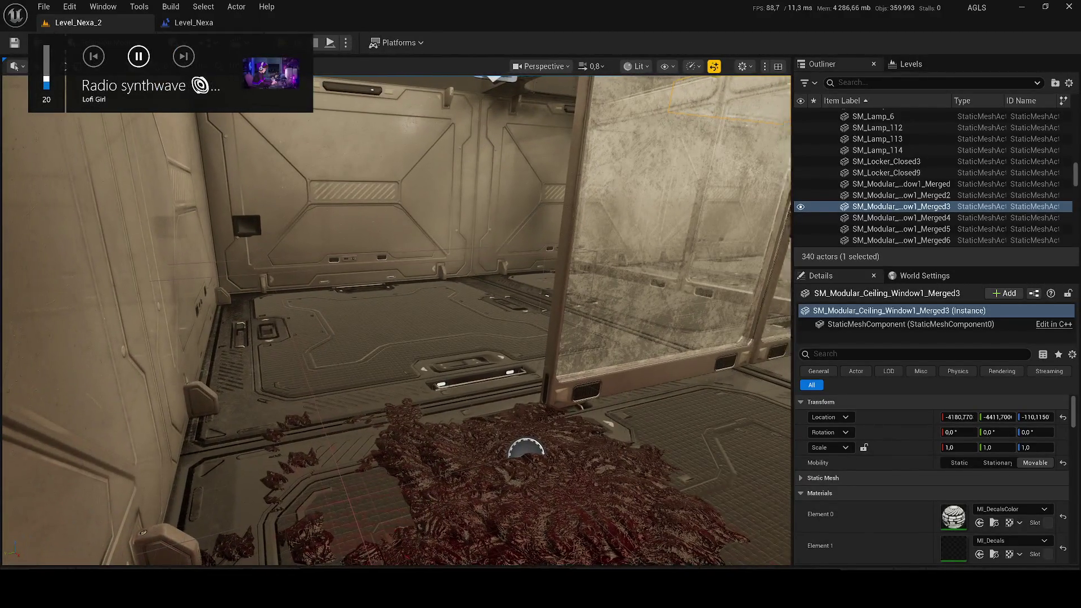
pyautogui.press('XF86AudioLowerVolume')
pyautogui.press('XF86AudioLowerVolume')
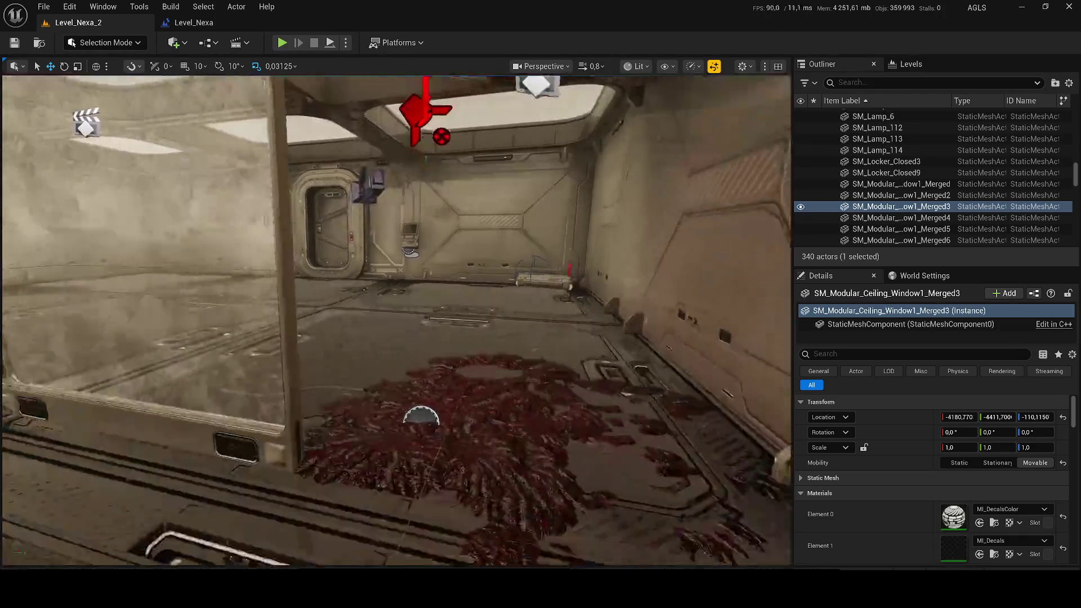
# - Open the Monster_v3_No_BP blueprint docked beside the viewport, then return to the Level_Nexa level blueprint
pyautogui.click(406, 423)
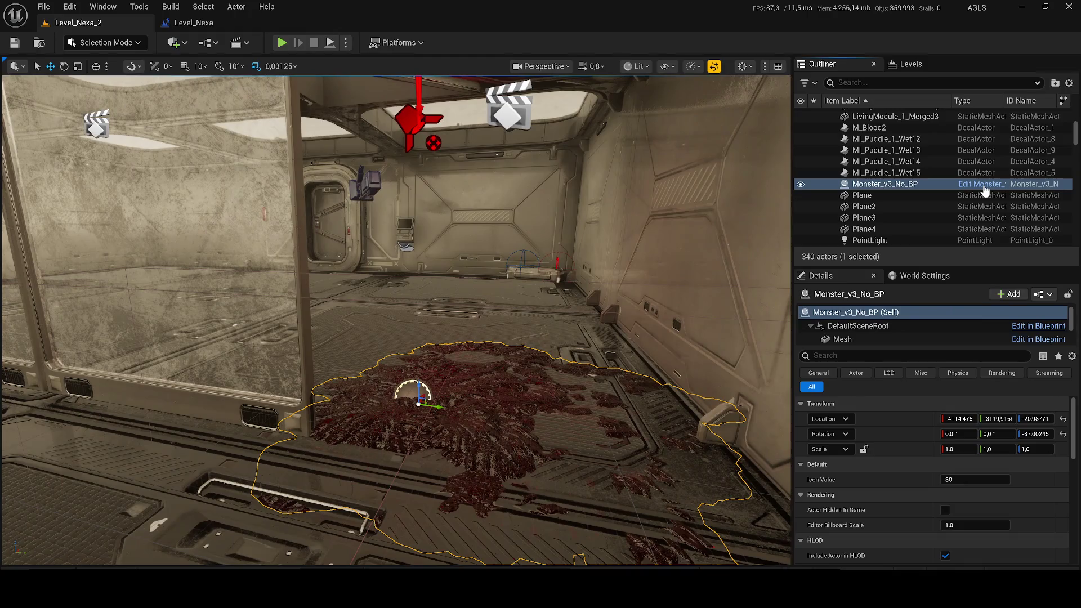
pyautogui.click(982, 184)
pyautogui.moveTo(37, 416)
pyautogui.mouseDown()
pyautogui.moveTo(350, 109)
pyautogui.moveTo(327, 68)
pyautogui.mouseUp()
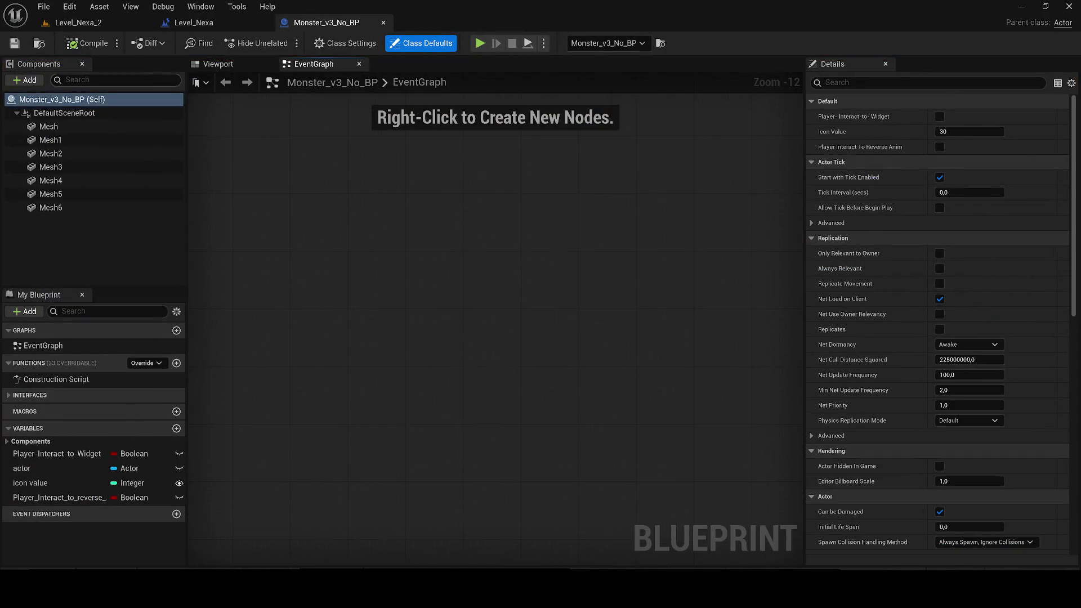
pyautogui.click(182, 25)
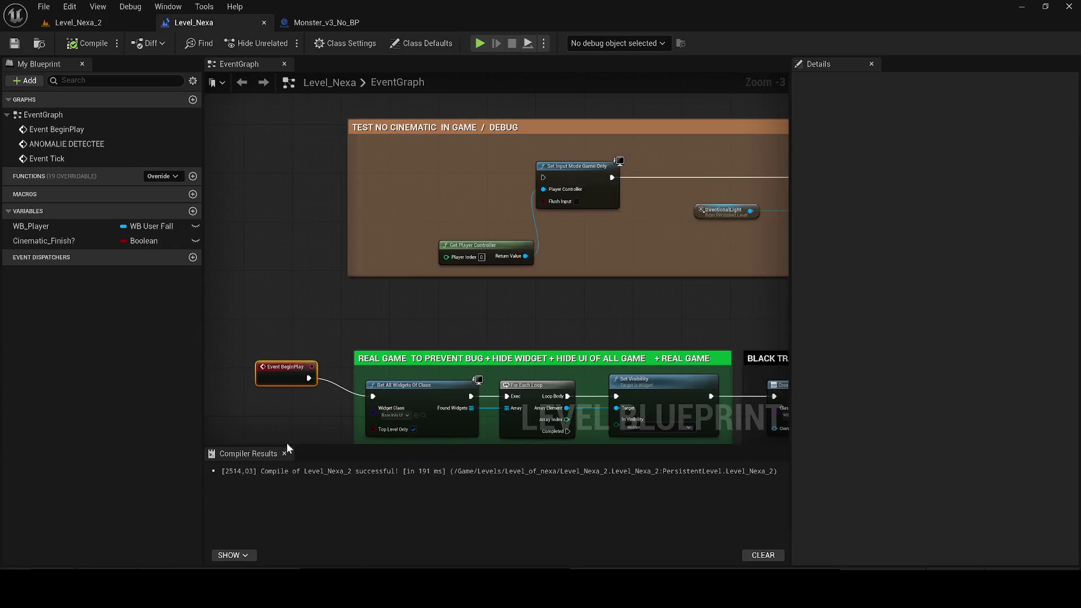
pyautogui.click(284, 453)
# - Pan the level blueprint graph to the Branch, Do Once and Reverse and Smooth Animation nodes
pyautogui.scroll(-4, 286, 451)
pyautogui.moveTo(411, 381)
pyautogui.mouseDown()
pyautogui.moveTo(223, 330)
pyautogui.moveTo(261, 304)
pyautogui.moveTo(375, 305)
pyautogui.moveTo(223, 314)
pyautogui.mouseUp()
pyautogui.scroll(6, 487, 349)
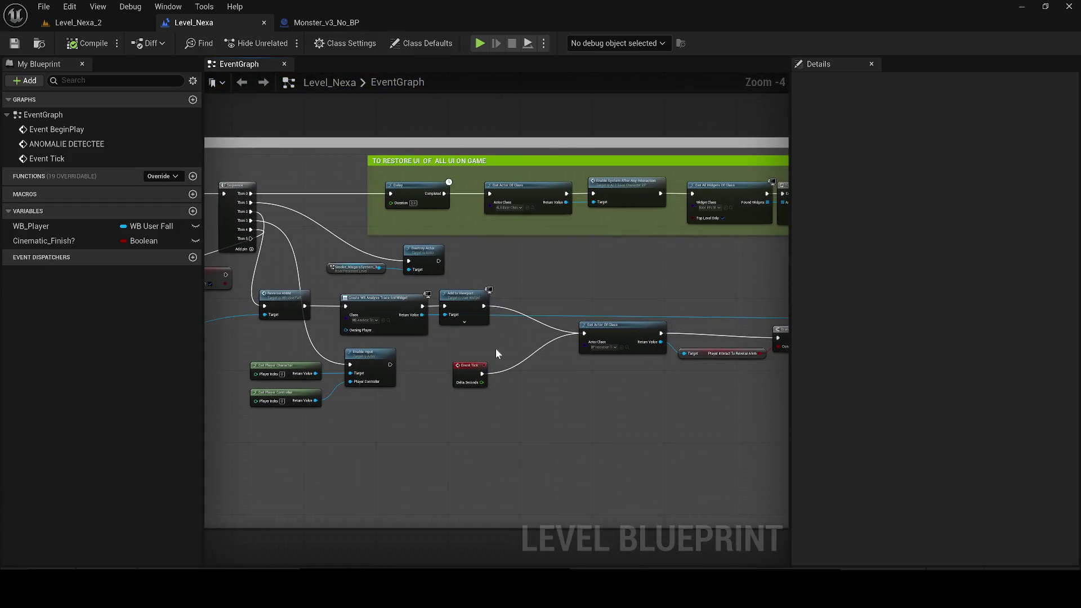
pyautogui.scroll(1, 487, 350)
pyautogui.moveTo(487, 349); pyautogui.dragTo(555, 338)
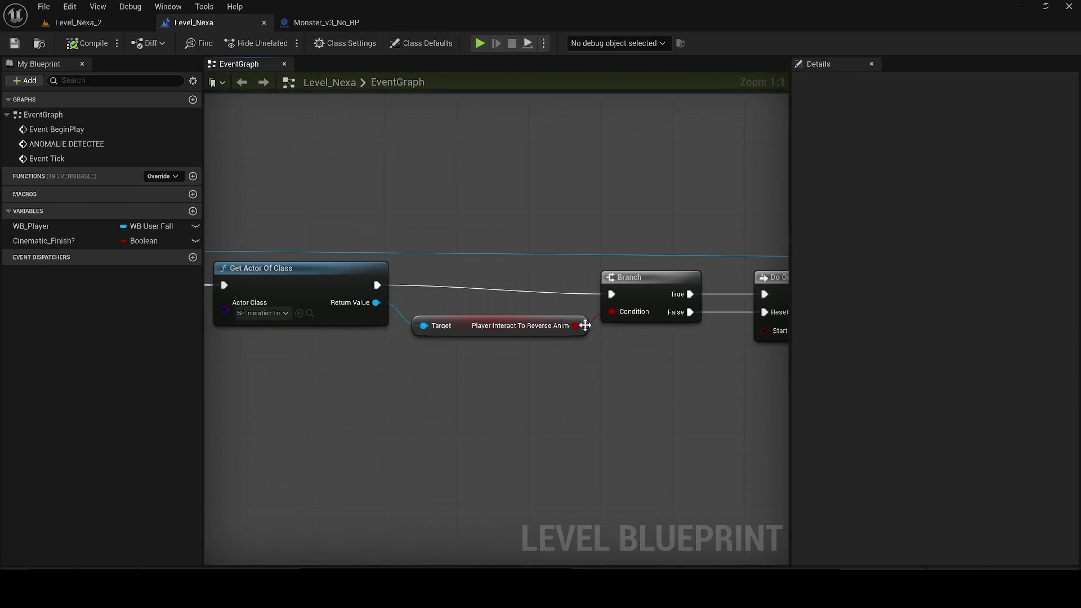
pyautogui.moveTo(529, 374); pyautogui.dragTo(214, 386)
pyautogui.moveTo(553, 314)
pyautogui.mouseDown()
pyautogui.moveTo(420, 345)
pyautogui.moveTo(372, 338)
pyautogui.mouseUp()
# - Try a connection from Reverse and Smooth Animation, undo it, and select the condition, Branch and Do Once nodes
pyautogui.moveTo(576, 270)
pyautogui.mouseDown()
pyautogui.moveTo(326, 362)
pyautogui.moveTo(506, 295)
pyautogui.moveTo(584, 288)
pyautogui.mouseUp()
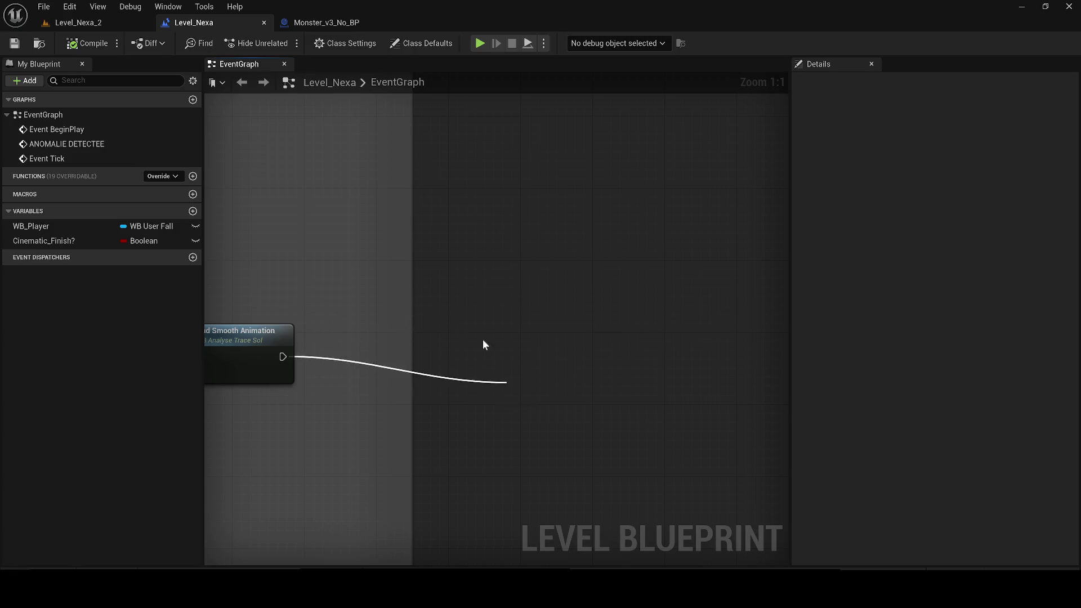
pyautogui.scroll(-3, 509, 354)
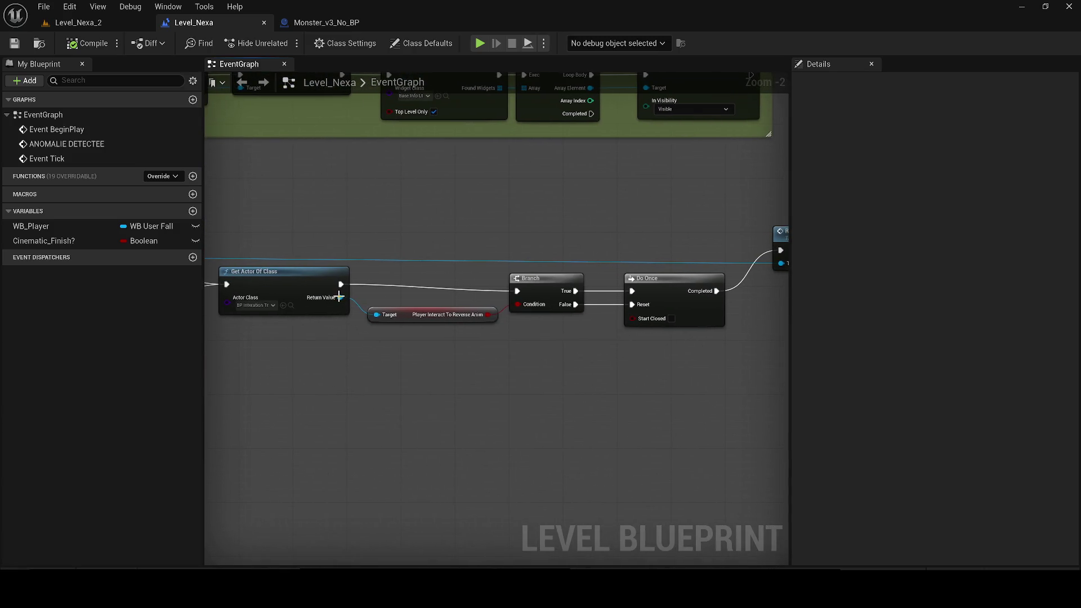
pyautogui.click(290, 305)
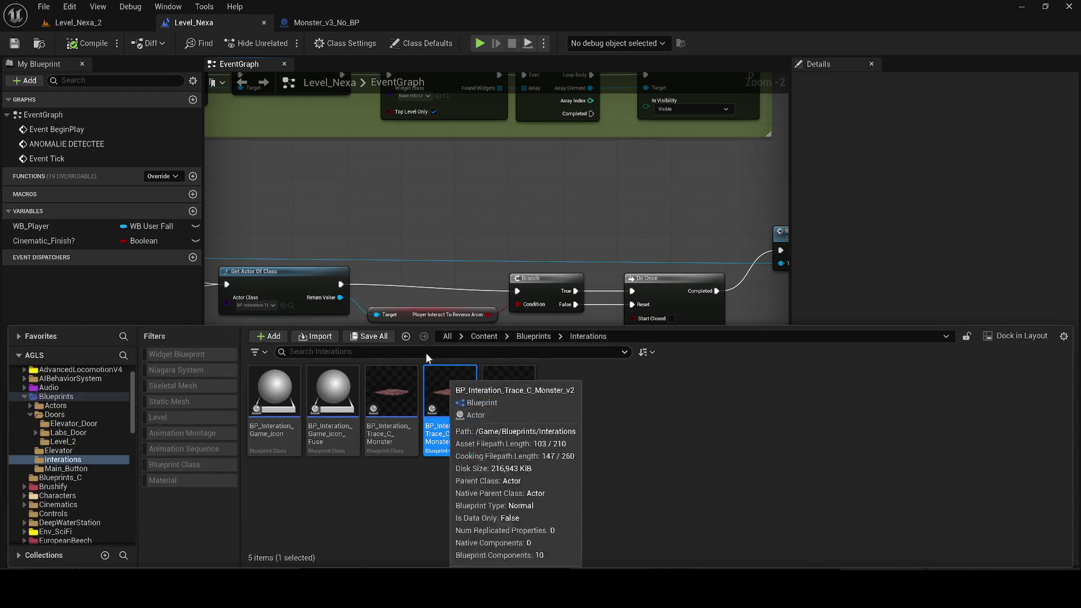
pyautogui.click(344, 221)
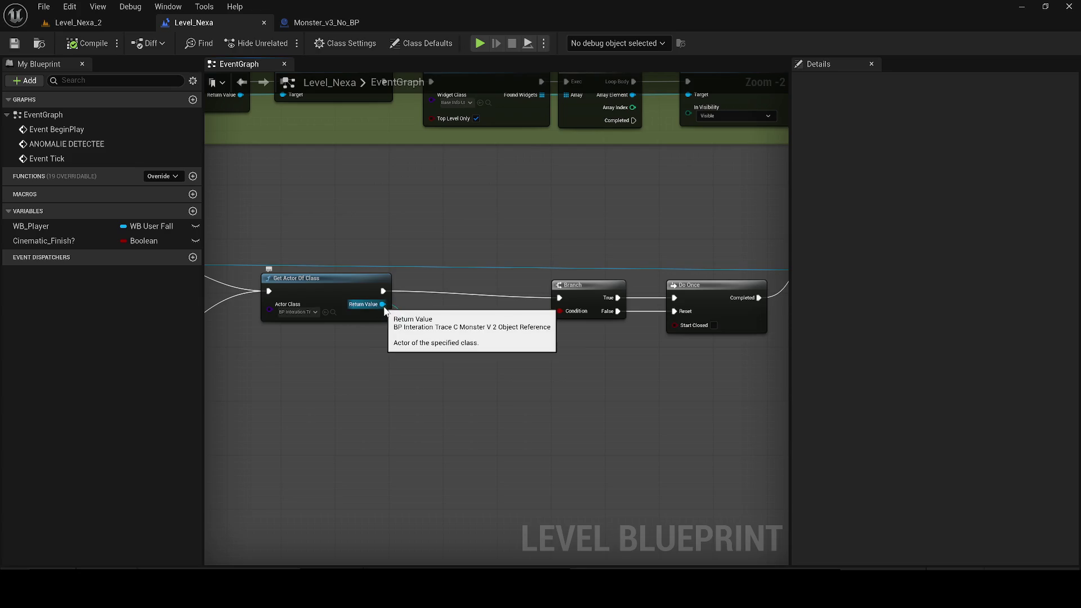
pyautogui.hotkey('ctrl', 'z')
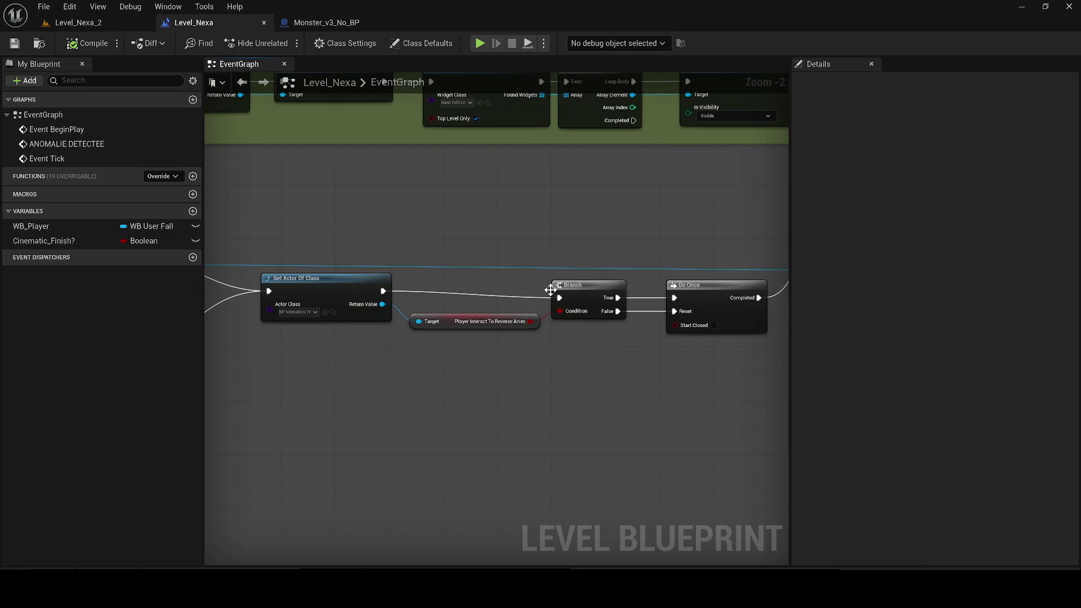
pyautogui.scroll(1, 635, 333)
pyautogui.moveTo(465, 263)
pyautogui.mouseDown()
pyautogui.moveTo(466, 355)
pyautogui.moveTo(718, 423)
pyautogui.mouseUp()
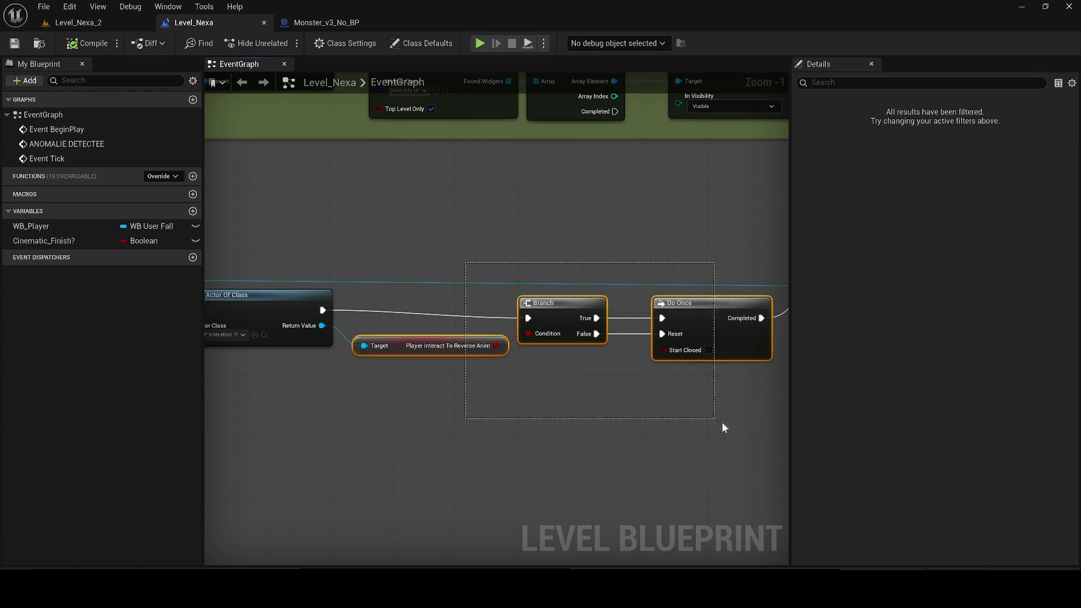
# - Check the button terminal's actor name in the level, then return to the level blueprint graph
pyautogui.click(79, 23)
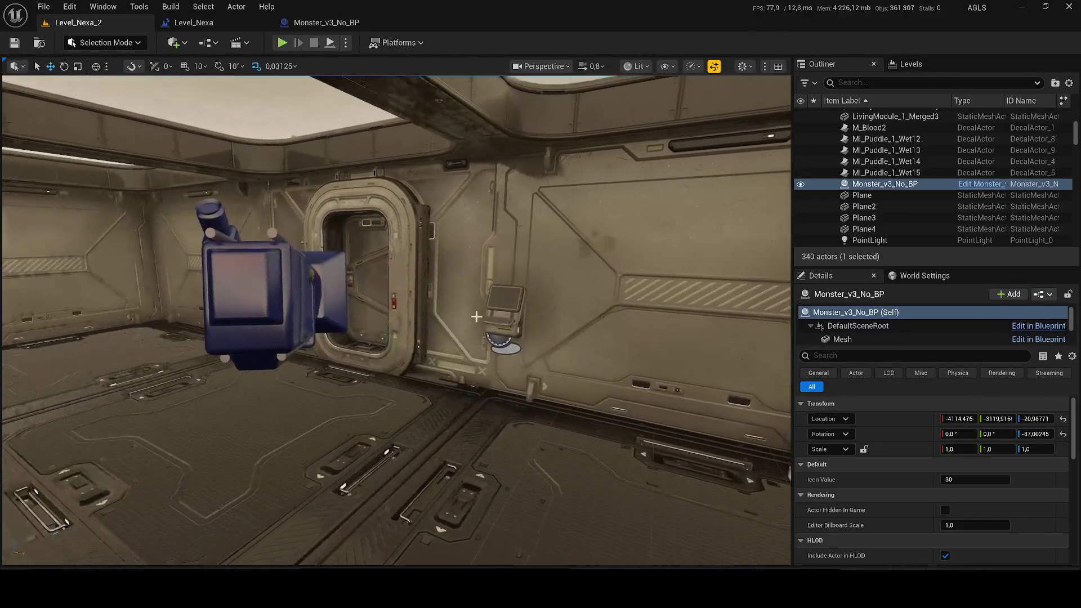
pyautogui.click(495, 315)
pyautogui.scroll(1, 378, 297)
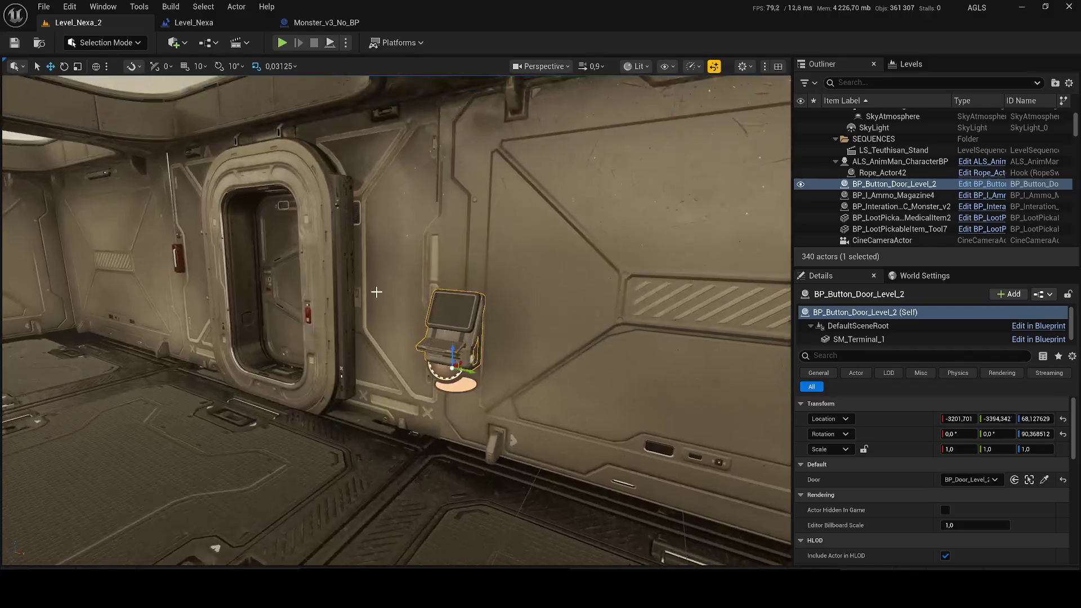
pyautogui.click(870, 184)
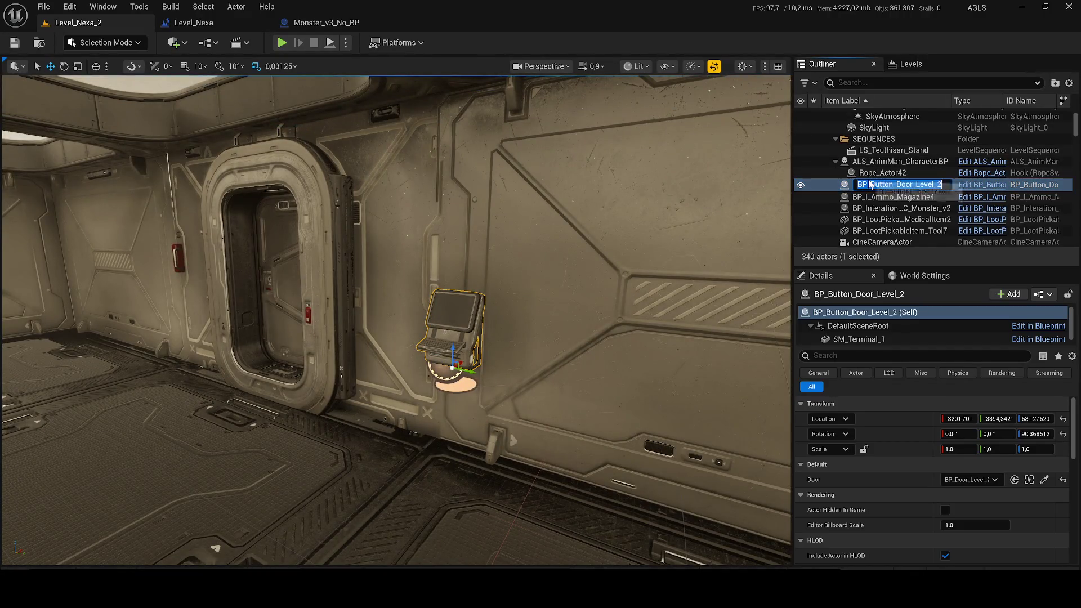
pyautogui.click(352, 27)
pyautogui.click(190, 21)
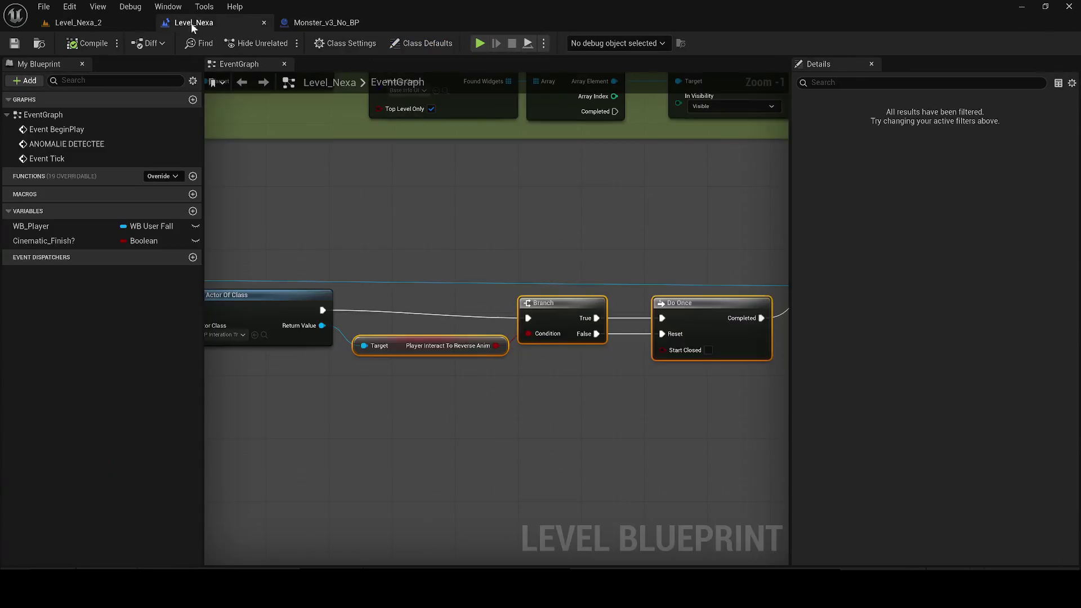
pyautogui.click(363, 241)
pyautogui.scroll(-1, 644, 235)
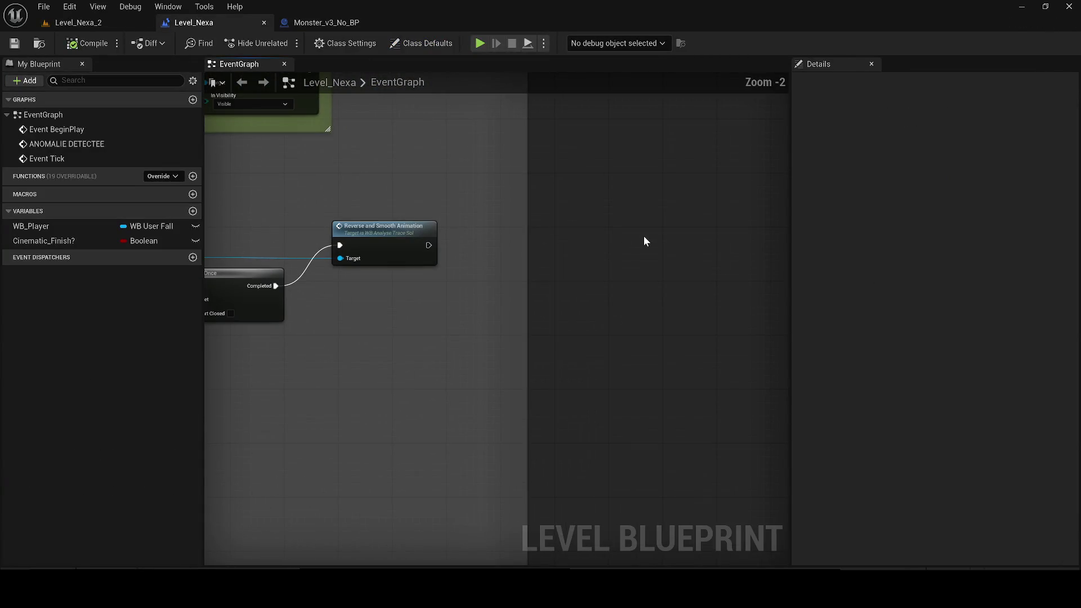
pyautogui.click(293, 24)
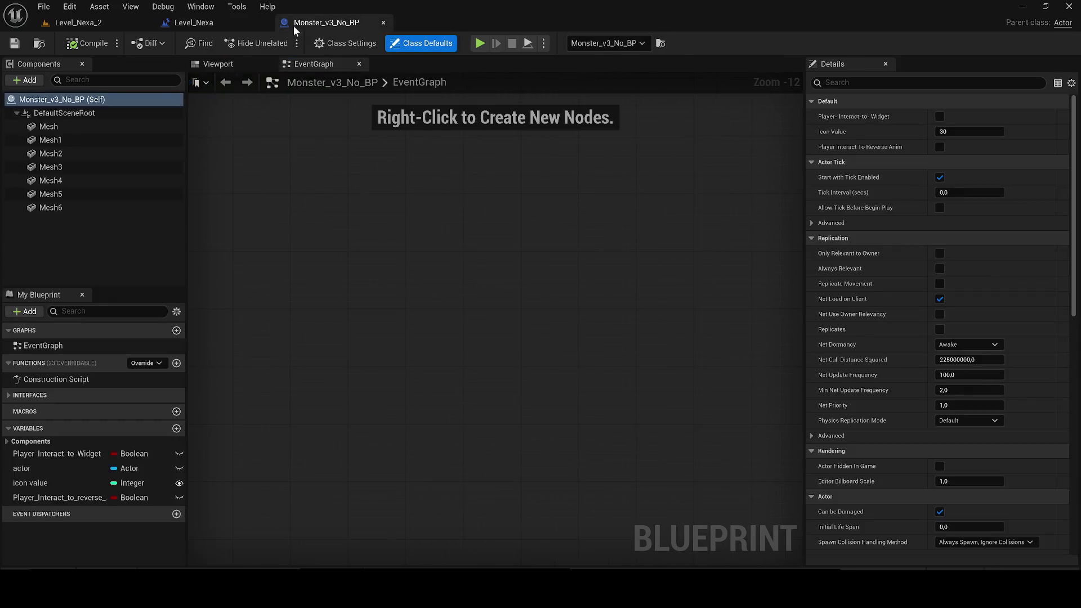
pyautogui.click(198, 25)
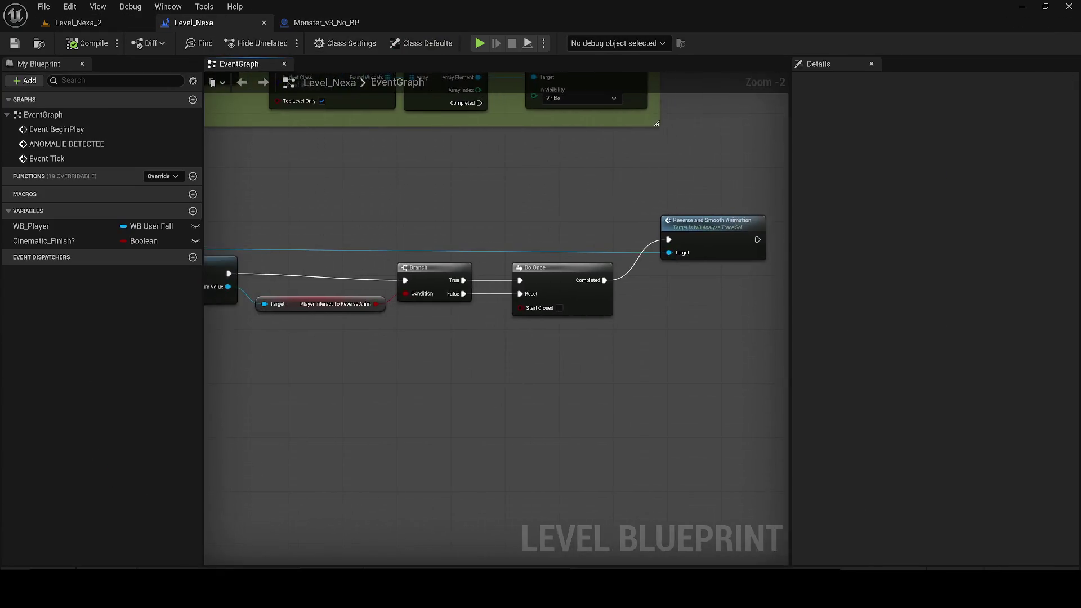
# - Add a Get Actor Of Class node after Reverse and Smooth Animation, set to BP_Button_Door_Level_2
pyautogui.hotkey('ctrl', 'v')
pyautogui.moveTo(540, 234); pyautogui.dragTo(544, 232)
pyautogui.click(319, 27)
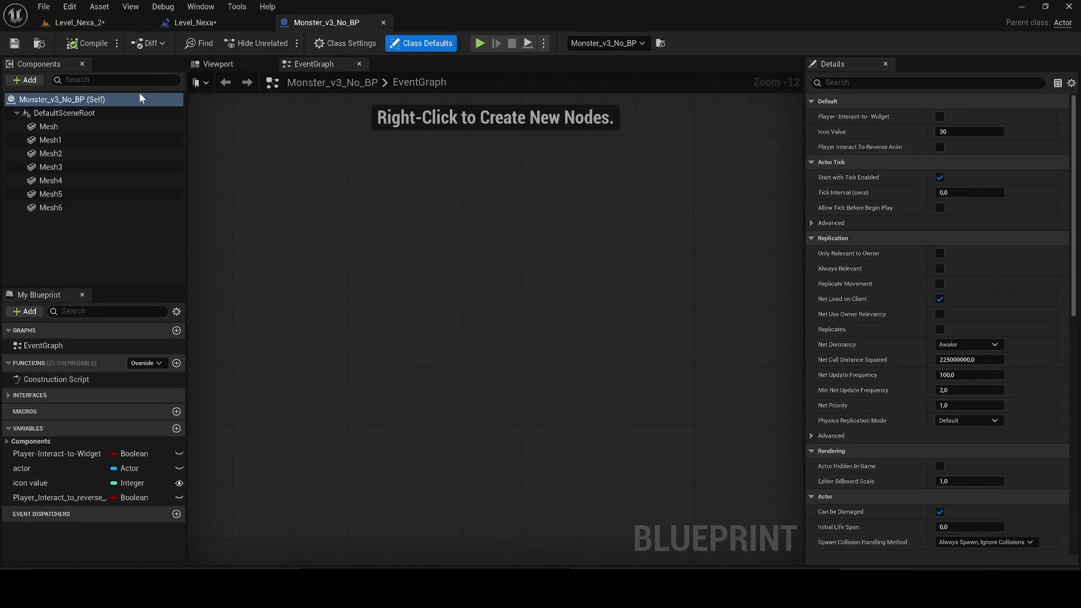
pyautogui.click(219, 64)
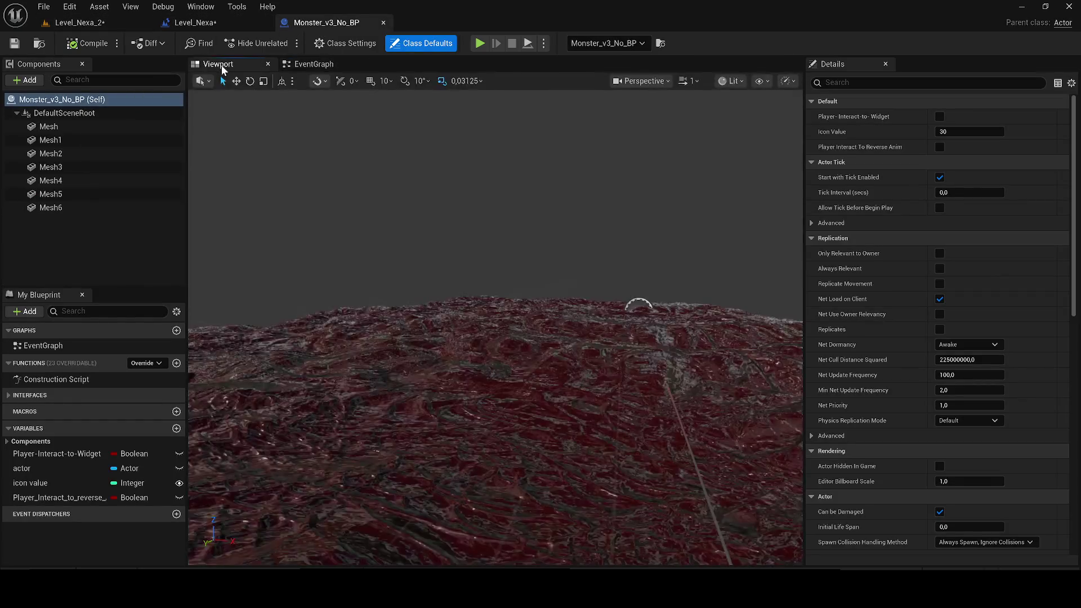
pyautogui.click(79, 23)
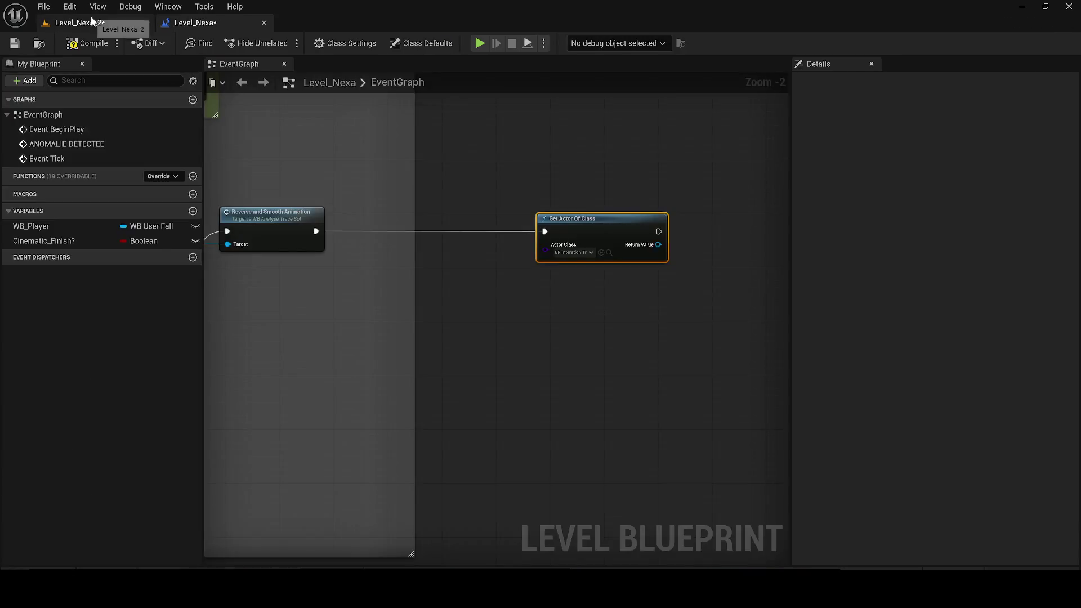
pyautogui.press('F2')
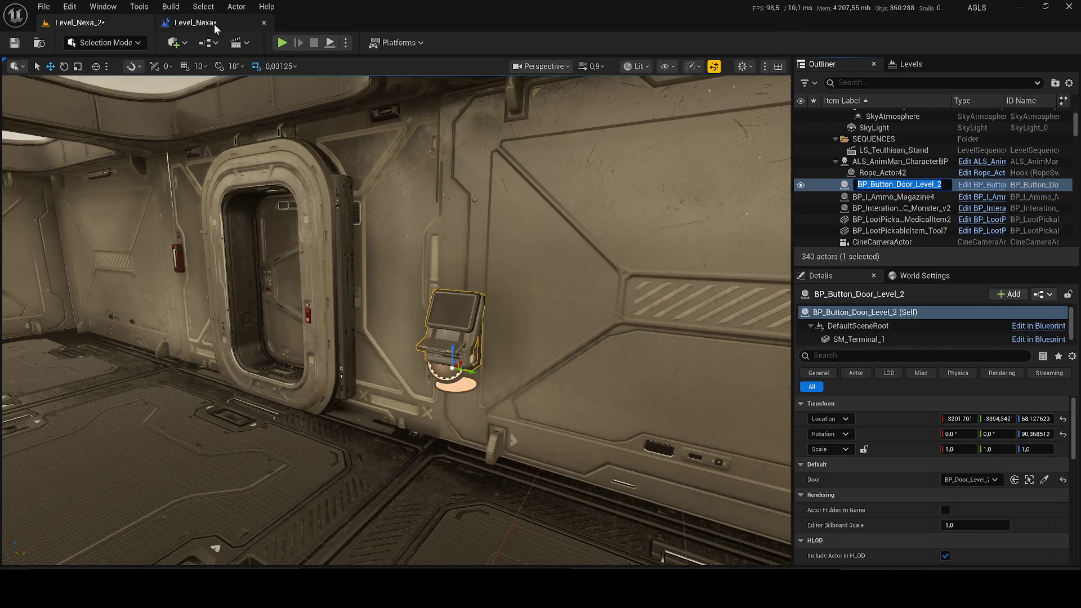
pyautogui.click(215, 24)
pyautogui.click(567, 254)
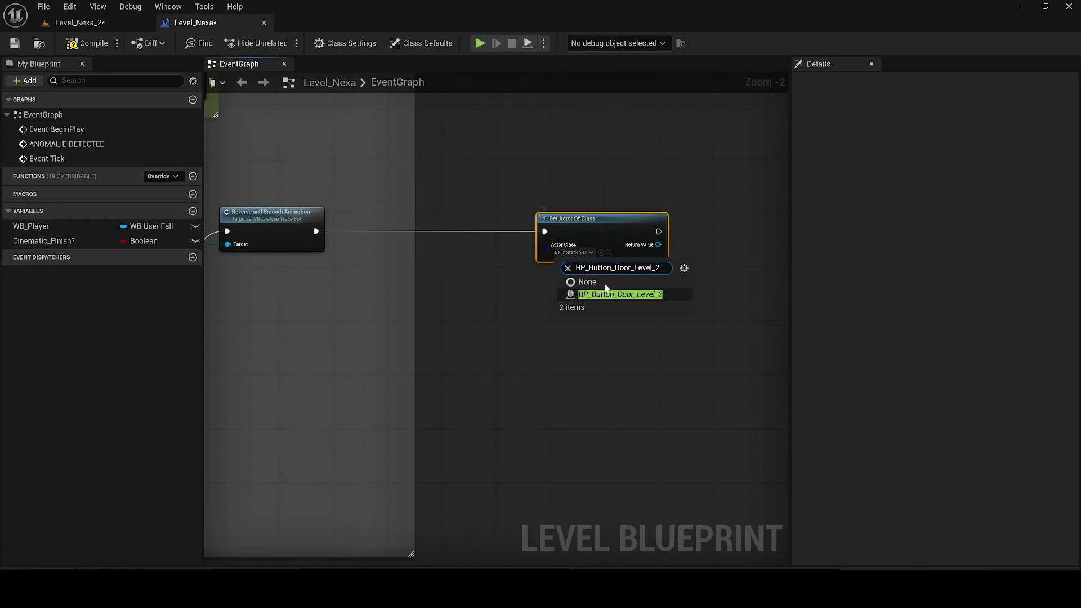
pyautogui.click(619, 292)
# - Add a Set Visibility node from the found terminal and delete the extra SM Terminal 1 getter
pyautogui.moveTo(623, 286); pyautogui.dragTo(454, 306)
pyautogui.moveTo(514, 249)
pyautogui.mouseDown()
pyautogui.moveTo(648, 313)
pyautogui.moveTo(678, 290)
pyautogui.moveTo(677, 241)
pyautogui.moveTo(658, 257)
pyautogui.mouseUp()
pyautogui.write('set visibility')
pyautogui.press('Return')
pyautogui.click(564, 288)
pyautogui.press('Delete')
pyautogui.click(84, 23)
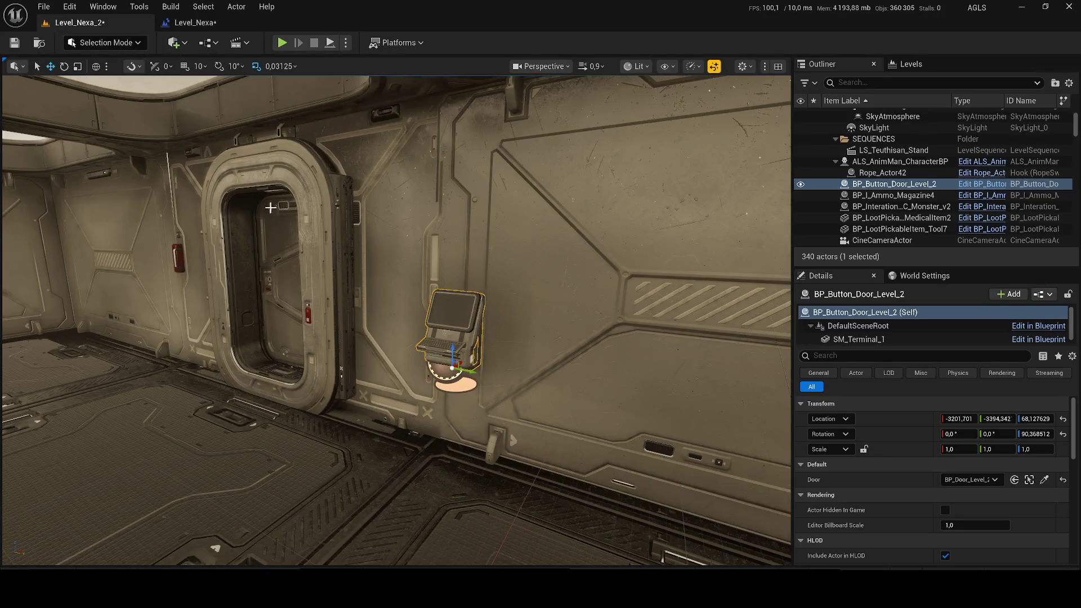
# - Add a Widget component named Marker to the button terminal's blueprint
pyautogui.click(966, 185)
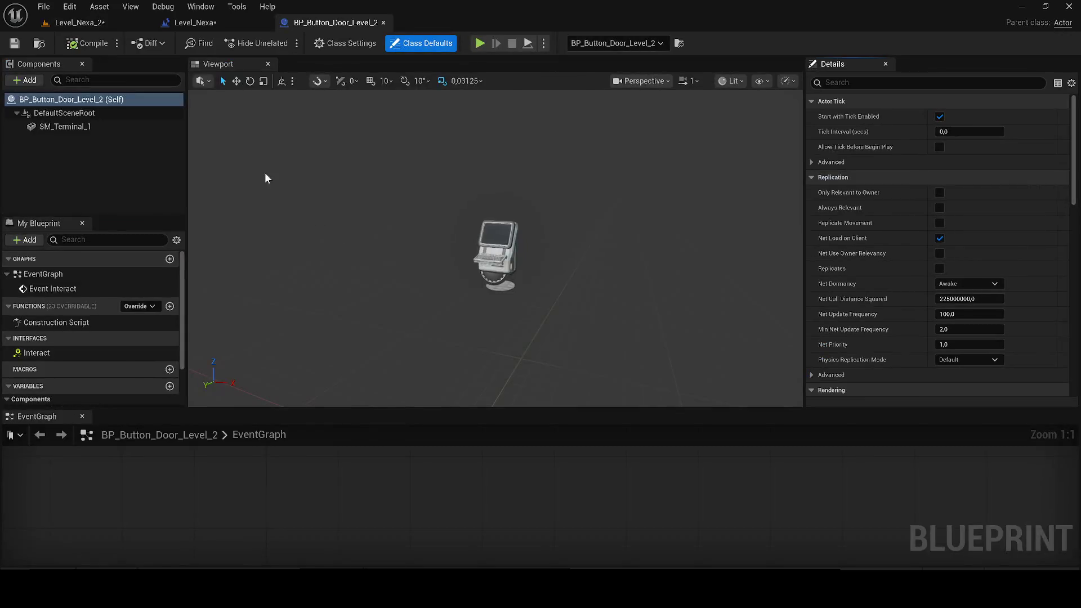
pyautogui.click(25, 80)
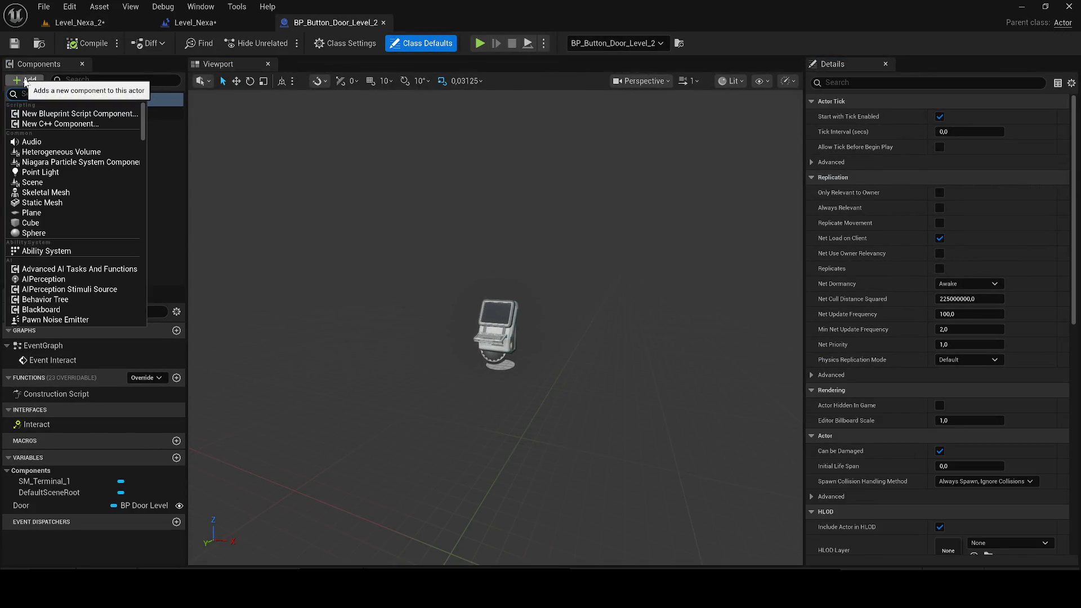
pyautogui.click(25, 82)
pyautogui.write('widg')
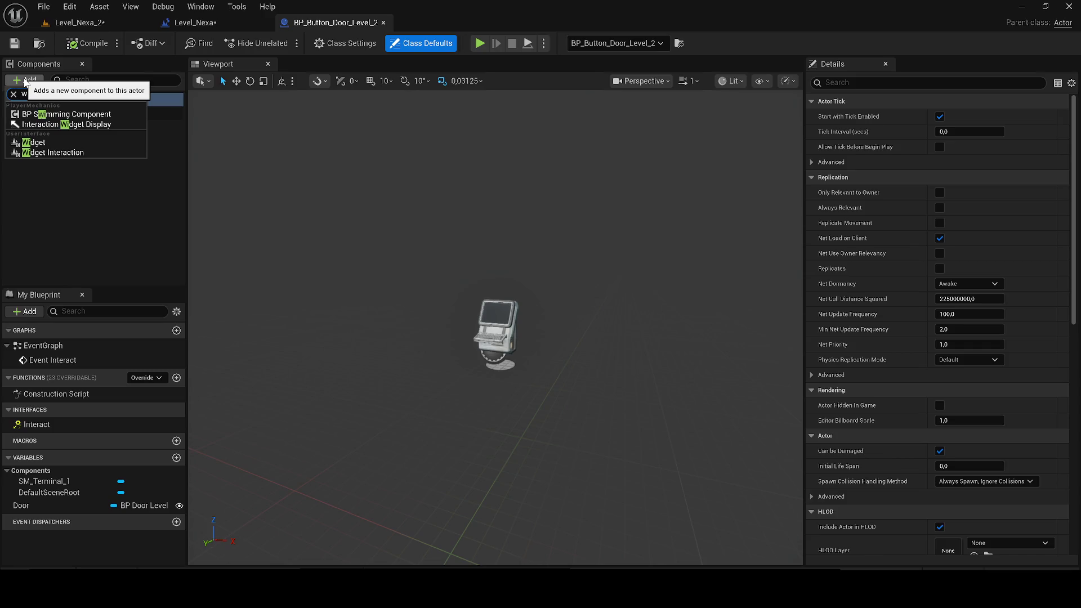
pyautogui.click(33, 132)
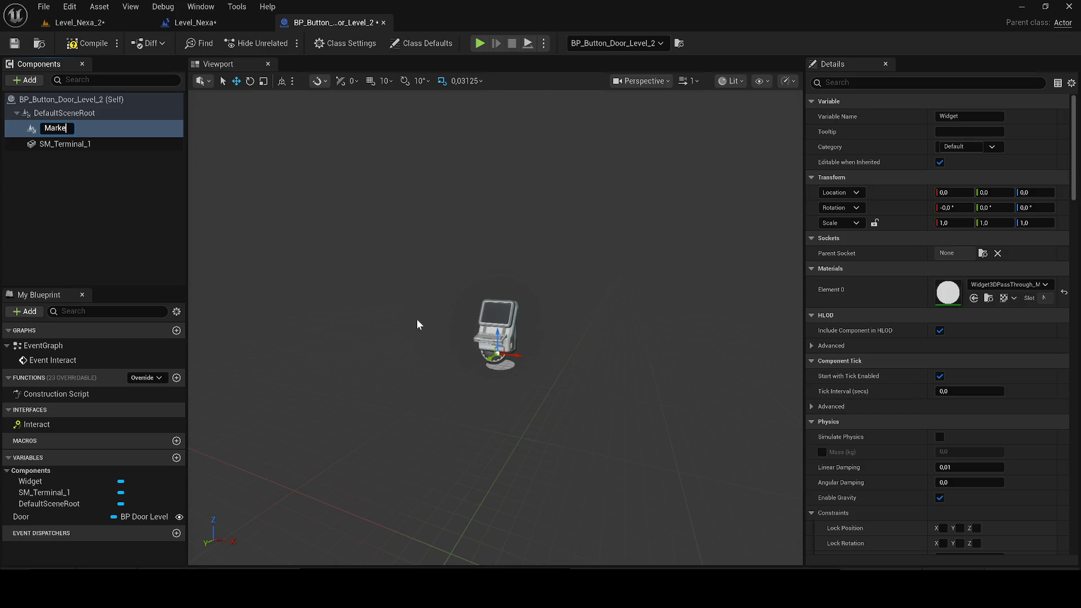
pyautogui.scroll(-15, 1002, 376)
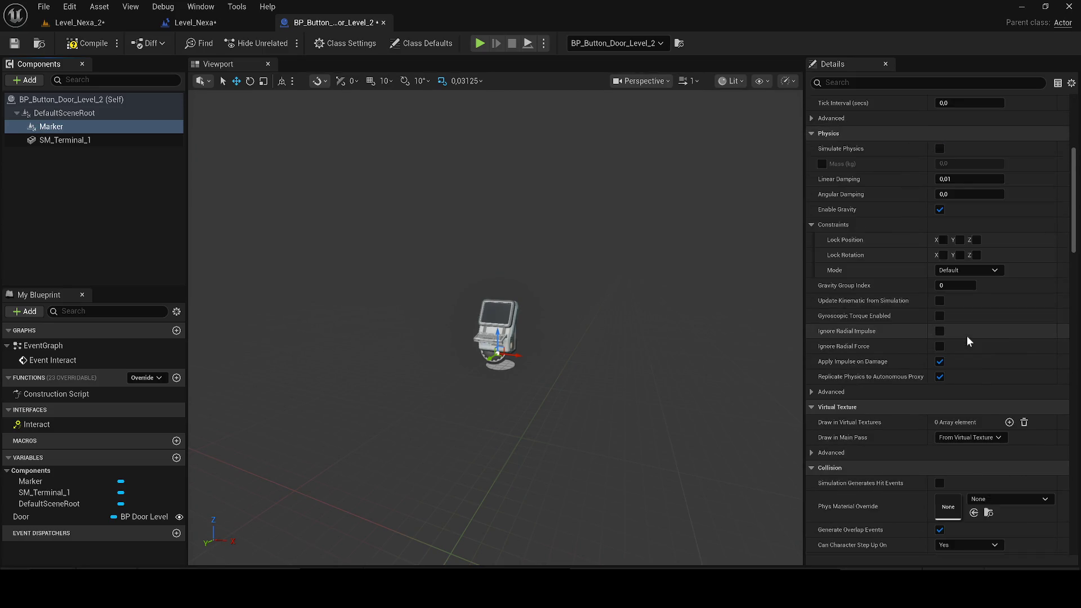
# - Find the marker widgets in the Content Drawer and briefly inspect WB_Marker
pyautogui.hotkey('ctrl', 'space')
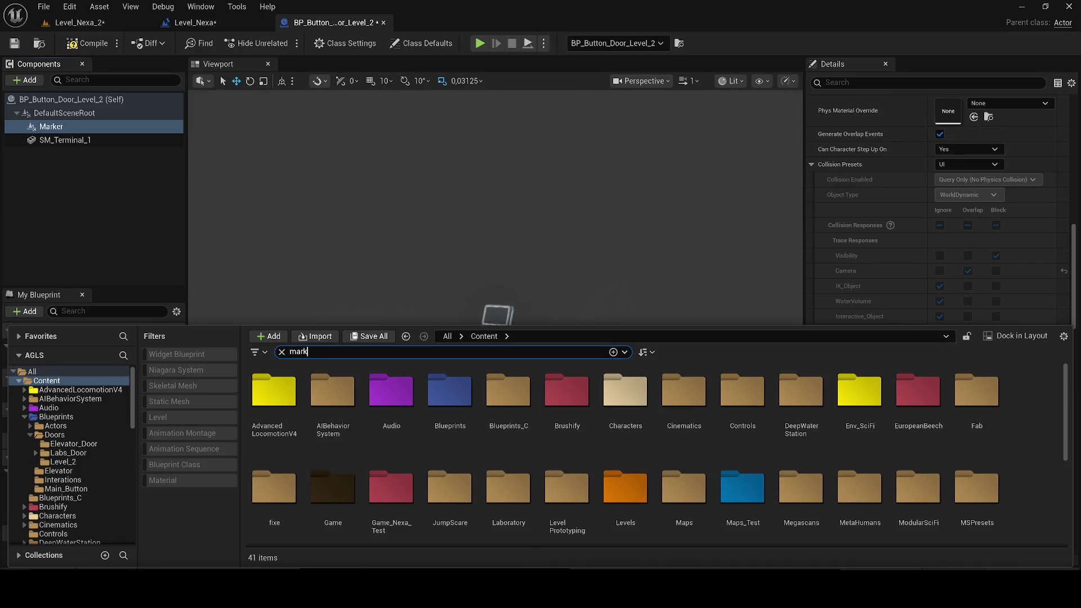
pyautogui.write('er')
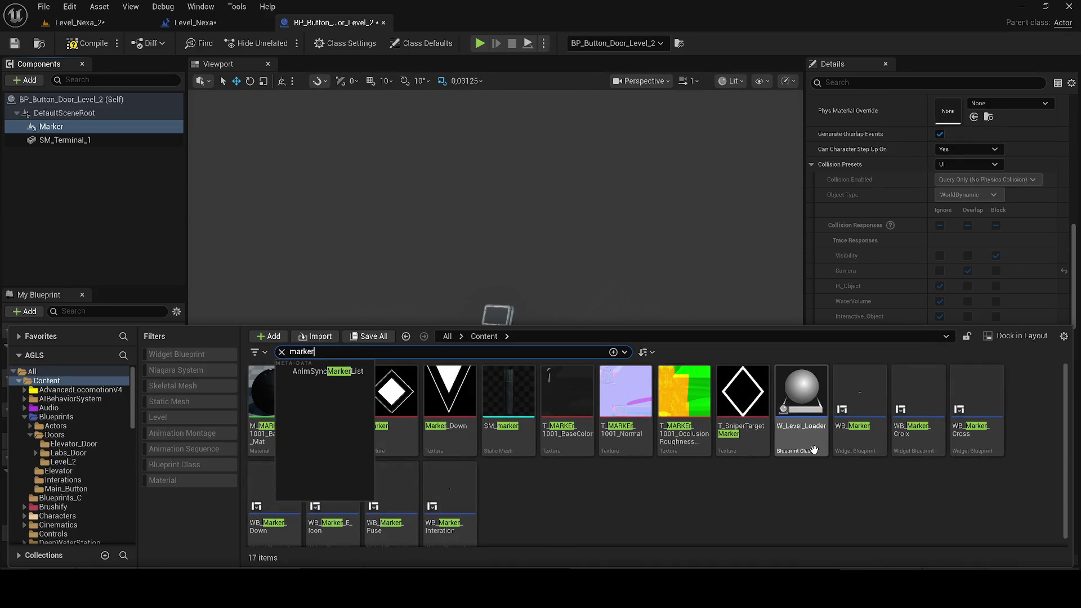
pyautogui.click(894, 401)
pyautogui.doubleClick(859, 401)
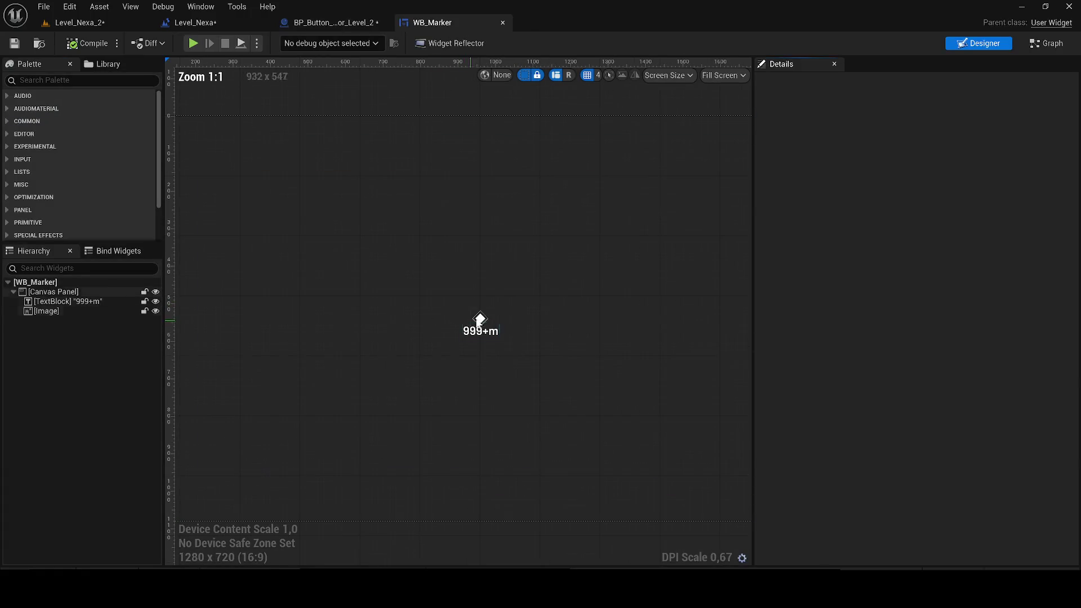
pyautogui.click(502, 23)
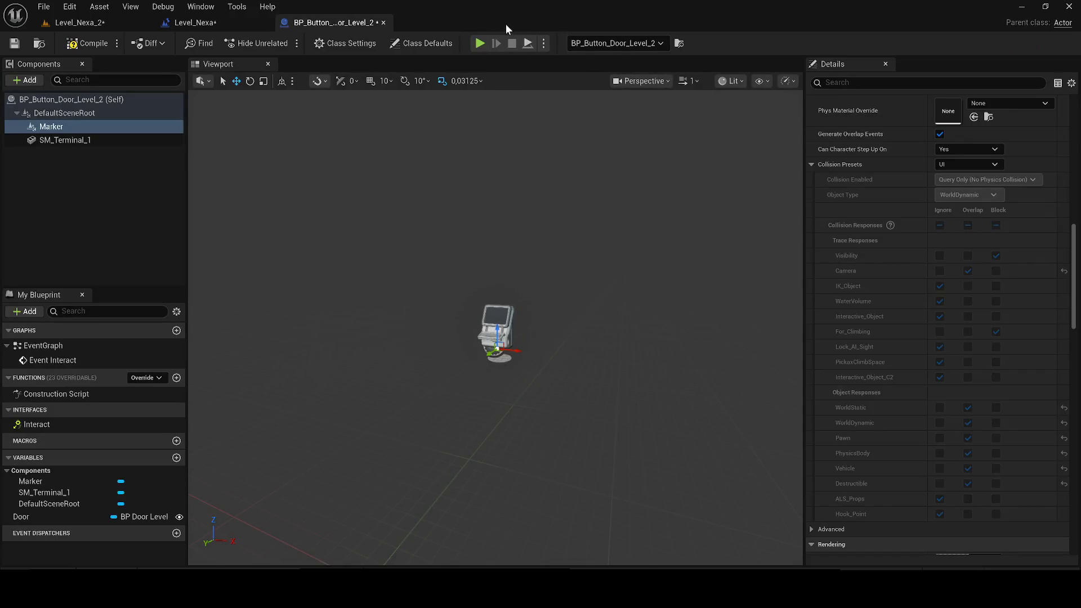
pyautogui.hotkey('ctrl', 'space')
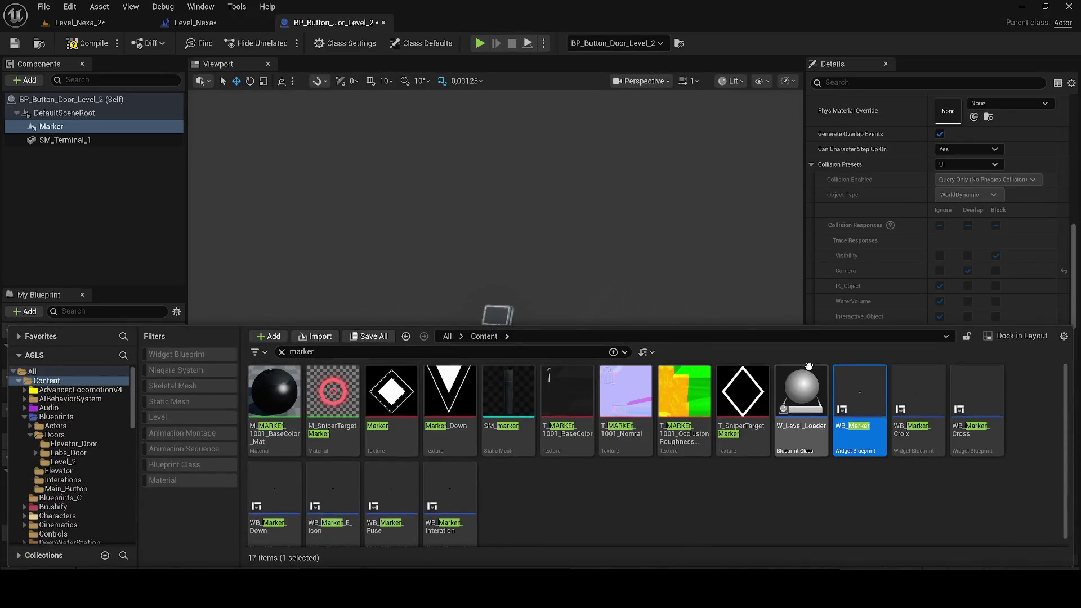
pyautogui.click(761, 292)
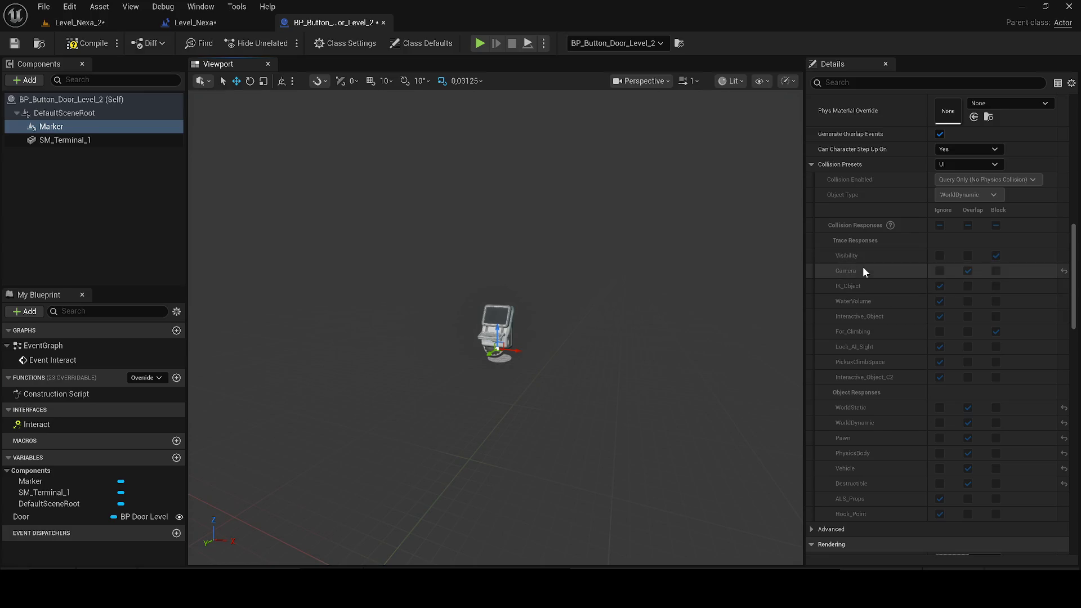
# - Set the Marker's User Interface Space to Screen and Widget Class to WB_Marker, then save
pyautogui.click(810, 165)
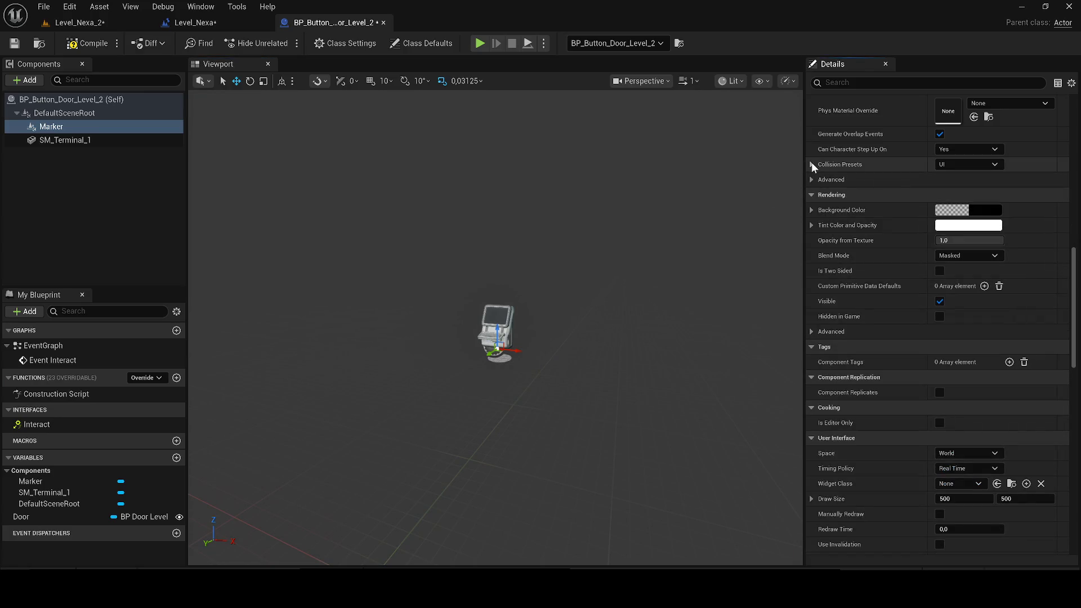
pyautogui.scroll(-2, 983, 384)
pyautogui.click(983, 384)
pyautogui.click(967, 400)
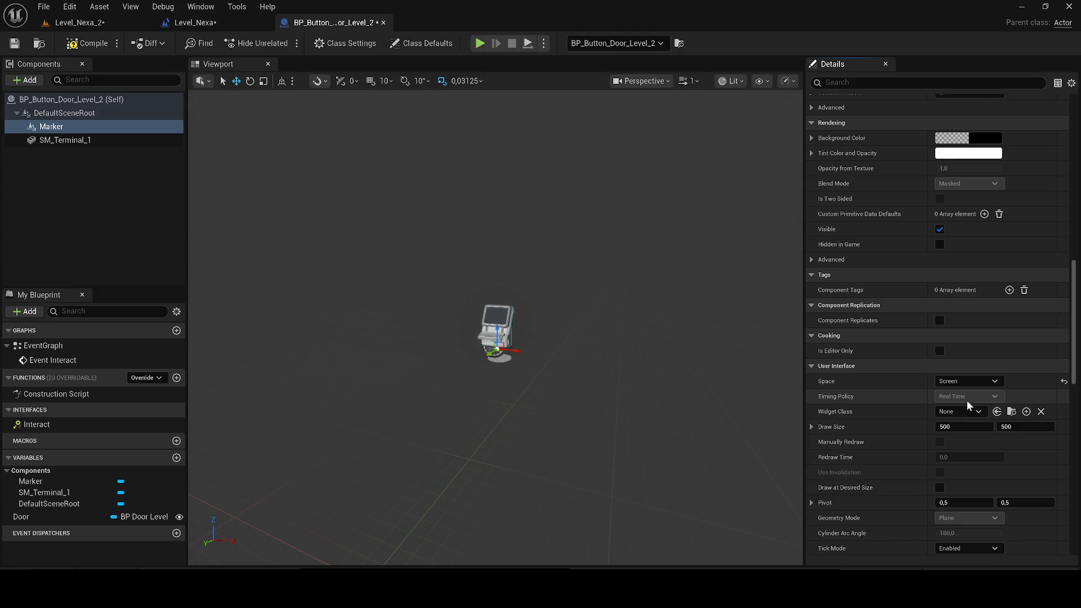
pyautogui.click(964, 412)
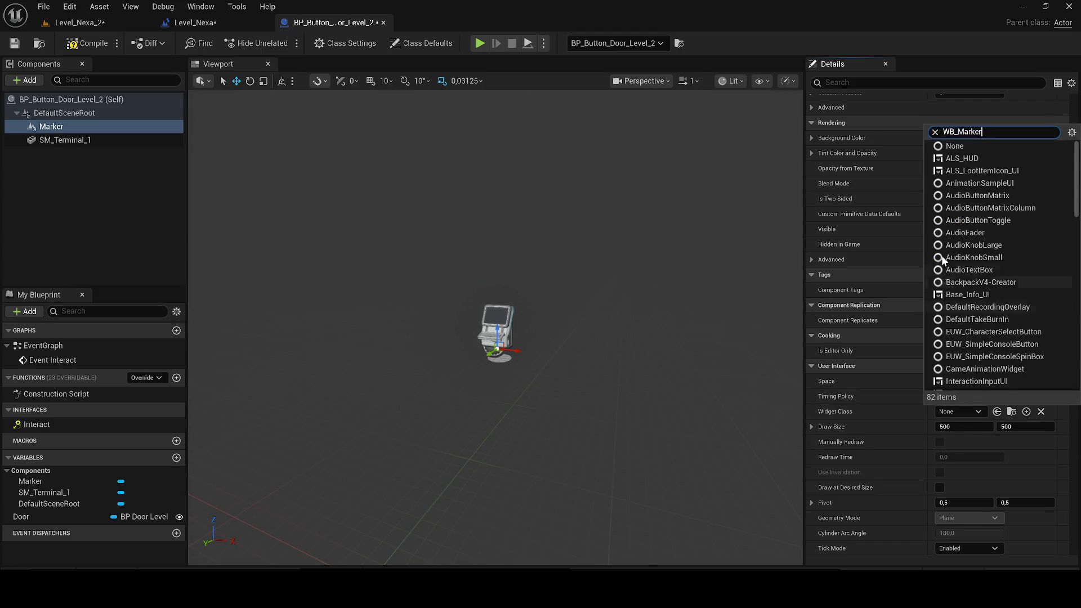
pyautogui.write('WB_Marker')
pyautogui.click(992, 453)
pyautogui.moveTo(569, 314); pyautogui.dragTo(484, 315)
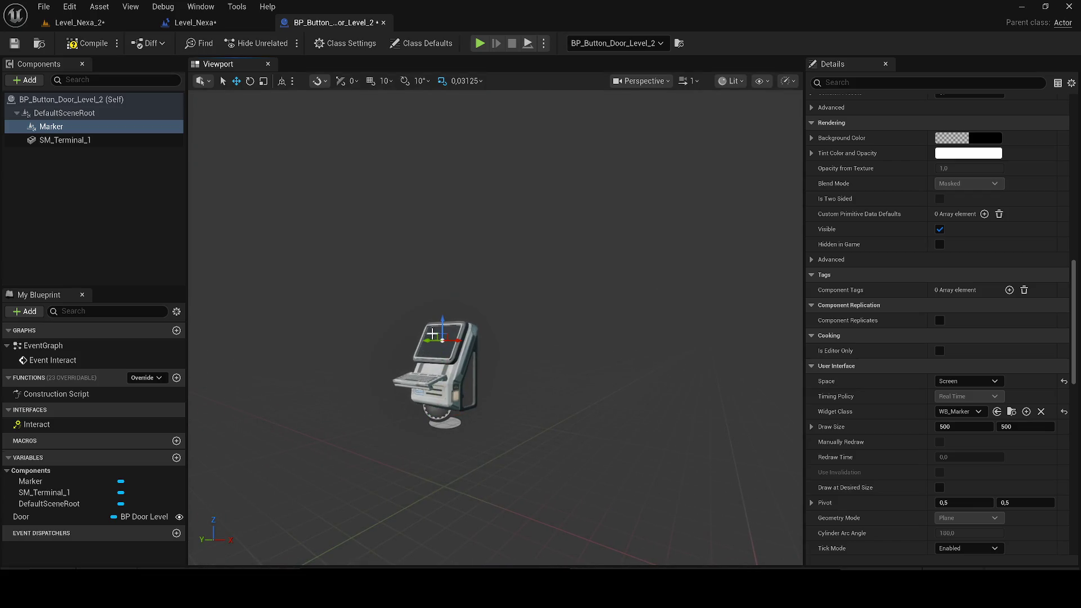
pyautogui.click(15, 43)
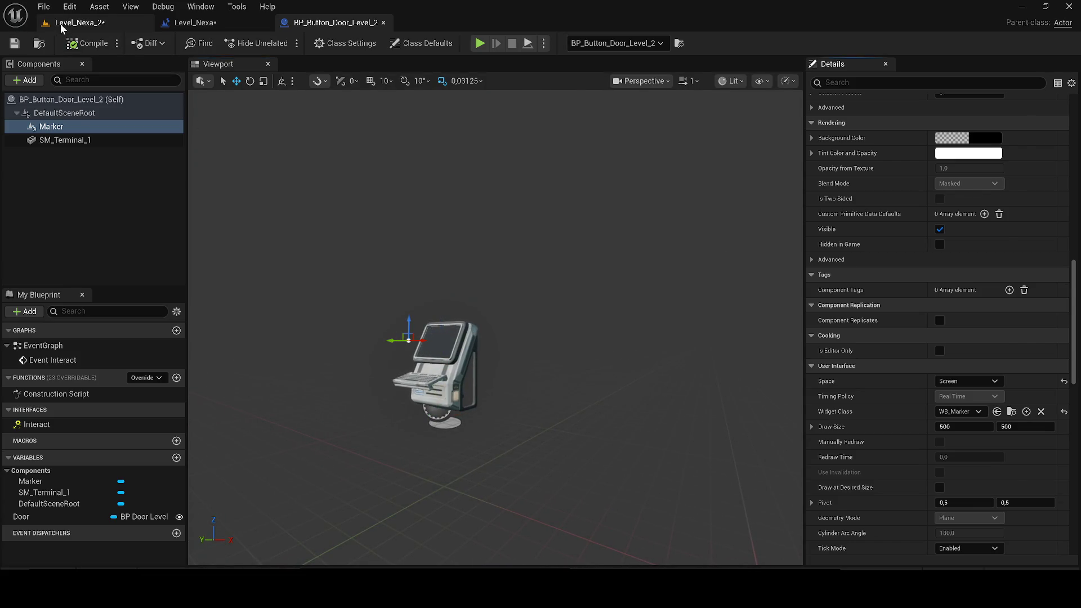
# - Play-test Level_Nexa_2 despite compile errors, walking through the fire and doorway to the terminal, then stop
pyautogui.click(79, 23)
pyautogui.hotkey('alt', 'p')
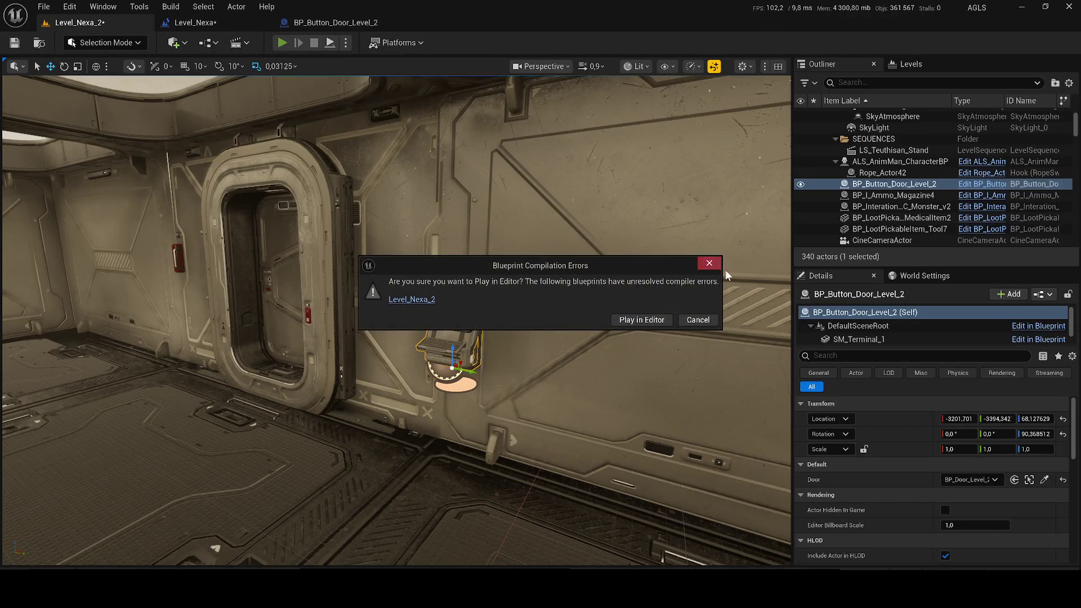
pyautogui.click(642, 320)
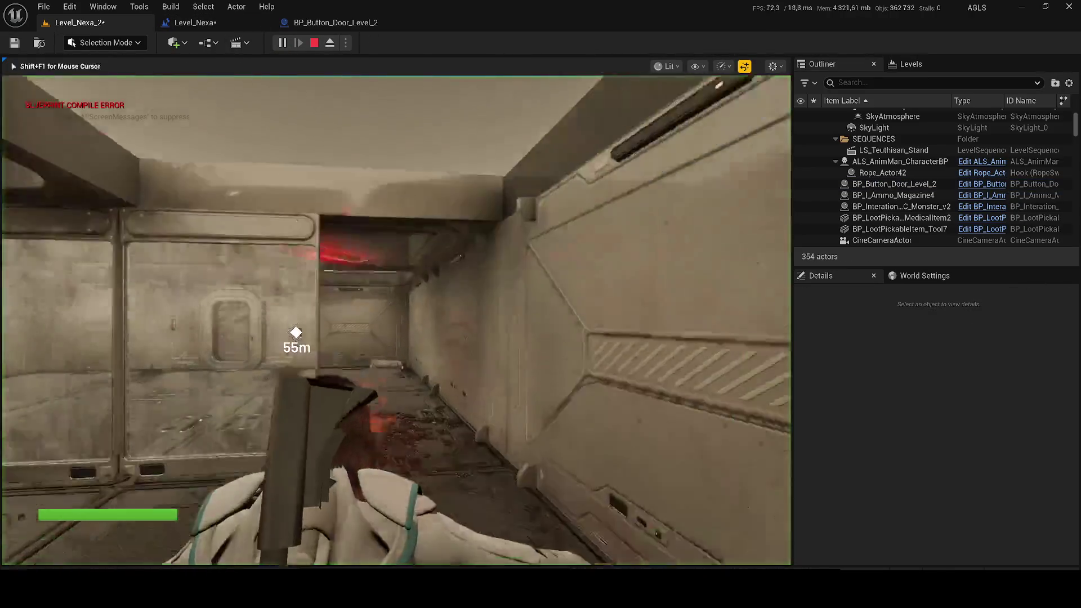
pyautogui.press('w')
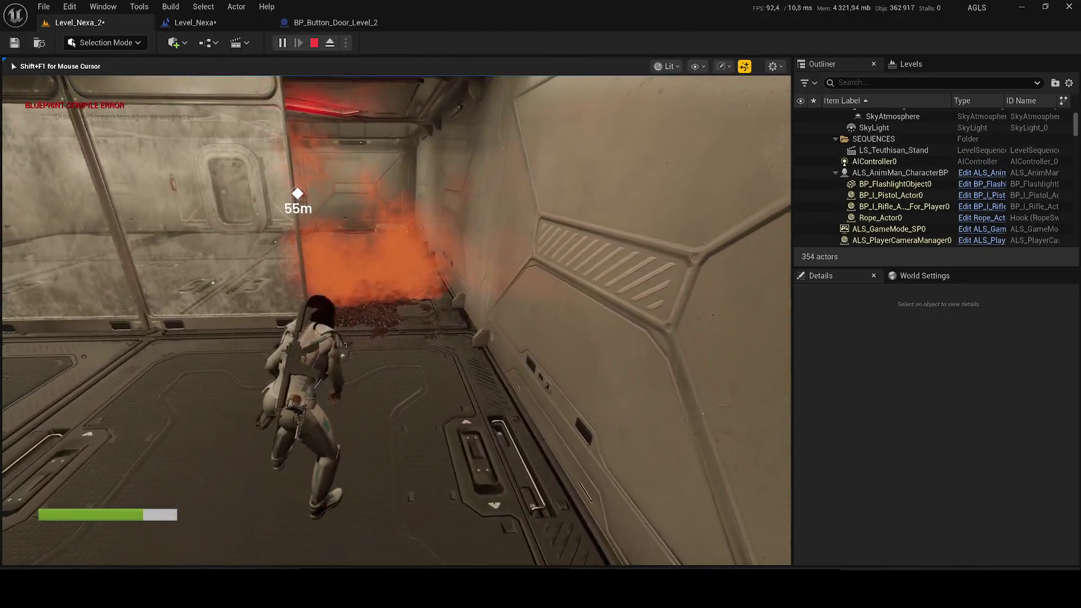
pyautogui.press('w')
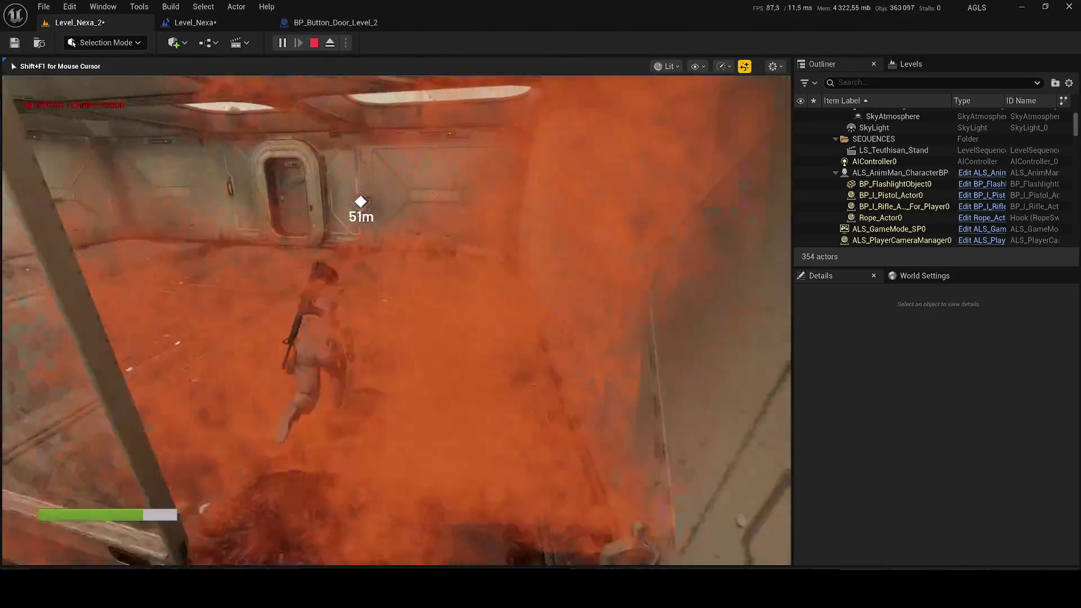
pyautogui.press('w')
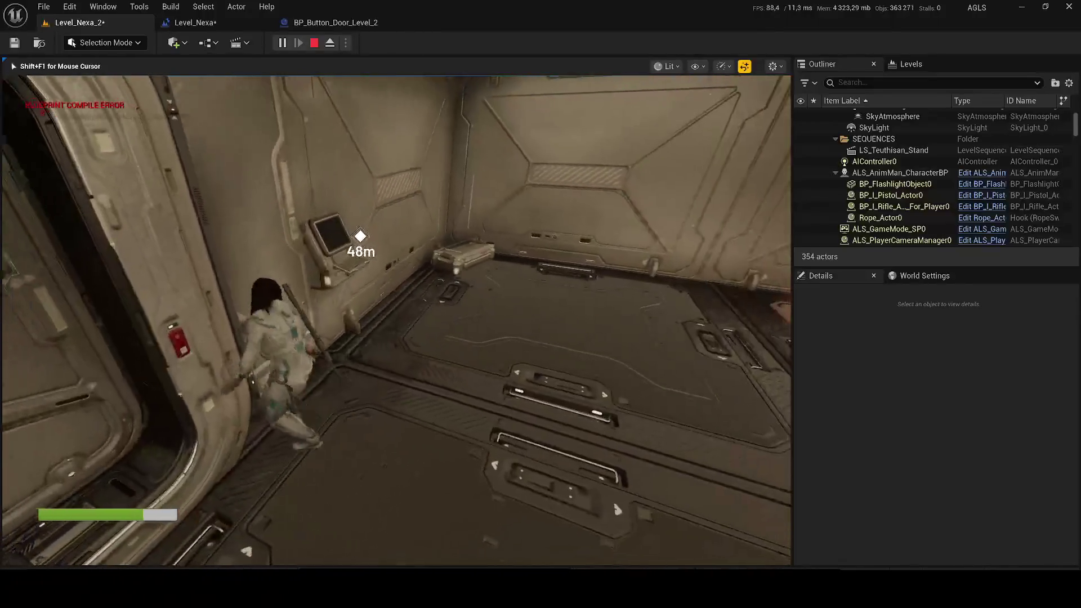
pyautogui.press('w')
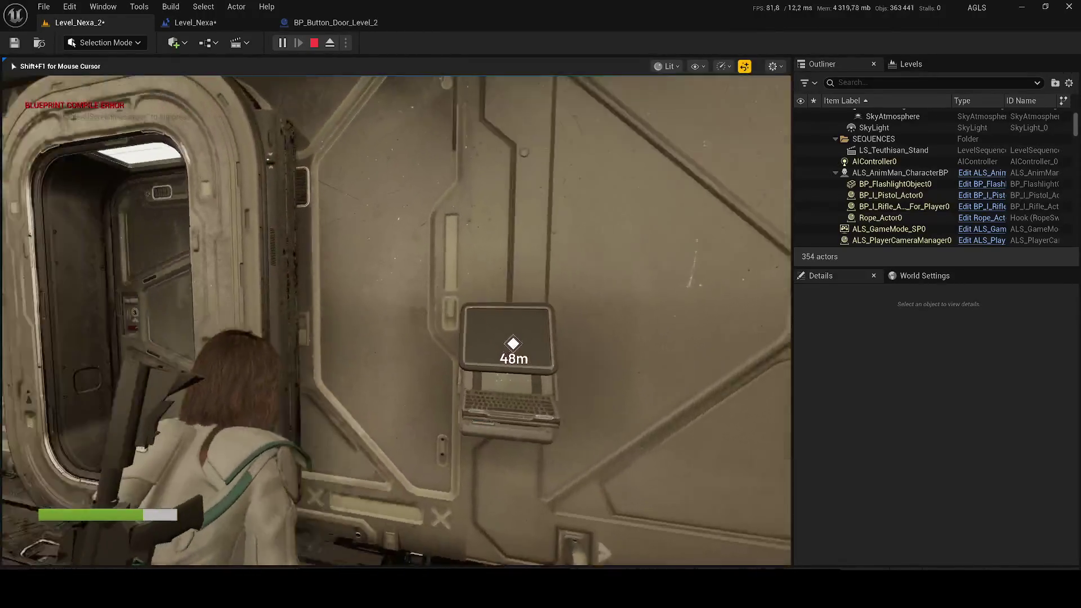
pyautogui.press('Escape')
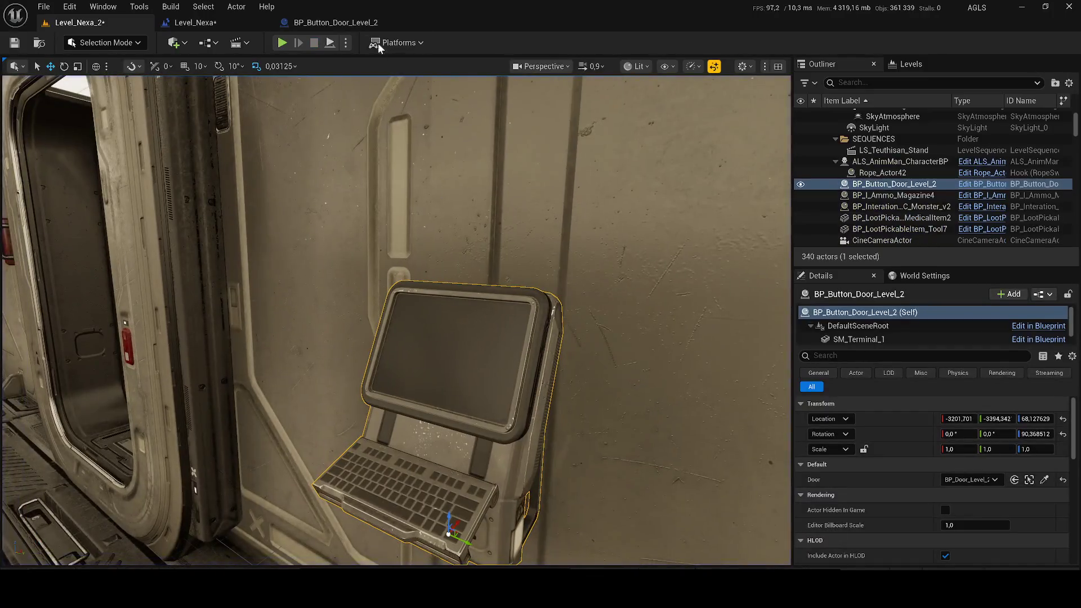
# - Open WB_Marker_Croix, WB_Marker_Cross and WB_Marker_Down from the Content Drawer marker results
pyautogui.click(360, 24)
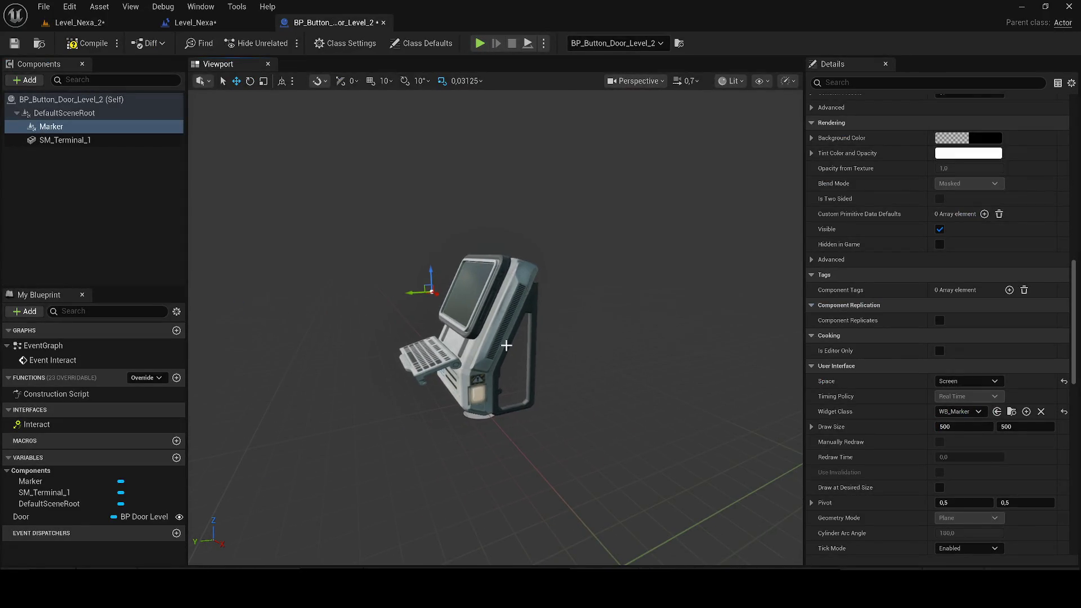
pyautogui.click(1012, 412)
pyautogui.doubleClick(926, 438)
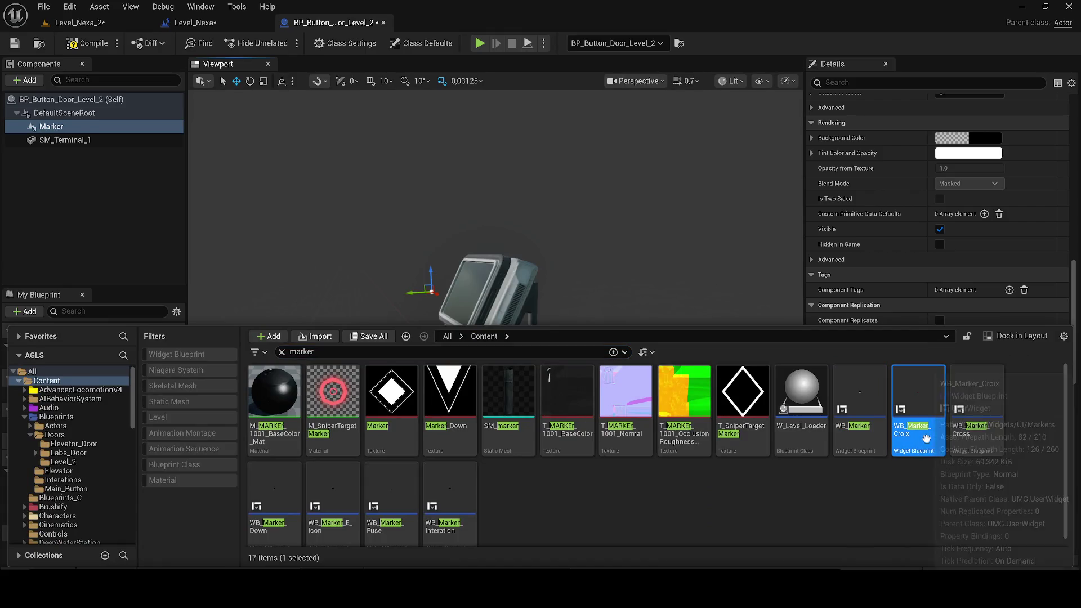
pyautogui.scroll(3, 436, 339)
pyautogui.hotkey('ctrl', 'space')
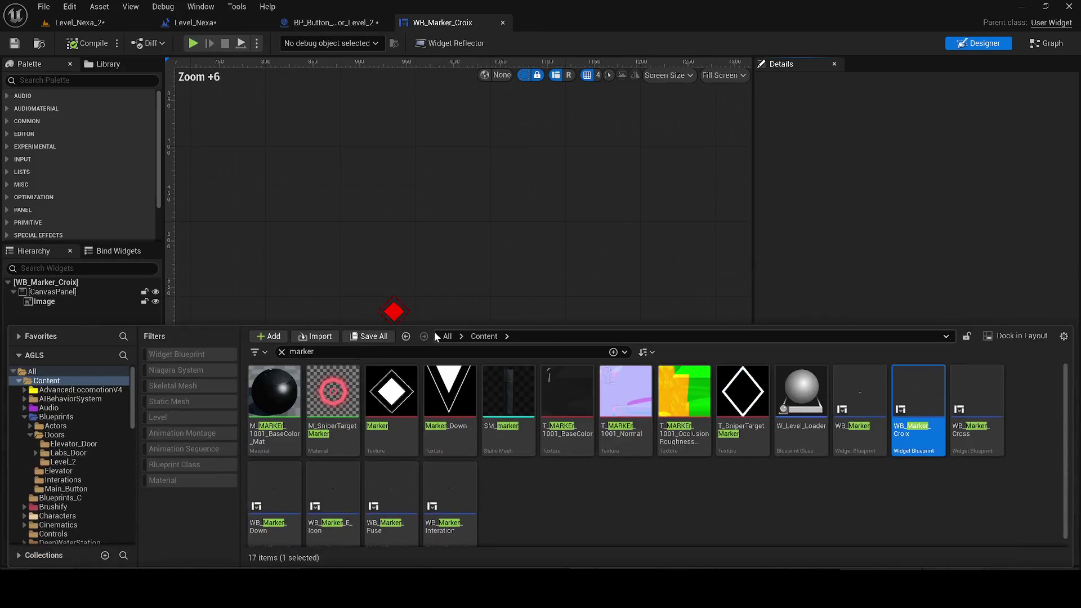
pyautogui.doubleClick(960, 407)
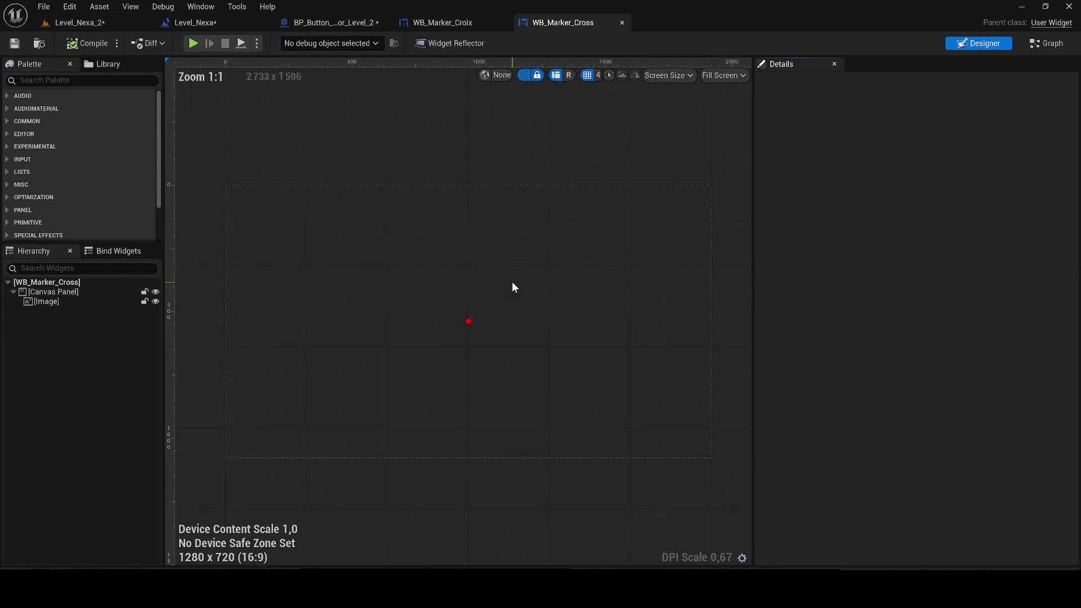
pyautogui.hotkey('ctrl', 'space')
pyautogui.doubleClick(267, 504)
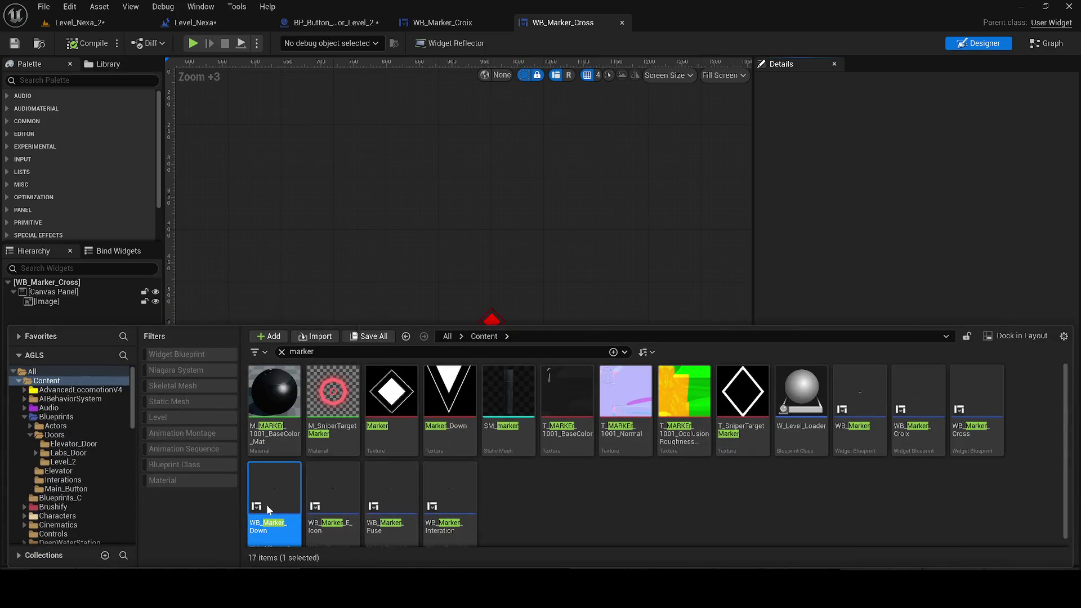
# - Also open WB_Marker_E_Icon and WB_Marker_Fuse, then close the WB_Marker_Cross tab
pyautogui.scroll(10, 482, 325)
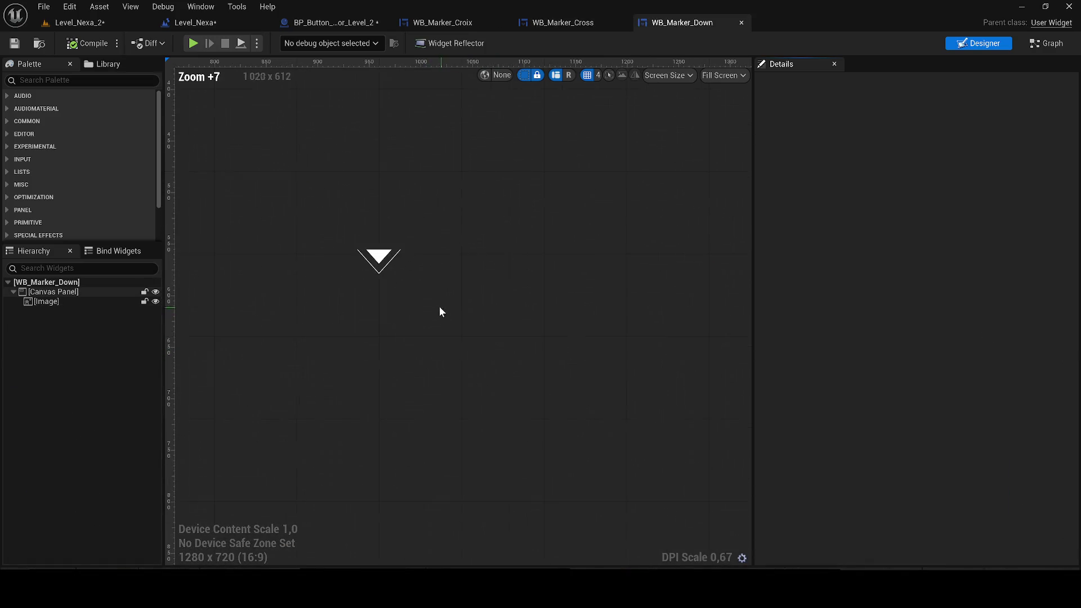
pyautogui.hotkey('ctrl', 'space')
pyautogui.click(348, 468)
pyautogui.doubleClick(348, 467)
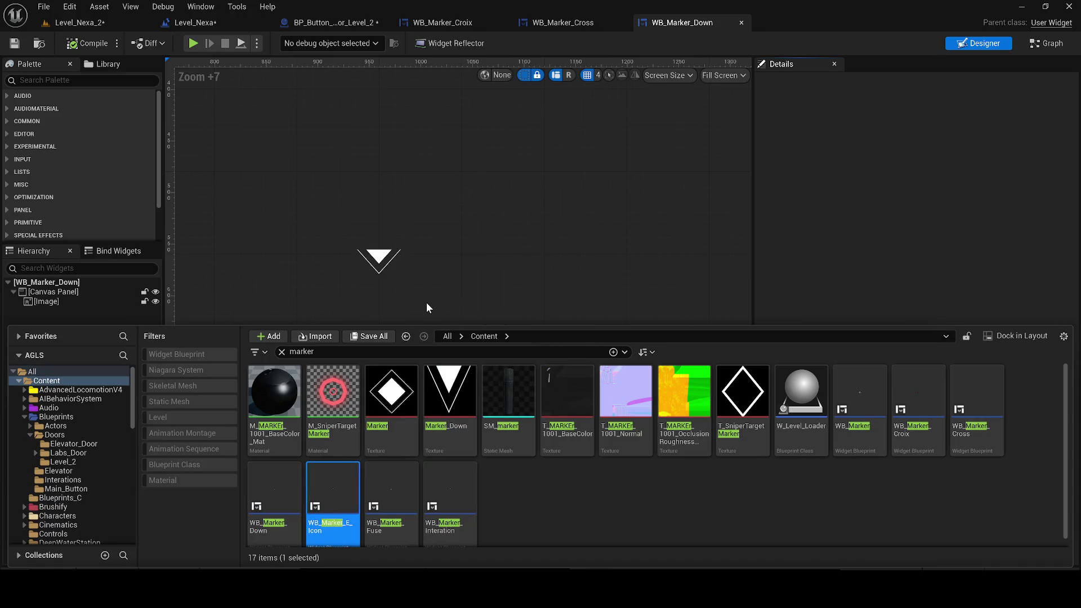
pyautogui.scroll(6, 410, 283)
pyautogui.hotkey('ctrl', 'space')
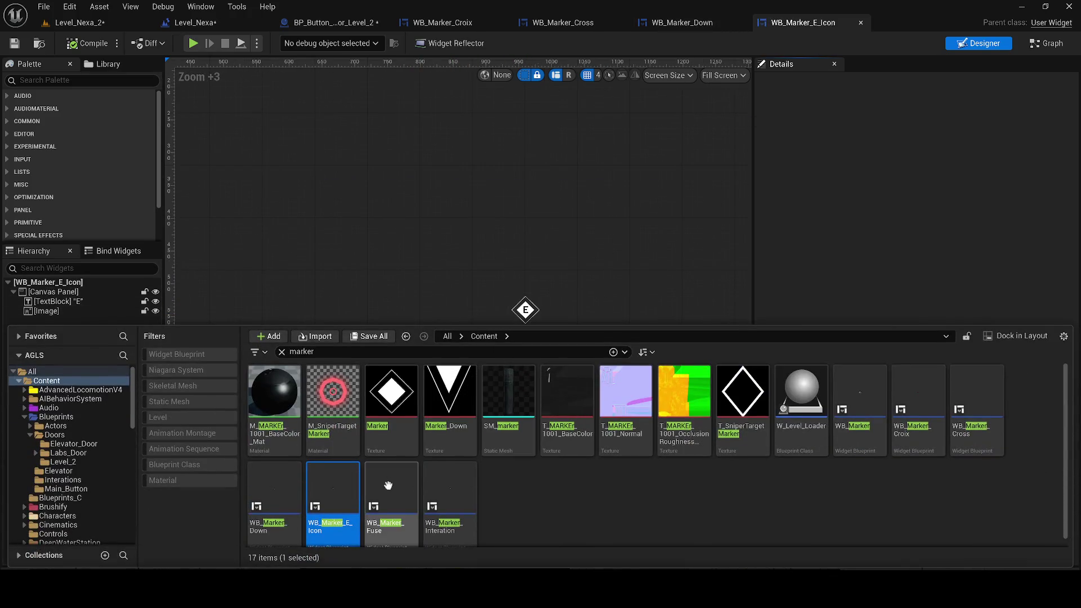
pyautogui.doubleClick(389, 484)
pyautogui.hotkey('ctrl', 'space')
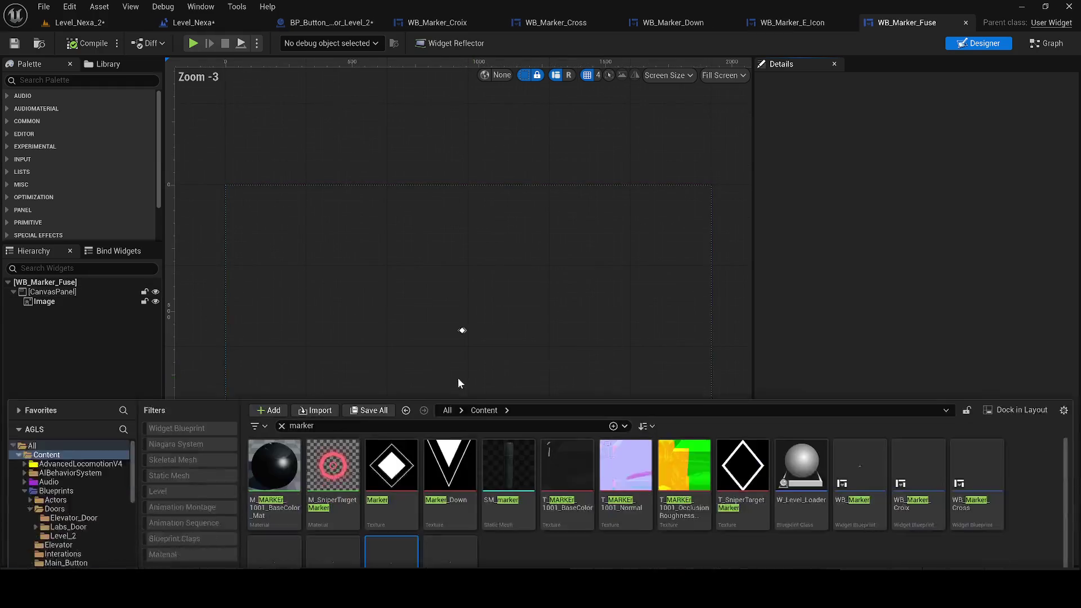
pyautogui.doubleClick(339, 503)
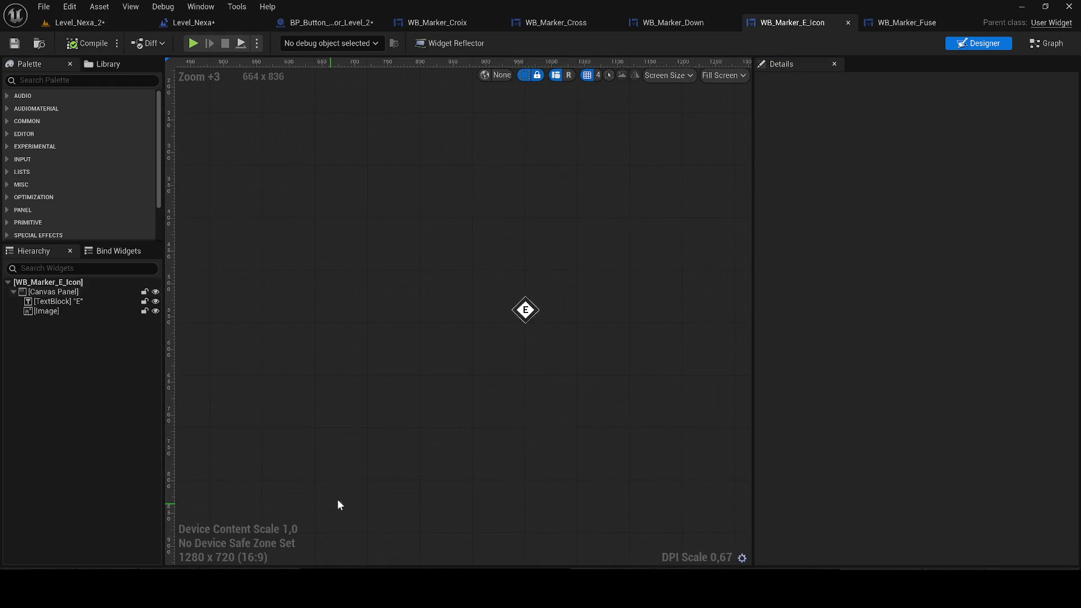
pyautogui.click(613, 22)
pyautogui.click(612, 22)
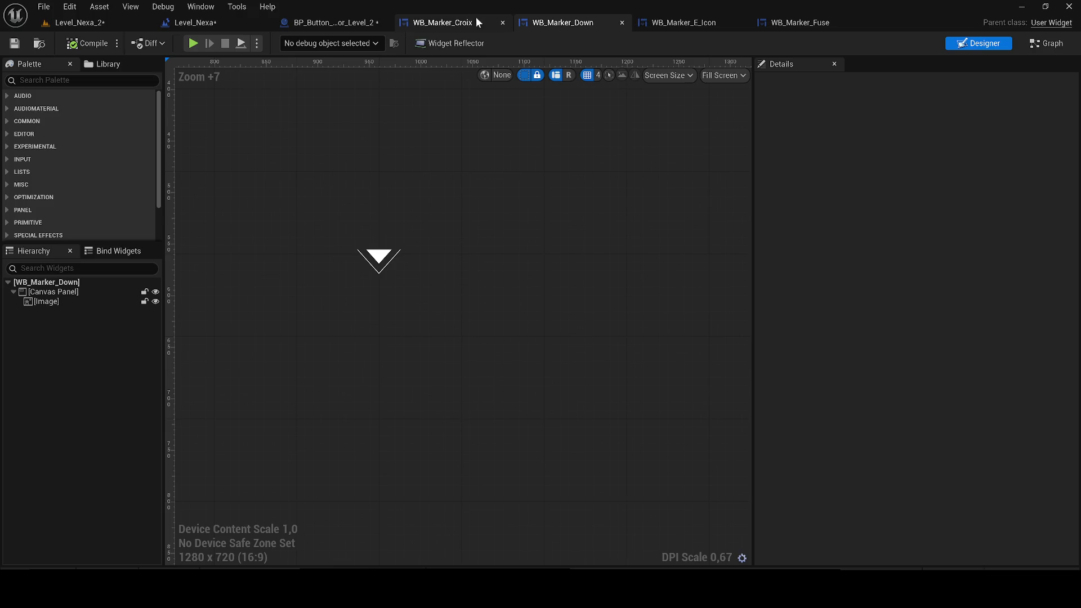
# - Close the WB_Marker_Croix tab and set the Marker's Widget Class to WB_Marker_E_Icon
pyautogui.click(478, 16)
pyautogui.click(502, 22)
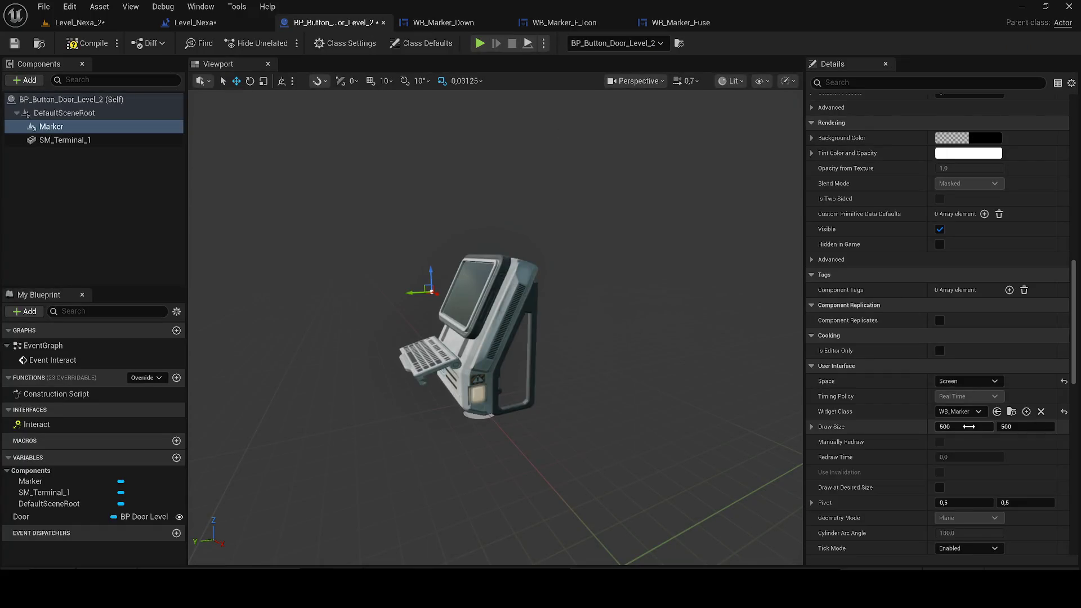
pyautogui.click(953, 412)
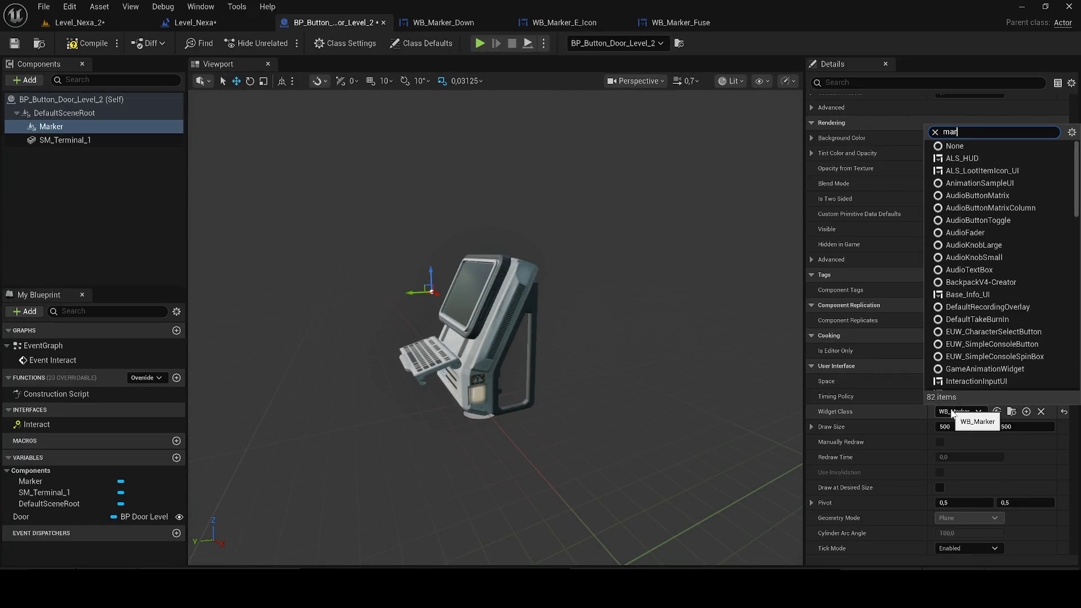
pyautogui.write('k')
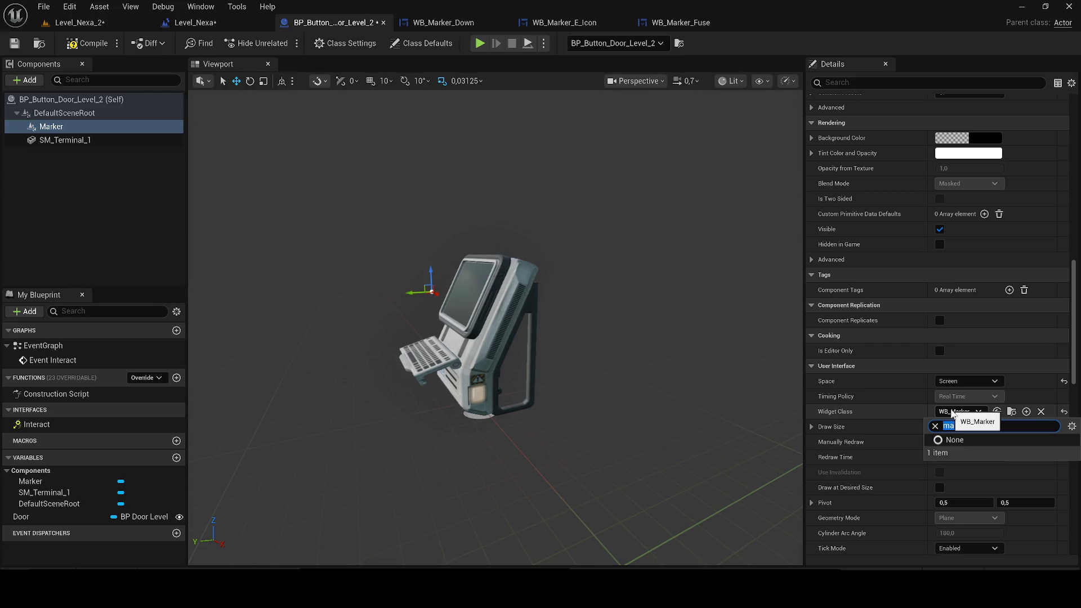
pyautogui.write('ma')
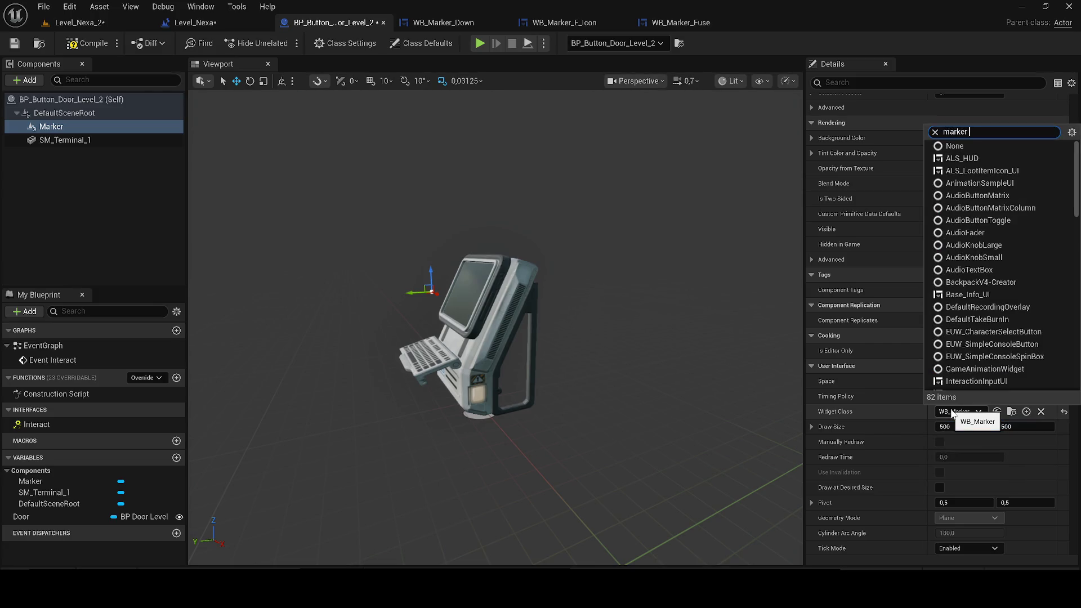
pyautogui.write('e')
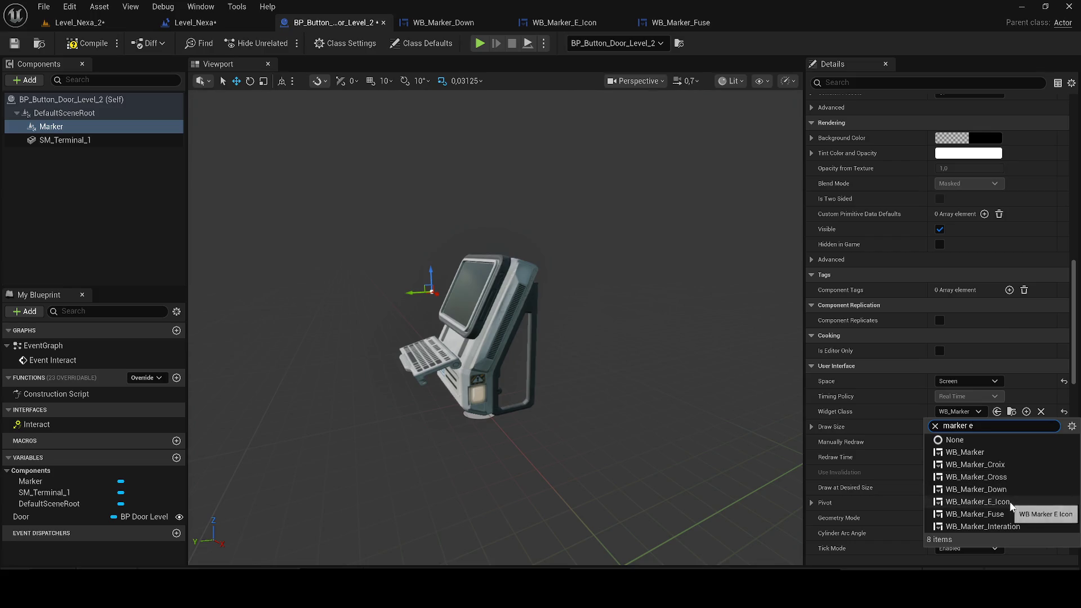
pyautogui.click(1010, 503)
# - Save the terminal blueprint, confirm the modified packages, and return to Level_Nexa_2
pyautogui.click(14, 44)
pyautogui.click(134, 21)
pyautogui.click(14, 43)
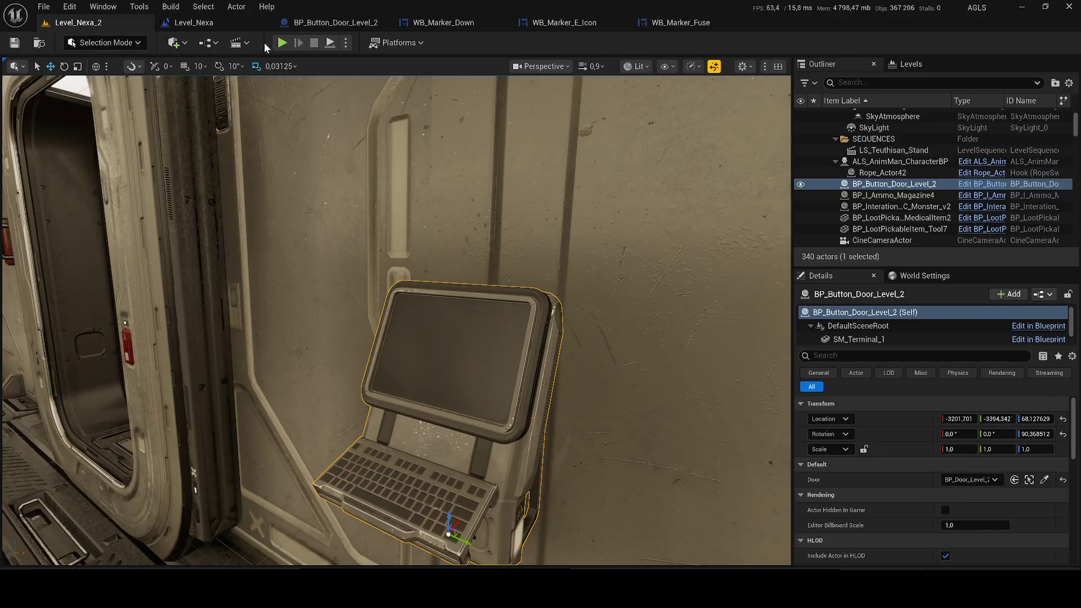
# - Start Play in Editor despite compile errors and look over the Level_Nexa blueprint graph
pyautogui.click(283, 43)
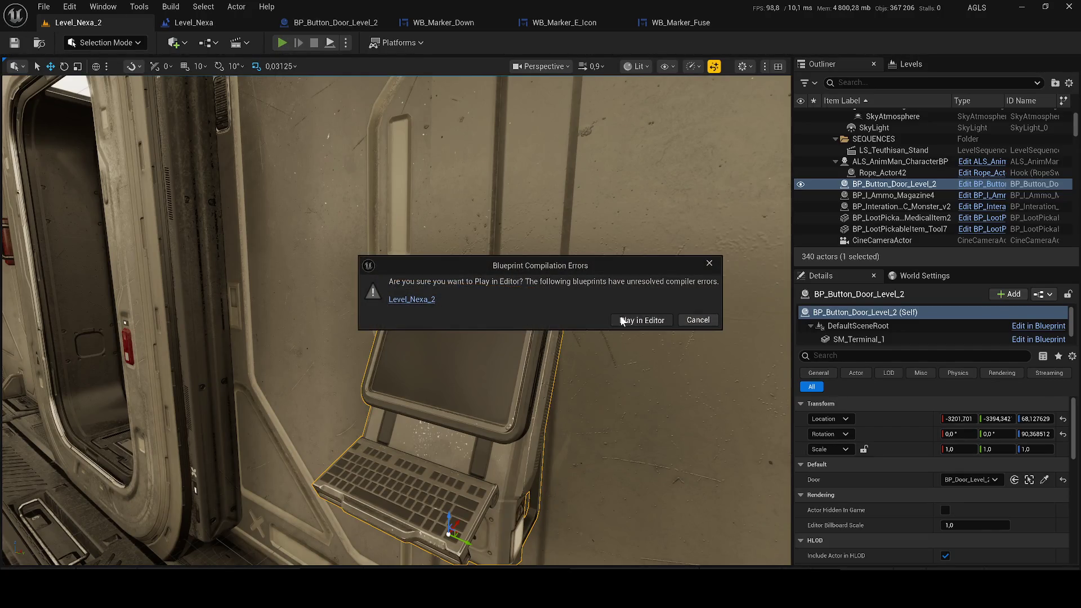
pyautogui.click(621, 321)
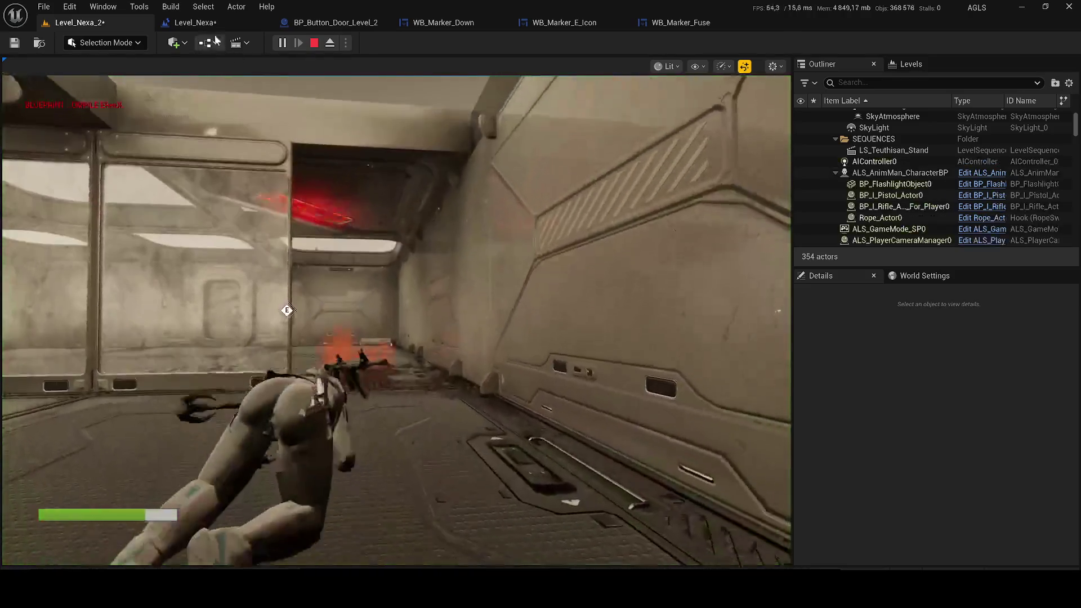
pyautogui.click(207, 26)
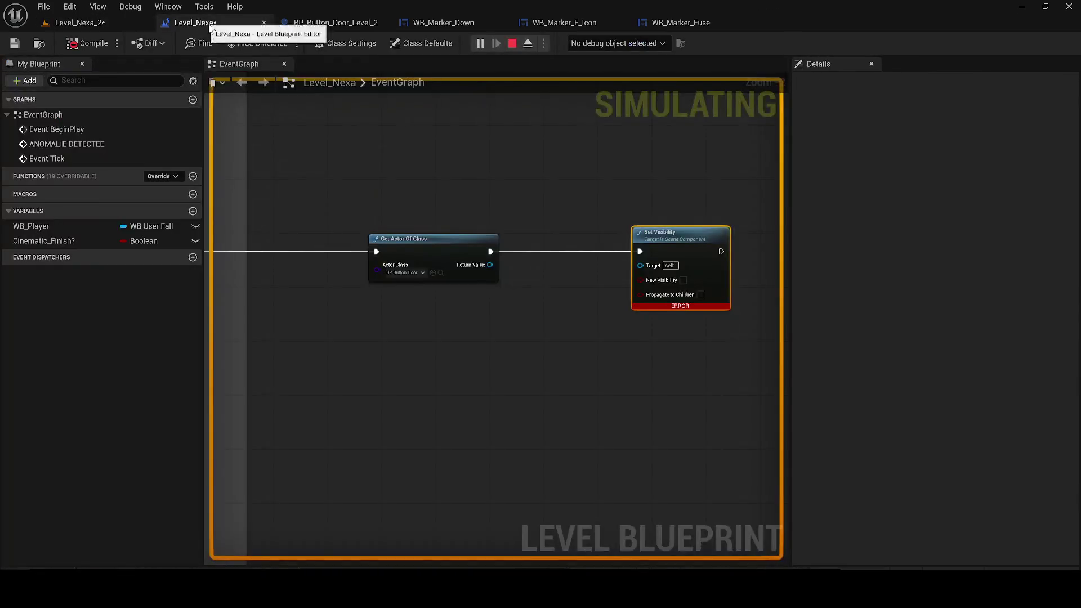
pyautogui.scroll(-8, 312, 205)
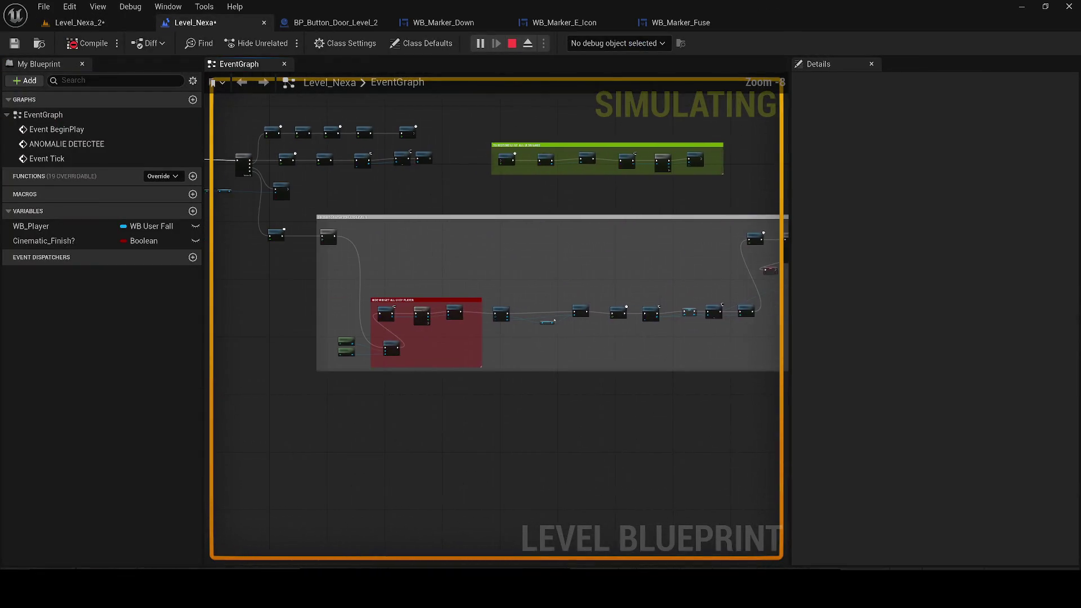
pyautogui.moveTo(316, 242); pyautogui.dragTo(415, 265)
pyautogui.moveTo(225, 248)
pyautogui.mouseDown()
pyautogui.moveTo(285, 286)
pyautogui.moveTo(521, 317)
pyautogui.moveTo(562, 334)
pyautogui.moveTo(456, 314)
pyautogui.mouseUp()
pyautogui.scroll(2, 562, 334)
pyautogui.scroll(3, 697, 316)
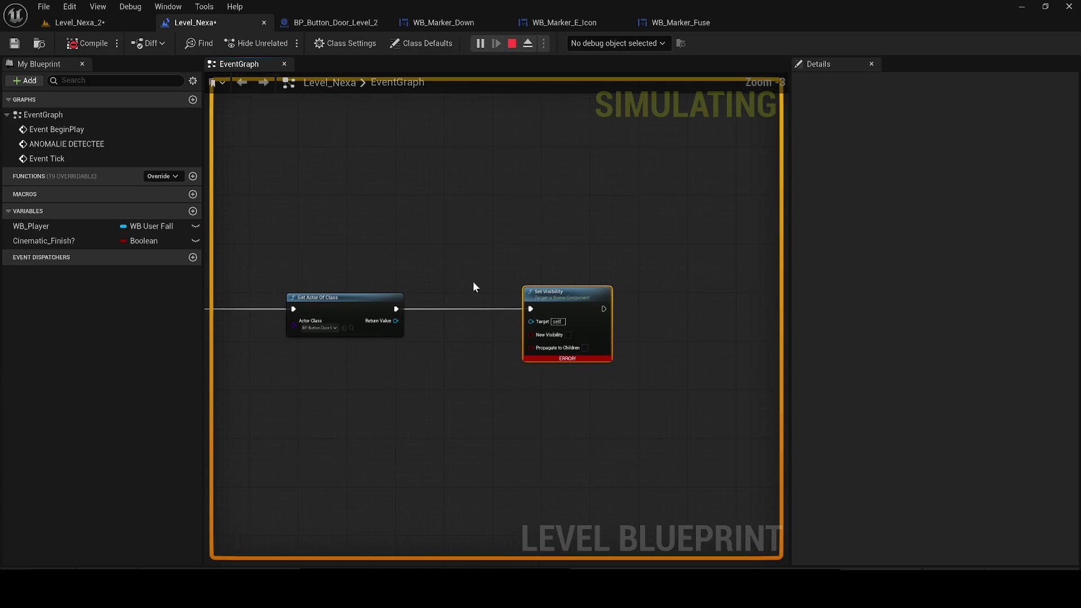
# - Walk the character into the next room to see the E marker, stop playing, and return to the graph
pyautogui.click(79, 22)
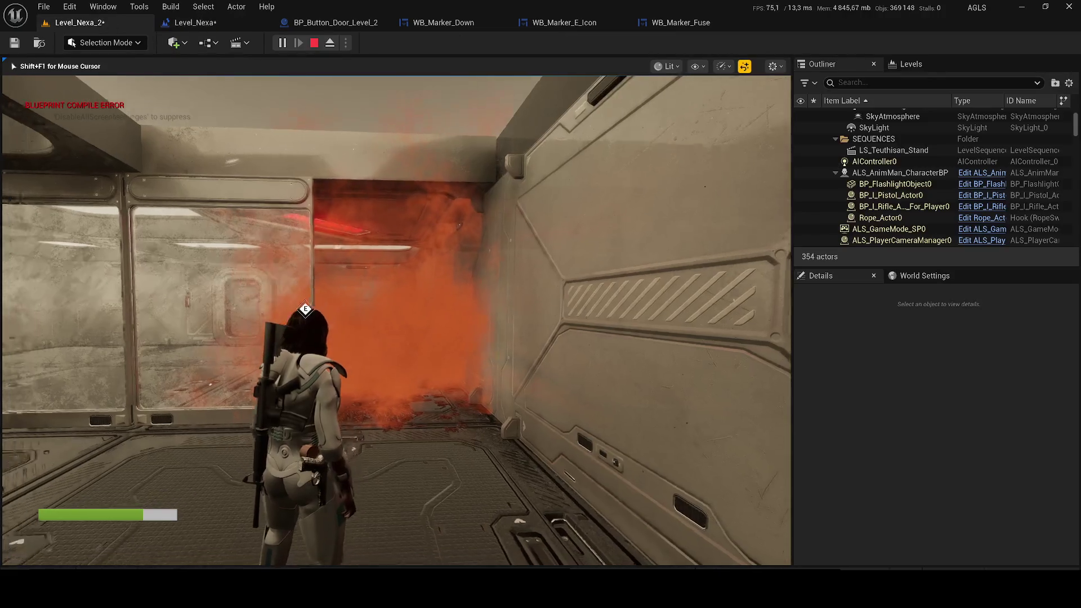
pyautogui.press('w')
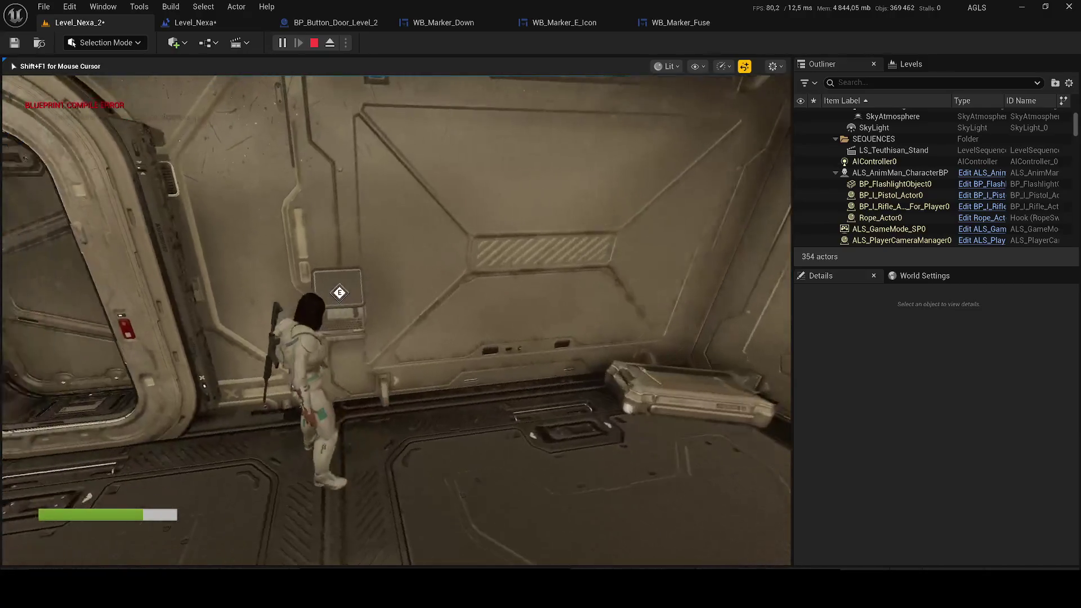
pyautogui.press('Escape')
pyautogui.click(682, 24)
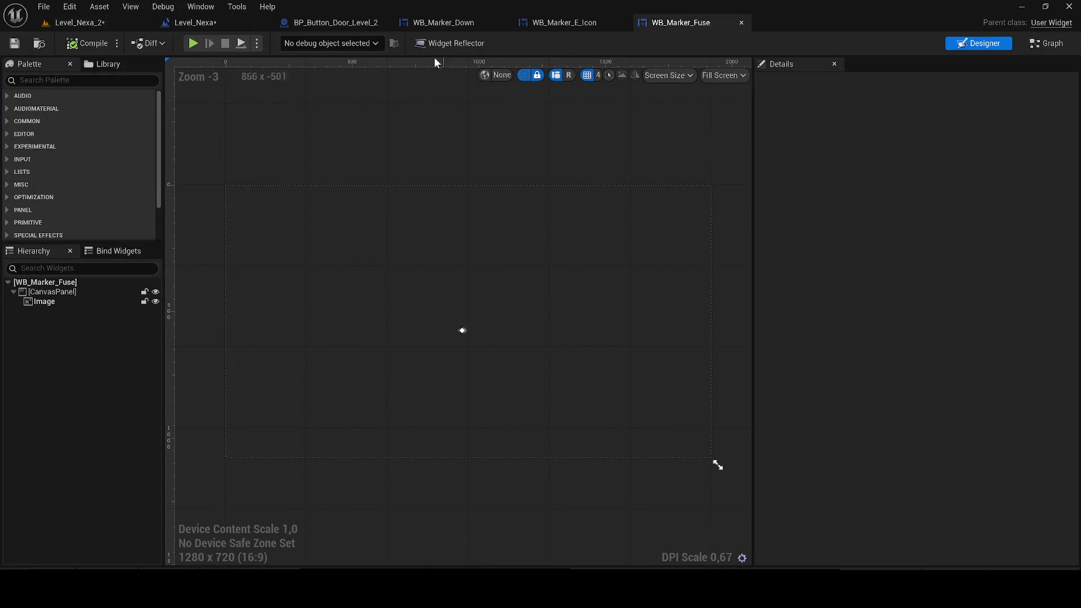
pyautogui.click(211, 23)
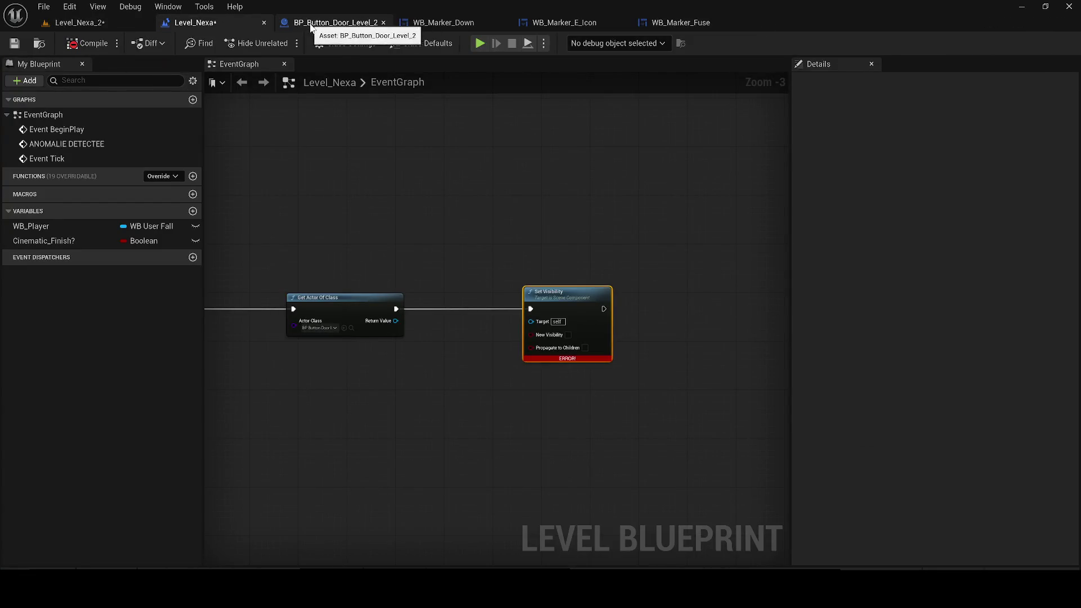
# - Wire a Get Marker node into Set Visibility with New Visibility ticked, and compile the level blueprint
pyautogui.click(311, 23)
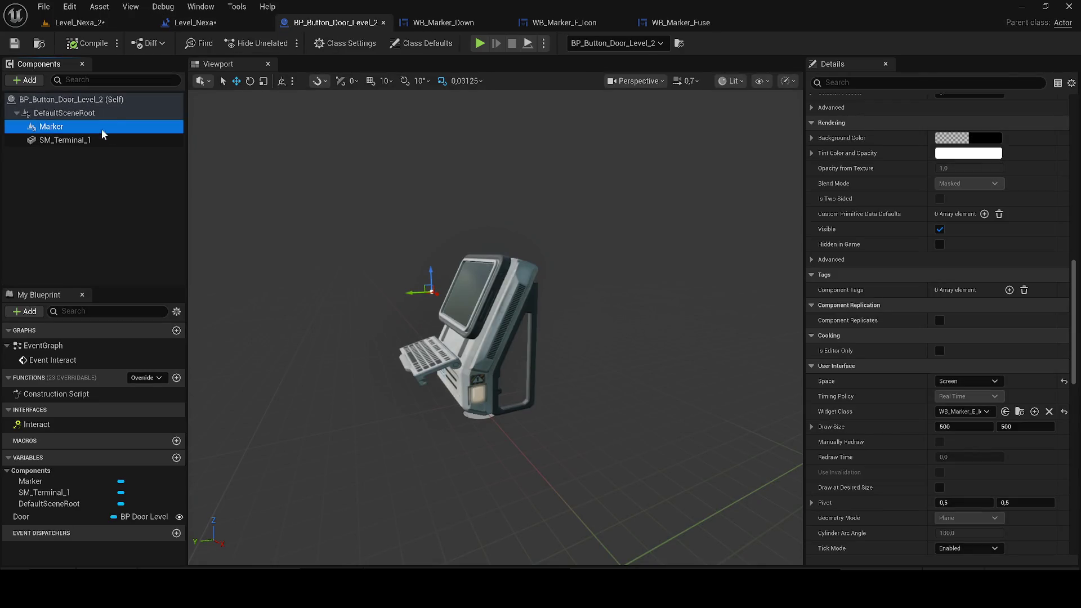
pyautogui.click(256, 23)
pyautogui.moveTo(395, 322); pyautogui.dragTo(405, 338)
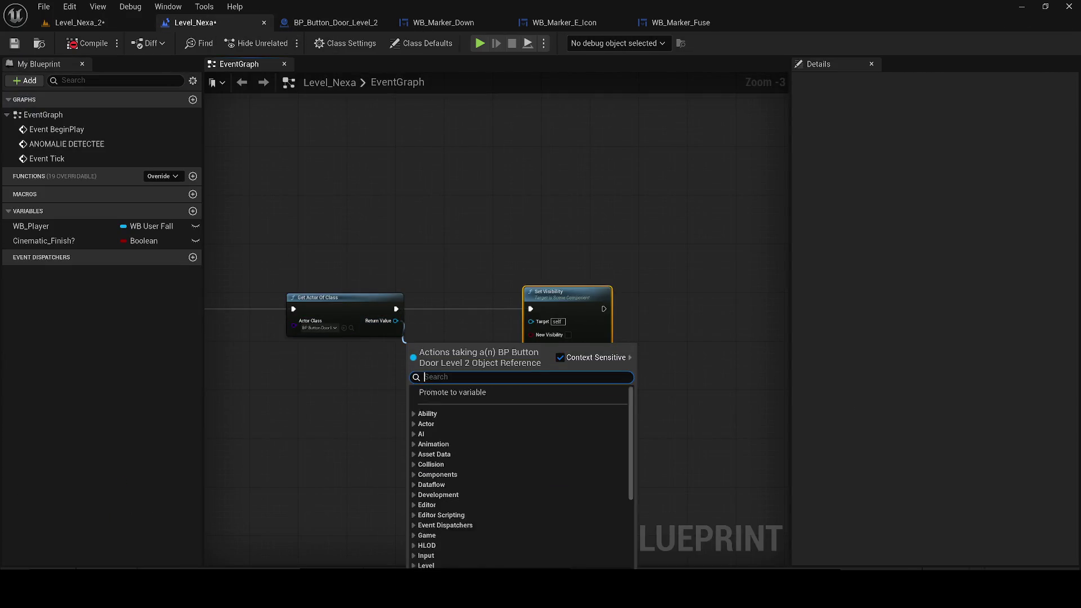
pyautogui.write('marker')
pyautogui.click(474, 535)
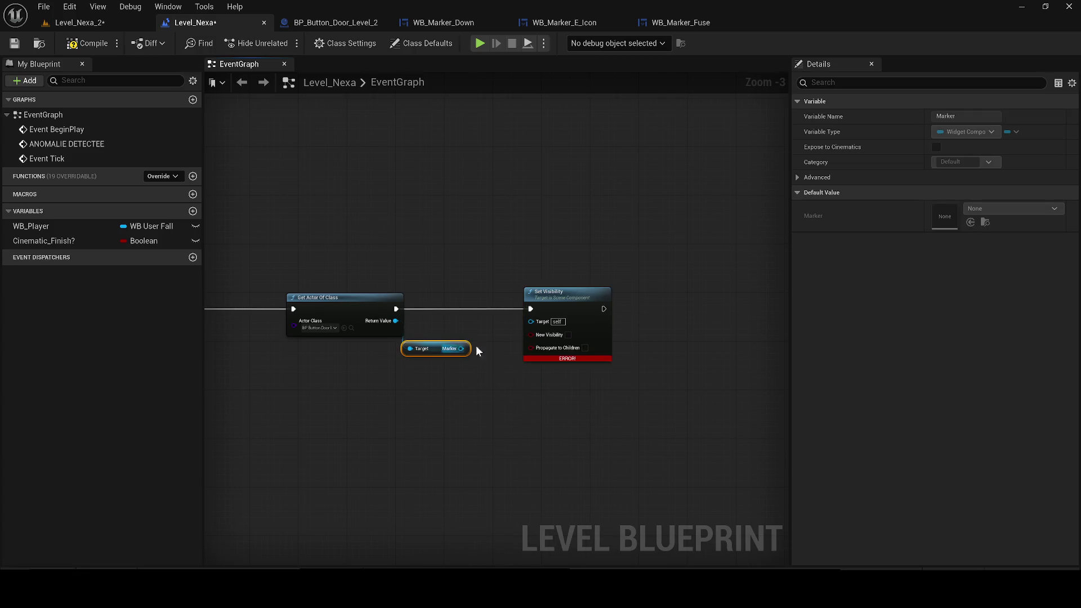
pyautogui.click(569, 333)
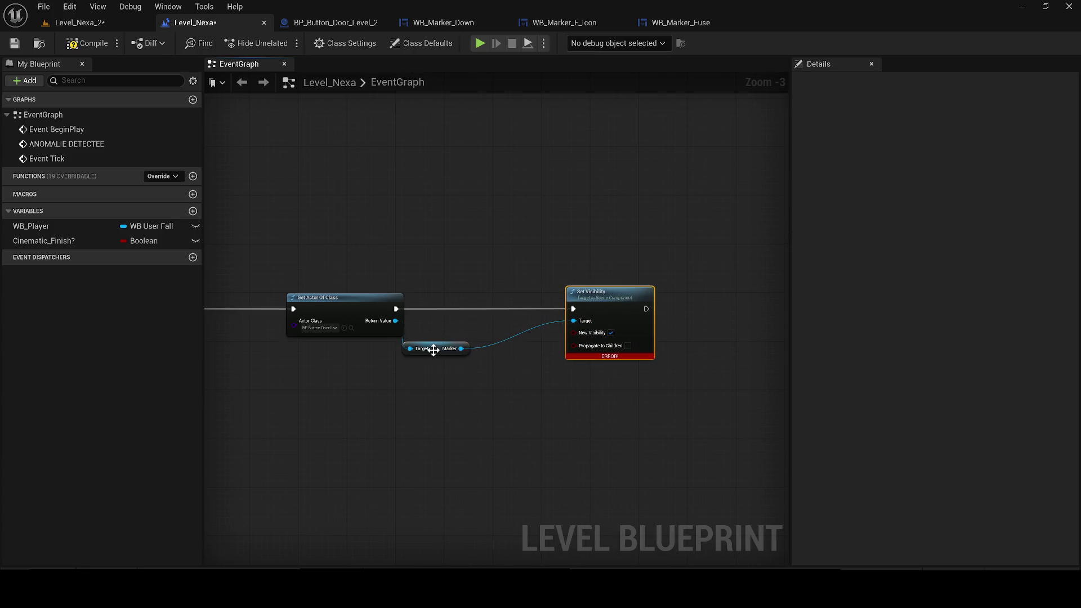
pyautogui.click(15, 44)
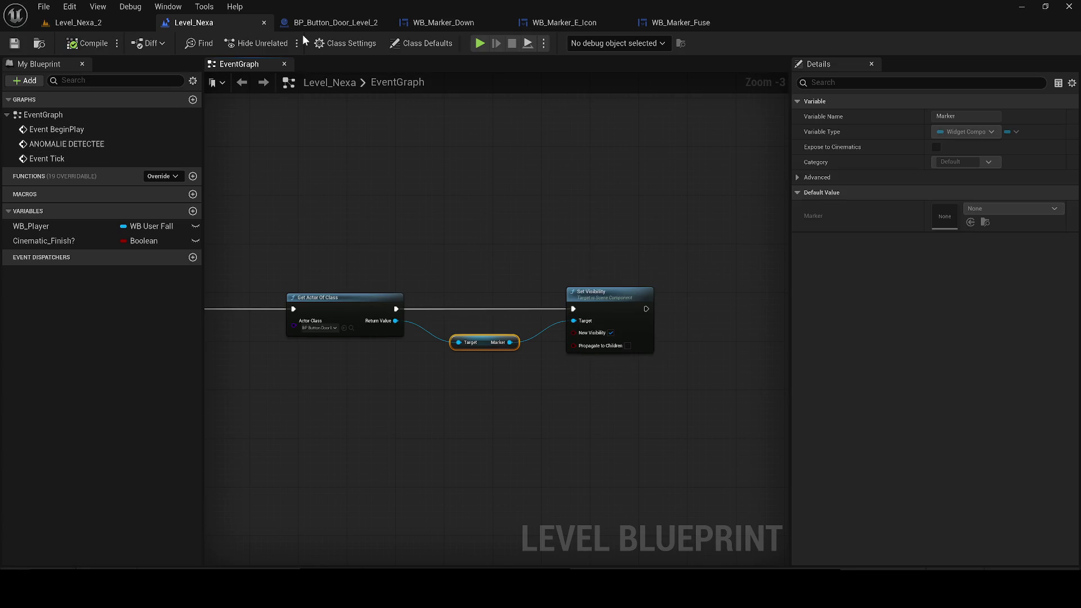
# - Close the Down, E_Icon and Fuse widget tabs, untick the Marker's Visible property, and save
pyautogui.click(503, 21)
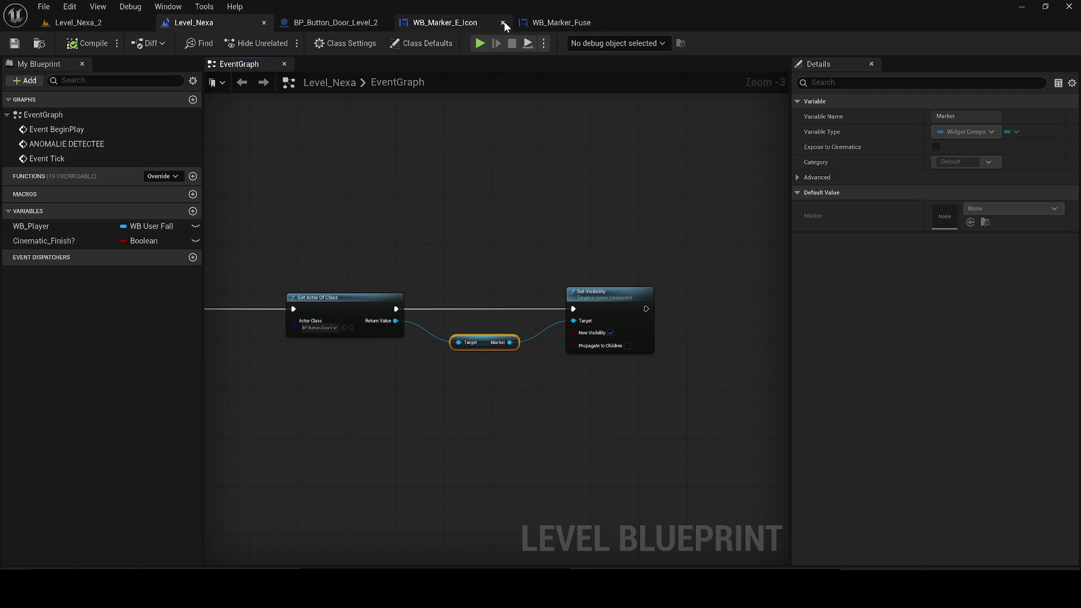
pyautogui.click(506, 21)
pyautogui.middleClick(464, 23)
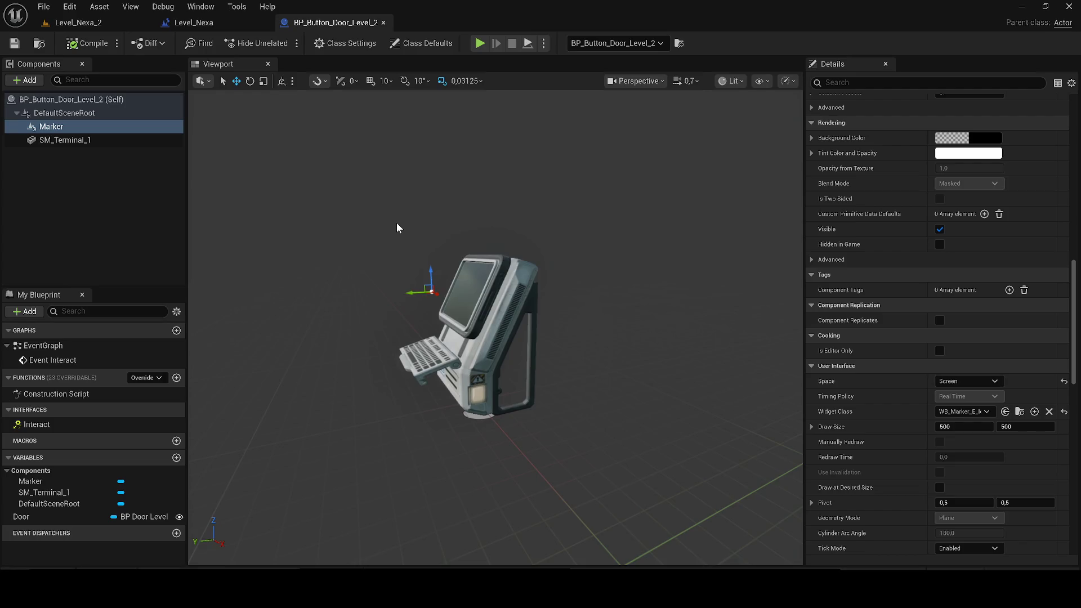
pyautogui.click(840, 82)
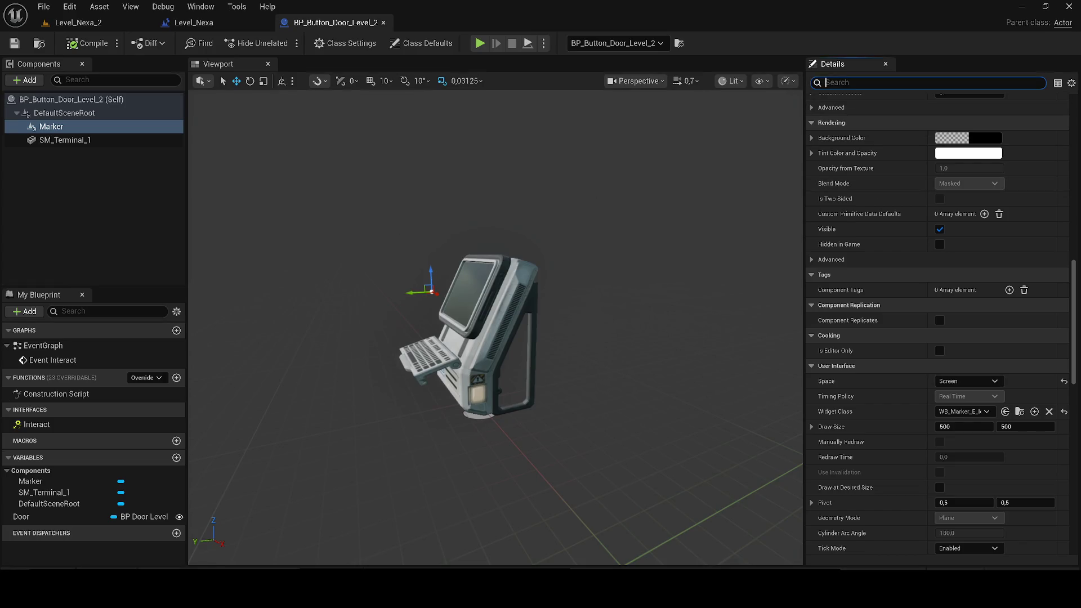
pyautogui.write('visi')
pyautogui.click(943, 116)
pyautogui.click(14, 44)
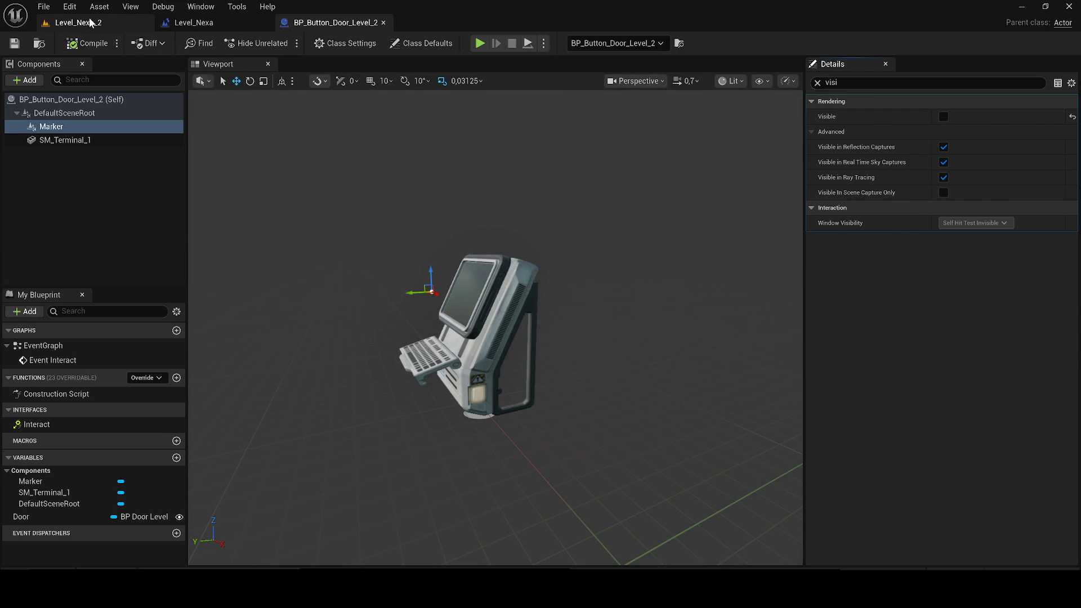
pyautogui.click(78, 22)
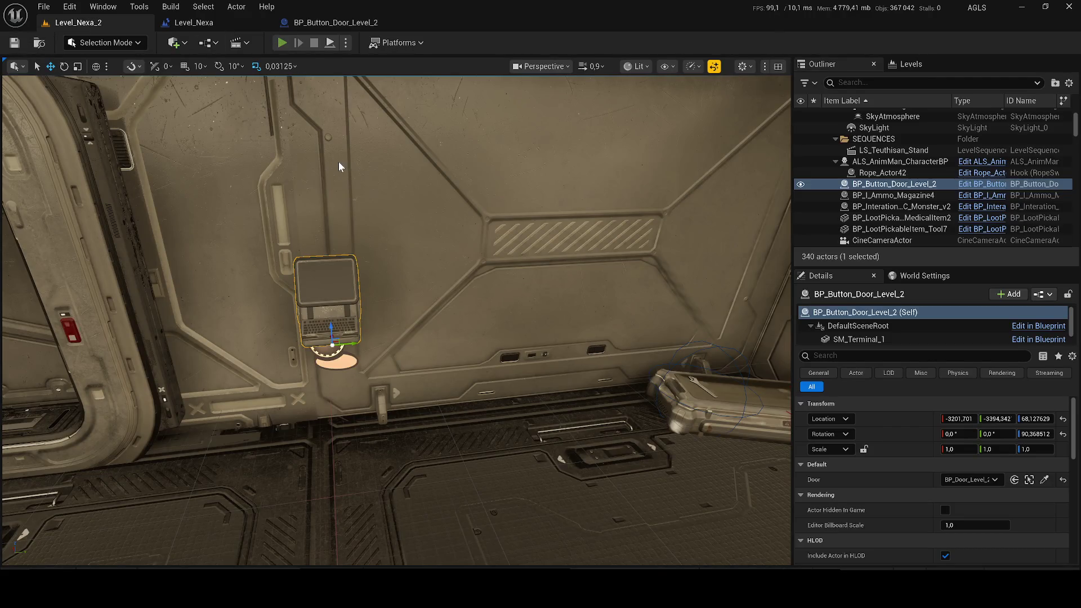
# - Play the level, switch to Unlit view with F2 to spot the E marker, then stop
pyautogui.hotkey('alt', 'p')
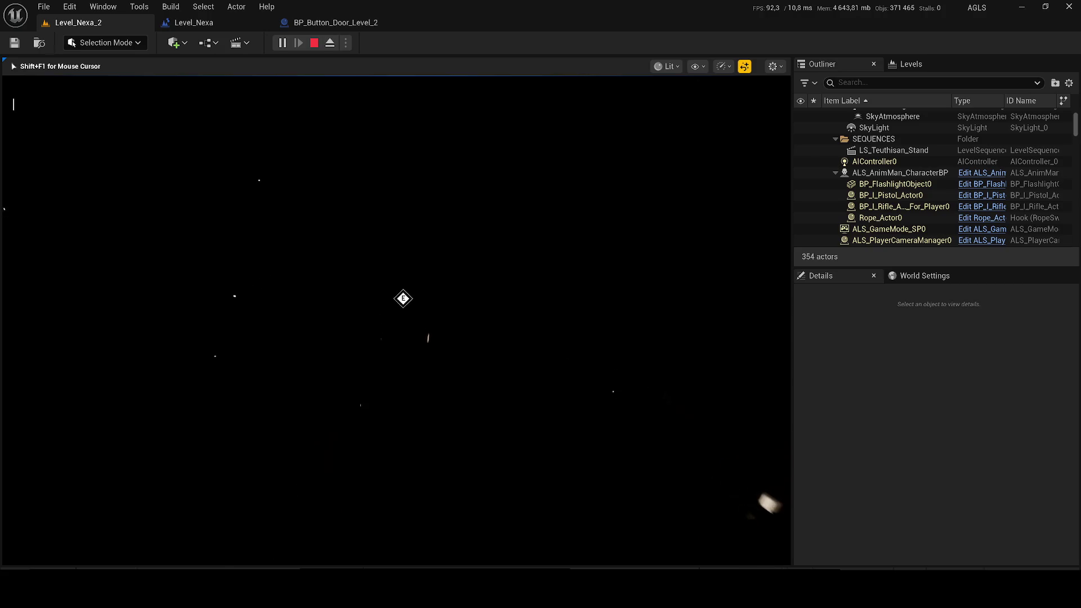
pyautogui.press('F2')
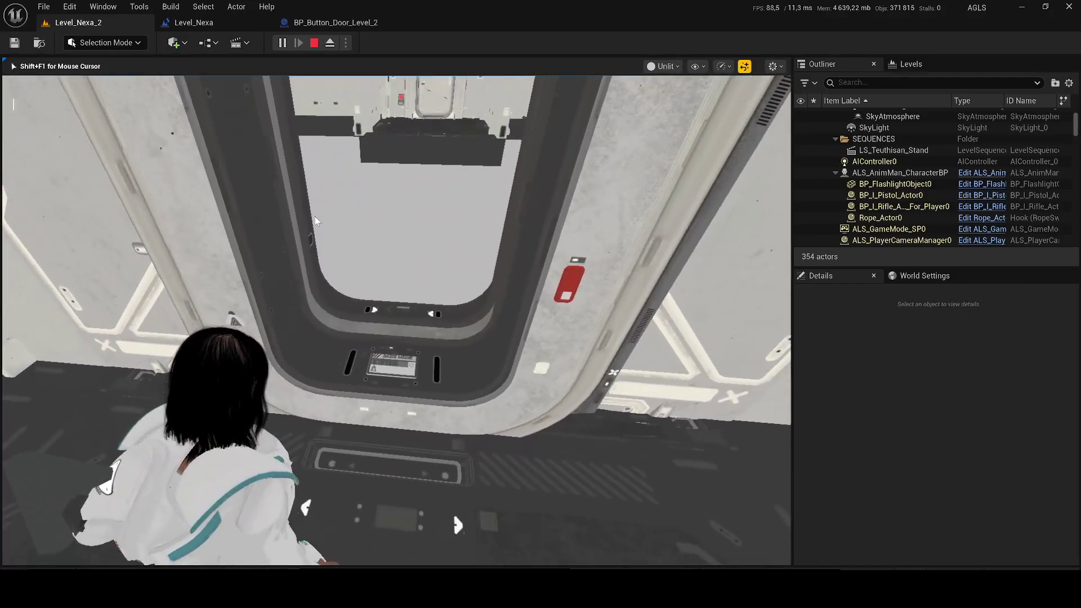
pyautogui.press('Escape')
pyautogui.click(338, 23)
pyautogui.click(226, 22)
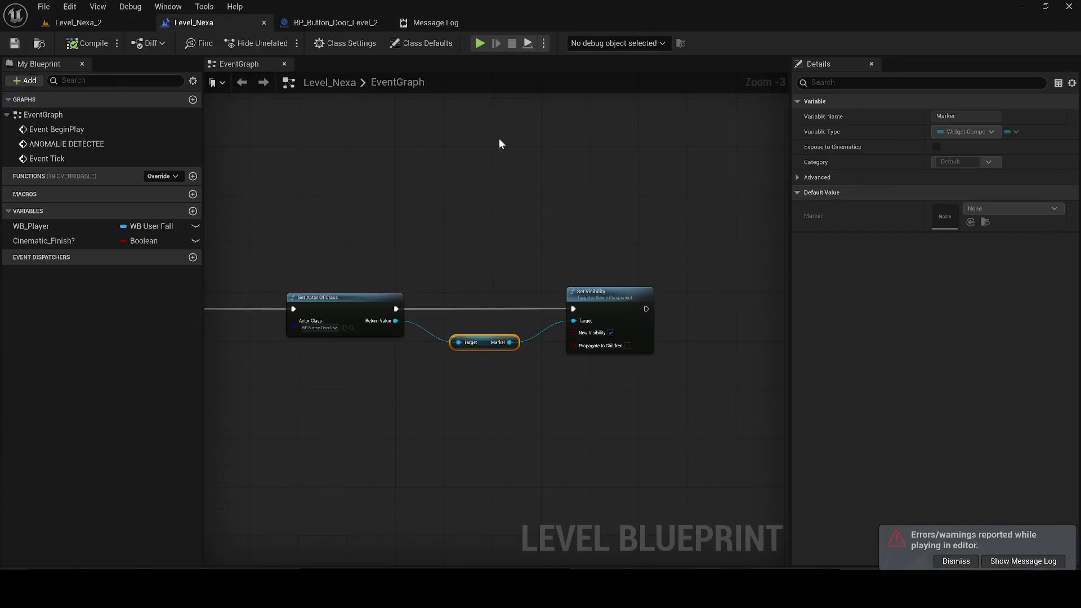
# - Insert a Delay node between Reverse and Smooth Animation and Get Actor Of Class
pyautogui.scroll(1, 383, 242)
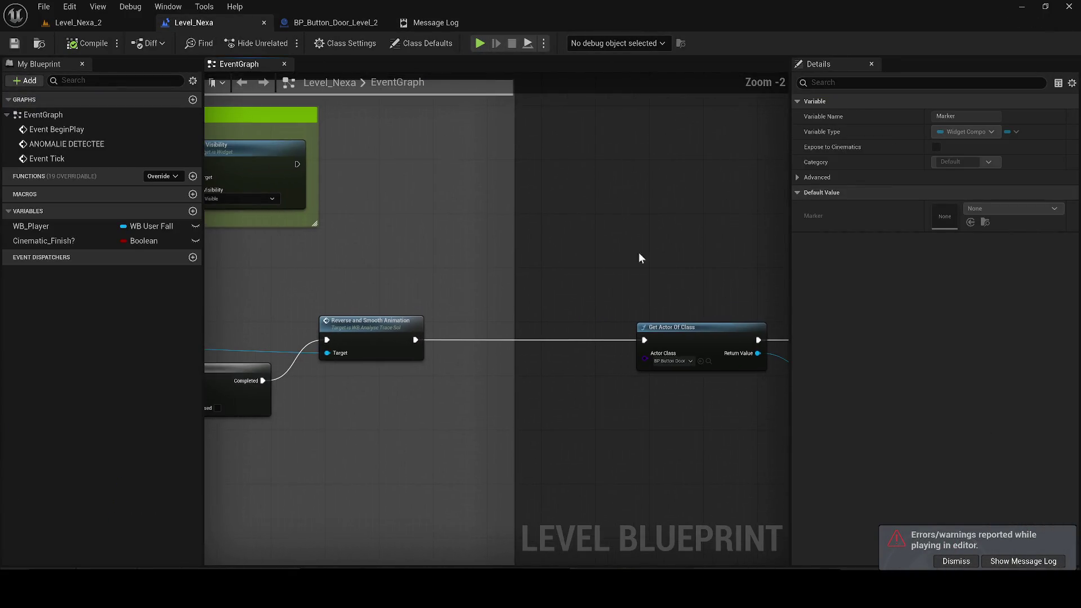
pyautogui.click(549, 248)
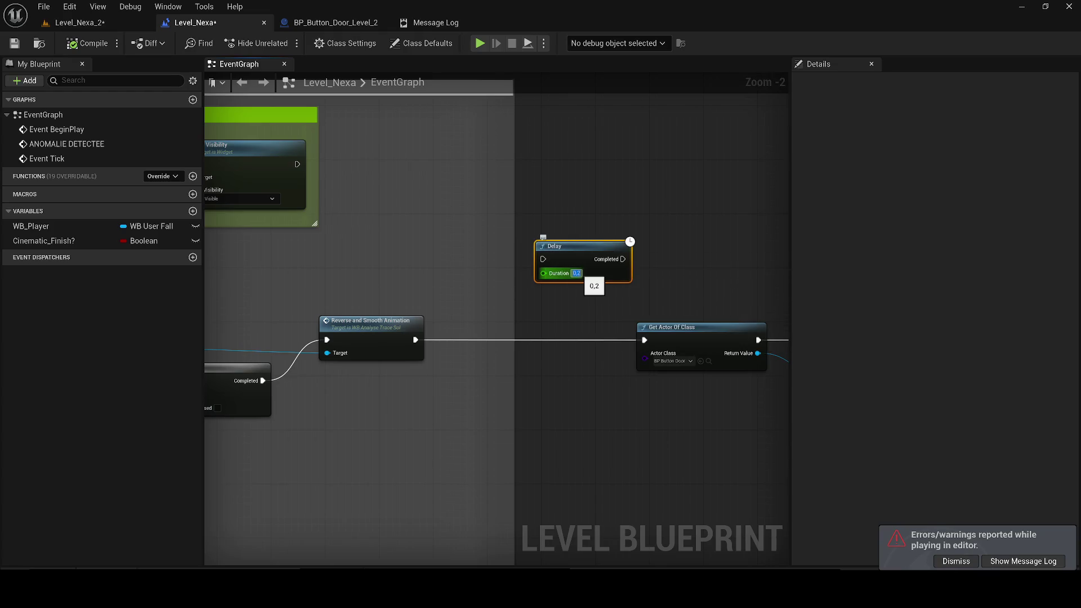
pyautogui.moveTo(549, 262)
pyautogui.mouseDown()
pyautogui.moveTo(439, 346)
pyautogui.moveTo(415, 340)
pyautogui.mouseUp()
pyautogui.moveTo(623, 259)
pyautogui.mouseDown()
pyautogui.moveTo(634, 337)
pyautogui.moveTo(644, 340)
pyautogui.mouseUp()
pyautogui.moveTo(584, 263); pyautogui.dragTo(546, 335)
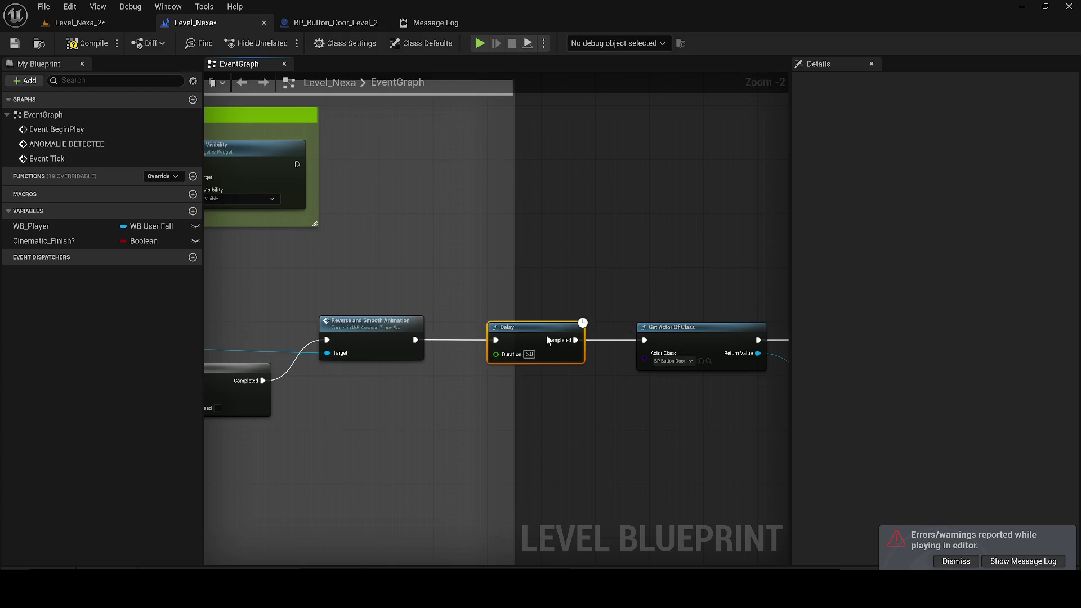
# - Wrap the Delay through Set Visibility nodes in a comment titled 'MARKER TO CONTINUE HISTORY' and save
pyautogui.scroll(-3, 670, 353)
pyautogui.moveTo(670, 354); pyautogui.dragTo(411, 286)
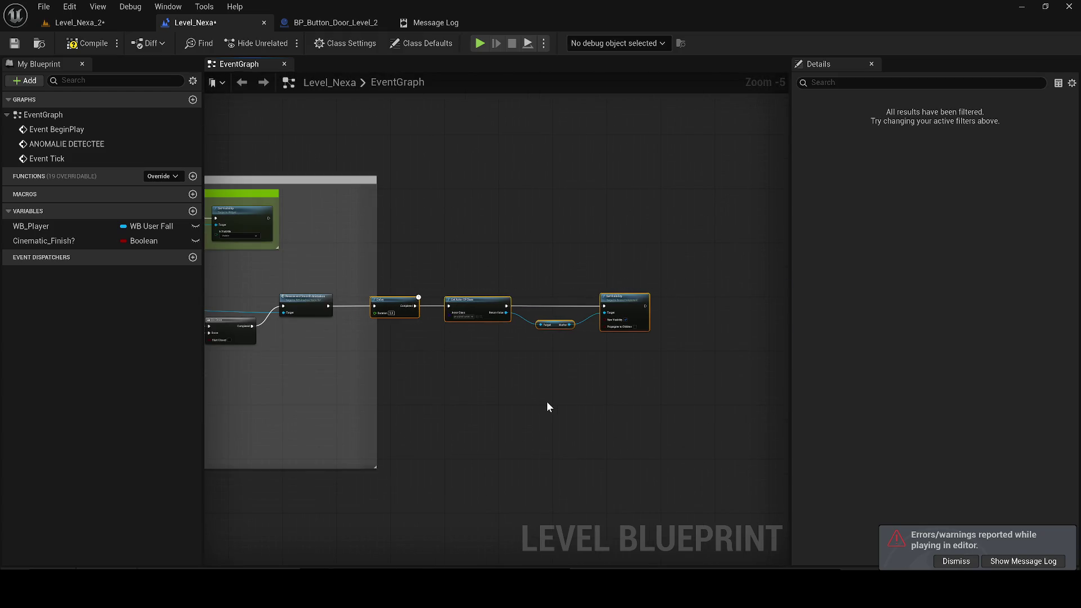
pyautogui.press('Right')
pyautogui.write('c')
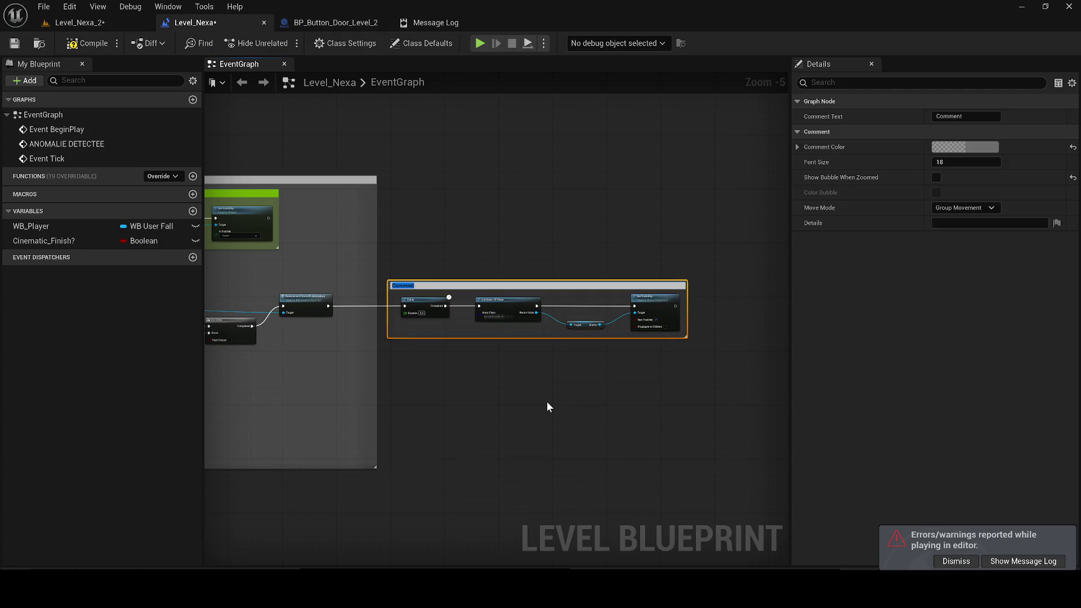
pyautogui.write('KER T')
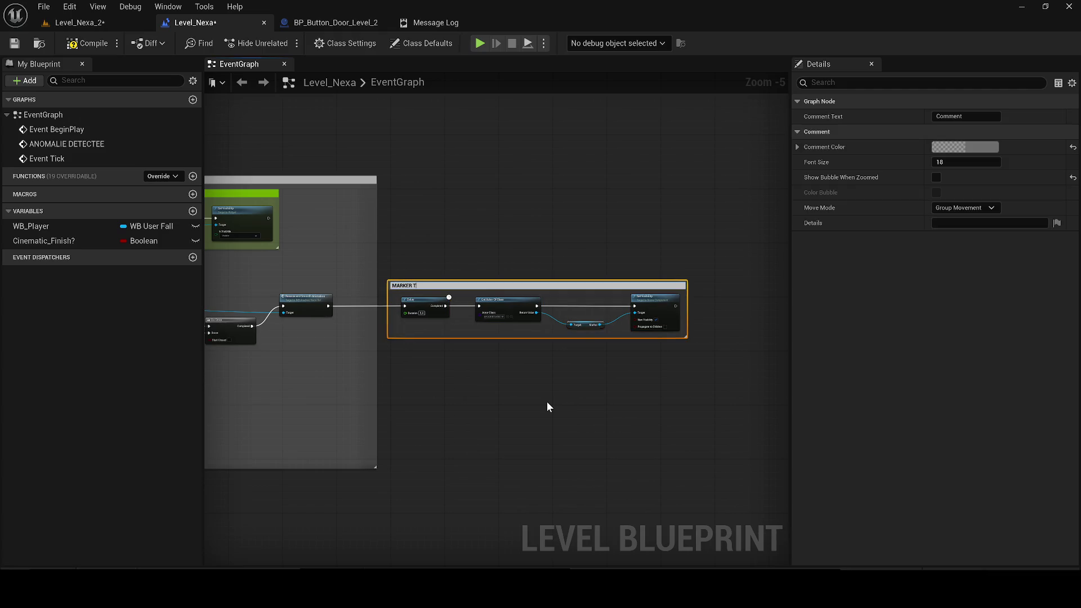
pyautogui.write('O CONTINUE H')
pyautogui.write('ISTORY')
pyautogui.press('Return')
pyautogui.click(14, 45)
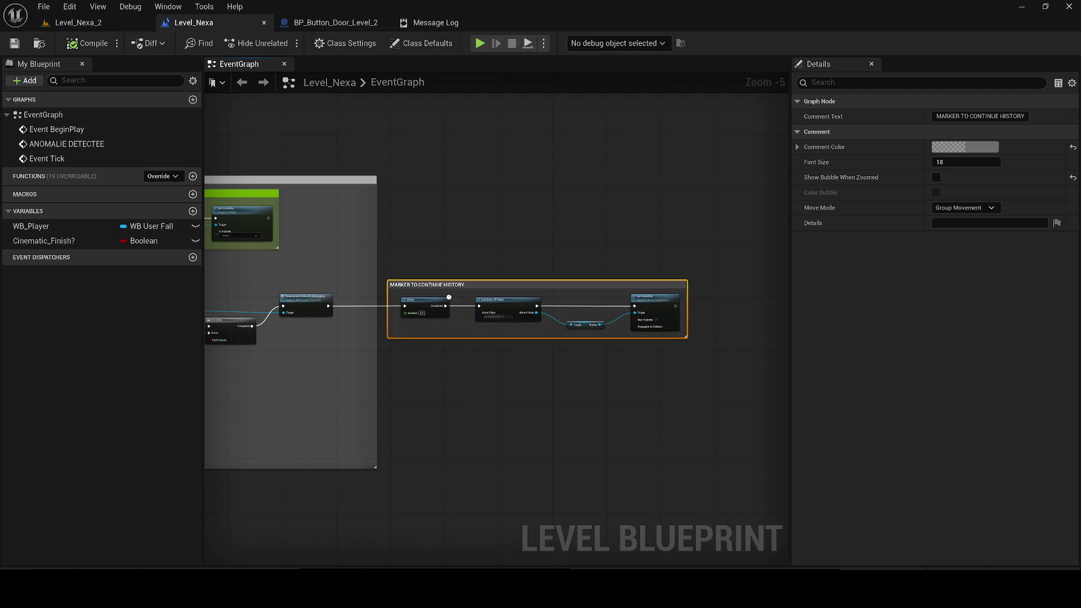
# - Save all modified assets, confirming the Level_Nexa_2 level
pyautogui.click(551, 238)
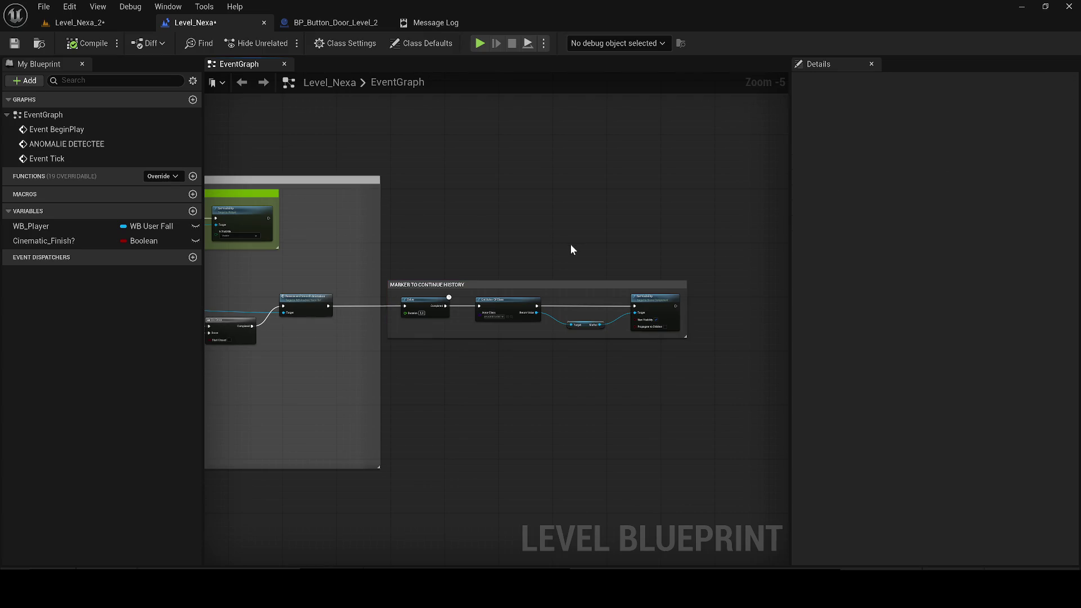
pyautogui.hotkey('ctrl', 'shift', 's')
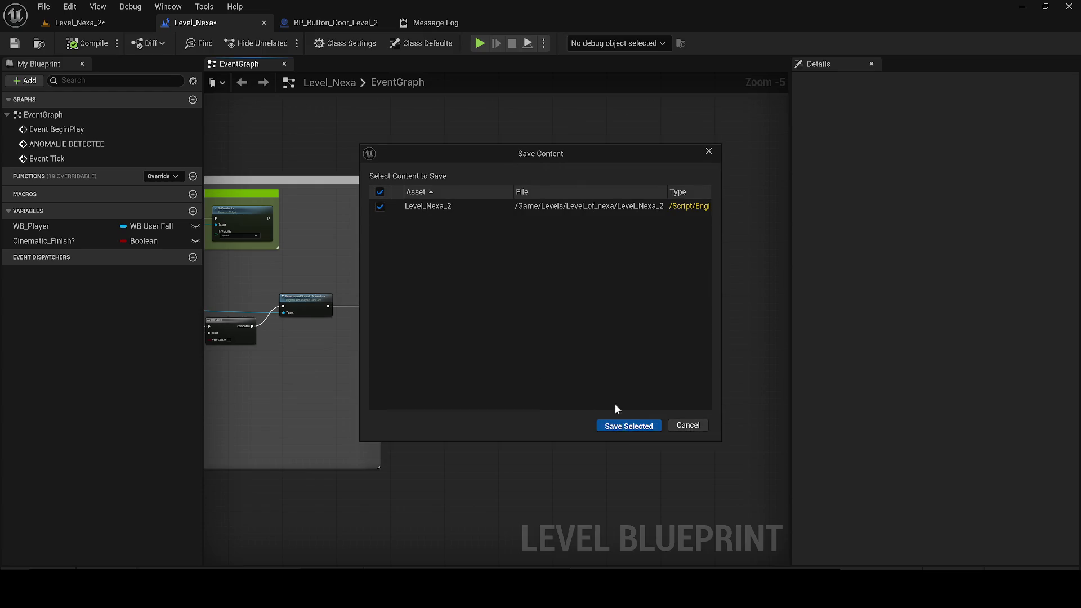
pyautogui.click(621, 420)
pyautogui.click(313, 22)
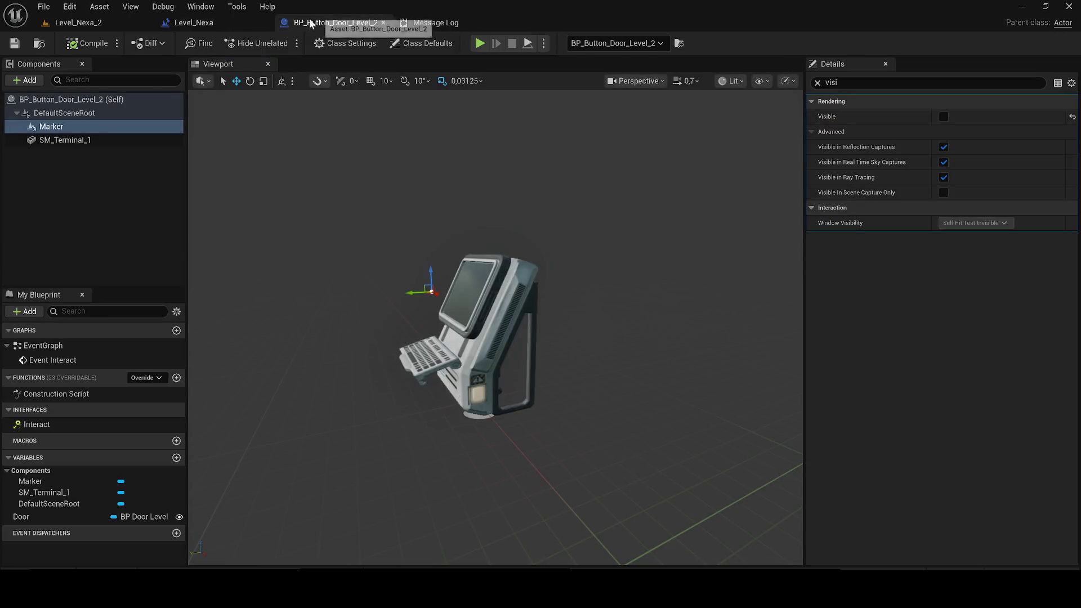
# - Clear the Details search and open the Marker's WB_Marker_E_Icon widget from its Widget Class
pyautogui.click(818, 83)
pyautogui.scroll(-7, 992, 318)
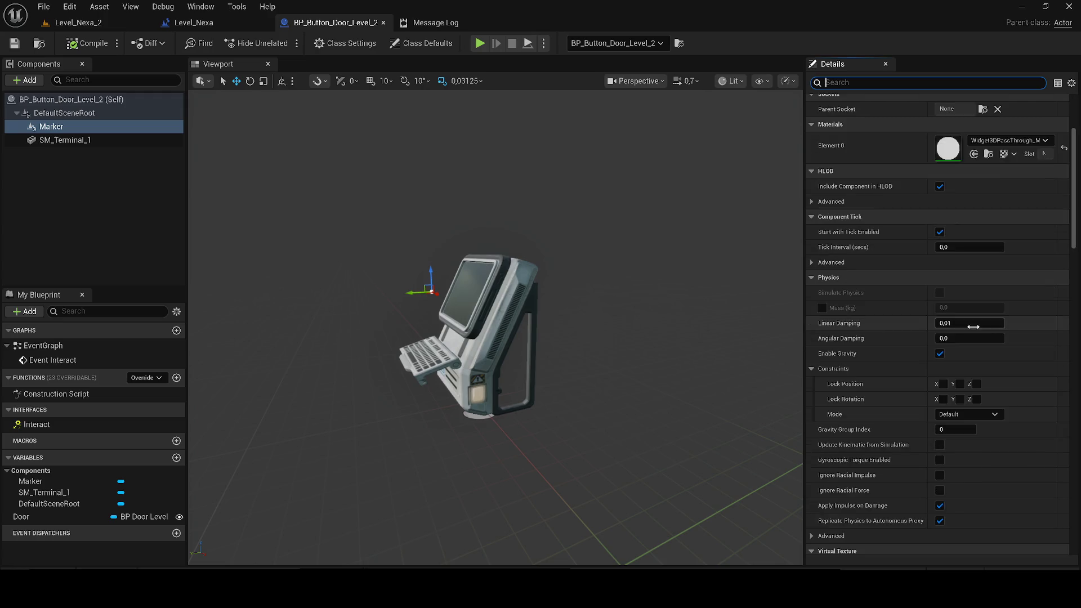
pyautogui.scroll(-8, 984, 406)
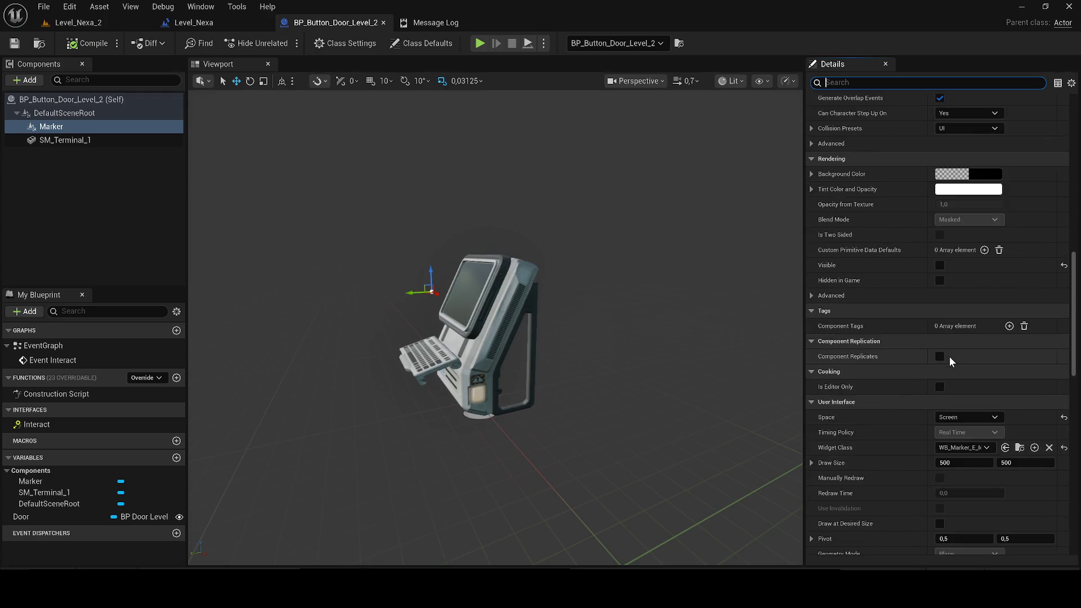
pyautogui.click(1021, 340)
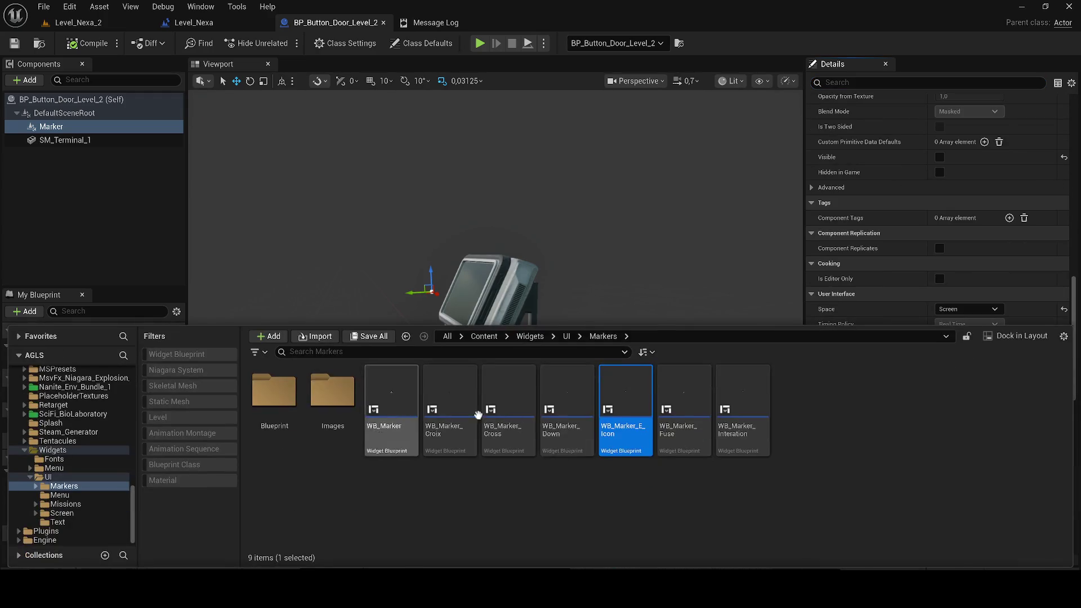
pyautogui.doubleClick(623, 410)
pyautogui.click(1046, 43)
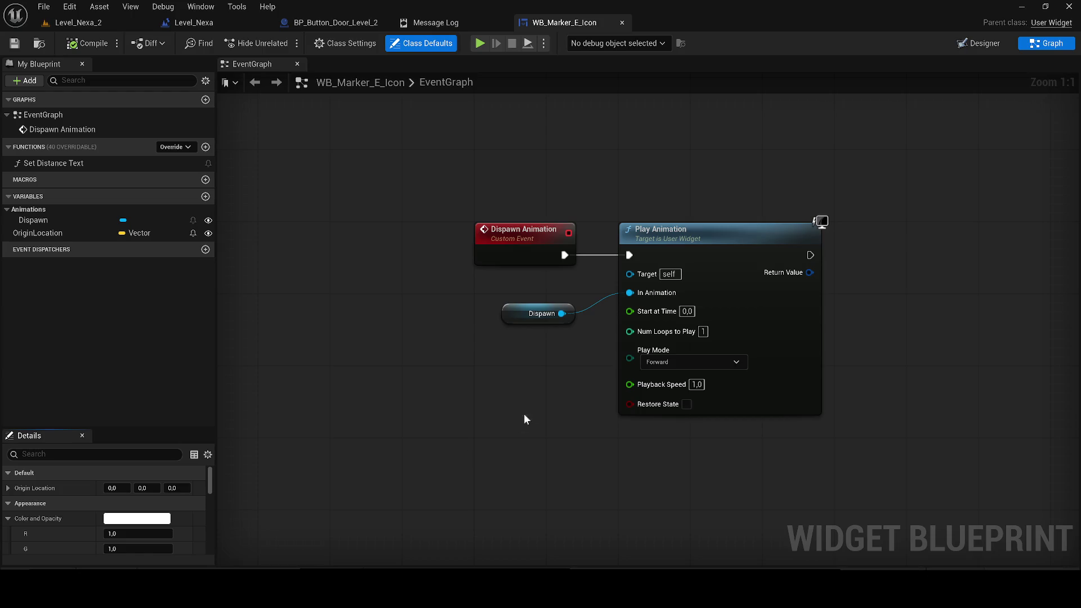
pyautogui.click(978, 43)
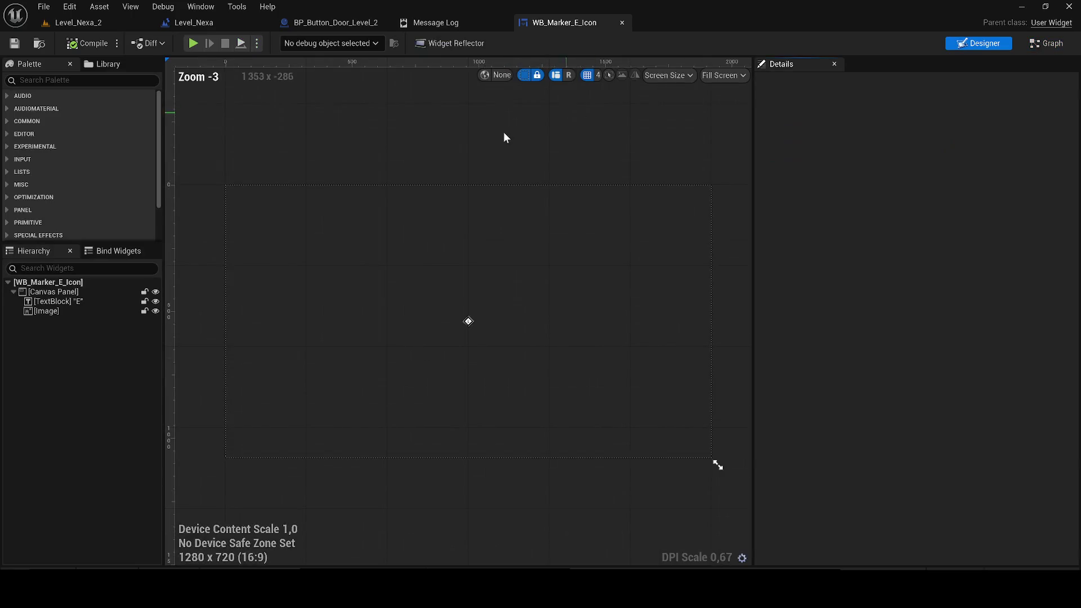
# - Dock the Animations panel at the bottom and preview the Dispawn animation's tracks
pyautogui.click(201, 6)
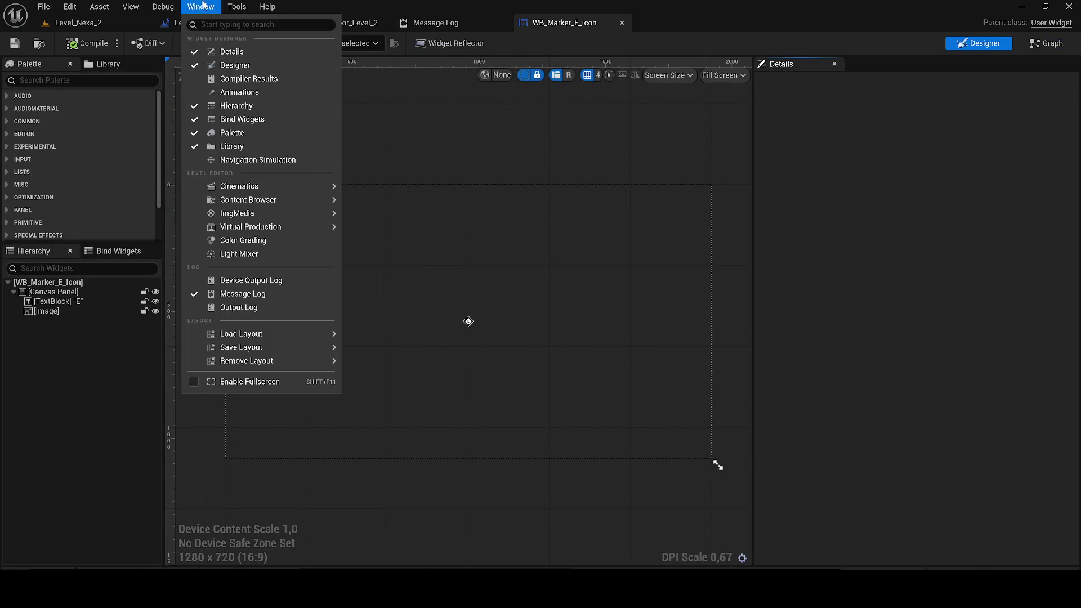
pyautogui.click(249, 92)
pyautogui.moveTo(566, 196); pyautogui.dragTo(387, 351)
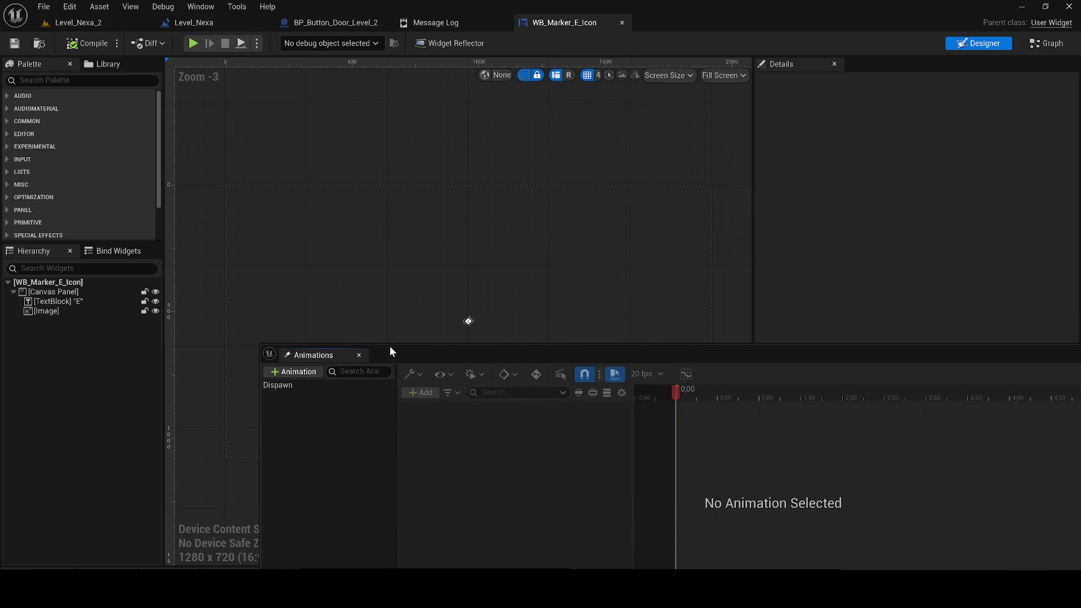
pyautogui.scroll(7, 460, 301)
pyautogui.click(277, 385)
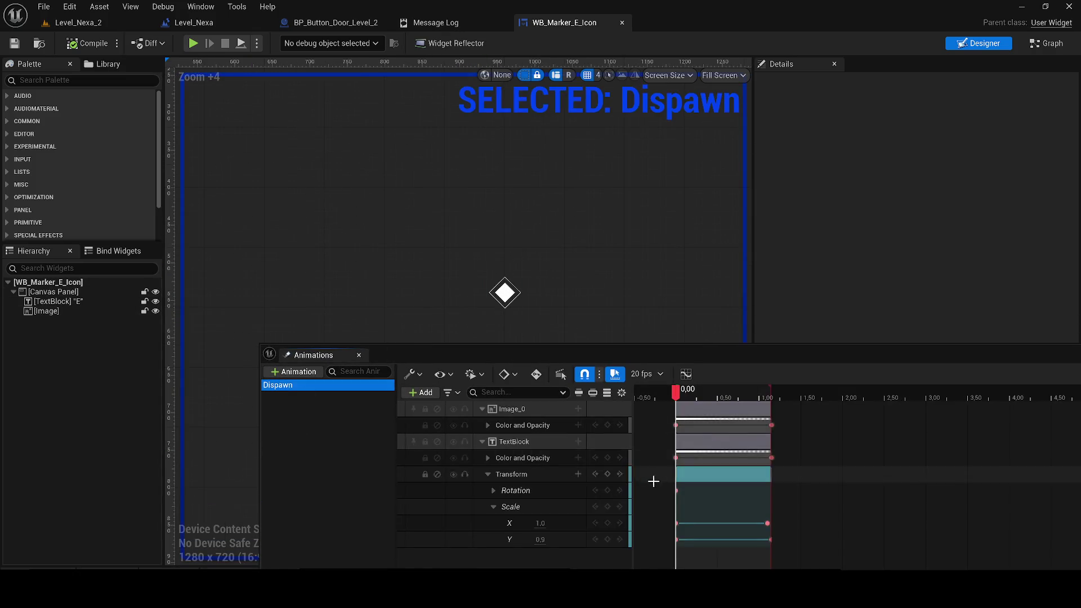
pyautogui.click(717, 561)
pyautogui.press('space')
pyautogui.scroll(11, 519, 321)
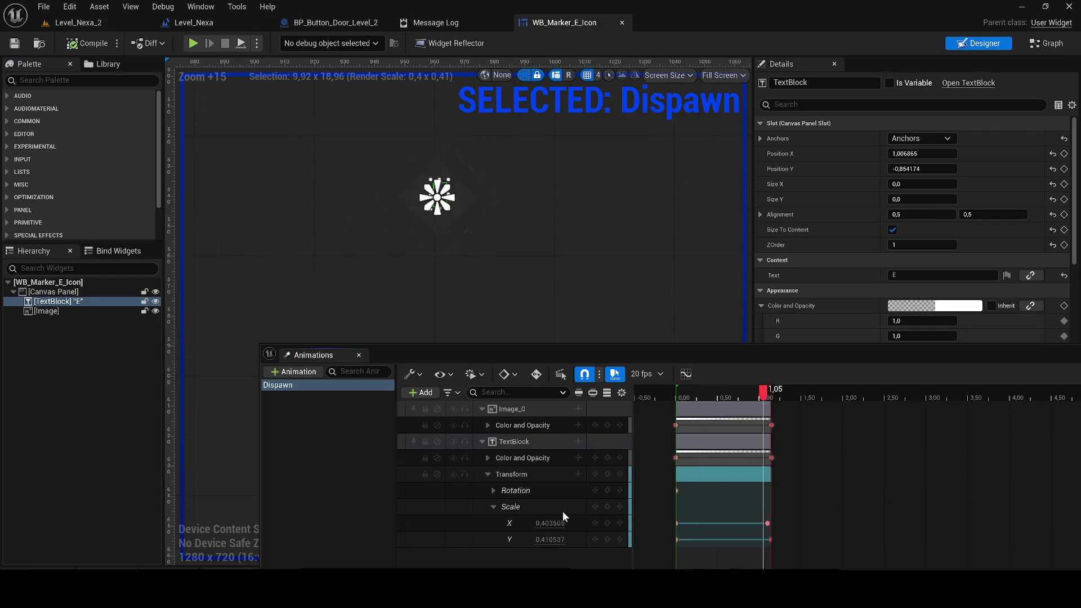
# - Create a new animation named Spawn beside Dispawn and select its Image_0 track
pyautogui.click(292, 371)
pyautogui.write('Sap')
pyautogui.press('BackSpace')
pyautogui.press('BackSpace')
pyautogui.write('pa')
pyautogui.write('nw')
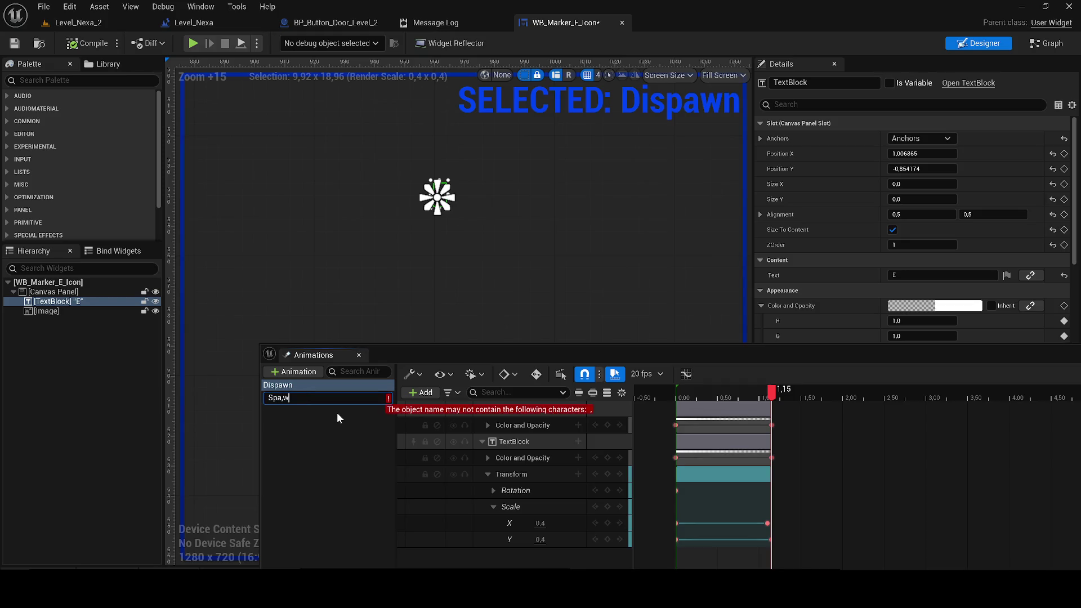
pyautogui.click(337, 412)
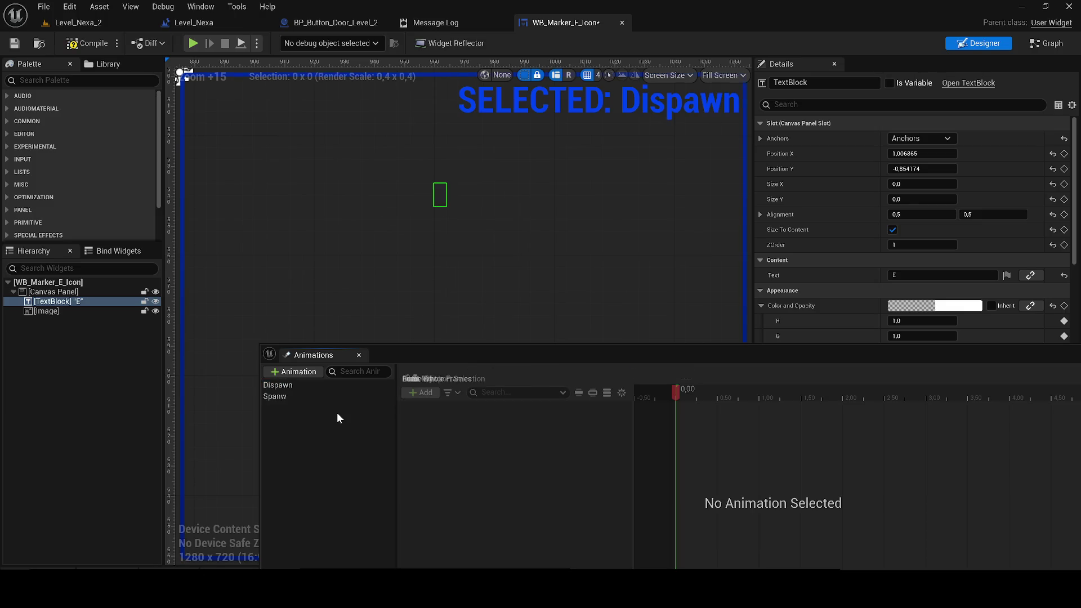
pyautogui.click(289, 398)
pyautogui.click(289, 398)
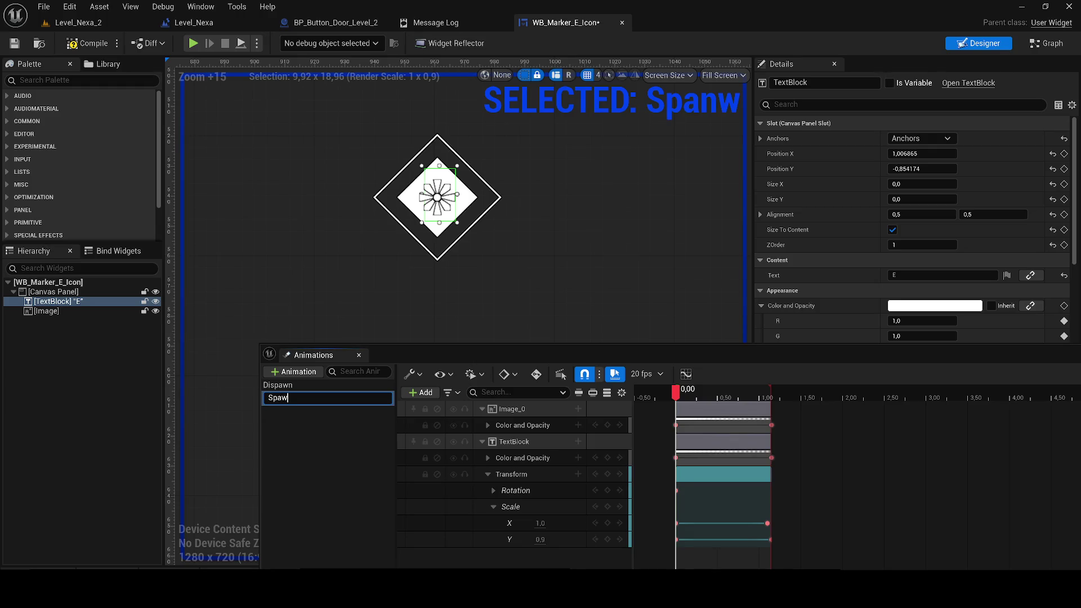
pyautogui.press('Return')
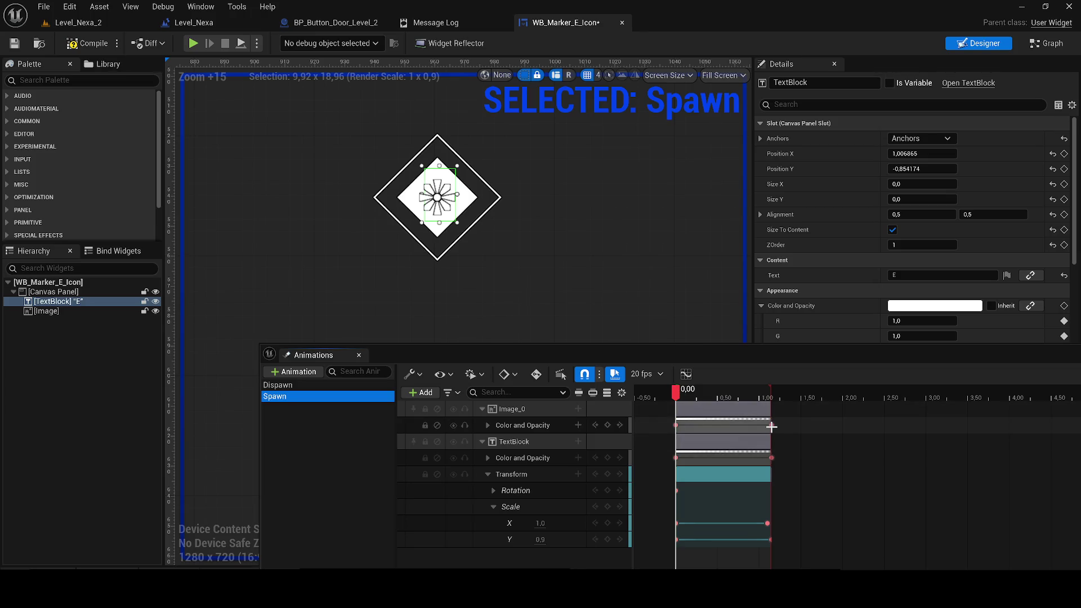
pyautogui.moveTo(760, 425)
pyautogui.mouseDown()
pyautogui.moveTo(678, 425)
pyautogui.moveTo(779, 426)
pyautogui.moveTo(679, 427)
pyautogui.mouseUp()
# - Extend the text fade and image sections to 1.30 s, moving the first fade key to 0.00
pyautogui.press('space')
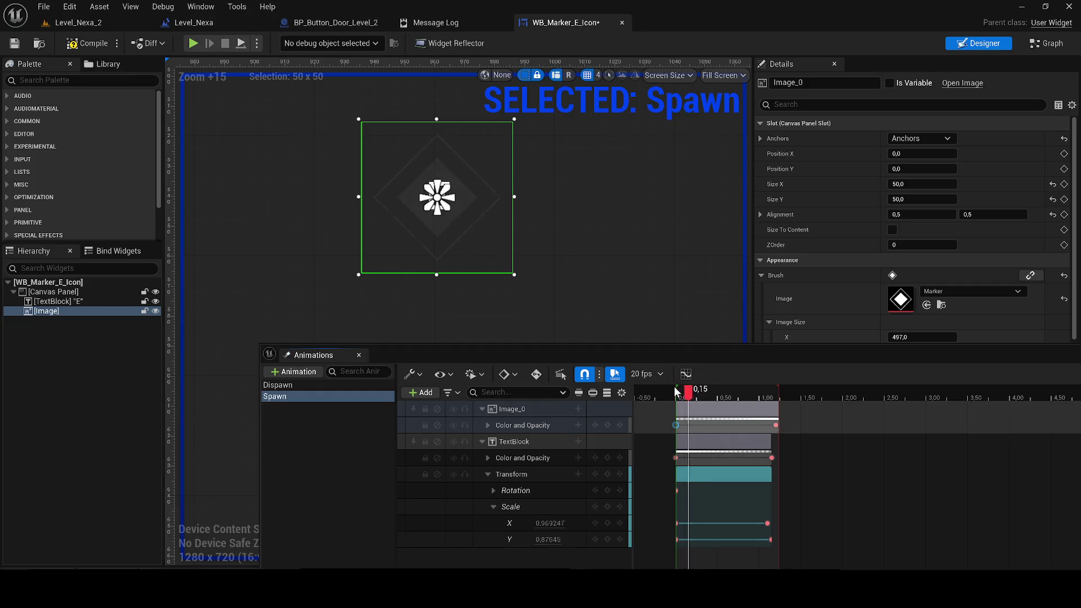
pyautogui.click(671, 393)
pyautogui.scroll(4, 502, 235)
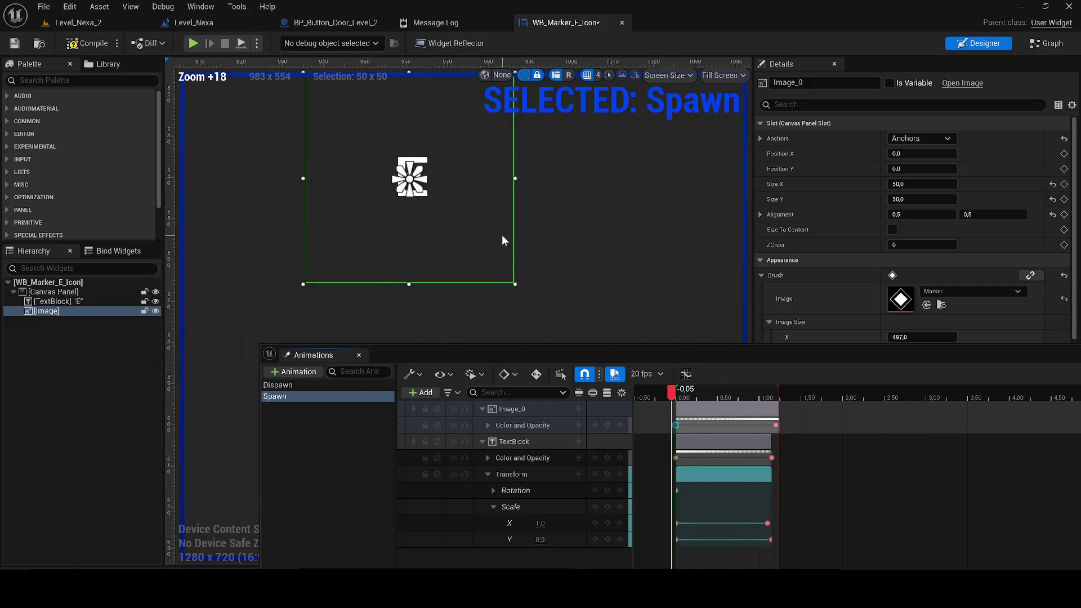
pyautogui.moveTo(673, 396); pyautogui.dragTo(676, 399)
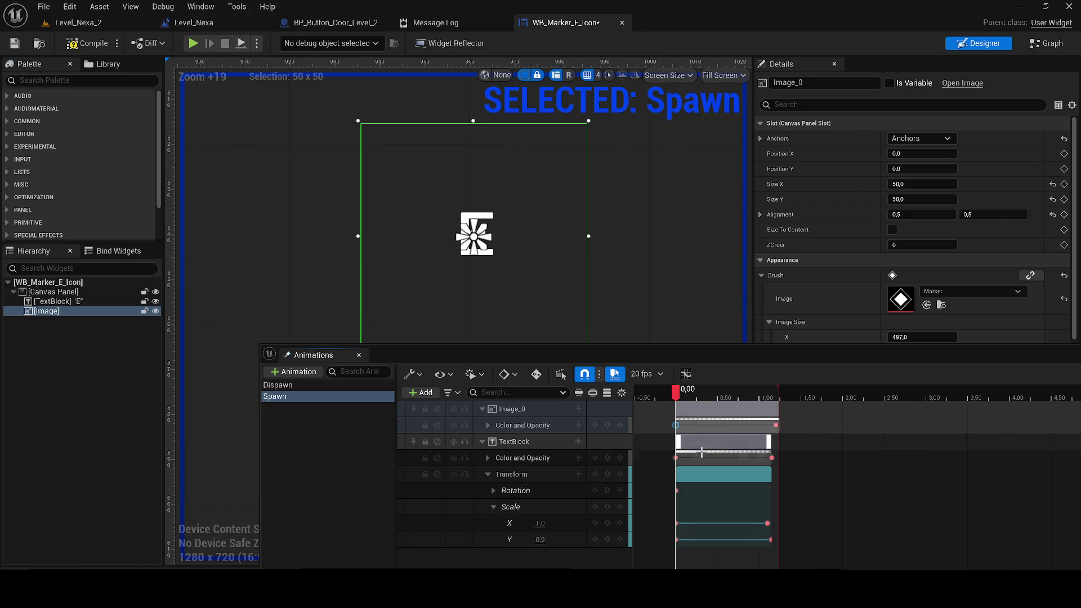
pyautogui.moveTo(770, 457)
pyautogui.mouseDown()
pyautogui.moveTo(684, 457)
pyautogui.moveTo(779, 464)
pyautogui.mouseUp()
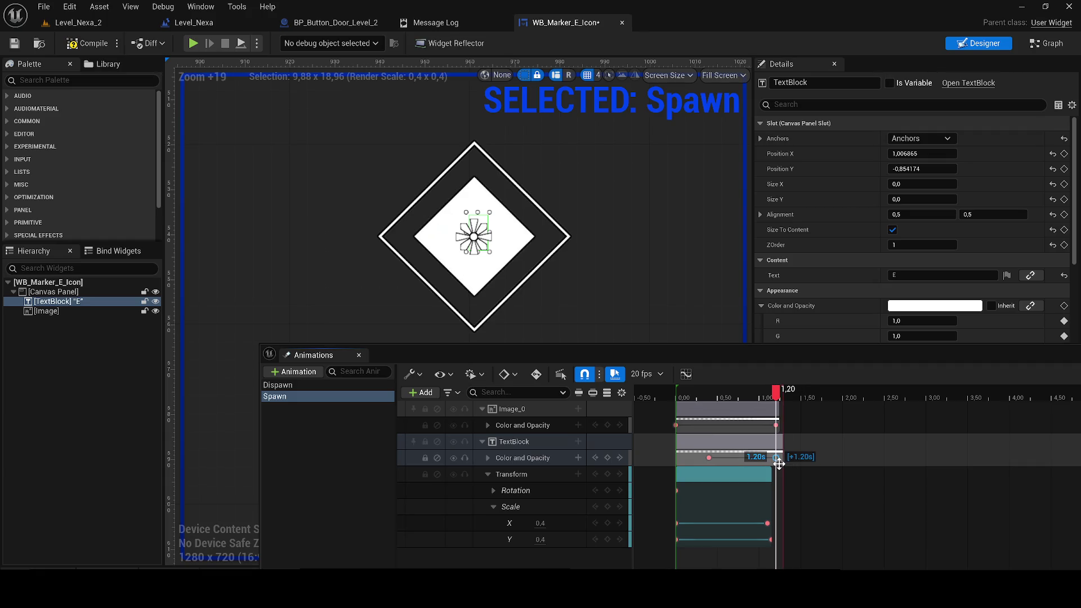
pyautogui.moveTo(706, 459); pyautogui.dragTo(676, 457)
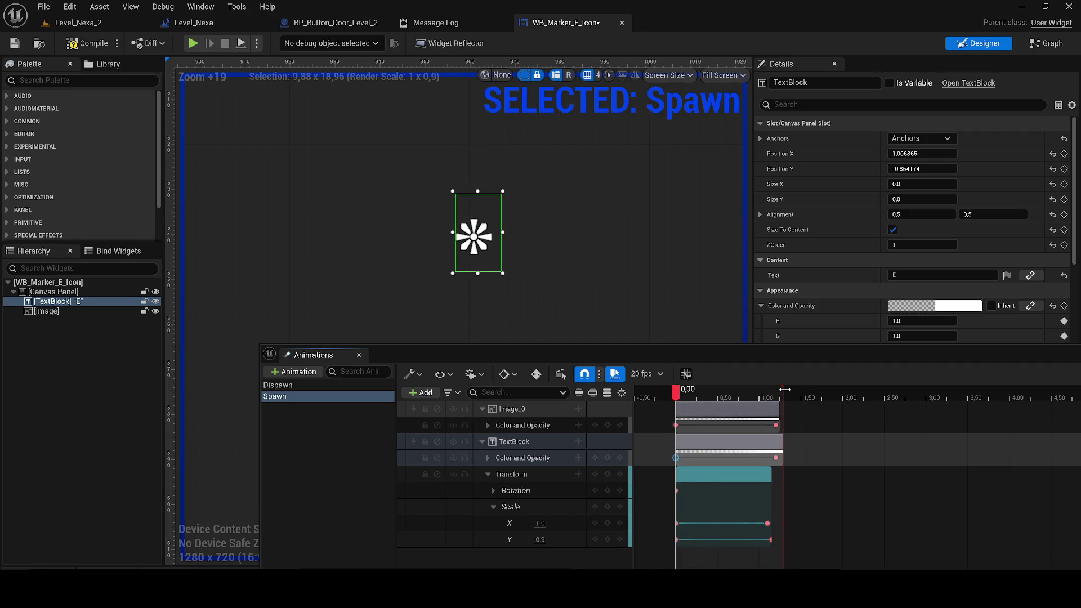
pyautogui.moveTo(776, 411); pyautogui.dragTo(782, 411)
pyautogui.moveTo(676, 395); pyautogui.dragTo(726, 394)
pyautogui.press('space')
pyautogui.click(676, 394)
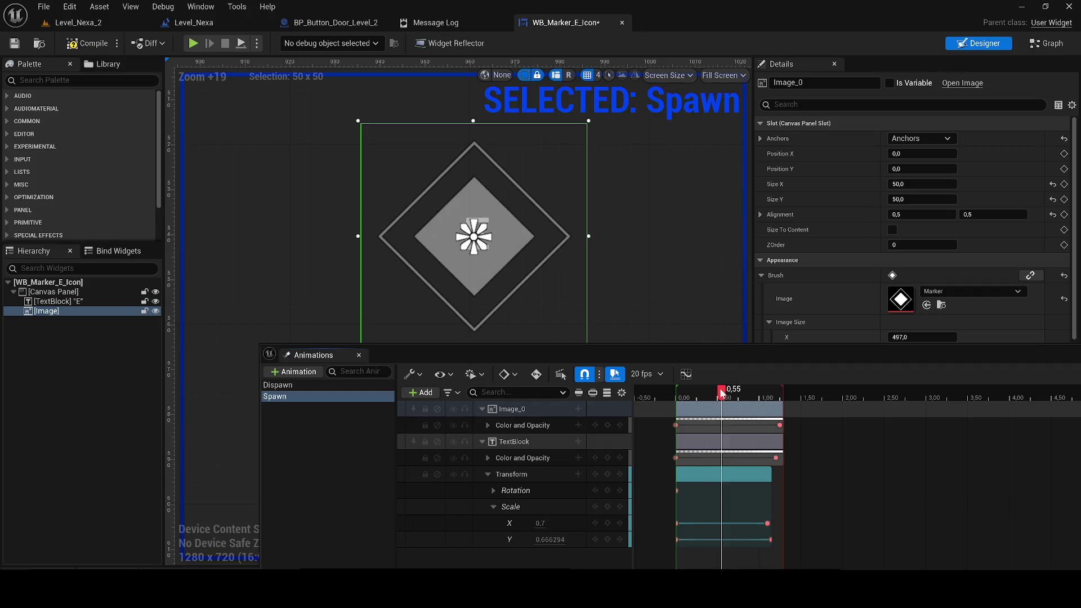
# - Retime the Scale keys so the scale-up starts near 0.10 s and ends at 1.25 s
pyautogui.moveTo(767, 522)
pyautogui.mouseDown()
pyautogui.moveTo(705, 536)
pyautogui.moveTo(693, 523)
pyautogui.moveTo(780, 526)
pyautogui.mouseUp()
pyautogui.moveTo(717, 540); pyautogui.dragTo(783, 547)
pyautogui.moveTo(726, 394); pyautogui.dragTo(763, 395)
pyautogui.moveTo(725, 523)
pyautogui.mouseDown()
pyautogui.moveTo(681, 522)
pyautogui.moveTo(680, 539)
pyautogui.mouseUp()
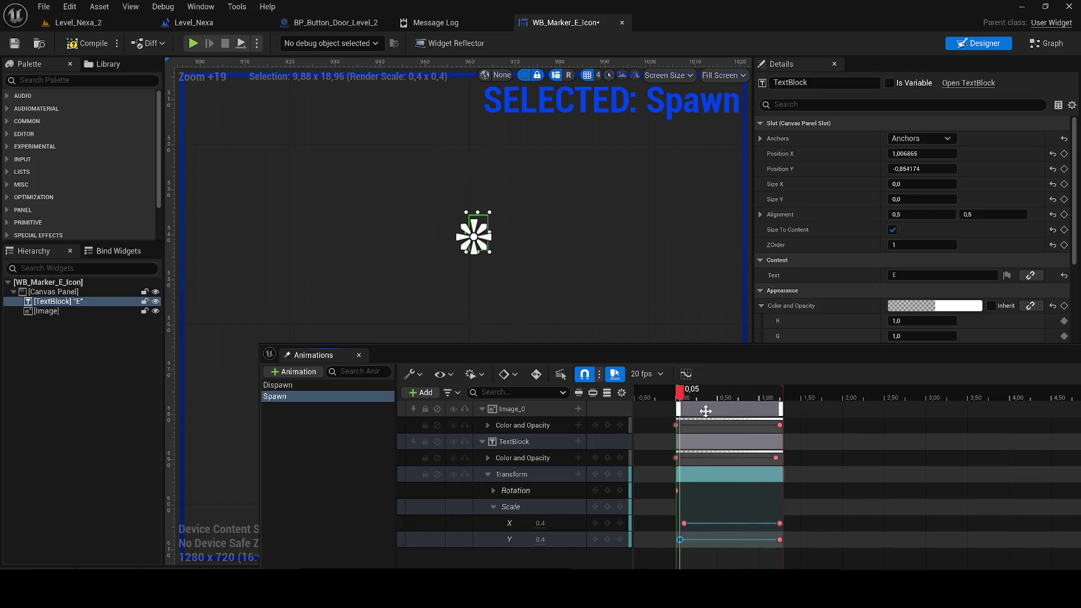
pyautogui.moveTo(683, 391); pyautogui.dragTo(672, 389)
pyautogui.press('space')
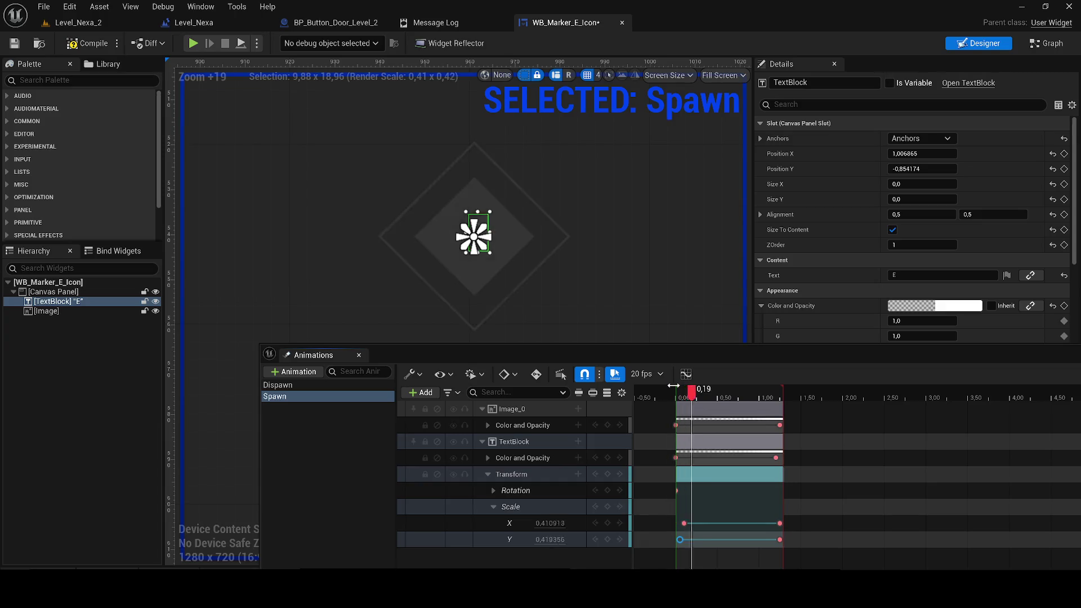
# - Shift the E text's fade keys to 1.05 s and 1.25 s
pyautogui.moveTo(677, 456)
pyautogui.mouseDown()
pyautogui.moveTo(767, 460)
pyautogui.moveTo(680, 458)
pyautogui.mouseUp()
pyautogui.moveTo(686, 396); pyautogui.dragTo(763, 400)
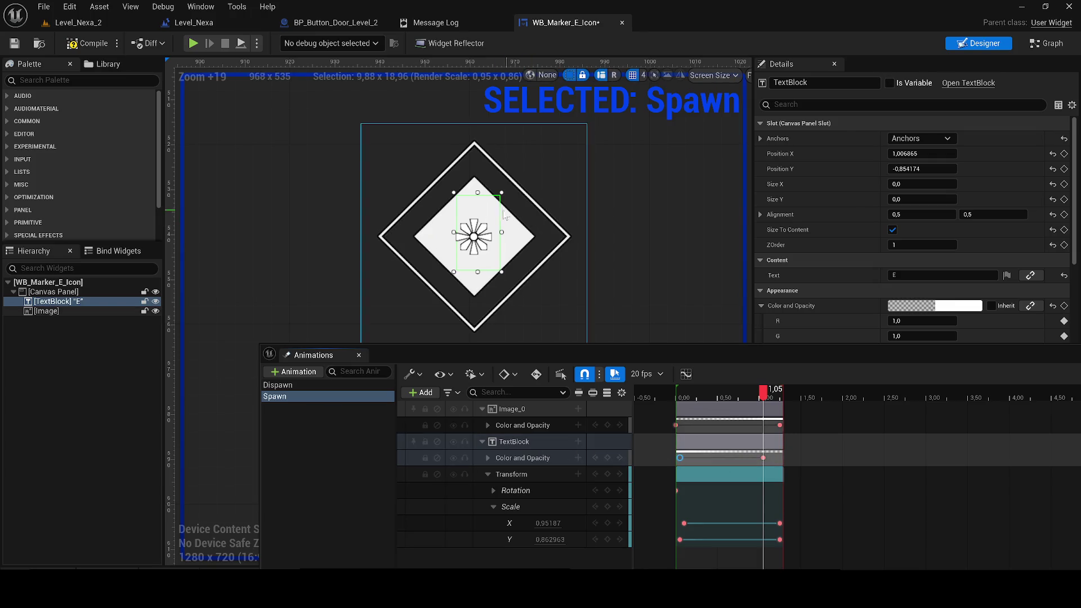
pyautogui.click(67, 304)
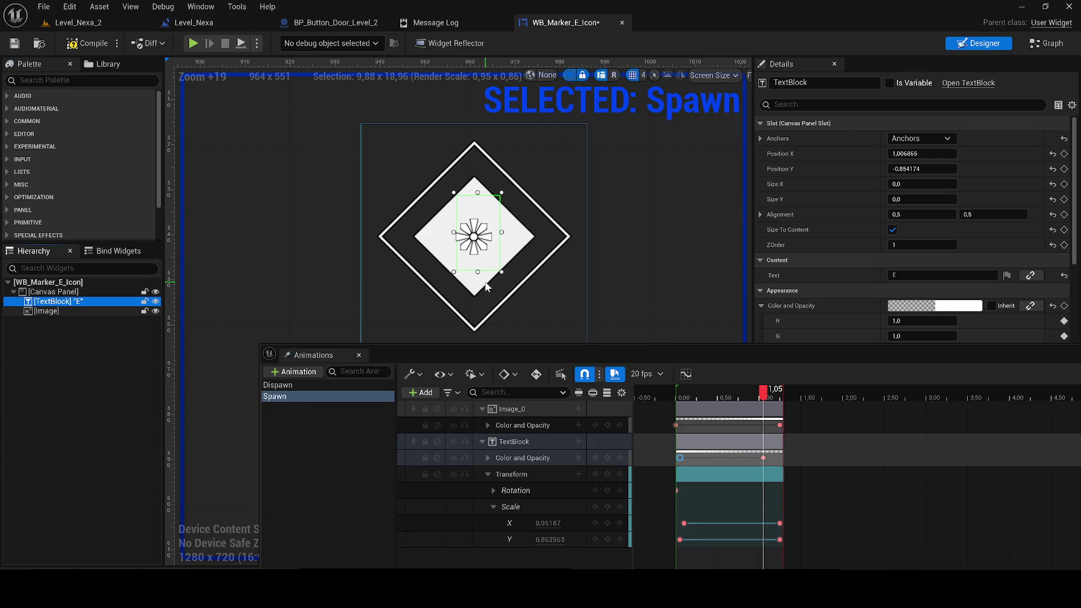
pyautogui.scroll(1, 500, 283)
pyautogui.moveTo(763, 458); pyautogui.dragTo(780, 458)
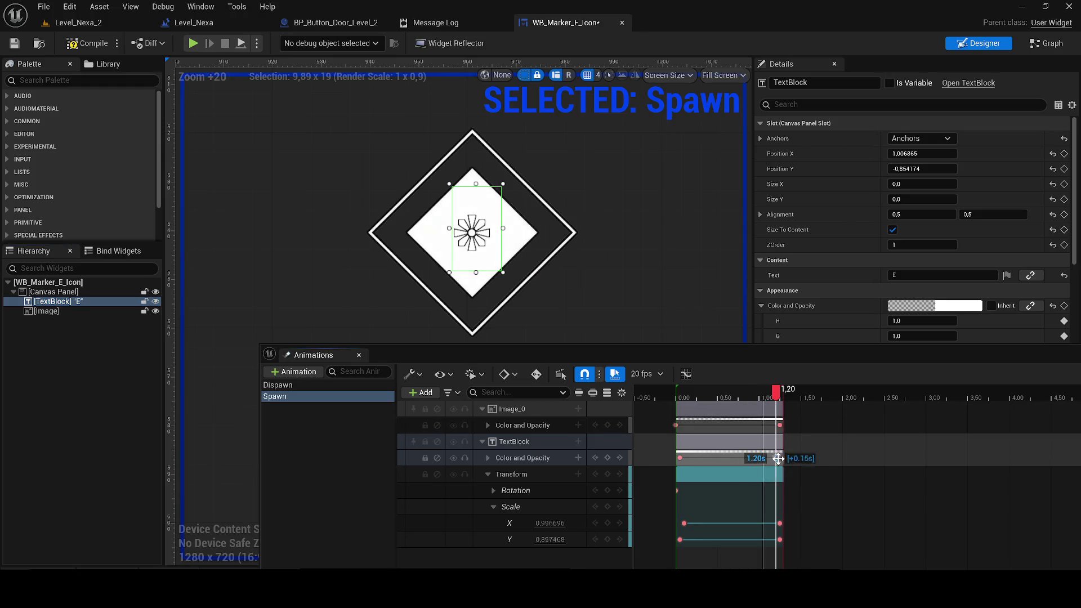
# - Preview the animation up to 1.20 s and raise the E text's opacity
pyautogui.click(488, 458)
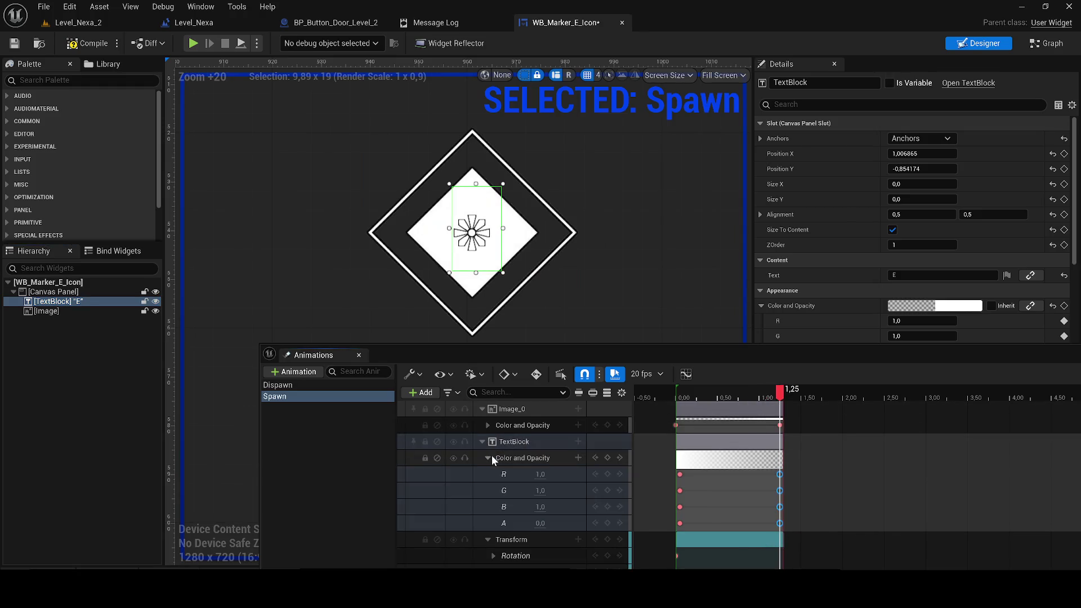
pyautogui.click(492, 455)
pyautogui.moveTo(718, 391)
pyautogui.mouseDown()
pyautogui.moveTo(682, 391)
pyautogui.moveTo(784, 398)
pyautogui.mouseUp()
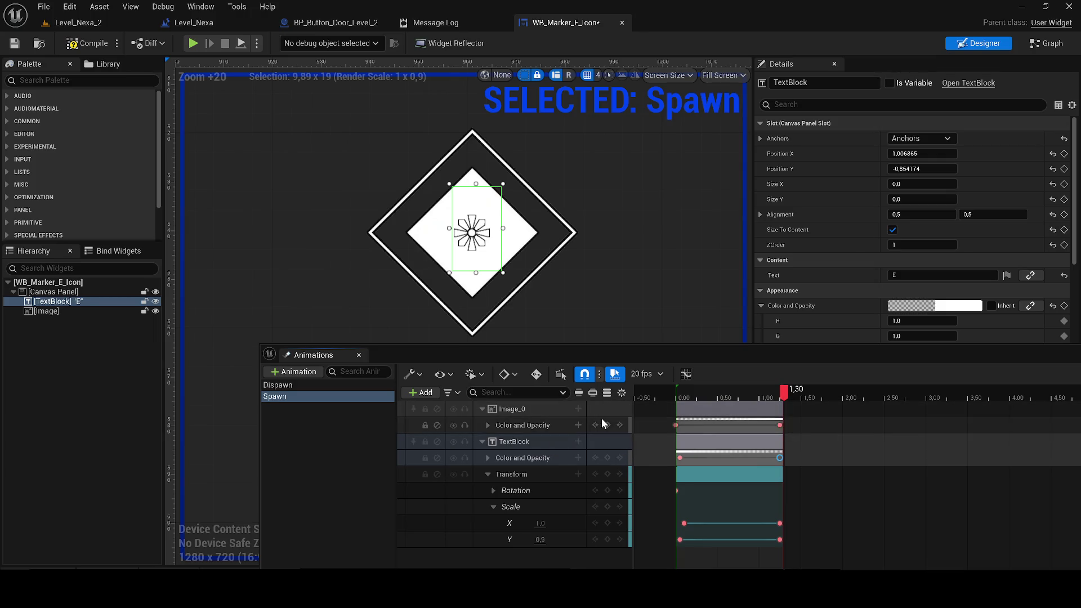
pyautogui.scroll(-3, 860, 269)
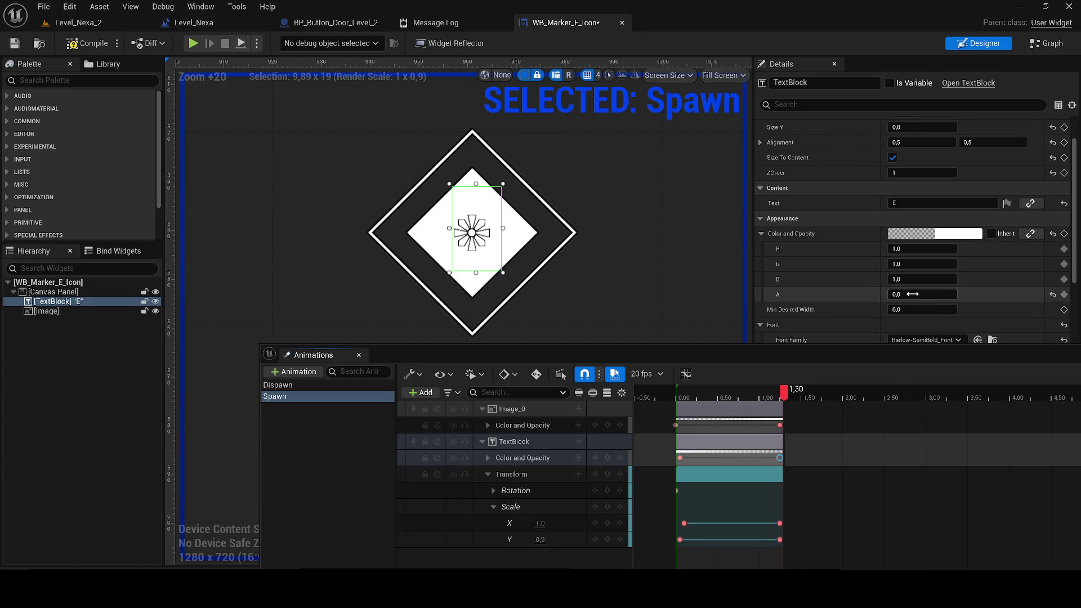
pyautogui.moveTo(922, 294); pyautogui.dragTo(957, 294)
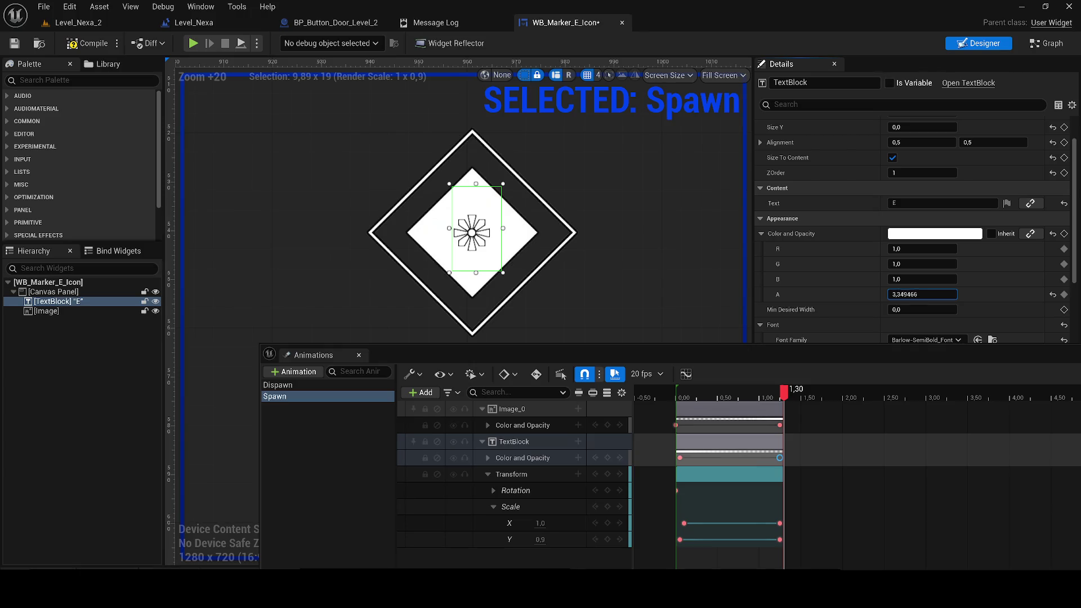
pyautogui.click(919, 293)
pyautogui.write('0')
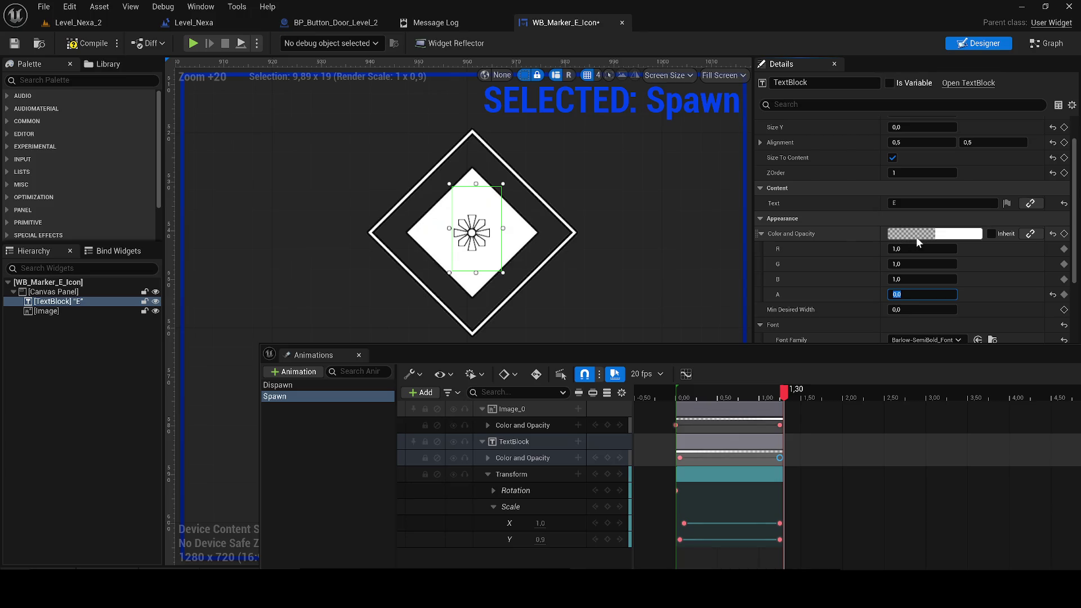
# - Set the E's colour to black and key it at 1.30 s
pyautogui.click(944, 236)
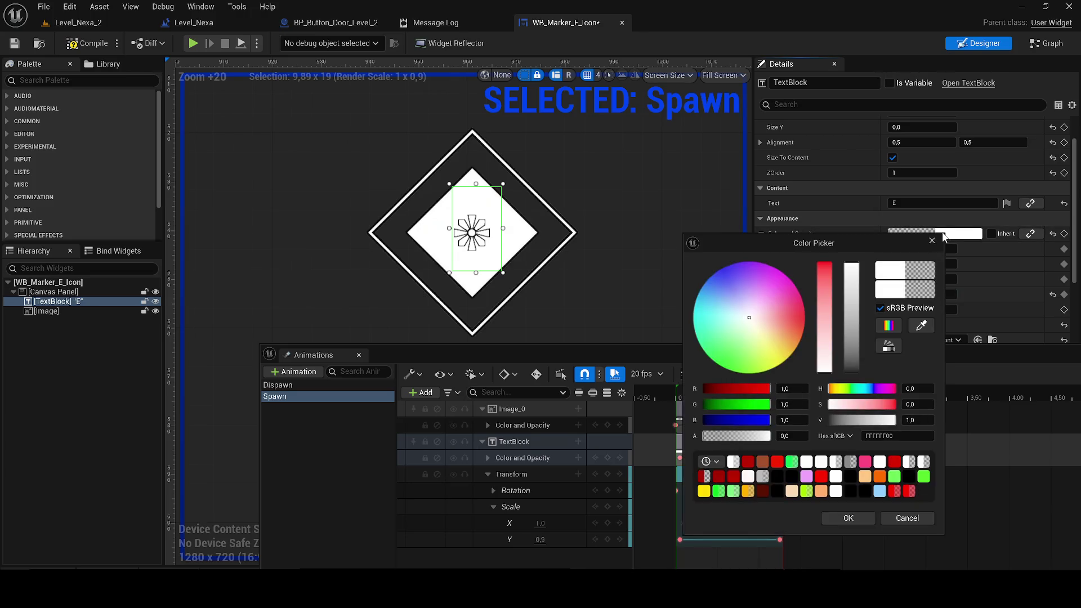
pyautogui.click(931, 242)
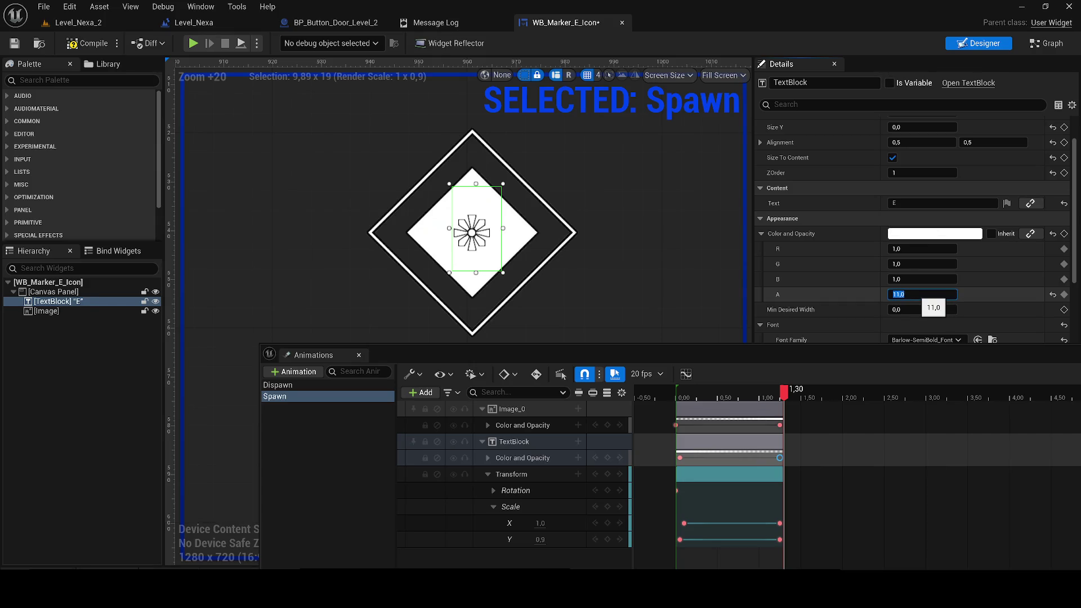
pyautogui.click(935, 234)
pyautogui.moveTo(845, 295); pyautogui.dragTo(845, 372)
pyautogui.click(858, 515)
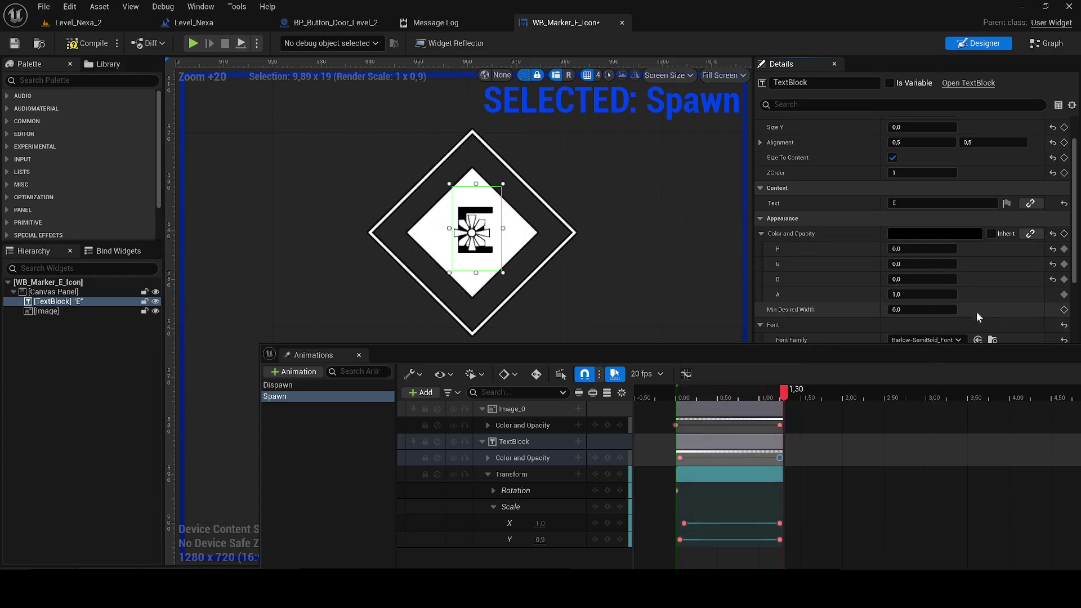
pyautogui.click(1066, 235)
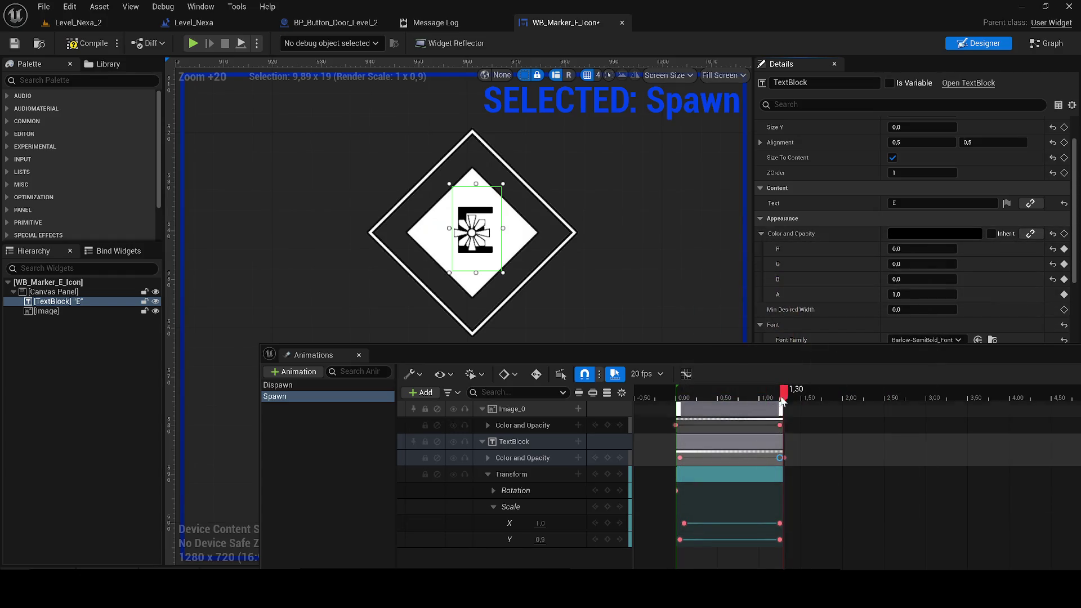
# - Preview the Spawn animation from the start, then close the timeline and save the widget
pyautogui.moveTo(783, 390); pyautogui.dragTo(760, 394)
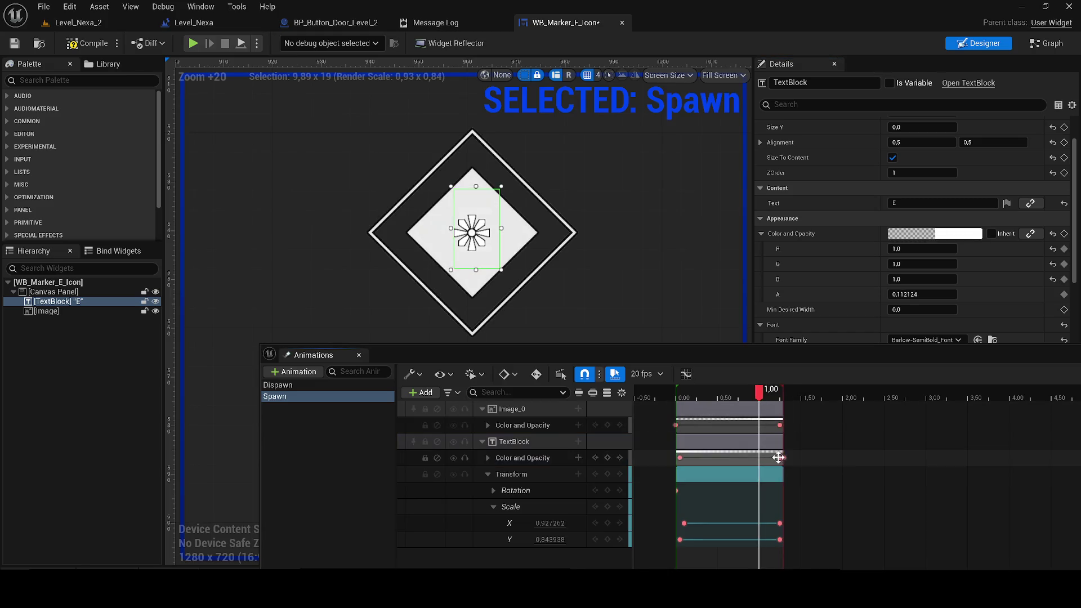
pyautogui.click(780, 389)
pyautogui.moveTo(752, 388); pyautogui.dragTo(675, 391)
pyautogui.press('space')
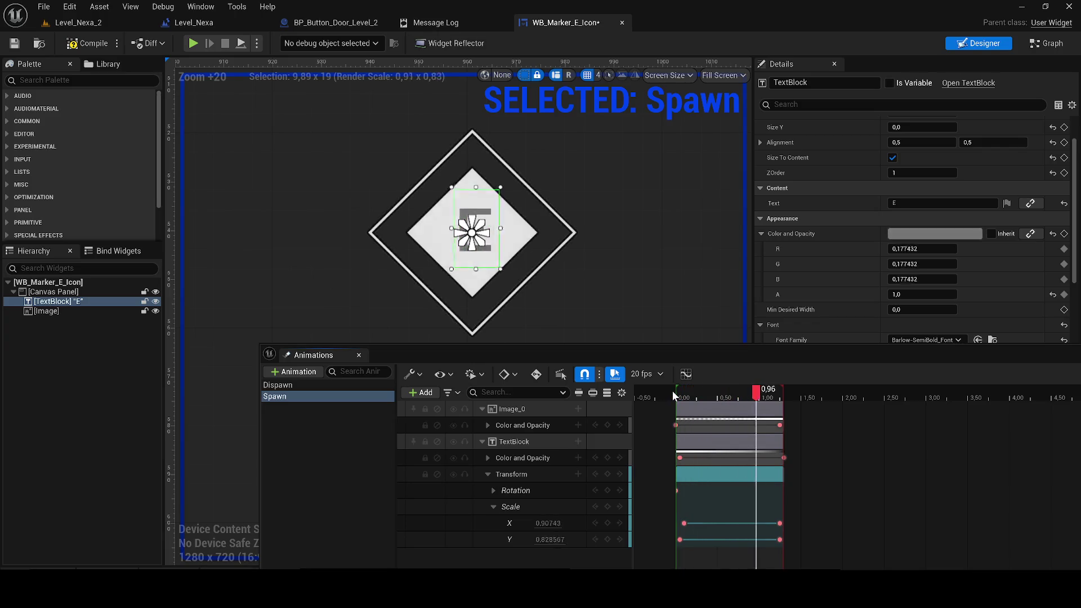
pyautogui.click(677, 390)
pyautogui.press('space')
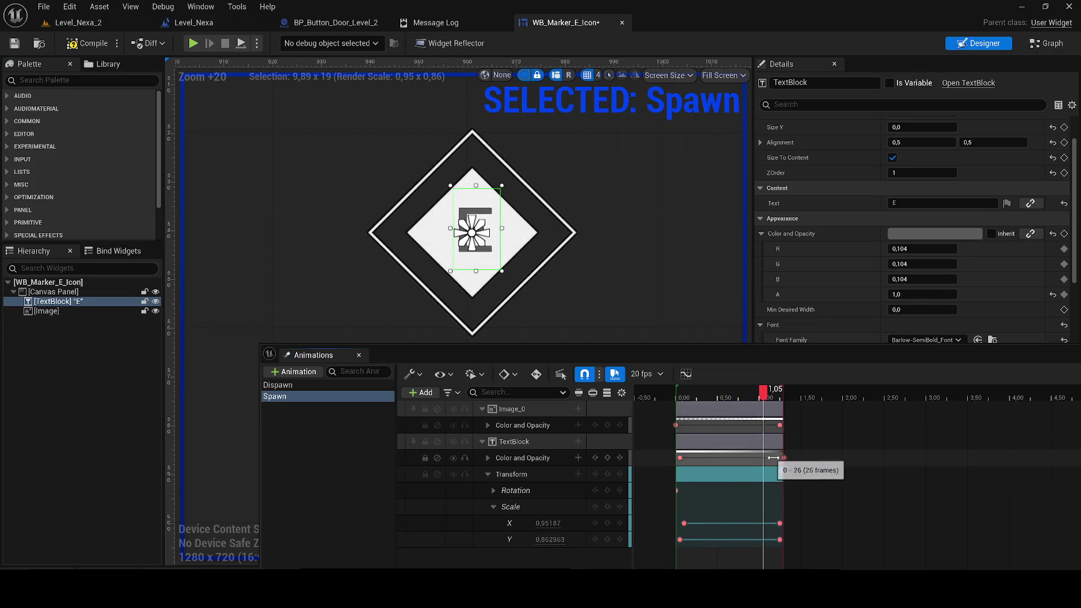
pyautogui.moveTo(784, 390)
pyautogui.mouseDown()
pyautogui.moveTo(720, 388)
pyautogui.moveTo(758, 394)
pyautogui.mouseUp()
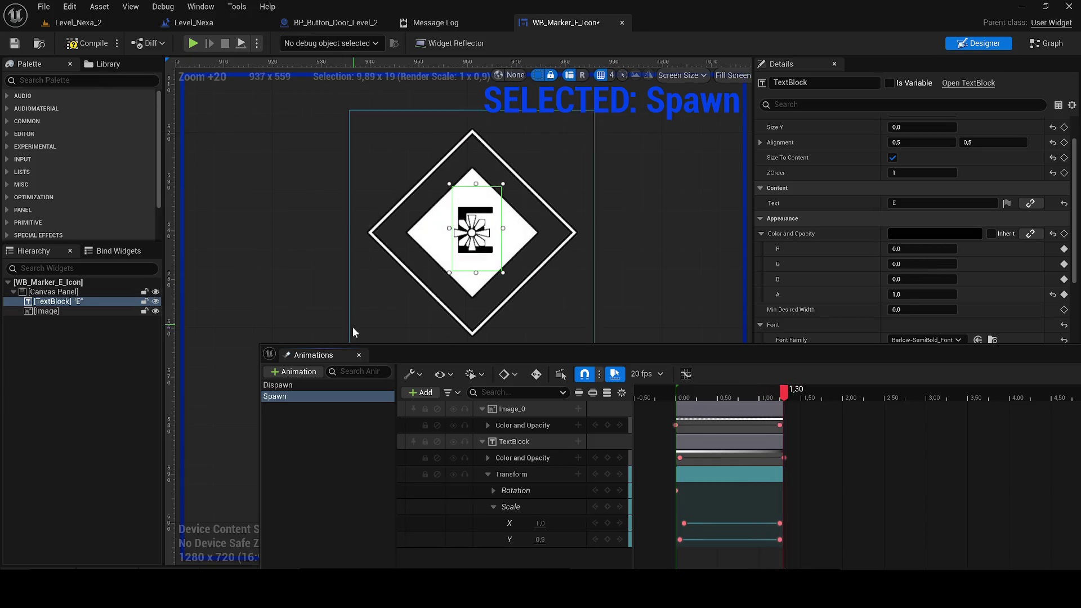
pyautogui.click(359, 355)
pyautogui.click(13, 45)
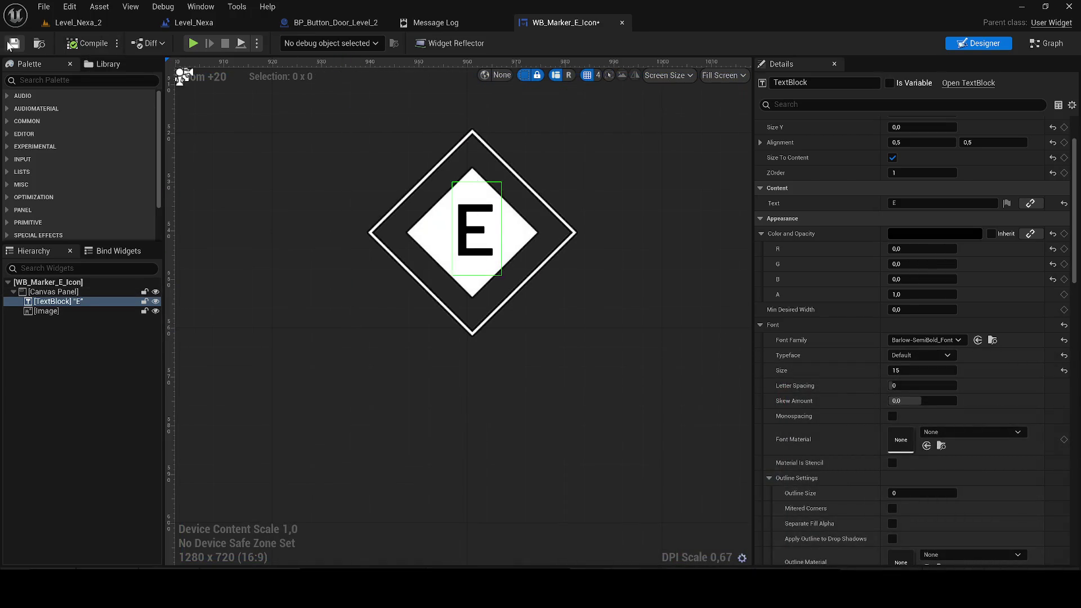
# - Add an Event Construct node to the marker widget's event graph
pyautogui.click(1033, 45)
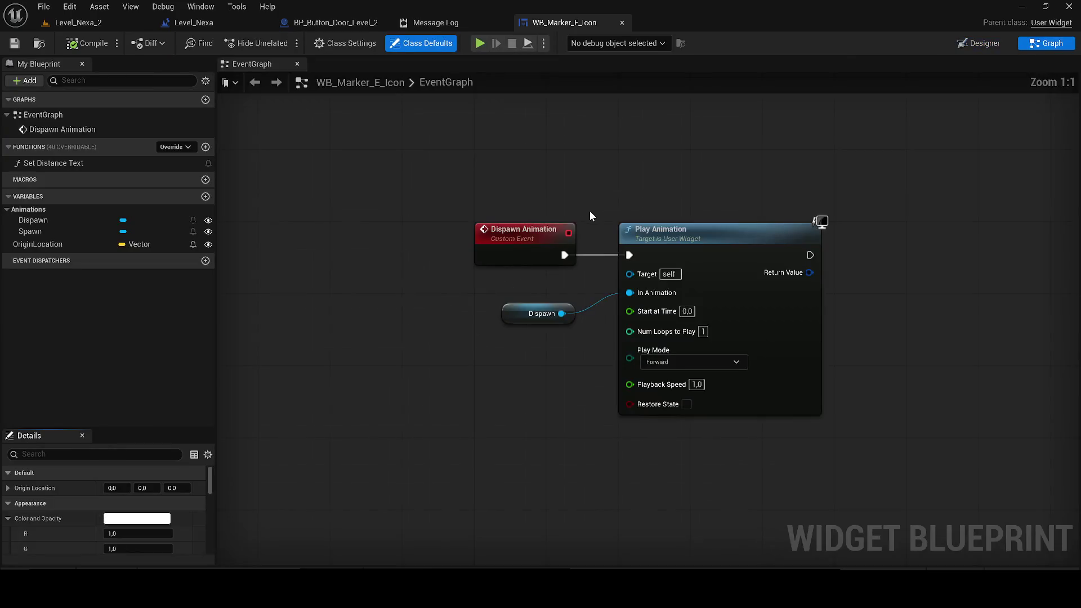
pyautogui.rightClick(489, 163)
pyautogui.write('begin')
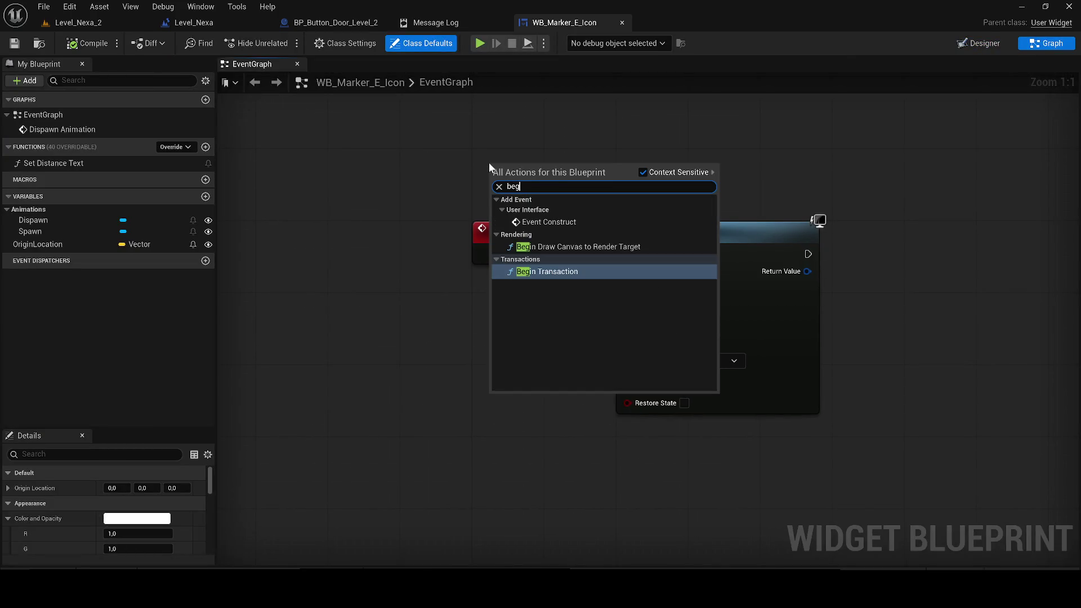
pyautogui.press('Up')
pyautogui.press('Up')
pyautogui.press('Return')
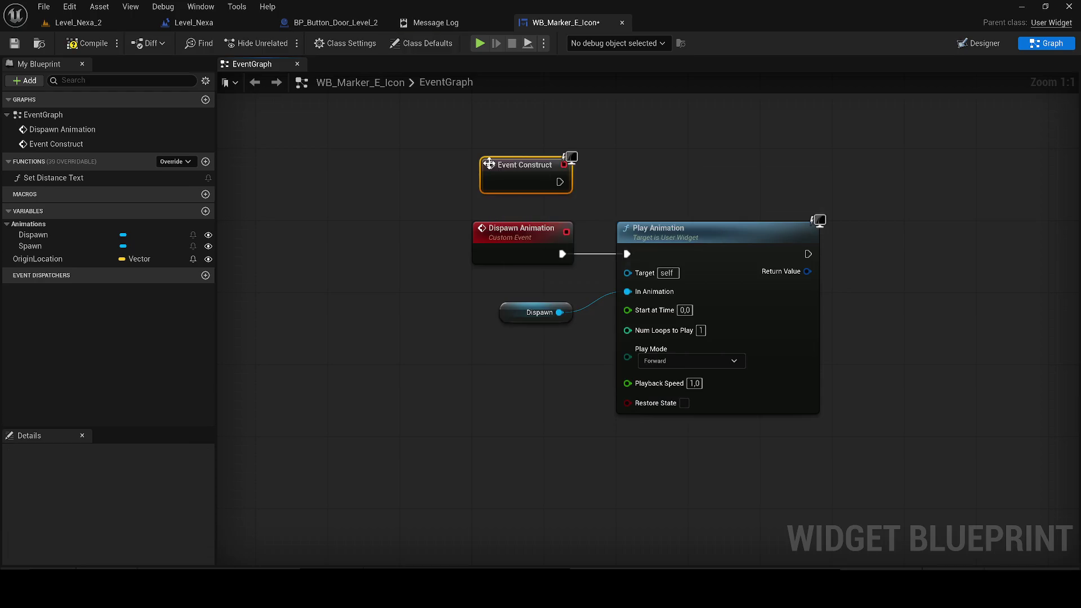
pyautogui.moveTo(462, 264); pyautogui.dragTo(452, 182)
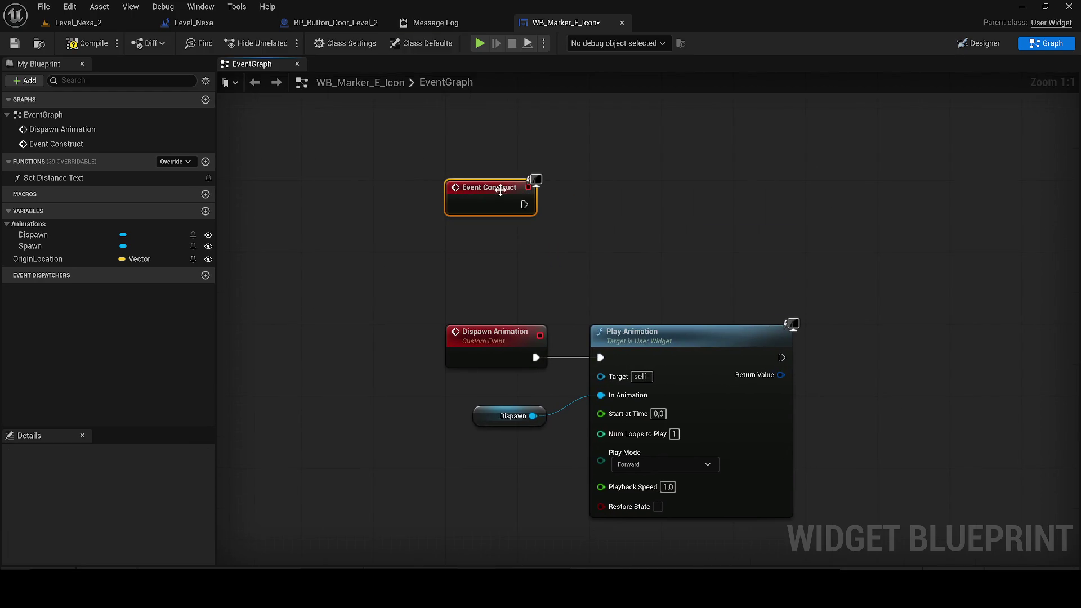
# - Duplicate the Play Animation node and wire it from Event Construct
pyautogui.moveTo(524, 204); pyautogui.dragTo(580, 208)
pyautogui.write('spawn ')
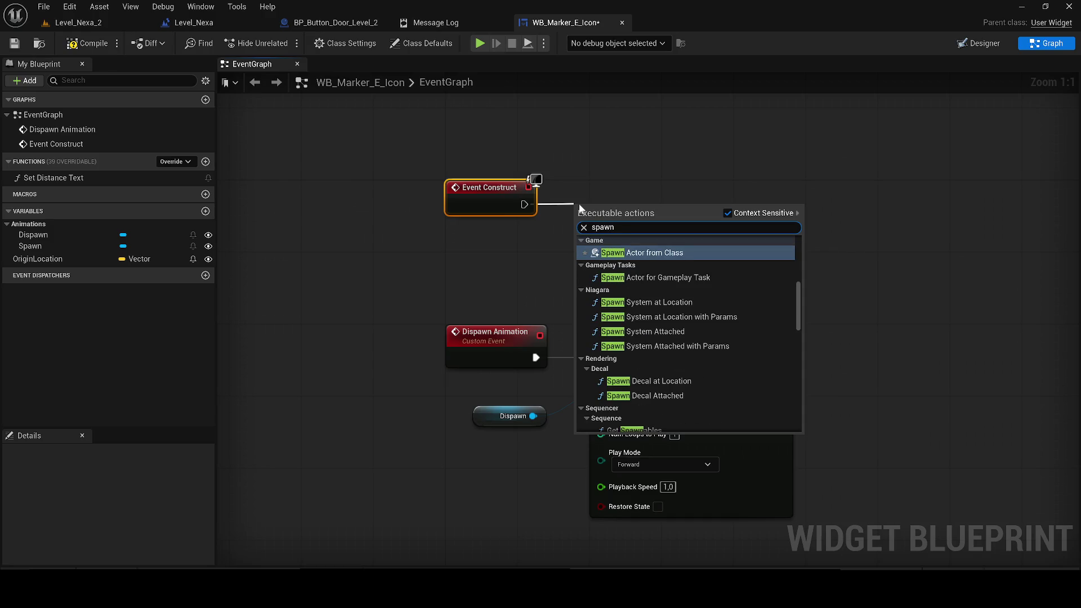
pyautogui.write('ani')
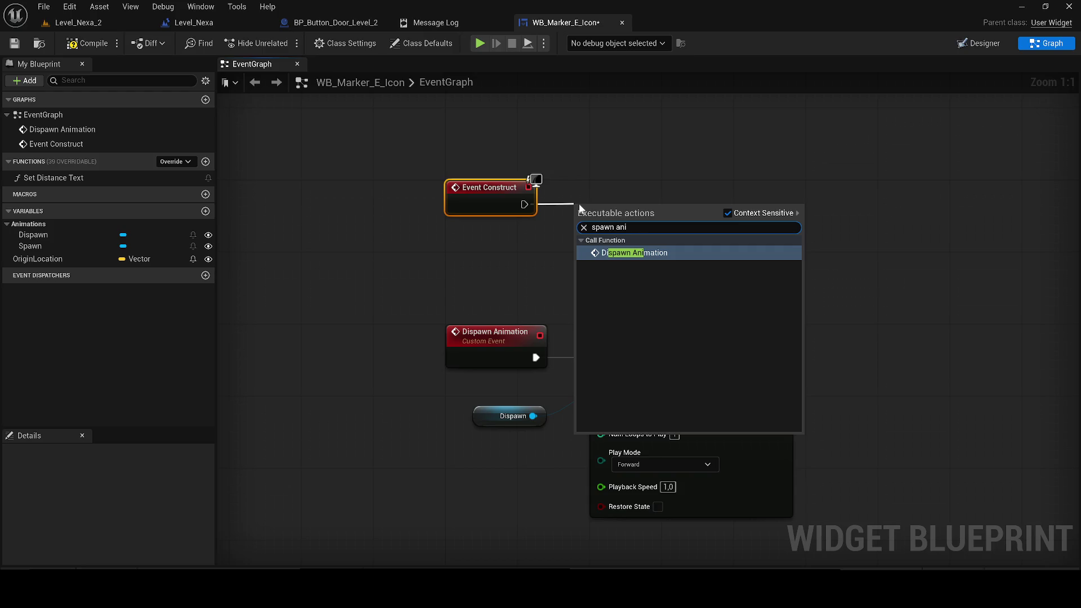
pyautogui.press('BackSpace')
pyautogui.press('BackSpace')
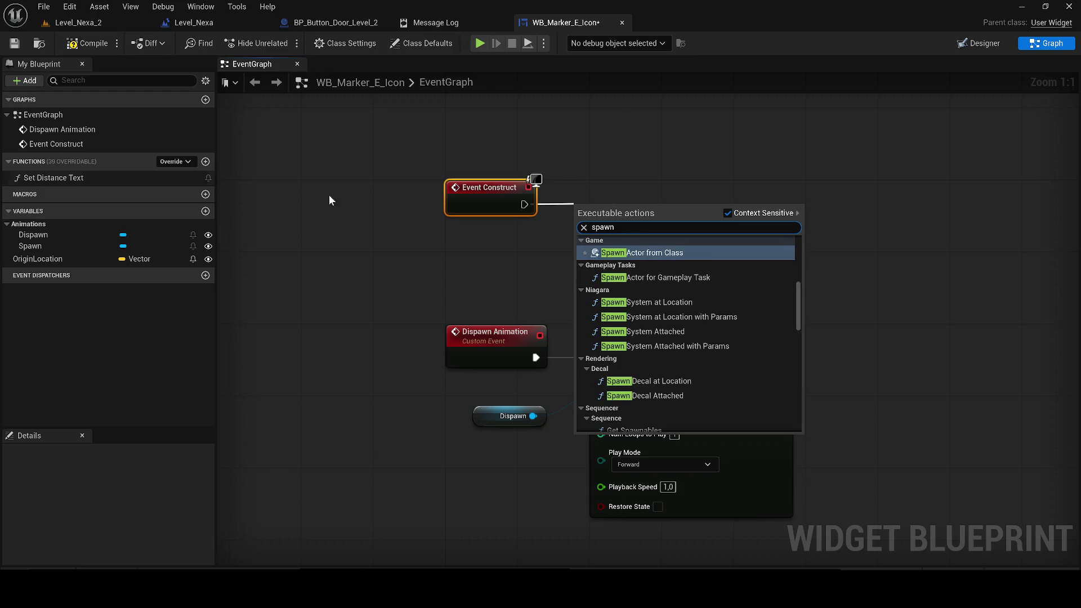
pyautogui.click(783, 302)
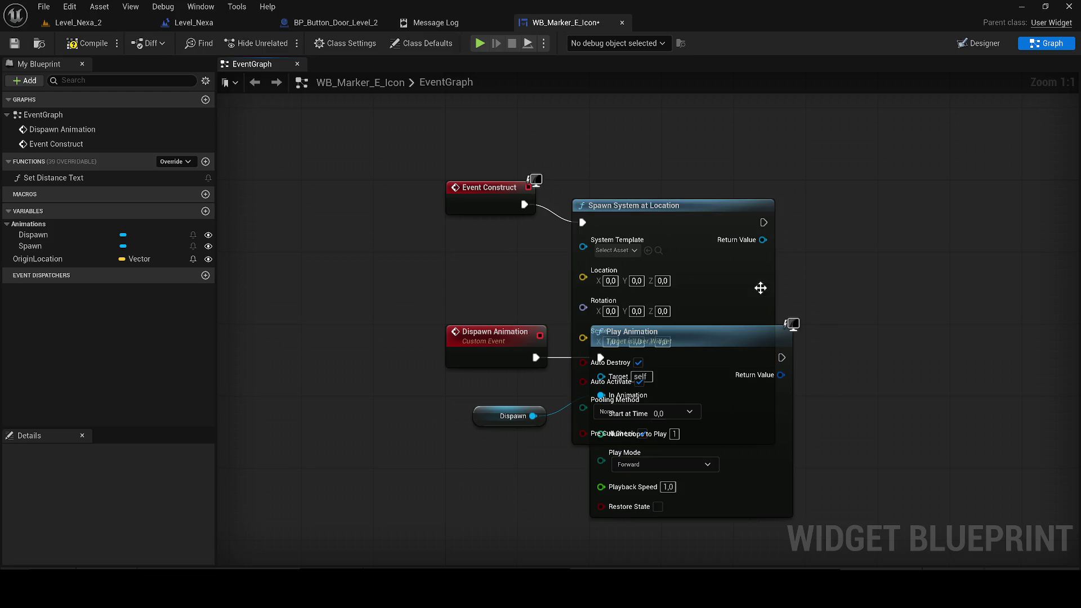
pyautogui.press('Delete')
pyautogui.click(777, 345)
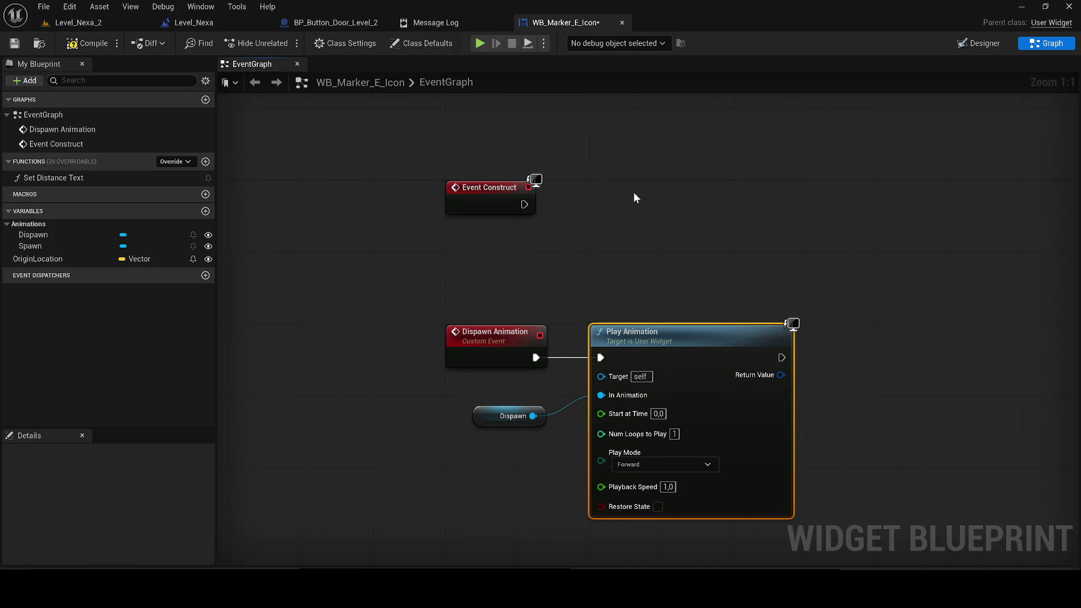
pyautogui.hotkey('ctrl', 'c')
pyautogui.hotkey('ctrl', 'v')
pyautogui.moveTo(484, 192); pyautogui.dragTo(481, 117)
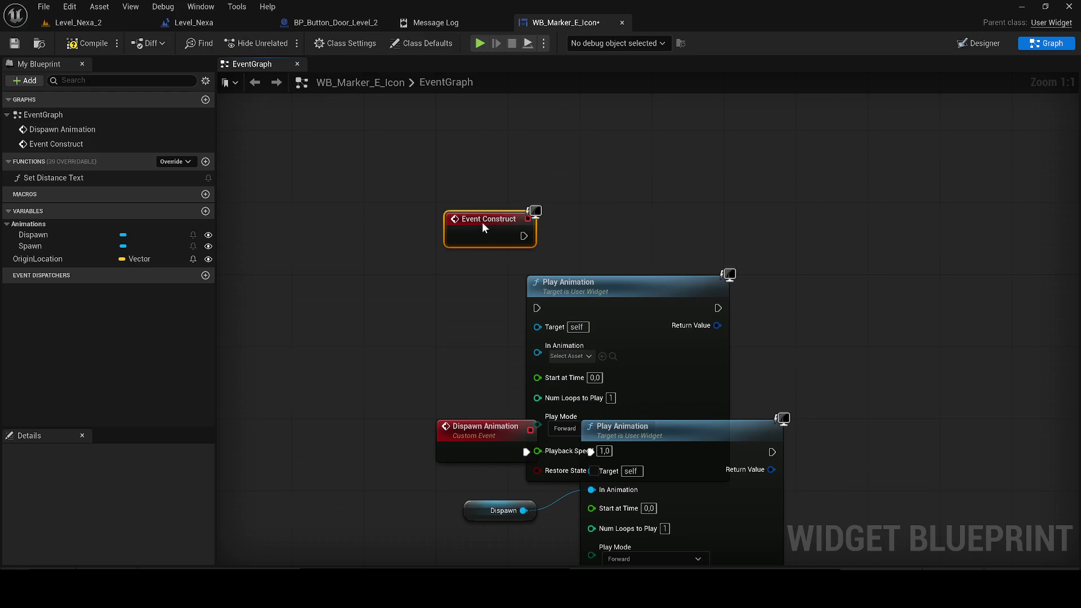
pyautogui.moveTo(575, 289)
pyautogui.mouseDown()
pyautogui.moveTo(583, 207)
pyautogui.moveTo(549, 227)
pyautogui.mouseUp()
pyautogui.moveTo(579, 225); pyautogui.dragTo(634, 225)
# - Feed the Spawn animation into the new Play Animation, then play Level_Nexa_2
pyautogui.moveTo(30, 246); pyautogui.dragTo(485, 270)
pyautogui.click(515, 288)
pyautogui.moveTo(606, 275)
pyautogui.mouseDown()
pyautogui.moveTo(542, 286)
pyautogui.moveTo(591, 264)
pyautogui.mouseUp()
pyautogui.moveTo(529, 288); pyautogui.dragTo(513, 288)
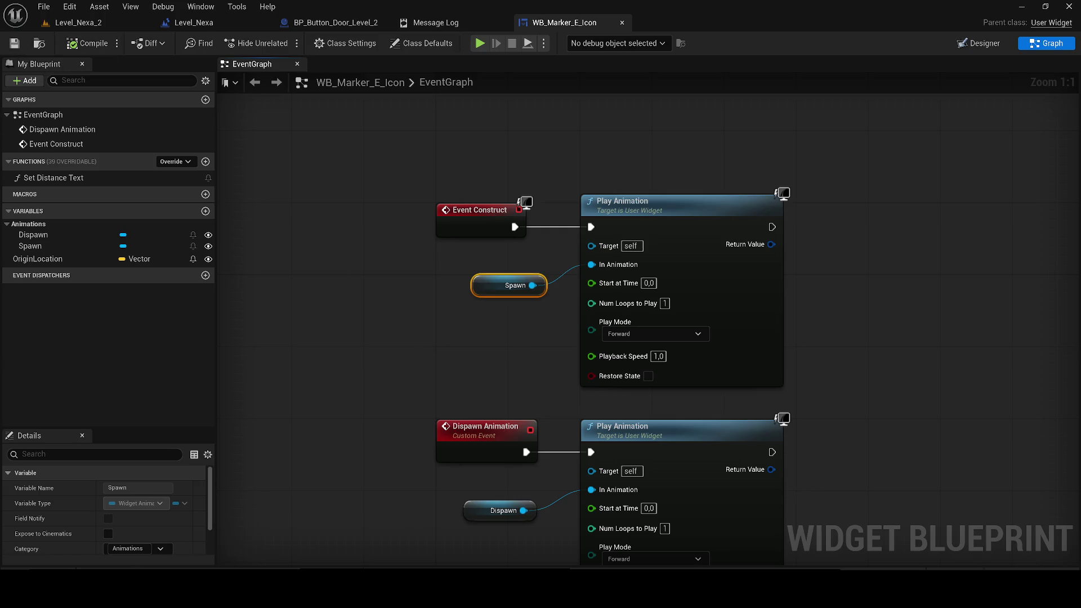
pyautogui.click(69, 26)
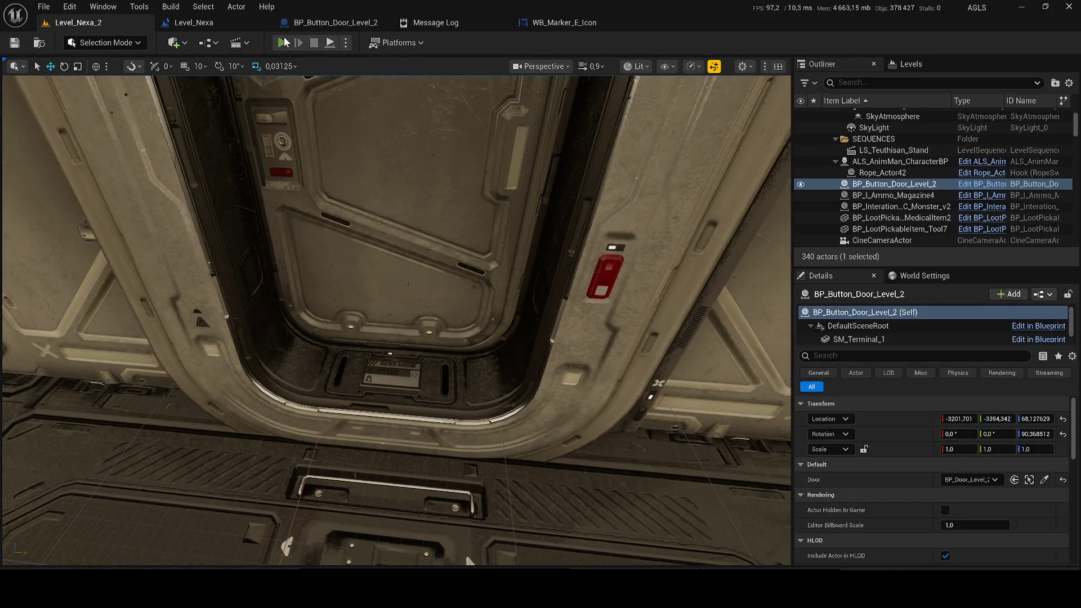
pyautogui.click(283, 43)
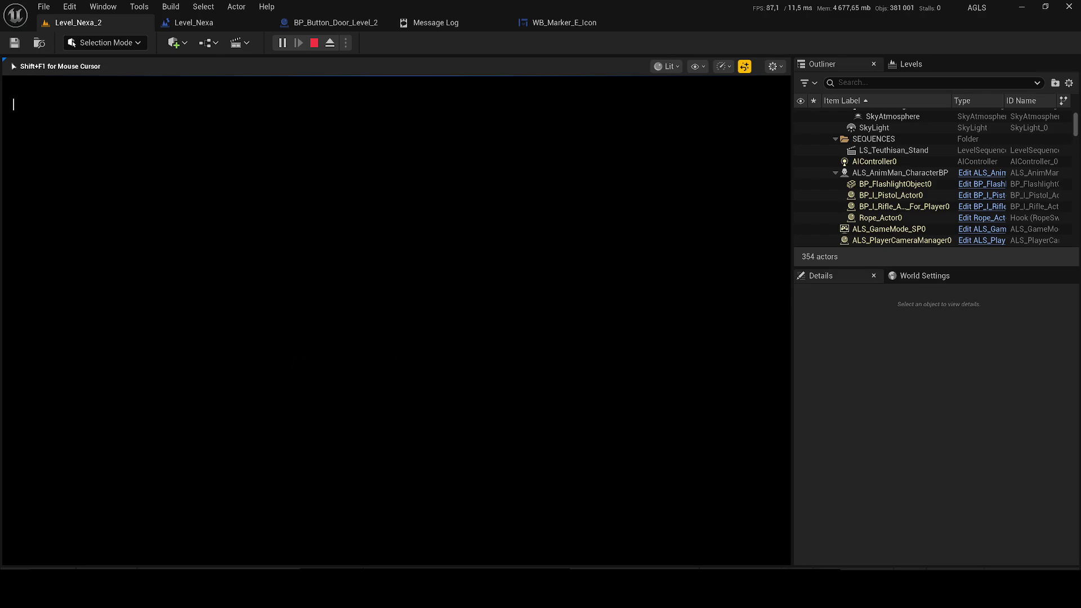
# - Play-test the corridor by walking through the doorway, then stop and return to Level_Nexa_2
pyautogui.hotkey('alt', 'Tab')
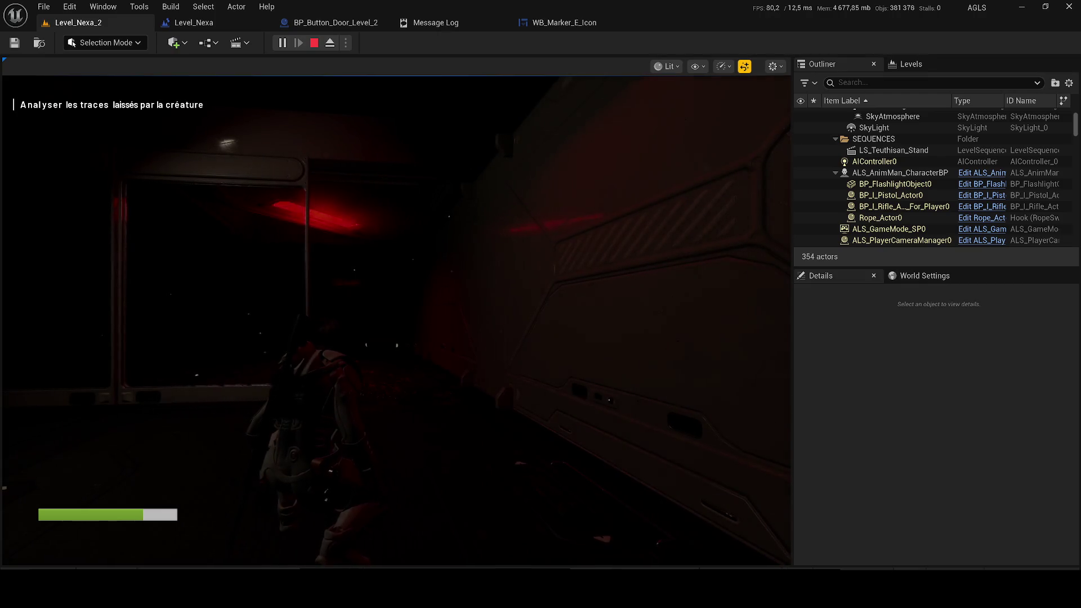
pyautogui.click(101, 356)
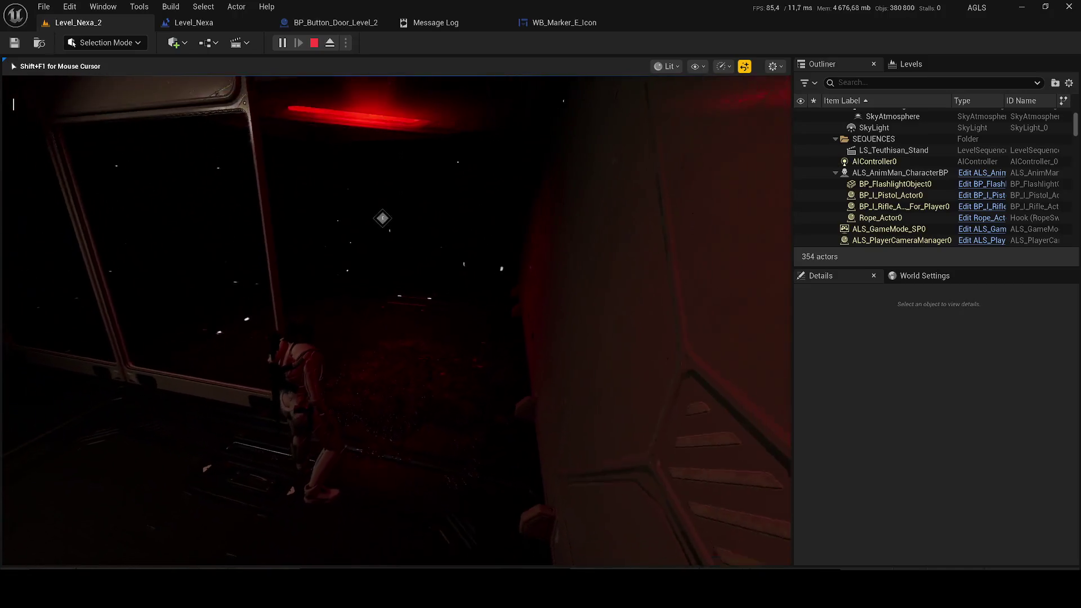
pyautogui.press('w')
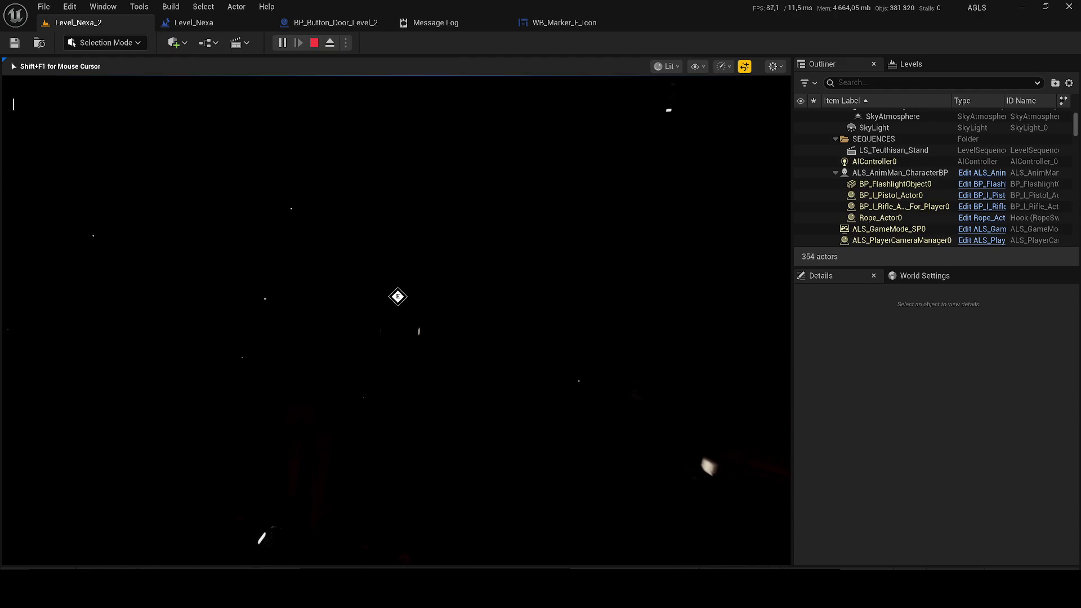
pyautogui.press('Escape')
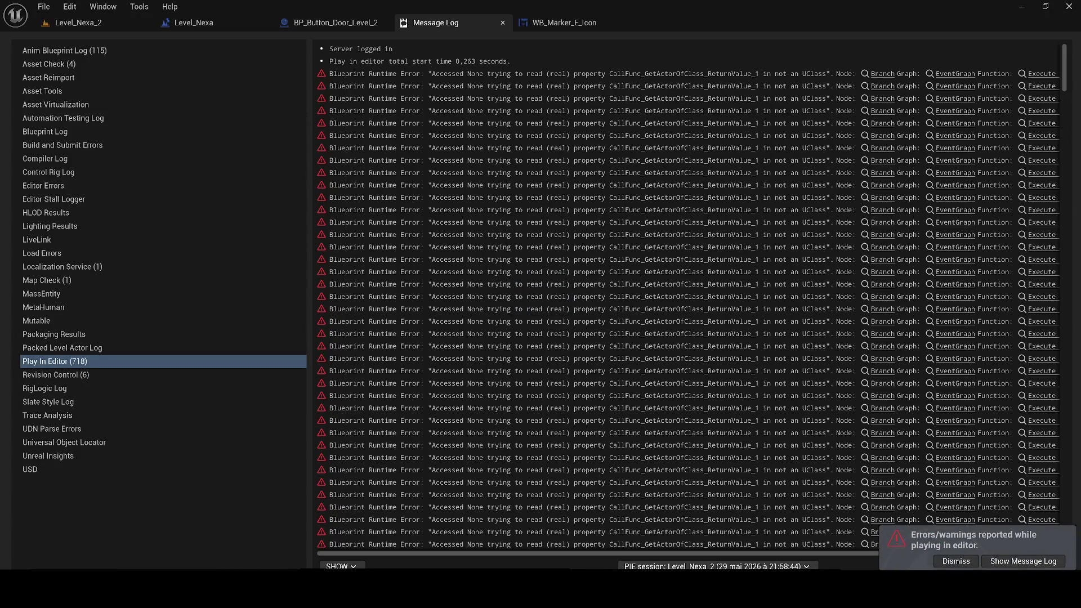
pyautogui.click(114, 23)
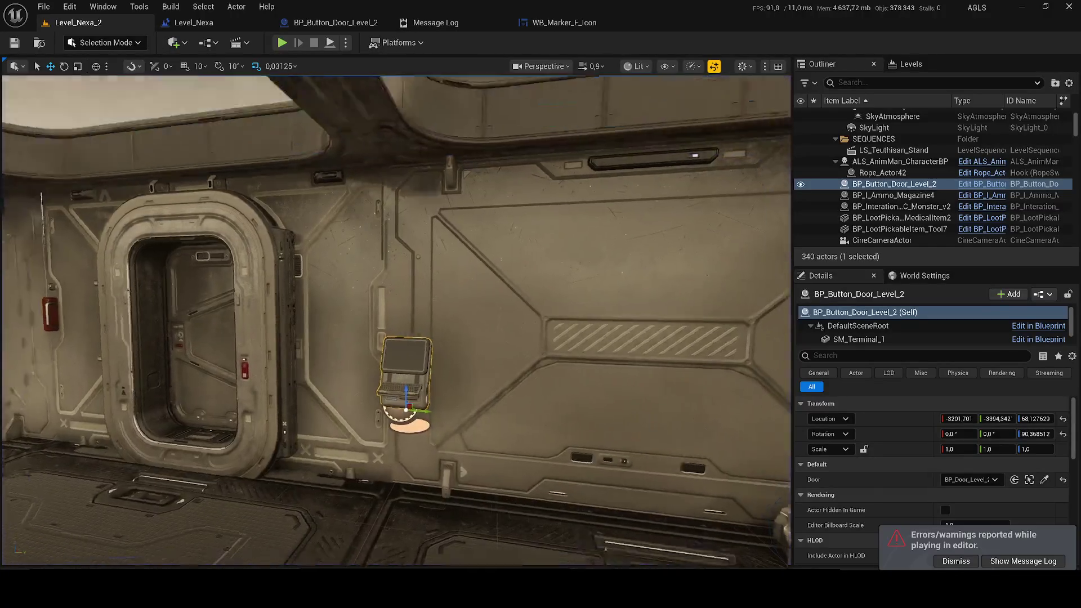
# - Nudge the BP_Button_Door_Level_2 terminal to Y -3396,768 and sort the Outliner by label descending
pyautogui.press('f')
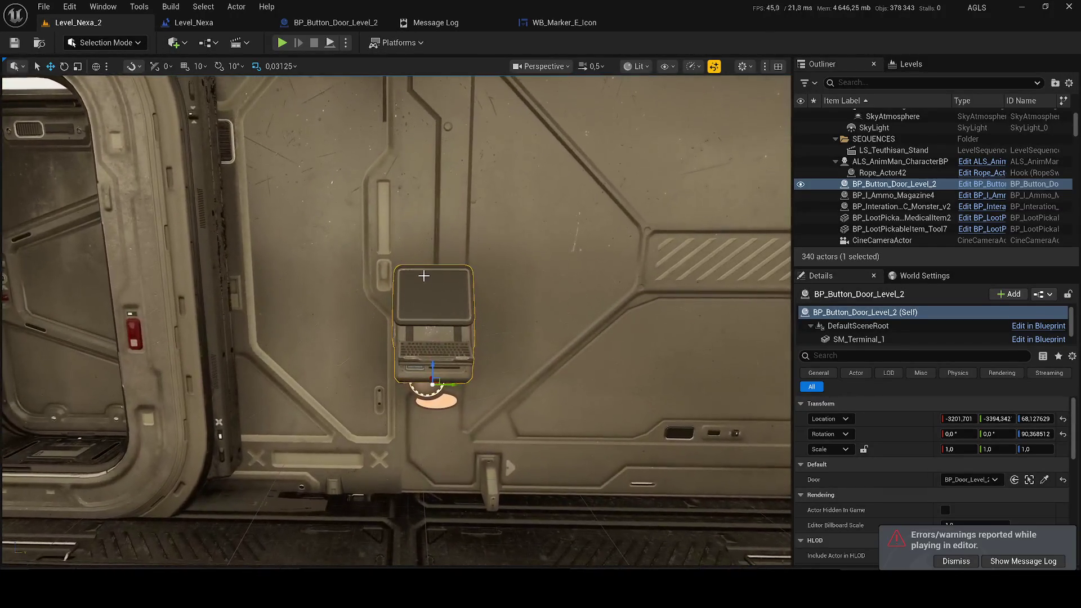
pyautogui.moveTo(450, 383); pyautogui.dragTo(447, 383)
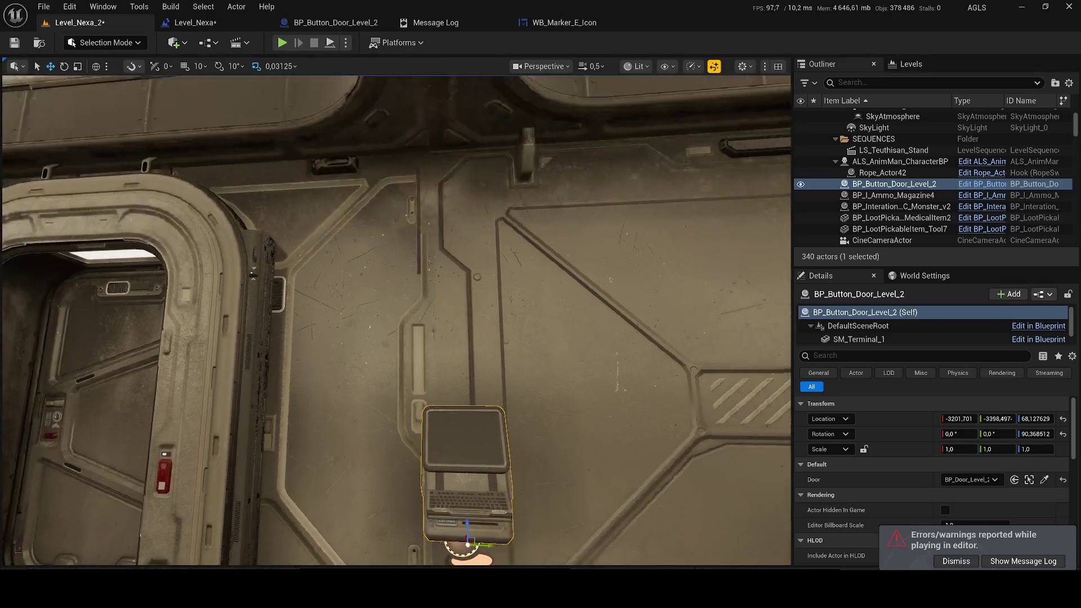
pyautogui.scroll(-1, 485, 507)
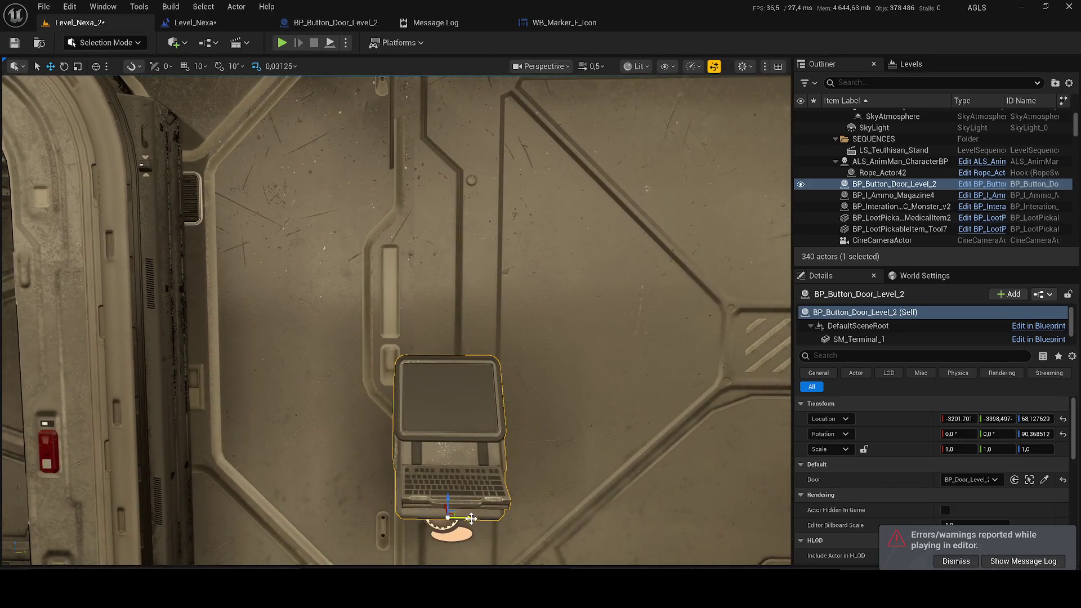
pyautogui.moveTo(472, 518); pyautogui.dragTo(474, 519)
pyautogui.press('XF86AudioLowerVolume')
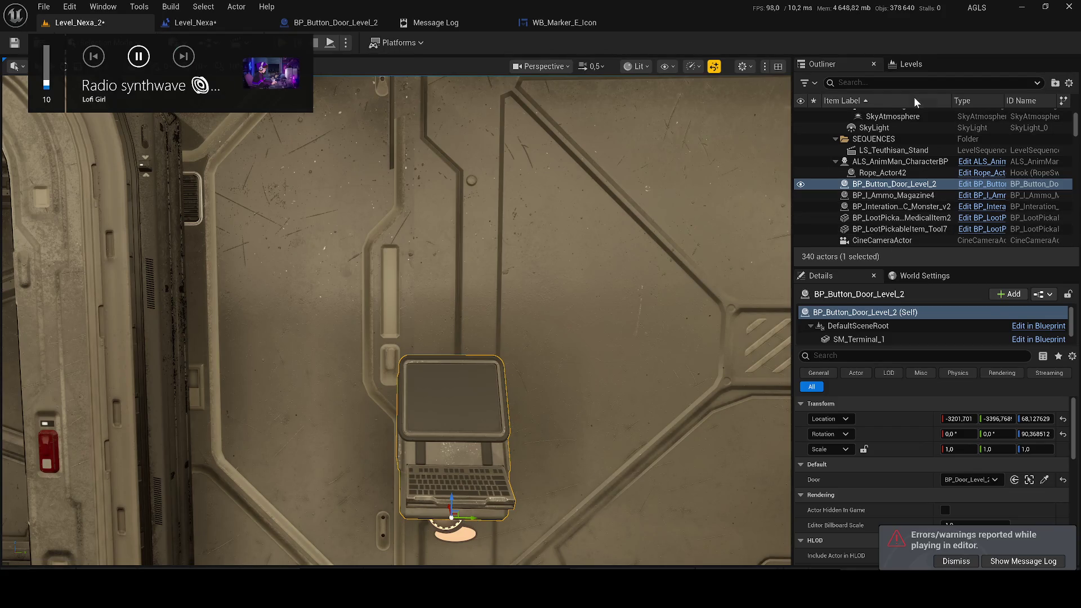
pyautogui.click(879, 102)
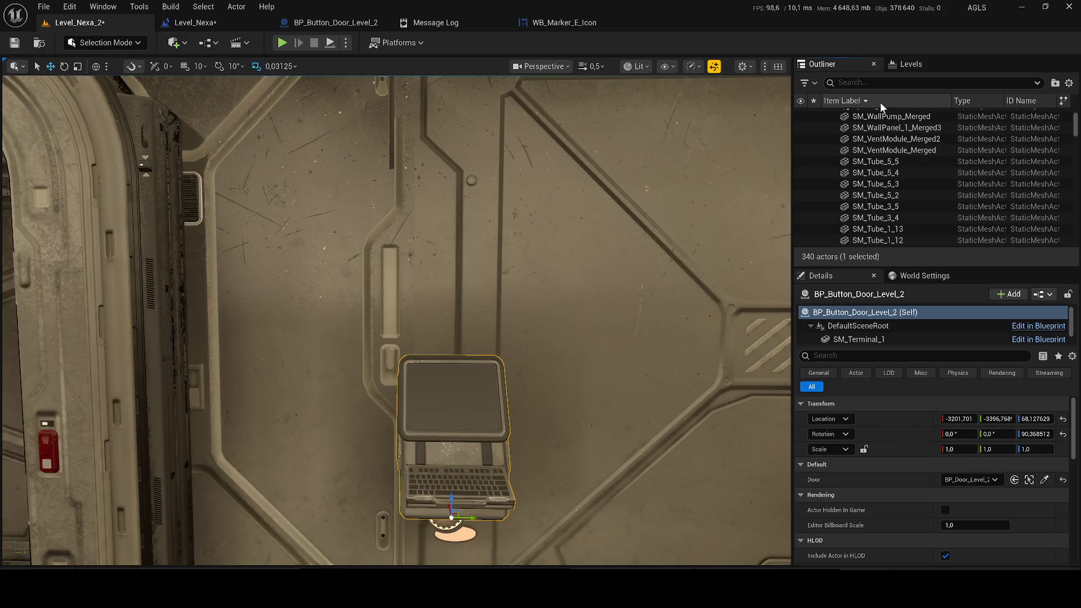
pyautogui.click(184, 44)
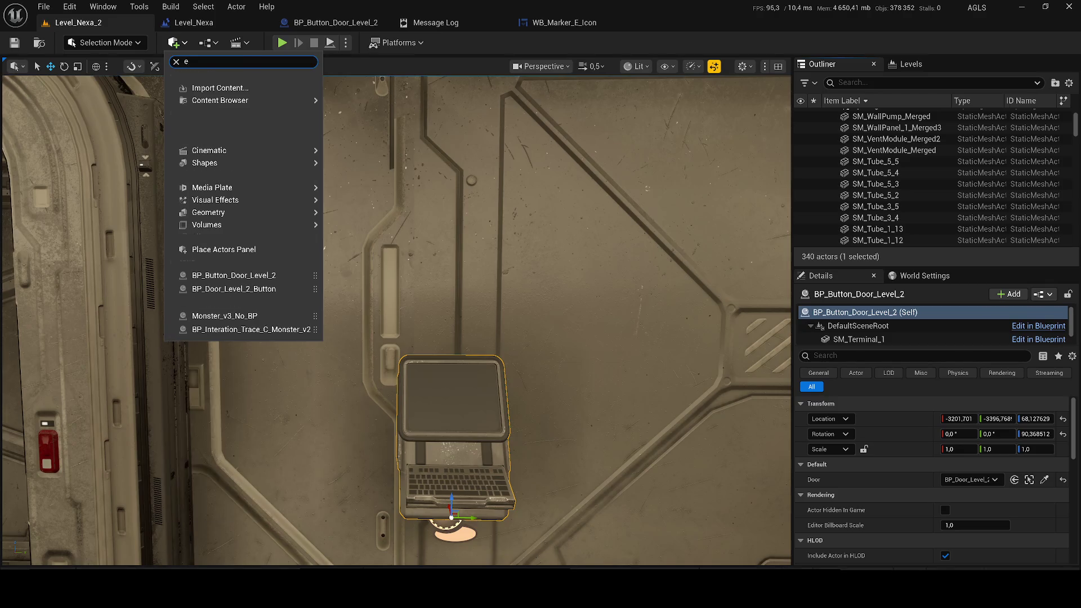
# - Add a Rect Light above the terminal with intensity 0,2 cd
pyautogui.click(209, 104)
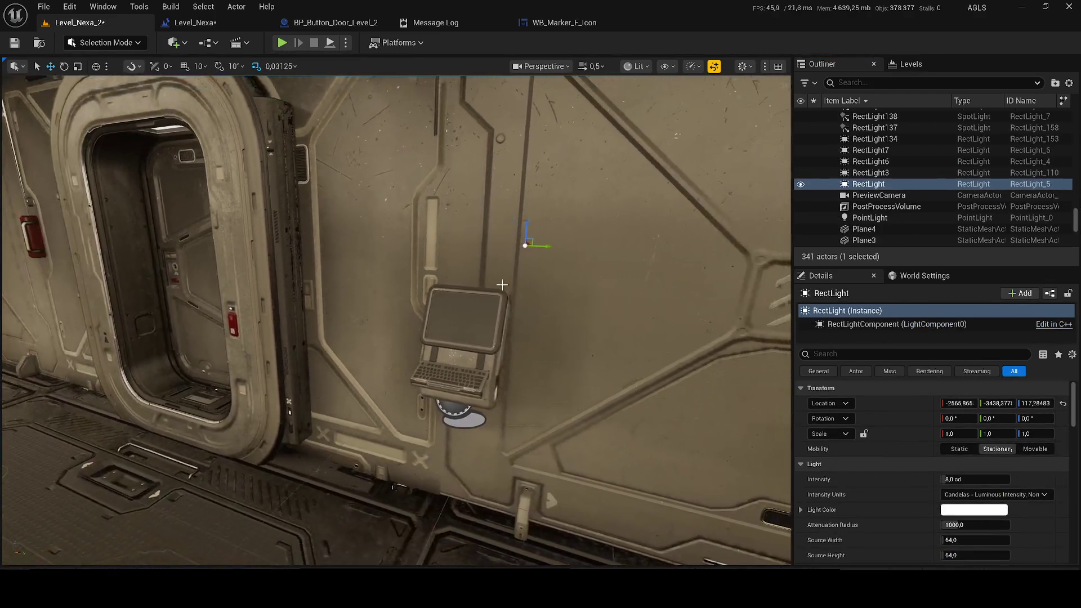
pyautogui.moveTo(501, 285); pyautogui.dragTo(692, 233)
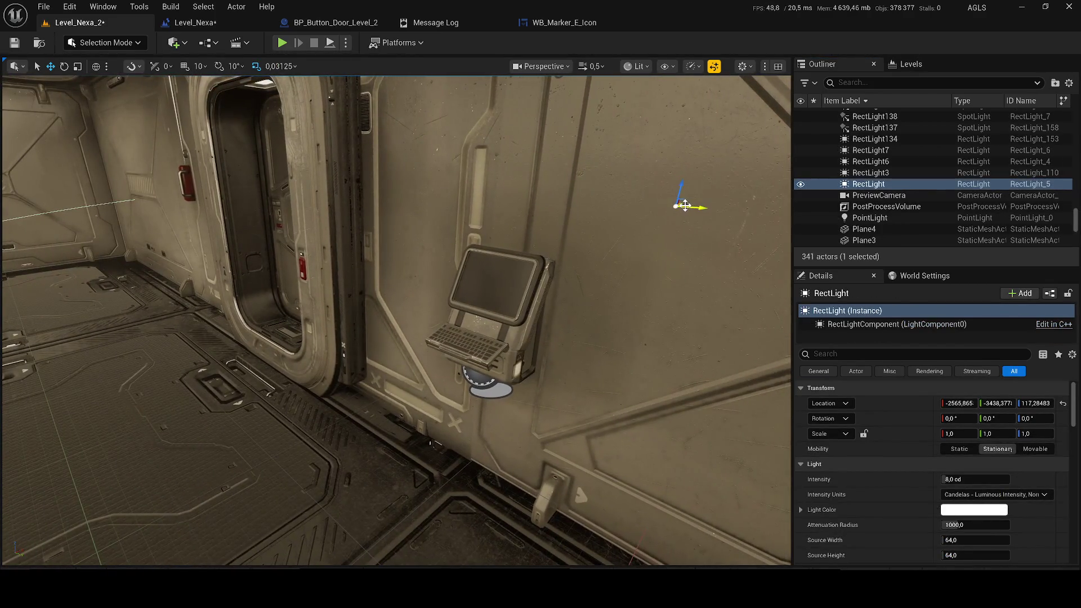
pyautogui.moveTo(565, 228)
pyautogui.mouseDown()
pyautogui.moveTo(265, 313)
pyautogui.moveTo(429, 391)
pyautogui.moveTo(394, 338)
pyautogui.mouseUp()
pyautogui.moveTo(303, 470); pyautogui.dragTo(256, 248)
pyautogui.moveTo(428, 337); pyautogui.dragTo(355, 338)
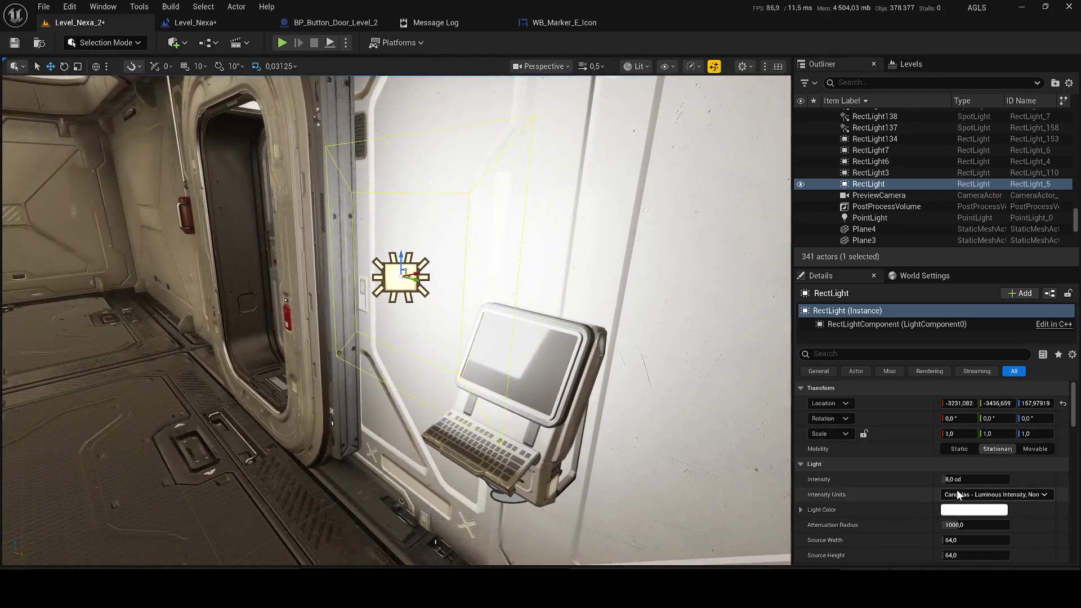
pyautogui.write('0,2')
pyautogui.press('Return')
pyautogui.moveTo(403, 264)
pyautogui.mouseDown()
pyautogui.moveTo(473, 248)
pyautogui.moveTo(477, 209)
pyautogui.mouseUp()
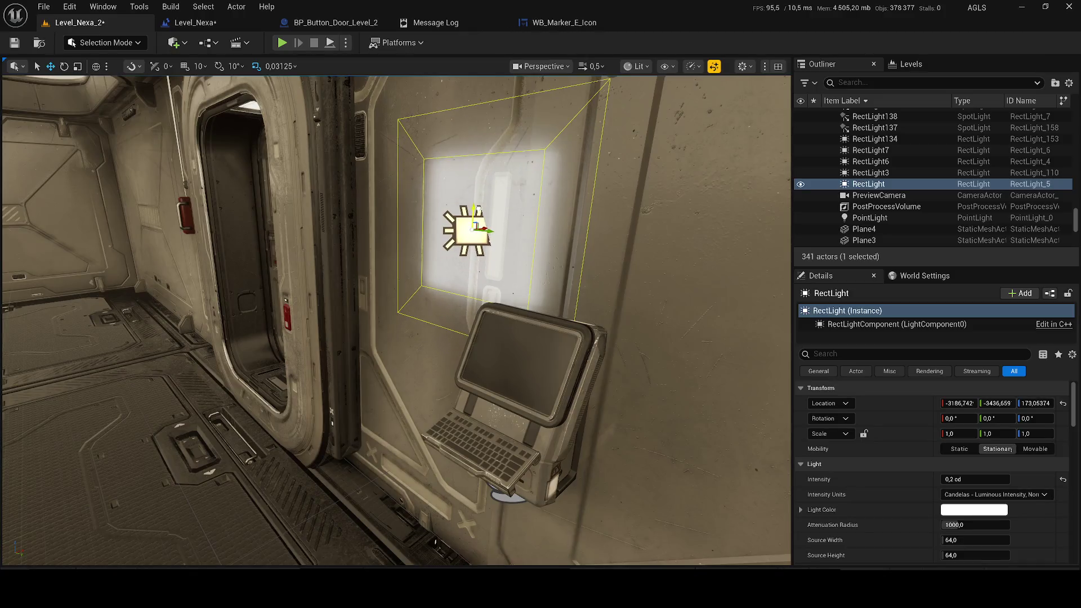
# - Set the light's source width to 4,0, slide it onto the wall strip, and save the level
pyautogui.click(957, 540)
pyautogui.write('4')
pyautogui.press('Return')
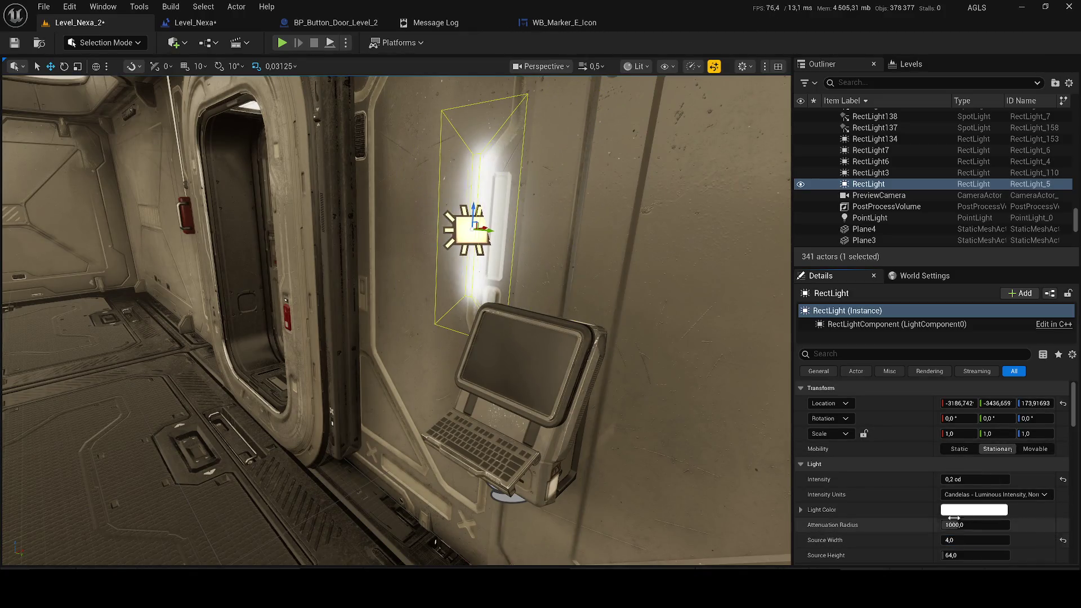
pyautogui.press('f')
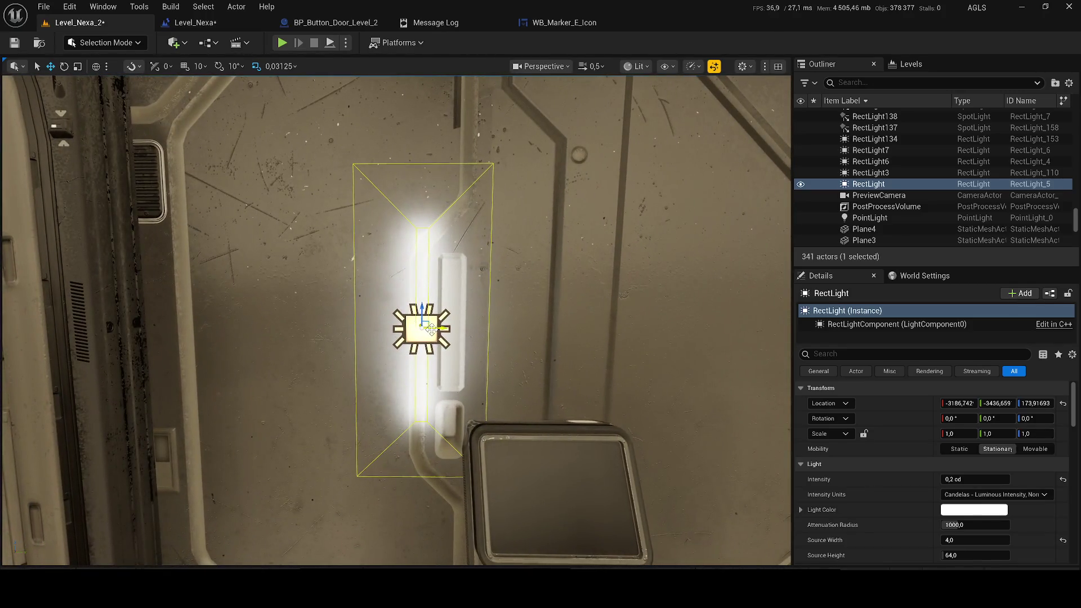
pyautogui.moveTo(462, 319)
pyautogui.mouseDown()
pyautogui.moveTo(490, 319)
pyautogui.moveTo(473, 327)
pyautogui.mouseUp()
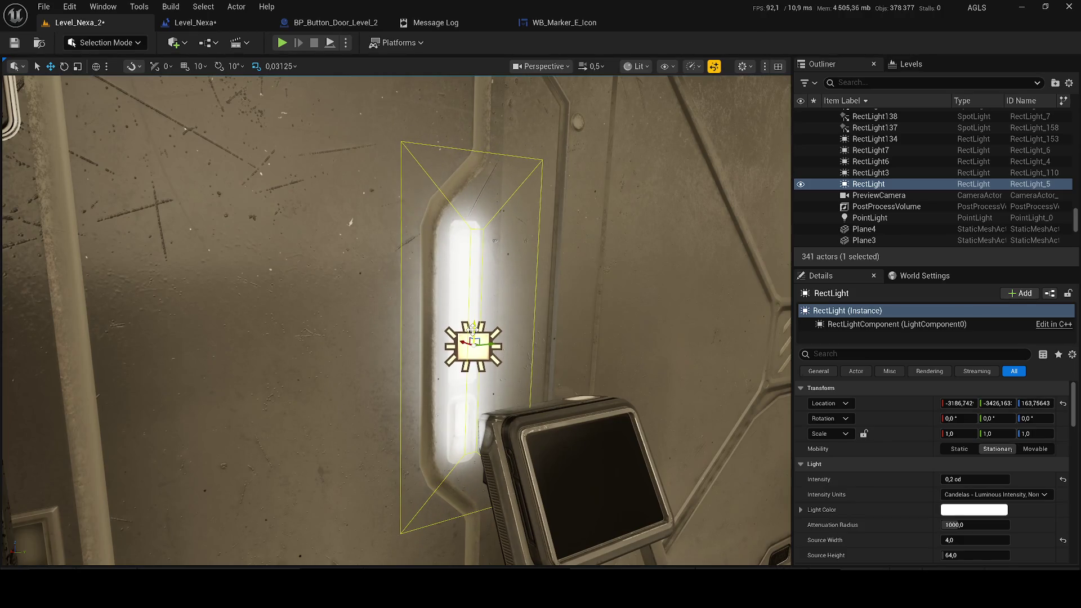
pyautogui.hotkey('ctrl', 's')
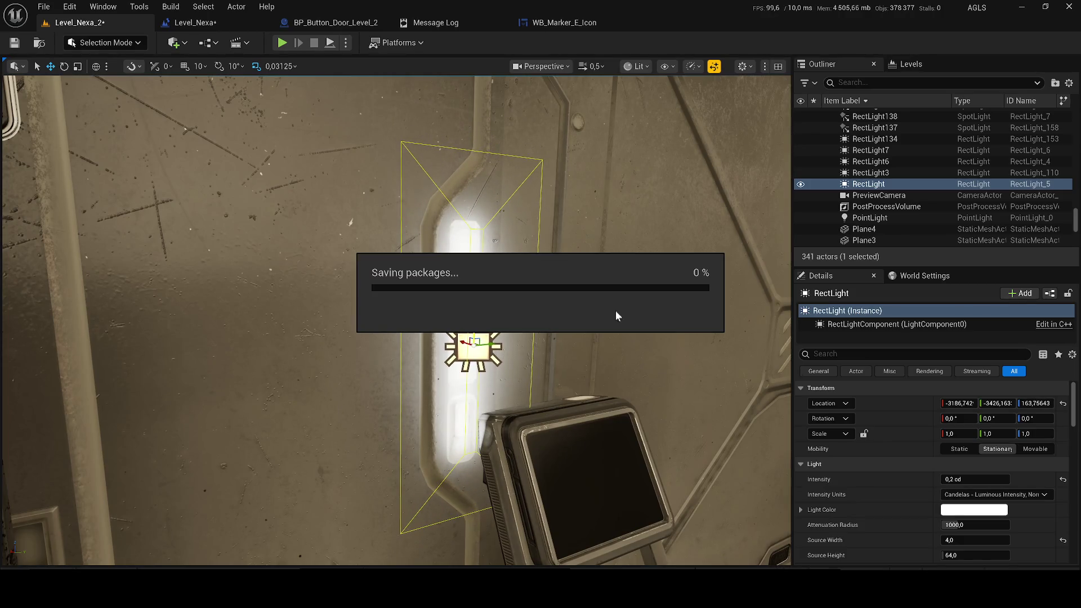
pyautogui.click(869, 82)
pyautogui.write('dire')
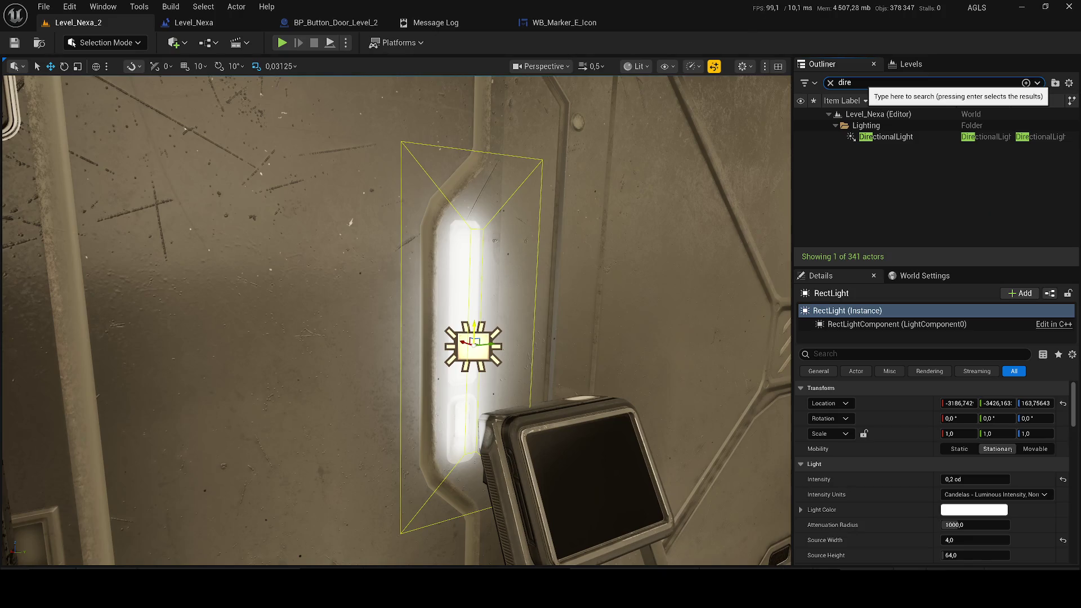
# - Hide the directional light and copy the light colour from the door light RectLight7
pyautogui.click(801, 137)
pyautogui.moveTo(552, 271); pyautogui.dragTo(417, 290)
pyautogui.scroll(2, 490, 275)
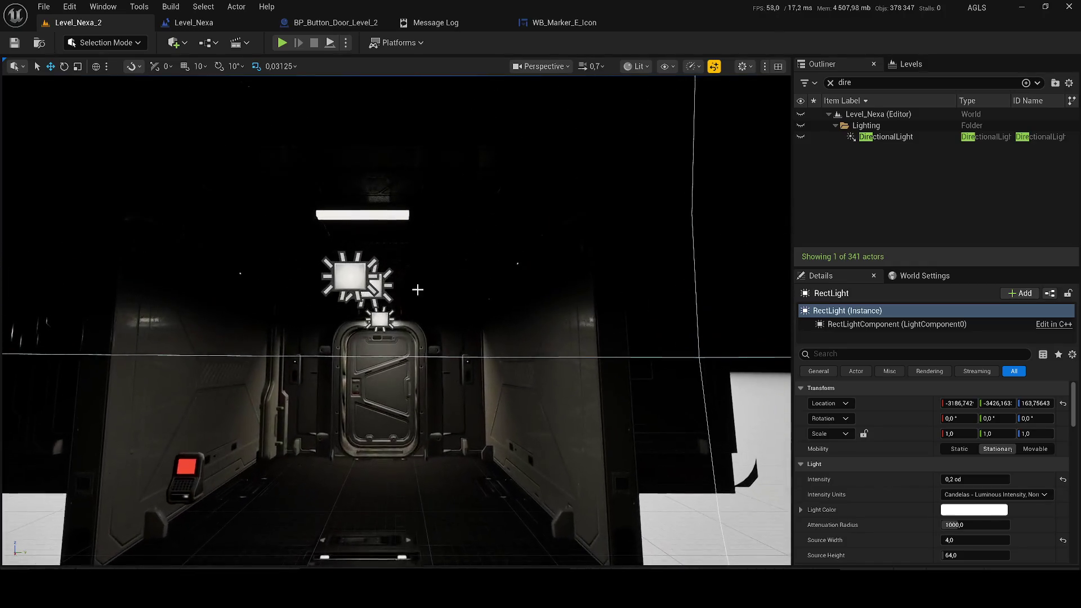
pyautogui.click(351, 276)
pyautogui.scroll(5, 402, 313)
pyautogui.click(402, 313)
pyautogui.rightClick(977, 510)
pyautogui.press('Escape')
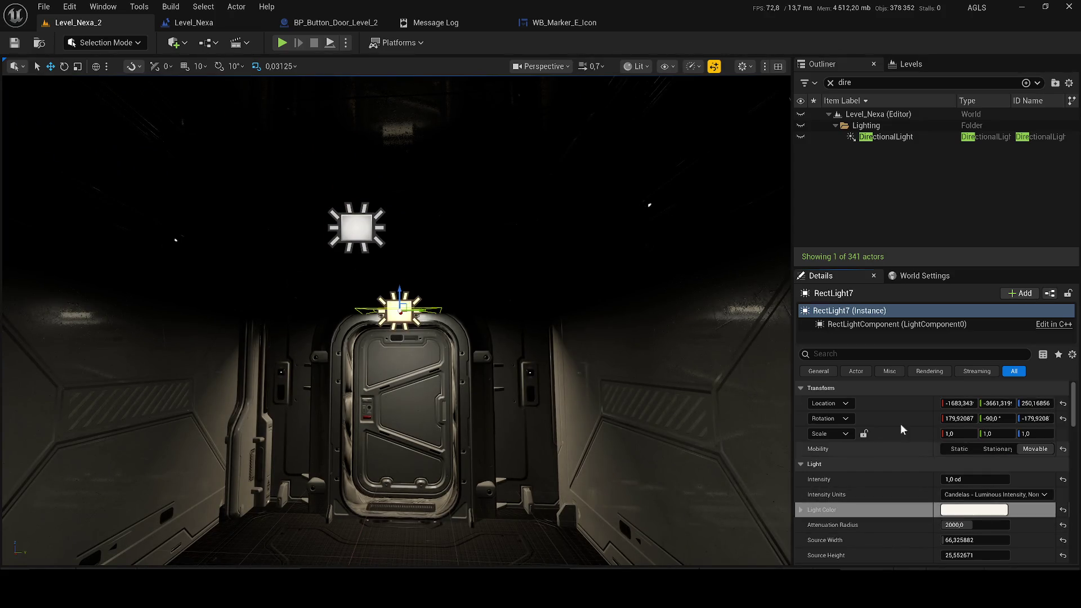
# - Paste that colour onto the new rect light, then duplicate it and move the copy left
pyautogui.scroll(-5, 396, 321)
pyautogui.scroll(-3, 394, 315)
pyautogui.press('f')
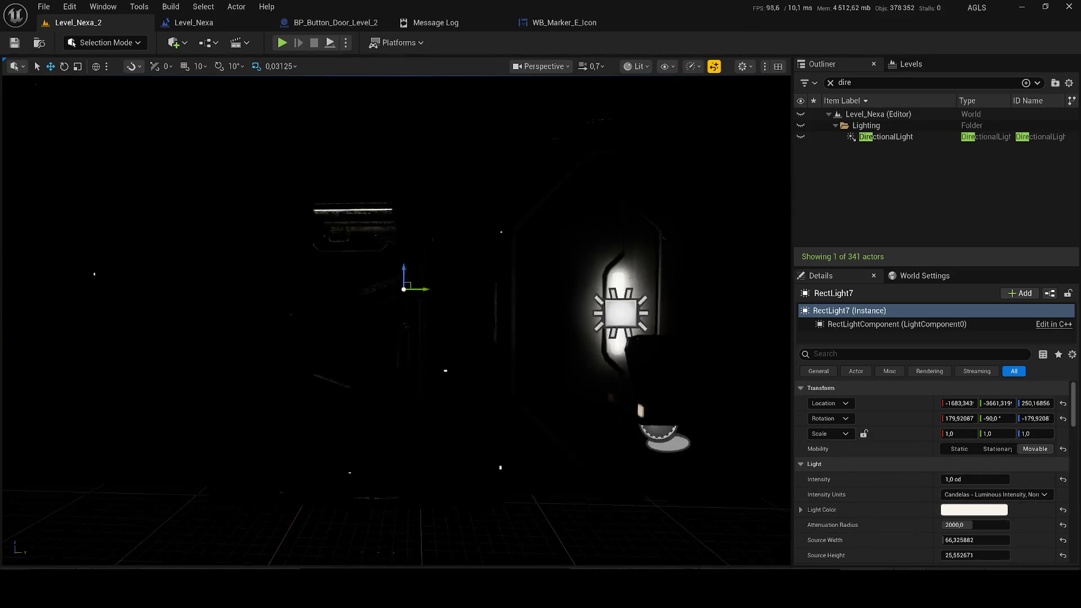
pyautogui.click(394, 311)
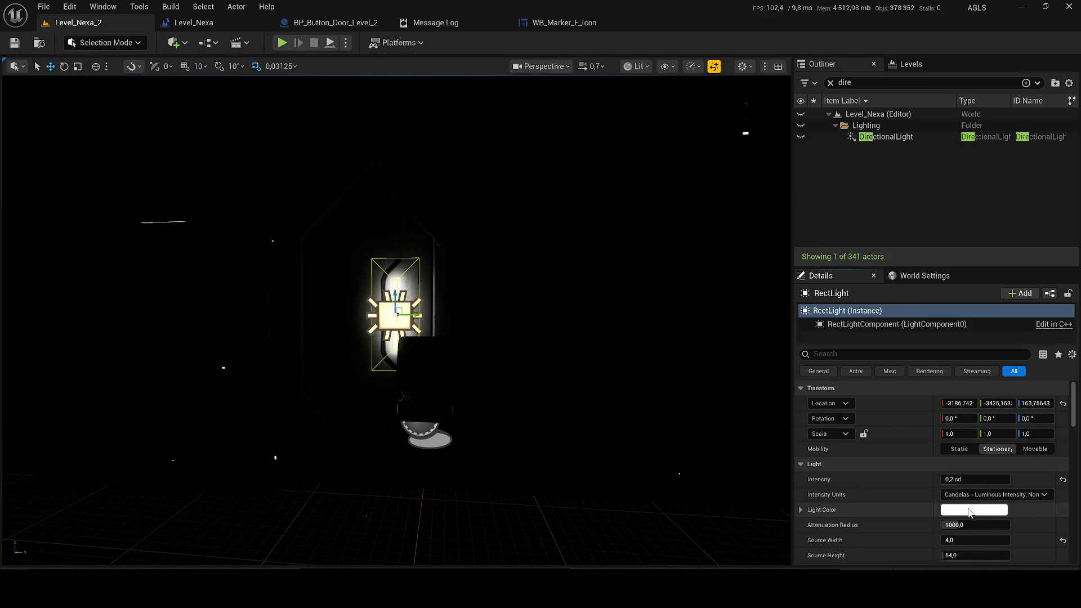
pyautogui.rightClick(970, 388)
pyautogui.click(1007, 460)
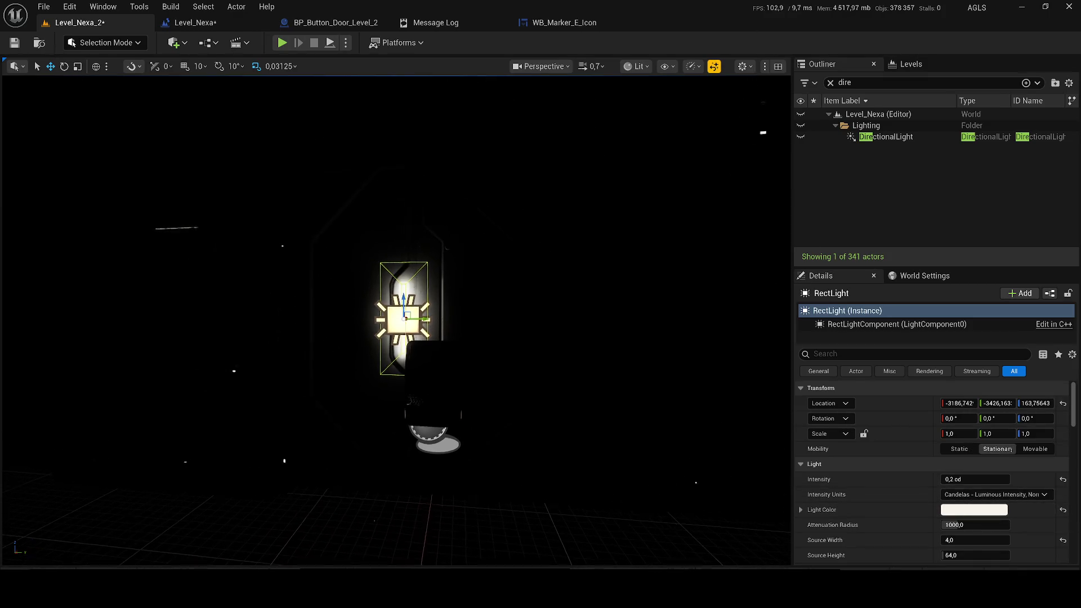
pyautogui.hotkey('ctrl', 'd')
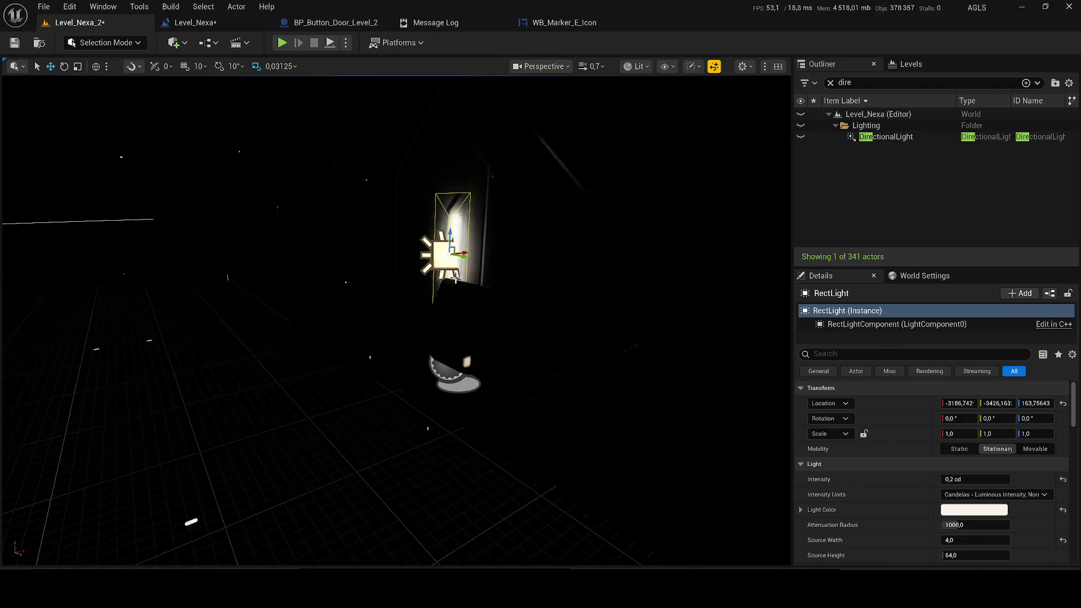
pyautogui.moveTo(387, 259); pyautogui.dragTo(225, 272)
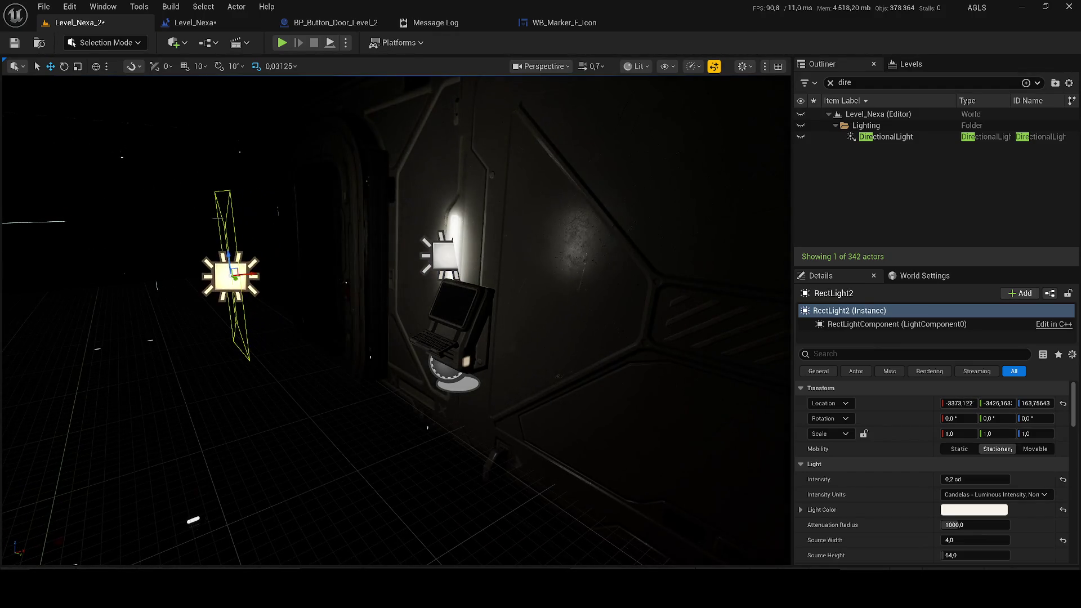
# - Rotate RectLight2 to lie sideways and tilt it toward the terminal
pyautogui.press('e')
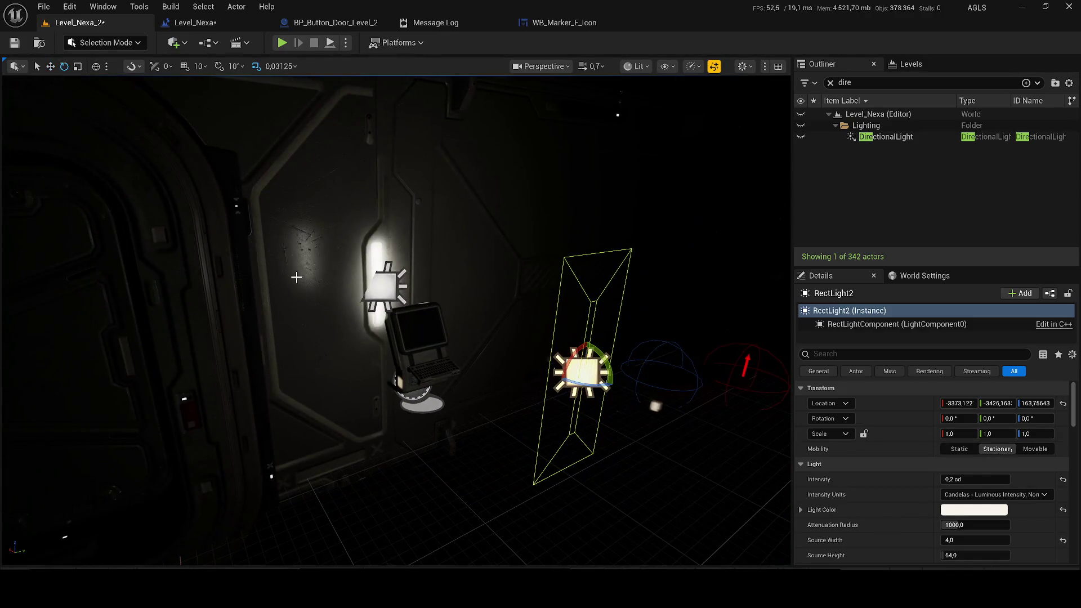
pyautogui.moveTo(573, 345)
pyautogui.mouseDown()
pyautogui.moveTo(556, 386)
pyautogui.moveTo(594, 362)
pyautogui.moveTo(615, 181)
pyautogui.moveTo(564, 253)
pyautogui.moveTo(570, 265)
pyautogui.moveTo(411, 200)
pyautogui.moveTo(585, 180)
pyautogui.moveTo(434, 200)
pyautogui.moveTo(350, 193)
pyautogui.moveTo(451, 244)
pyautogui.moveTo(246, 155)
pyautogui.moveTo(217, 205)
pyautogui.moveTo(203, 209)
pyautogui.mouseUp()
pyautogui.press('e')
pyautogui.moveTo(468, 215); pyautogui.dragTo(460, 215)
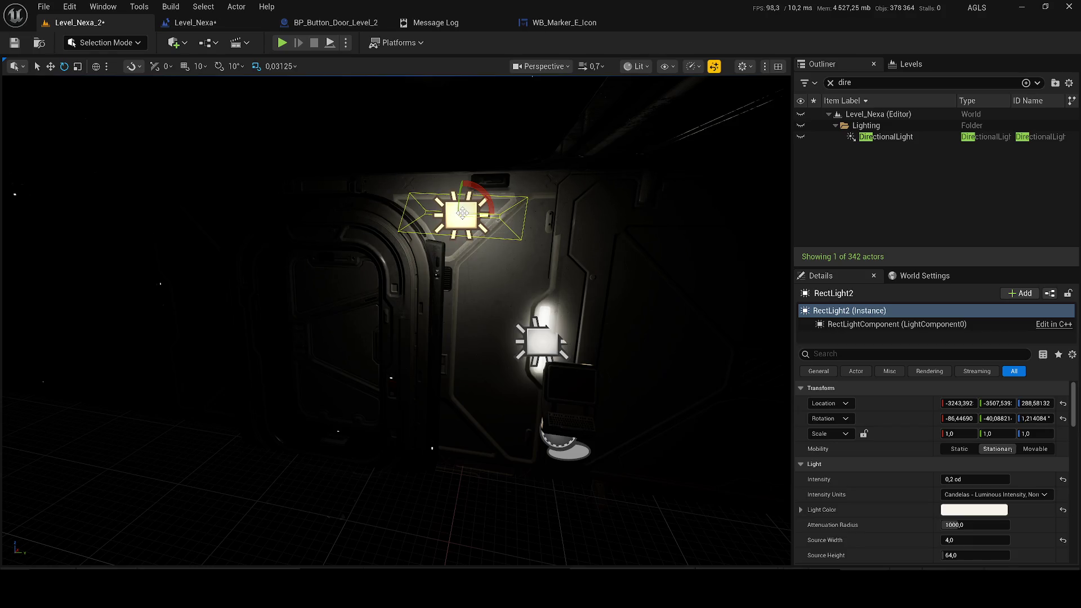
pyautogui.moveTo(490, 248)
pyautogui.mouseDown()
pyautogui.moveTo(493, 226)
pyautogui.moveTo(496, 236)
pyautogui.mouseUp()
pyautogui.moveTo(408, 168)
pyautogui.mouseDown()
pyautogui.moveTo(417, 181)
pyautogui.moveTo(548, 181)
pyautogui.moveTo(436, 128)
pyautogui.moveTo(449, 149)
pyautogui.moveTo(416, 162)
pyautogui.mouseUp()
pyautogui.press('e')
# - Make RectLight2 taller with a 10,08 barn door angle, aimed down the wall at 0,2 cd
pyautogui.moveTo(974, 479); pyautogui.dragTo(1007, 479)
pyautogui.moveTo(394, 281)
pyautogui.mouseDown()
pyautogui.moveTo(449, 77)
pyautogui.moveTo(478, 113)
pyautogui.mouseUp()
pyautogui.press('r')
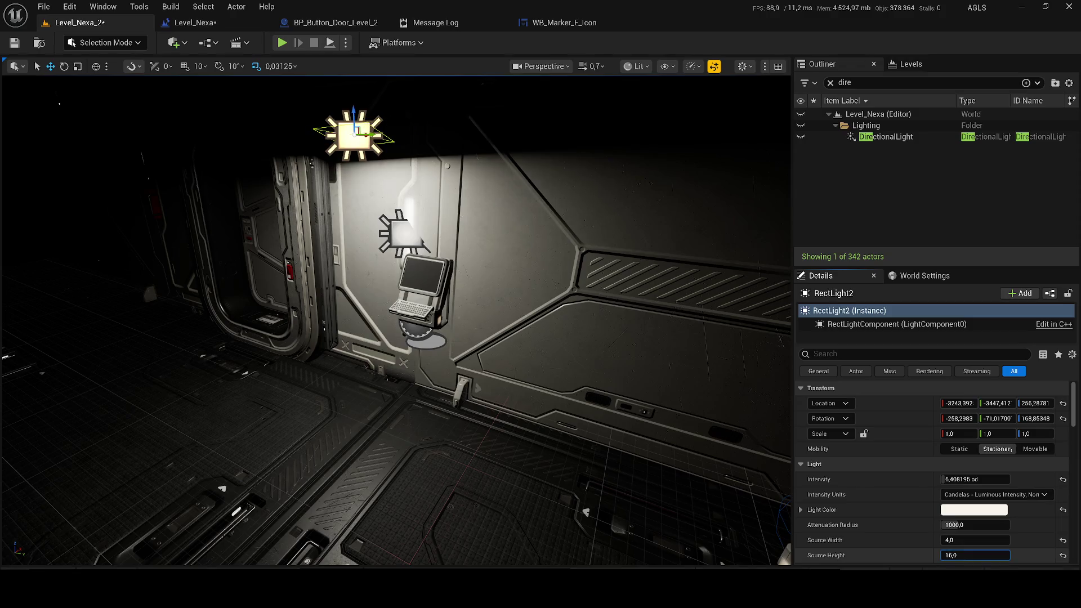
pyautogui.moveTo(975, 555); pyautogui.dragTo(1013, 555)
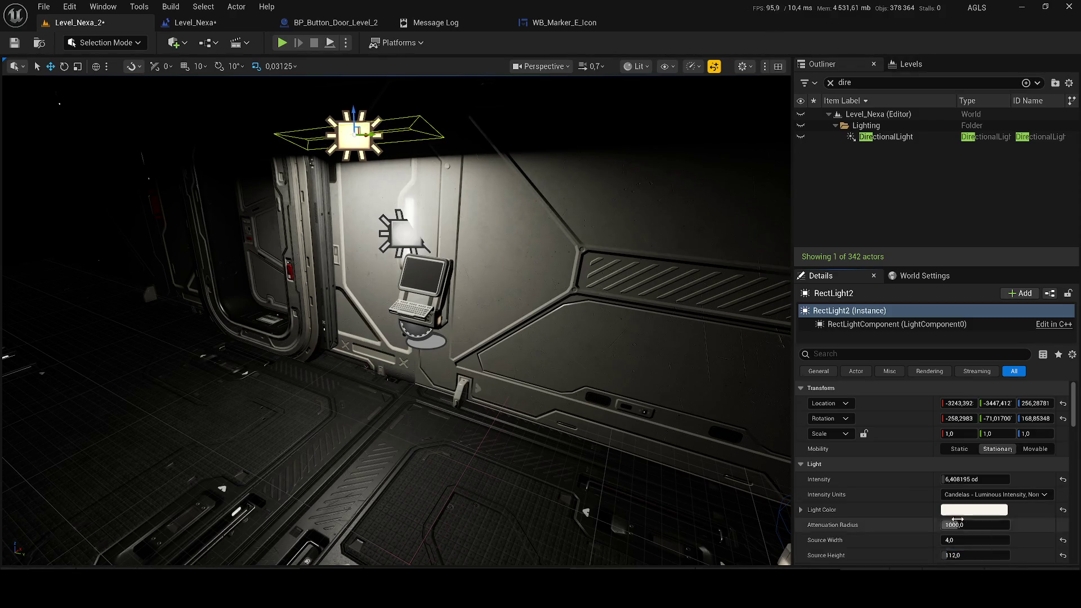
pyautogui.scroll(-2, 988, 540)
pyautogui.moveTo(977, 516)
pyautogui.mouseDown()
pyautogui.moveTo(935, 516)
pyautogui.moveTo(974, 516)
pyautogui.mouseUp()
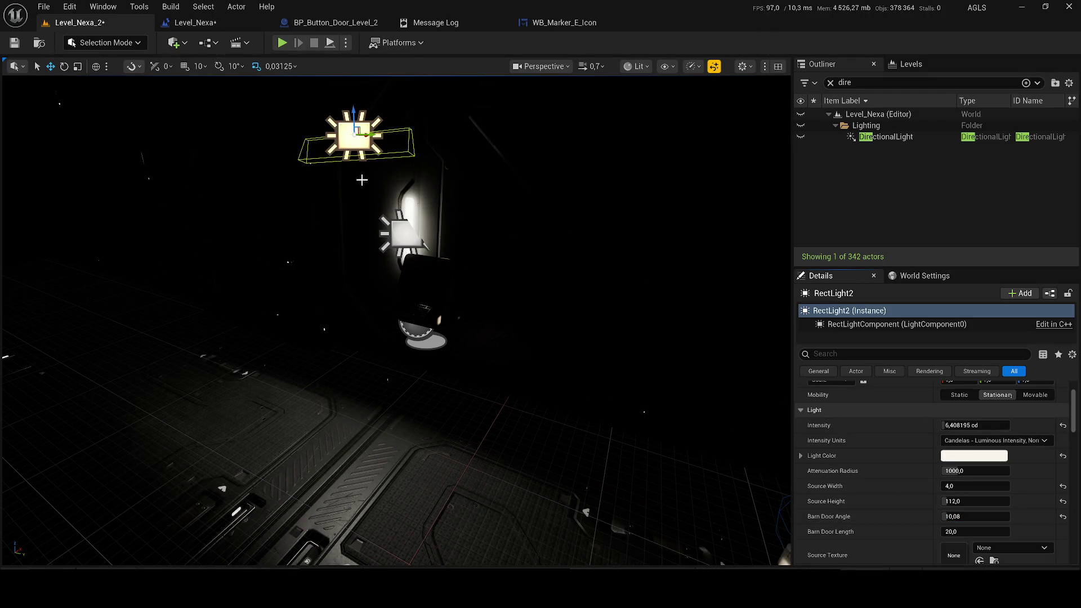
pyautogui.moveTo(360, 195); pyautogui.dragTo(369, 196)
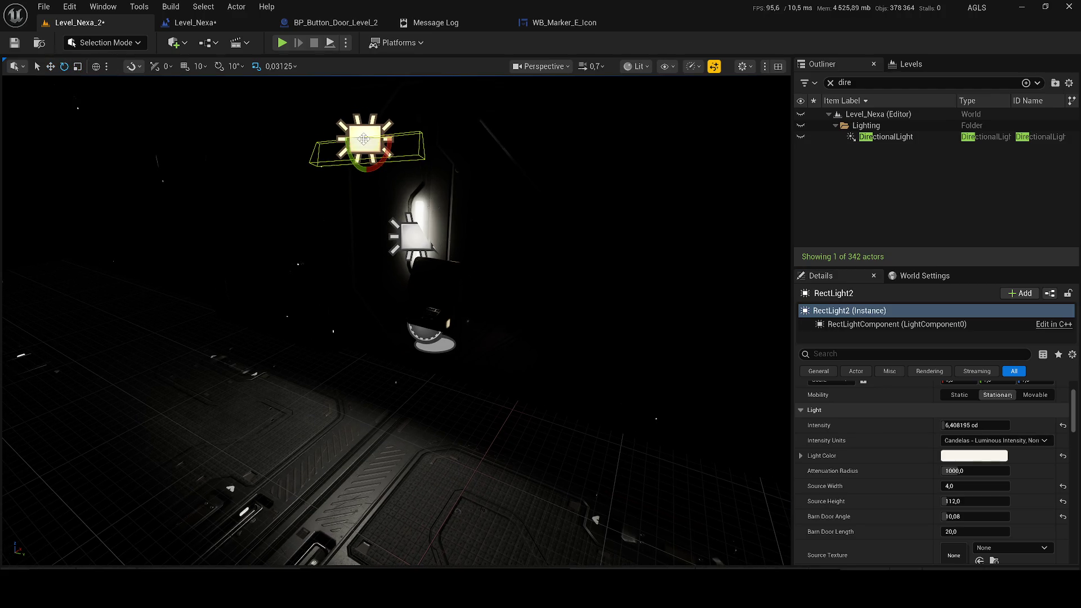
pyautogui.moveTo(387, 139); pyautogui.dragTo(328, 140)
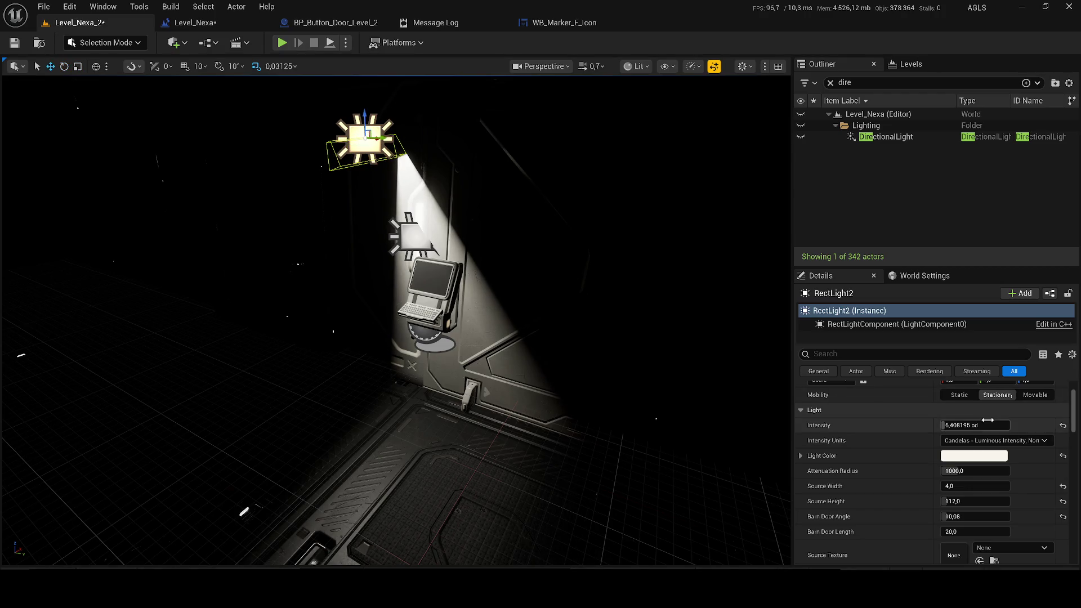
pyautogui.write('2')
pyautogui.write('0,2 cd')
pyautogui.press('Return')
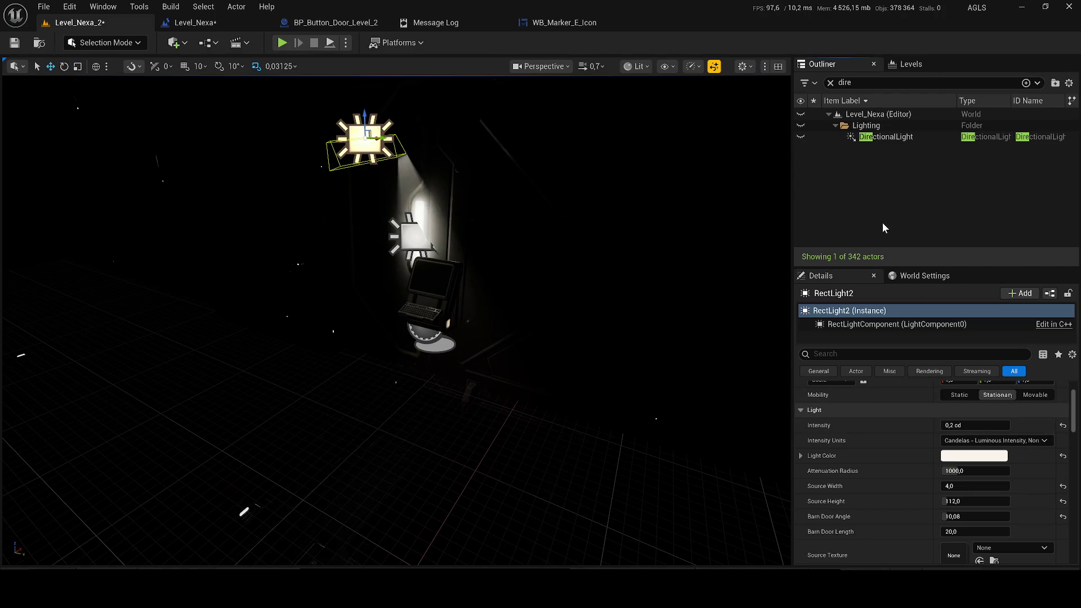
# - Adjust the upper rect light's intensity, position, 284 source height and barn door angle
pyautogui.click(438, 210)
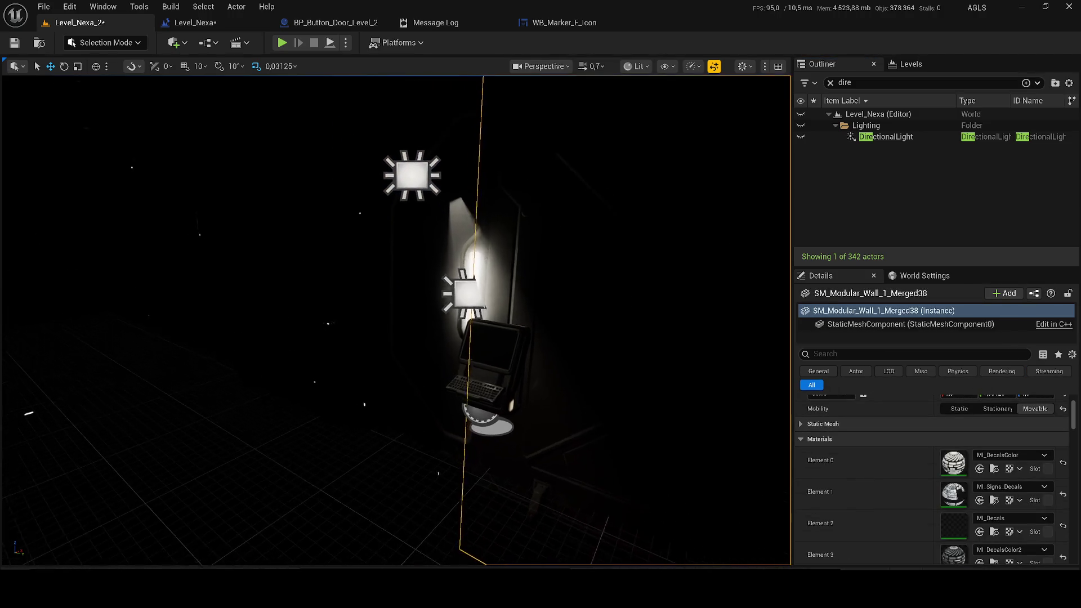
pyautogui.click(321, 203)
pyautogui.moveTo(957, 425); pyautogui.dragTo(991, 425)
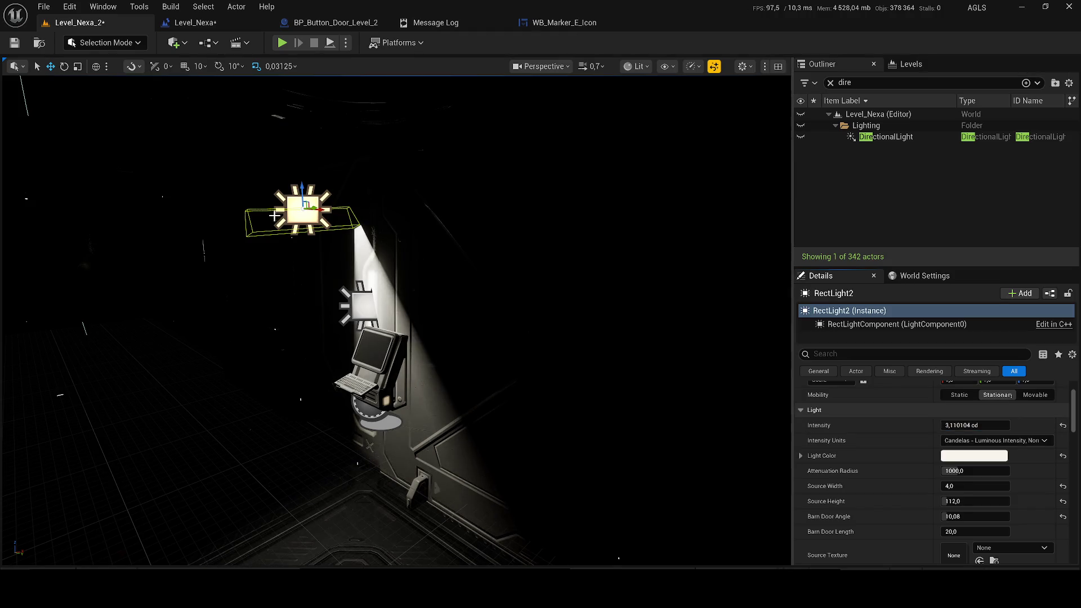
pyautogui.moveTo(304, 212)
pyautogui.mouseDown()
pyautogui.moveTo(272, 188)
pyautogui.moveTo(290, 248)
pyautogui.moveTo(303, 220)
pyautogui.moveTo(289, 213)
pyautogui.mouseUp()
pyautogui.moveTo(490, 311); pyautogui.dragTo(490, 311)
pyautogui.moveTo(980, 501); pyautogui.dragTo(1047, 501)
pyautogui.moveTo(489, 311); pyautogui.dragTo(490, 311)
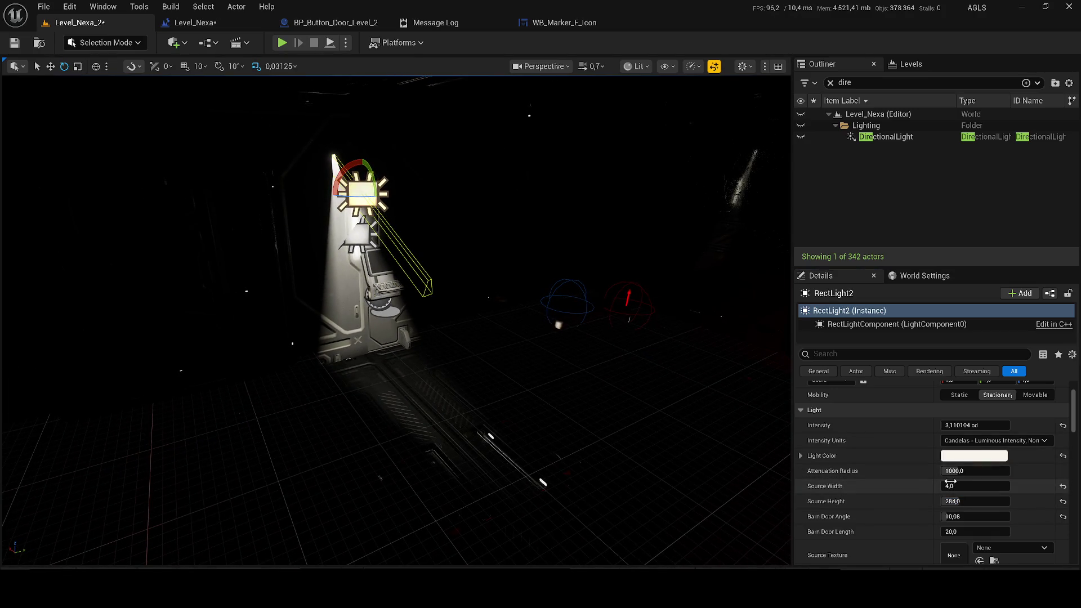
pyautogui.moveTo(976, 516)
pyautogui.mouseDown()
pyautogui.moveTo(1022, 516)
pyautogui.moveTo(966, 516)
pyautogui.moveTo(1014, 531)
pyautogui.moveTo(964, 531)
pyautogui.mouseUp()
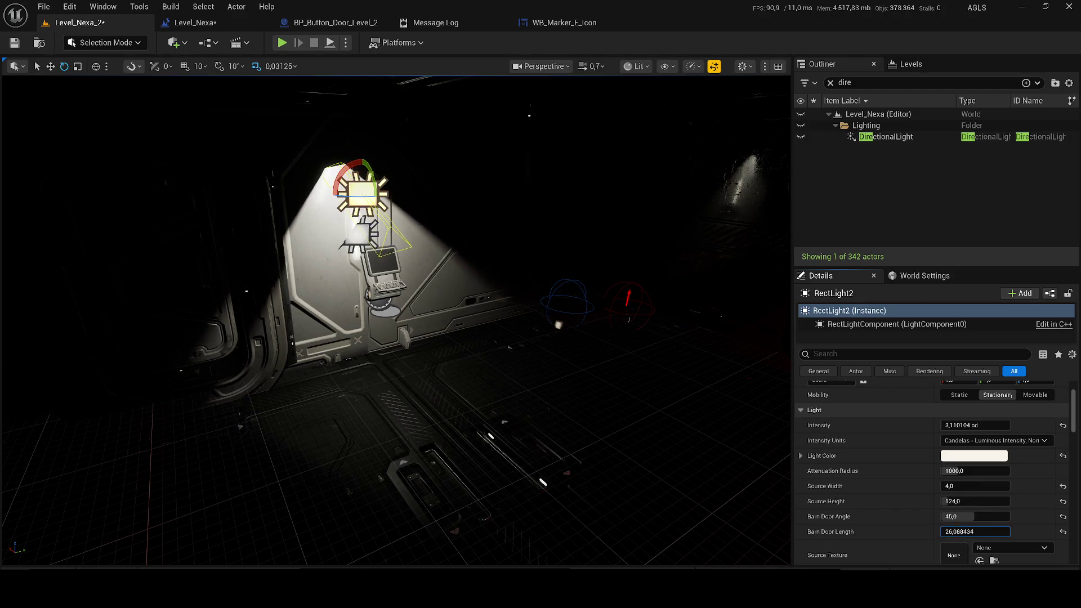
# - Tint the upper rect light a dim olive-tan and set its intensity to 0,3 cd
pyautogui.click(982, 457)
pyautogui.moveTo(870, 308); pyautogui.dragTo(885, 352)
pyautogui.moveTo(829, 385)
pyautogui.mouseDown()
pyautogui.moveTo(823, 353)
pyautogui.moveTo(806, 371)
pyautogui.mouseUp()
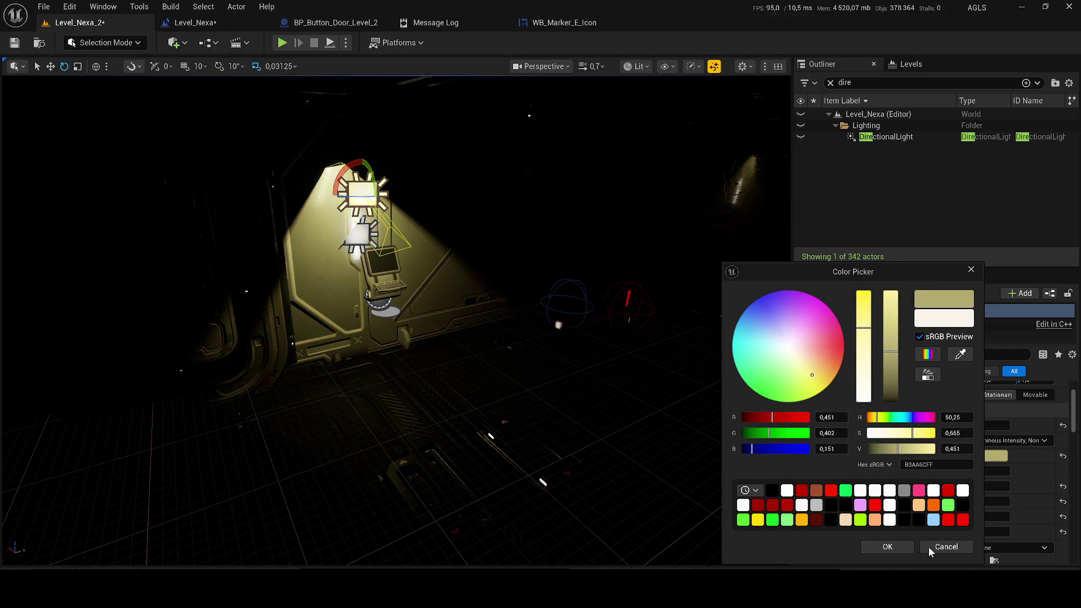
pyautogui.click(900, 551)
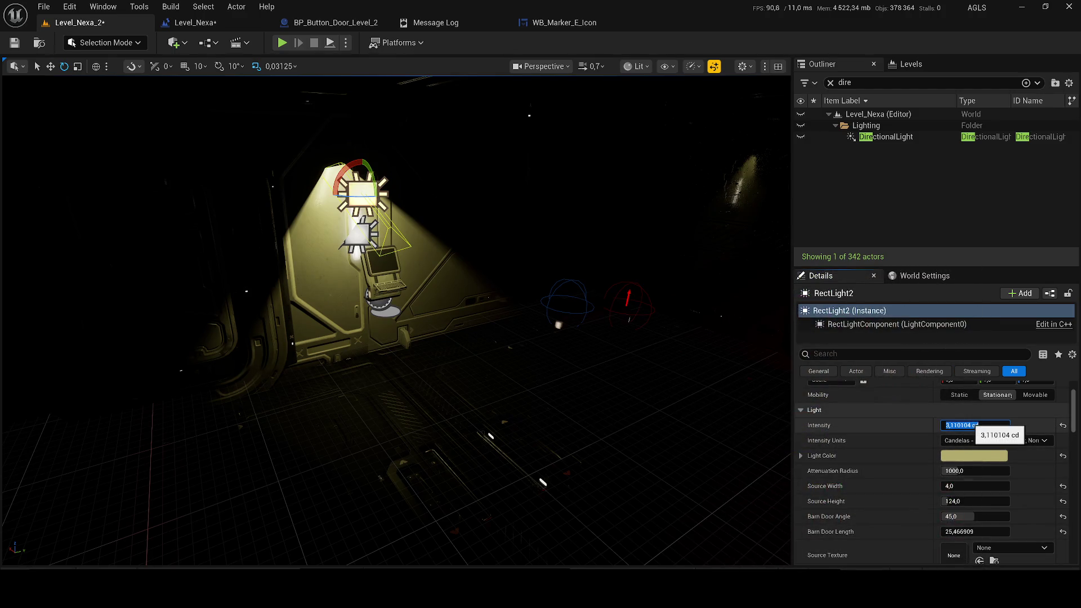
pyautogui.write('0,3')
pyautogui.press('Return')
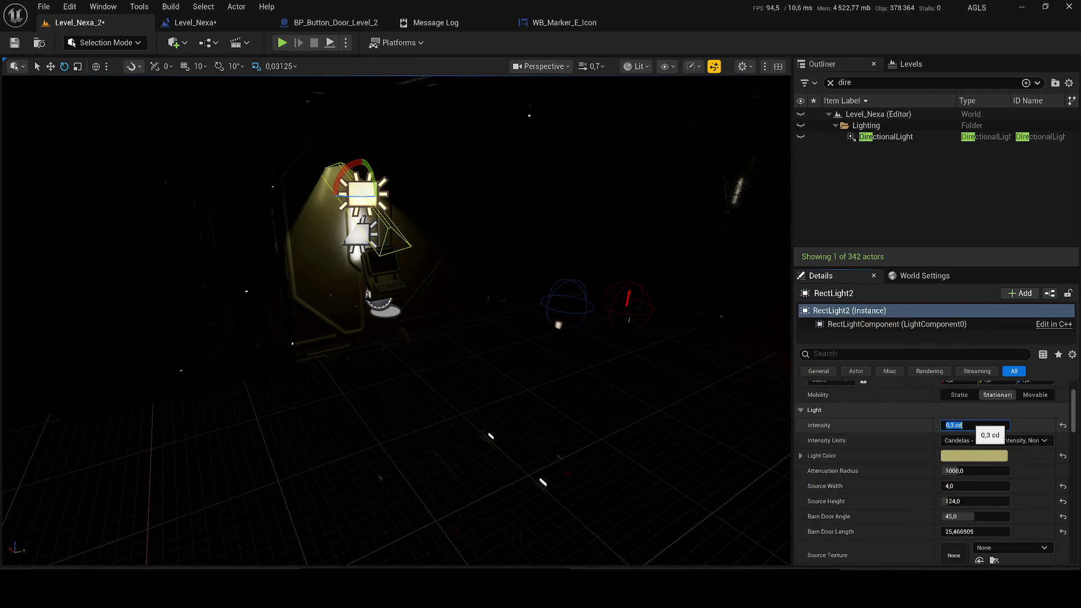
# - Delete the upper rect light above the terminal
pyautogui.click(885, 137)
pyautogui.click(552, 188)
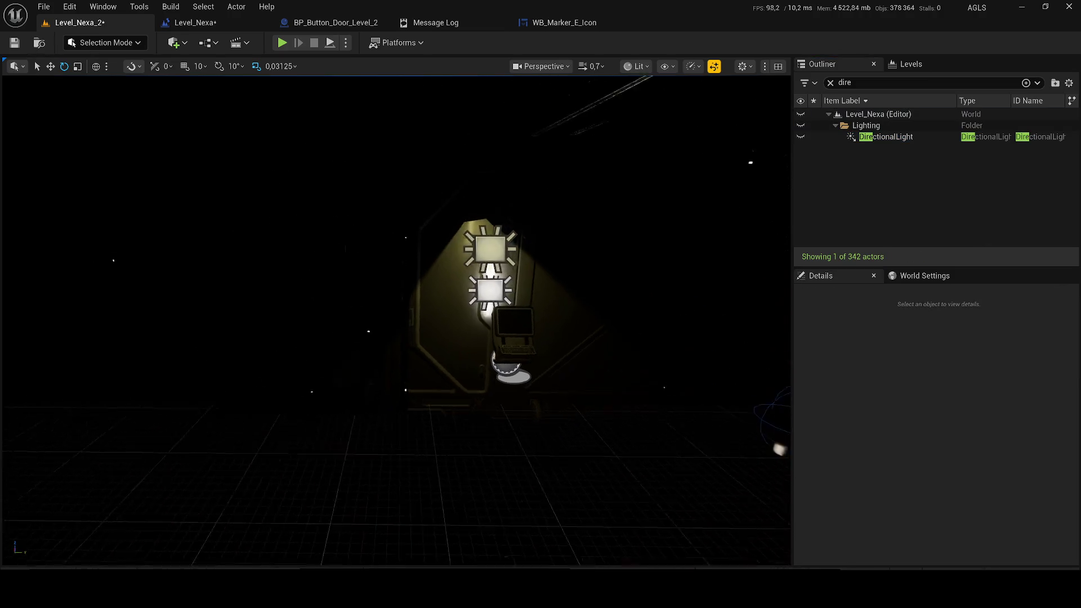
pyautogui.moveTo(546, 197); pyautogui.dragTo(352, 194)
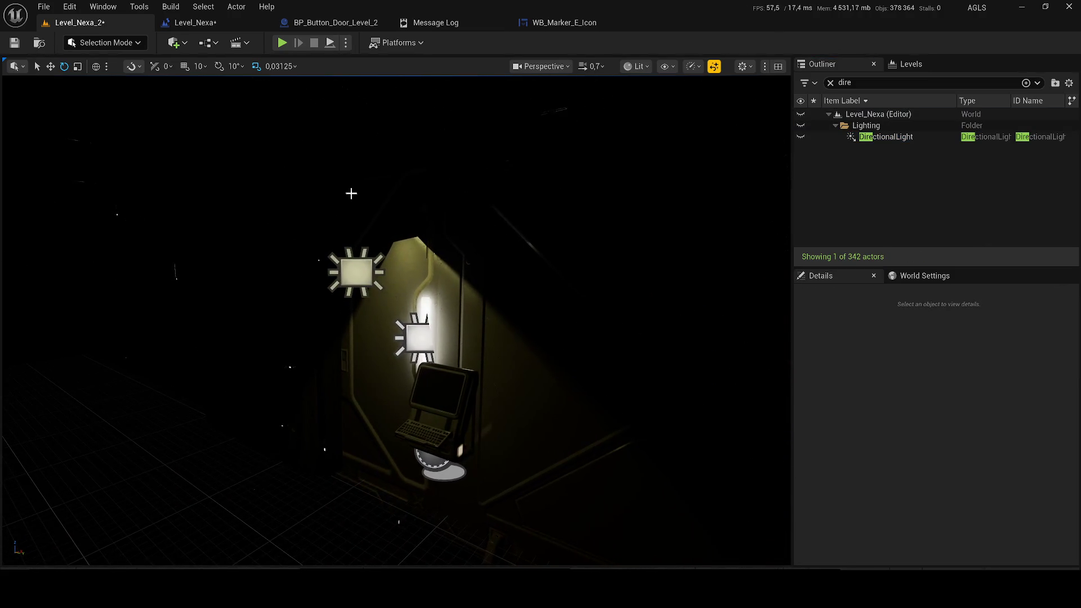
pyautogui.click(343, 260)
pyautogui.press('Delete')
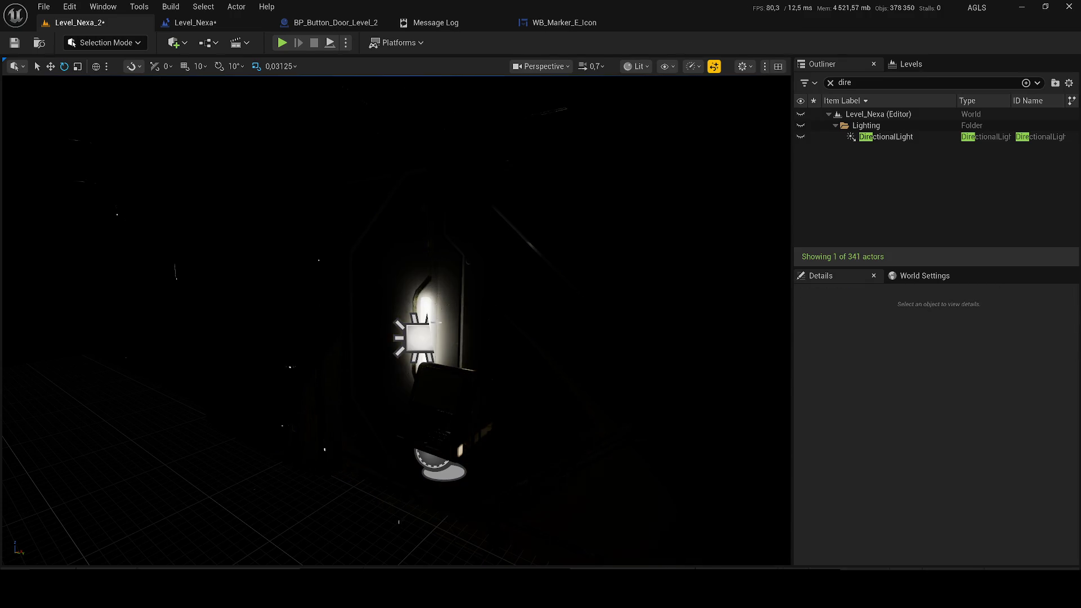
# - Leave the remaining wall rect light's colour unchanged and unhide the DirectionalLight
pyautogui.click(431, 328)
pyautogui.click(427, 325)
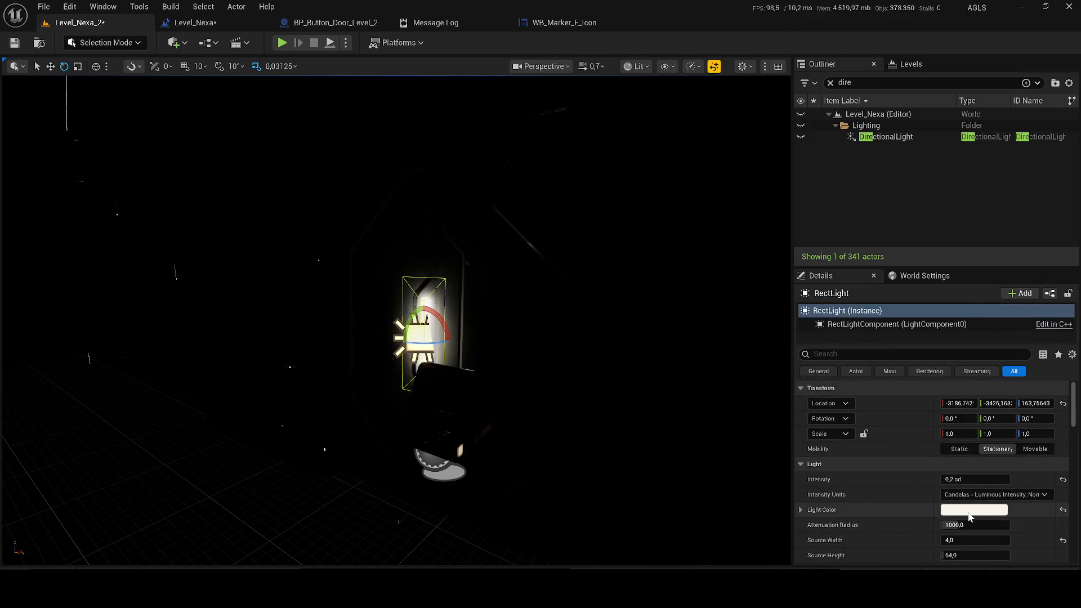
pyautogui.click(968, 513)
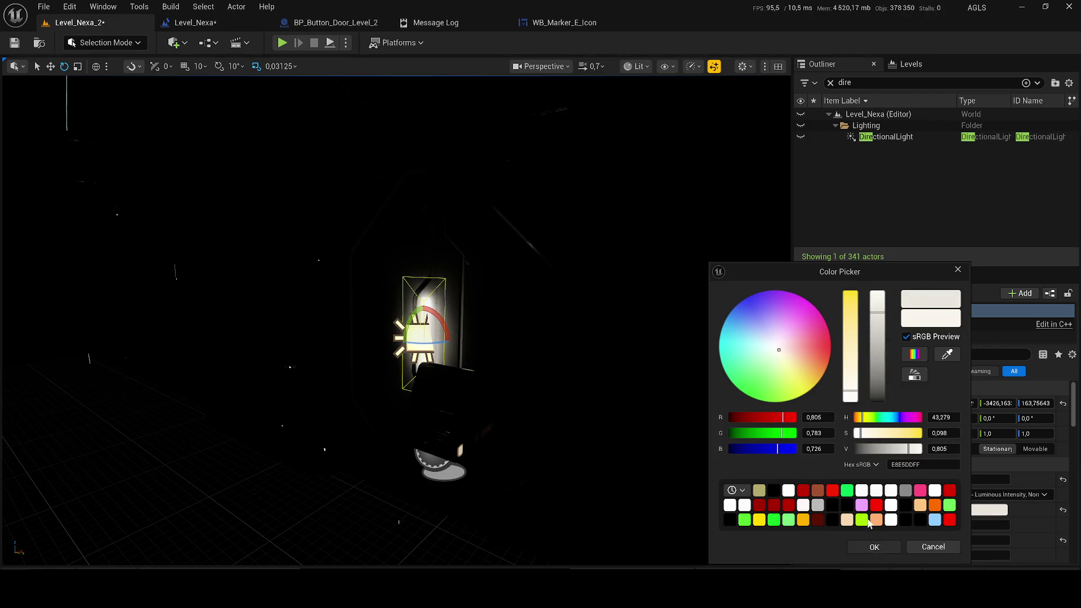
pyautogui.click(853, 229)
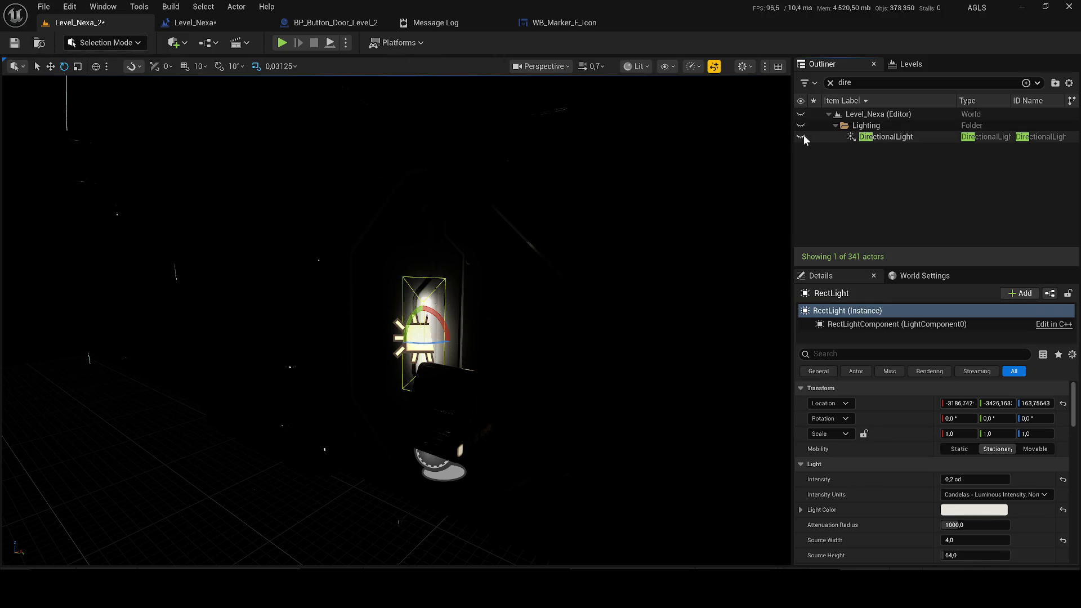
pyautogui.click(801, 137)
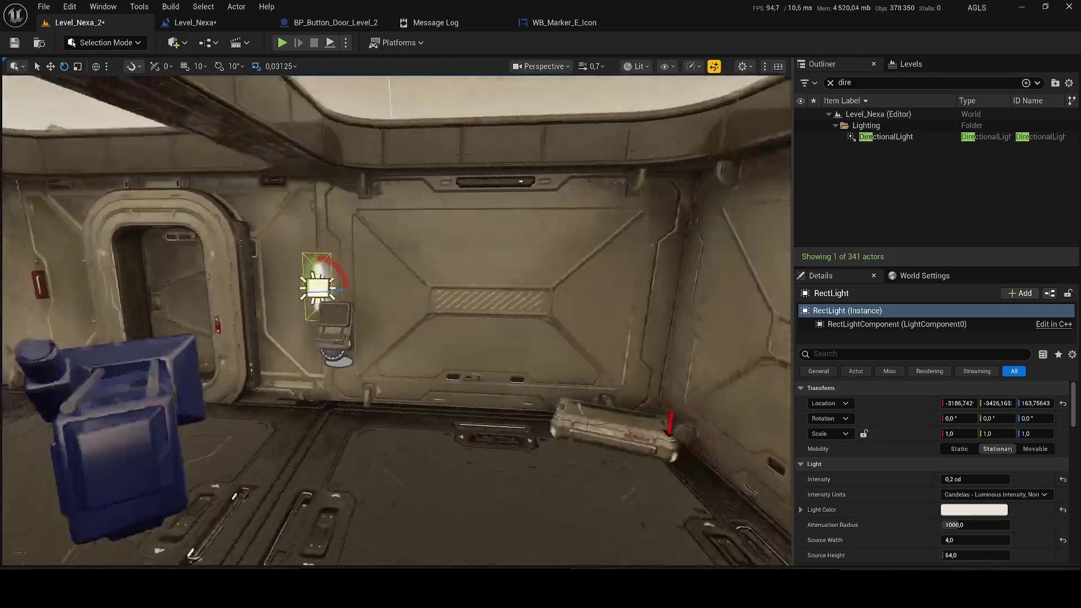
pyautogui.press('w')
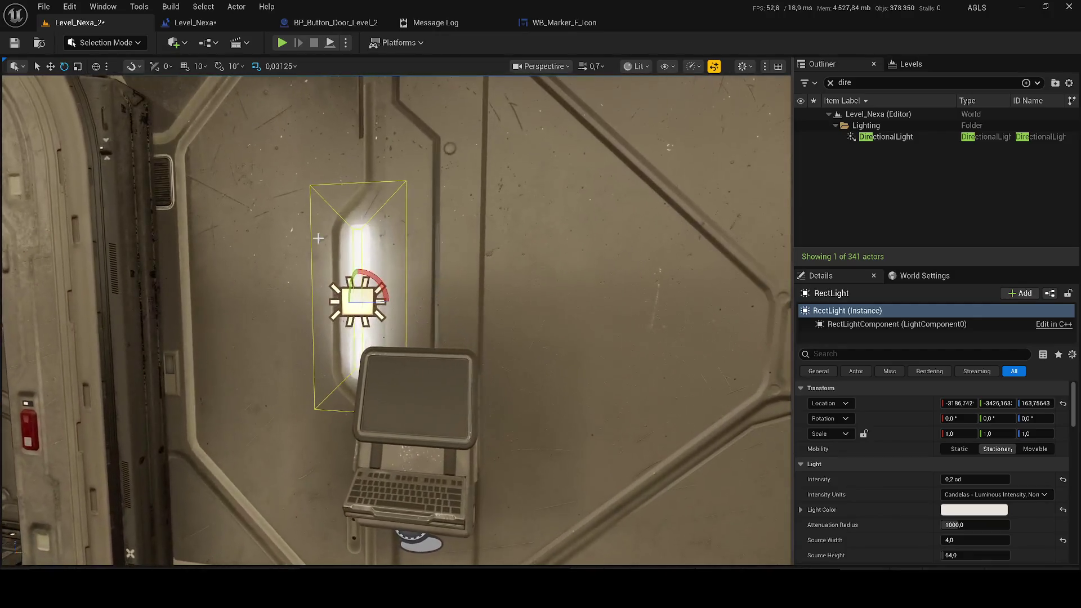
pyautogui.click(174, 42)
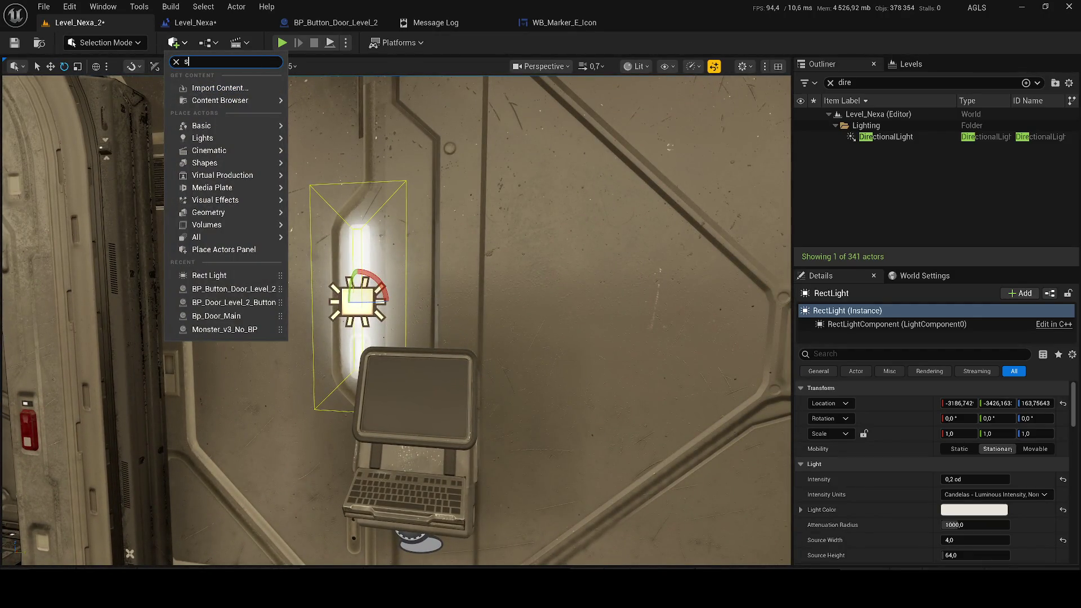
# - Add a Spot Light and raise it above the wall terminal
pyautogui.write('po')
pyautogui.click(204, 84)
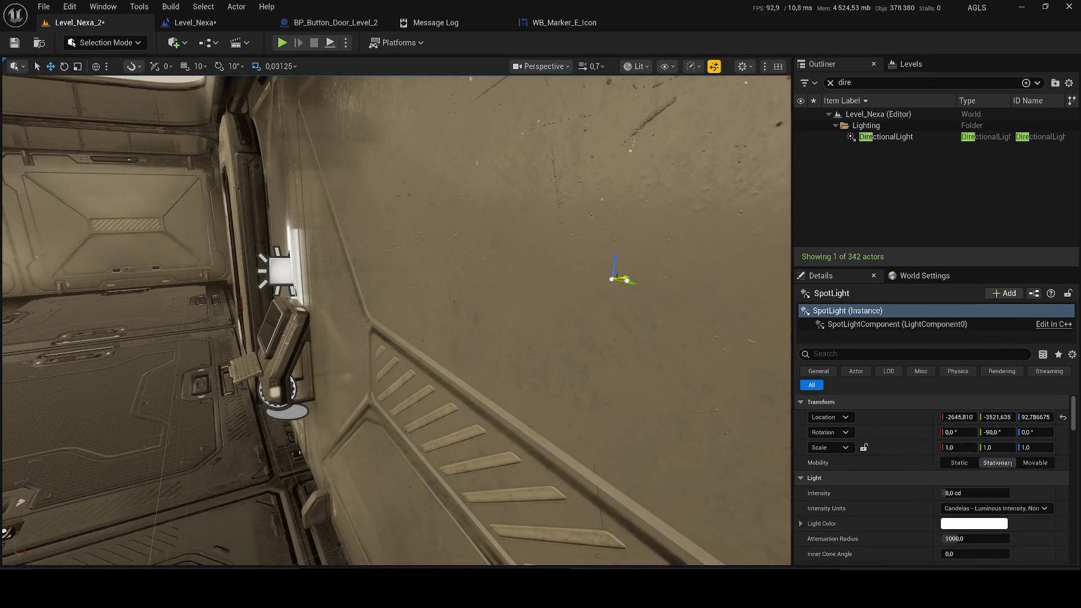
pyautogui.moveTo(619, 278)
pyautogui.mouseDown()
pyautogui.moveTo(130, 332)
pyautogui.moveTo(164, 321)
pyautogui.mouseUp()
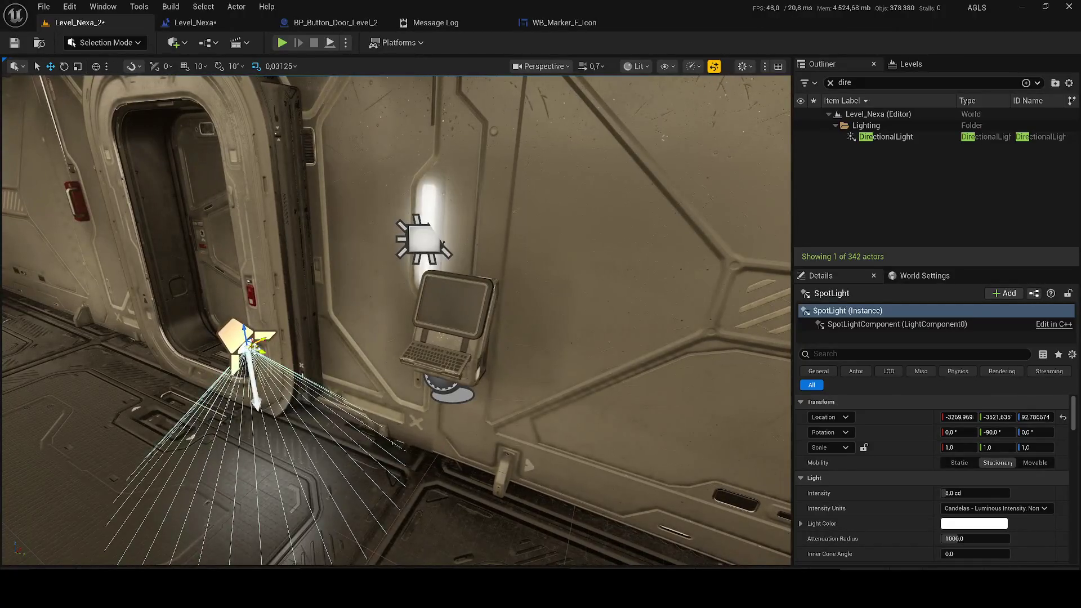
pyautogui.moveTo(259, 352); pyautogui.dragTo(354, 378)
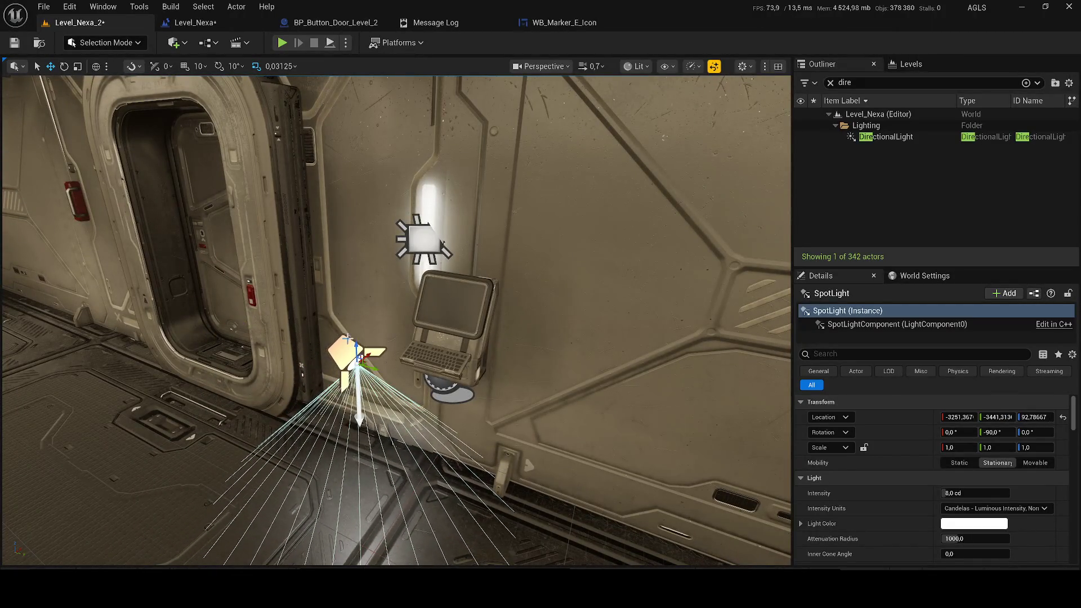
pyautogui.moveTo(353, 257)
pyautogui.mouseDown()
pyautogui.moveTo(350, 203)
pyautogui.moveTo(417, 186)
pyautogui.moveTo(406, 141)
pyautogui.mouseUp()
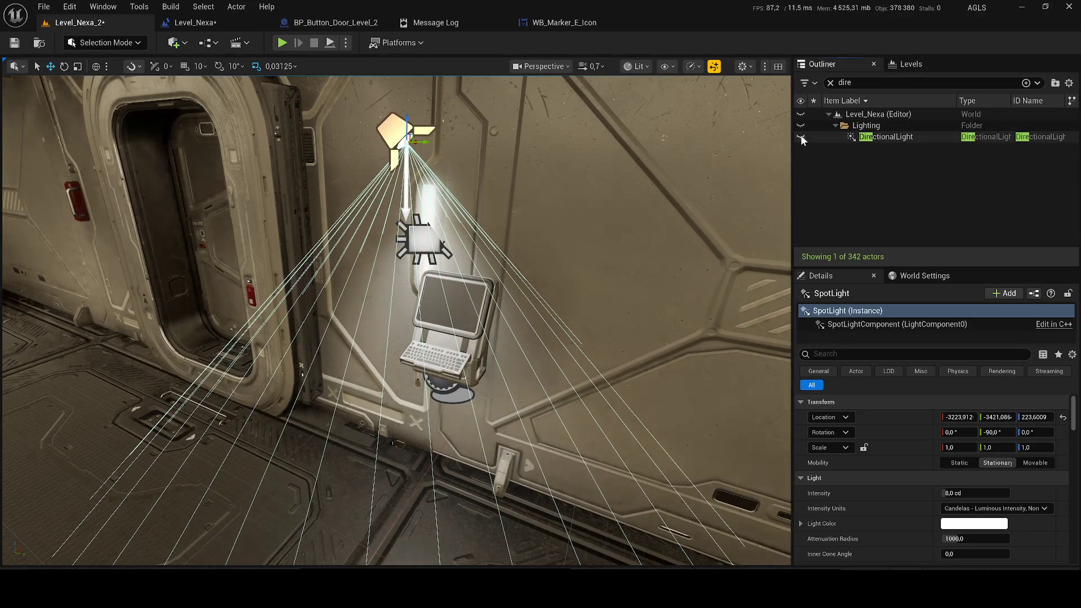
# - Hide the DirectionalLight and copy the rect light's colour onto the spot light
pyautogui.click(800, 137)
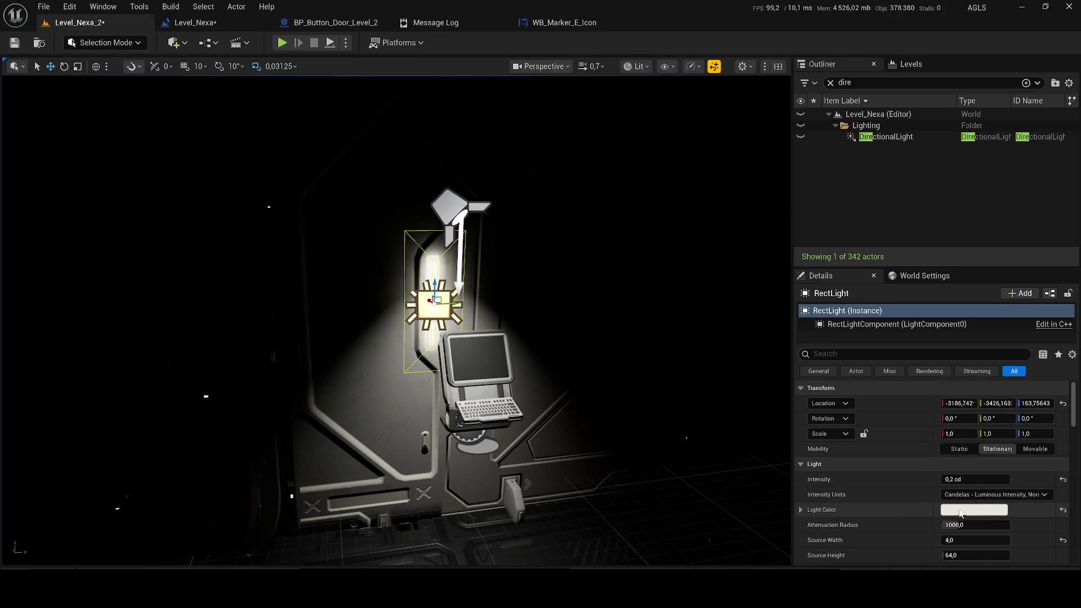
pyautogui.rightClick(960, 512)
pyautogui.click(991, 448)
pyautogui.click(446, 212)
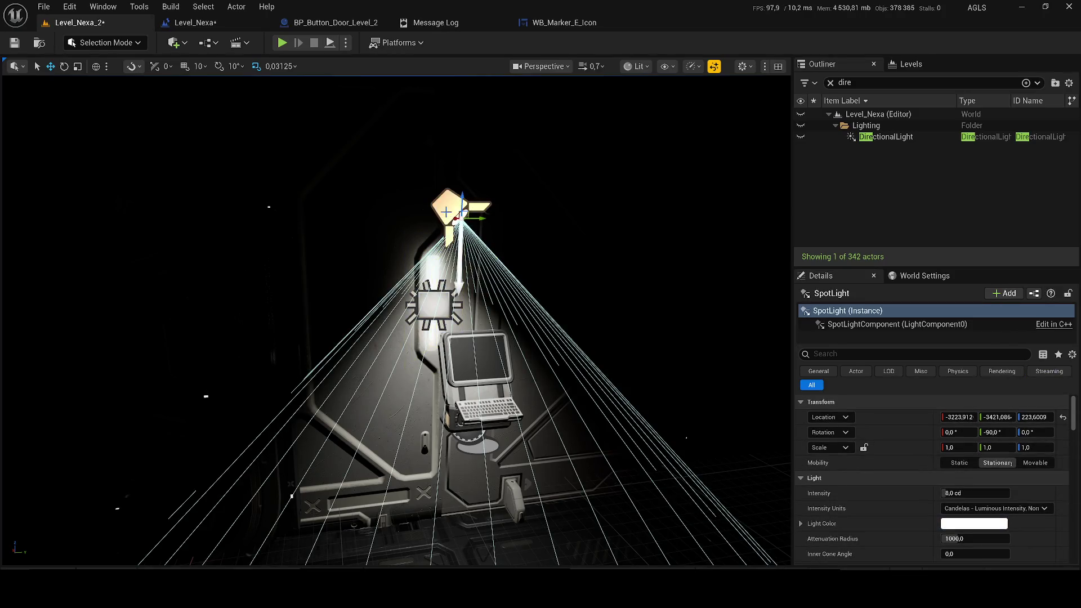
pyautogui.rightClick(951, 525)
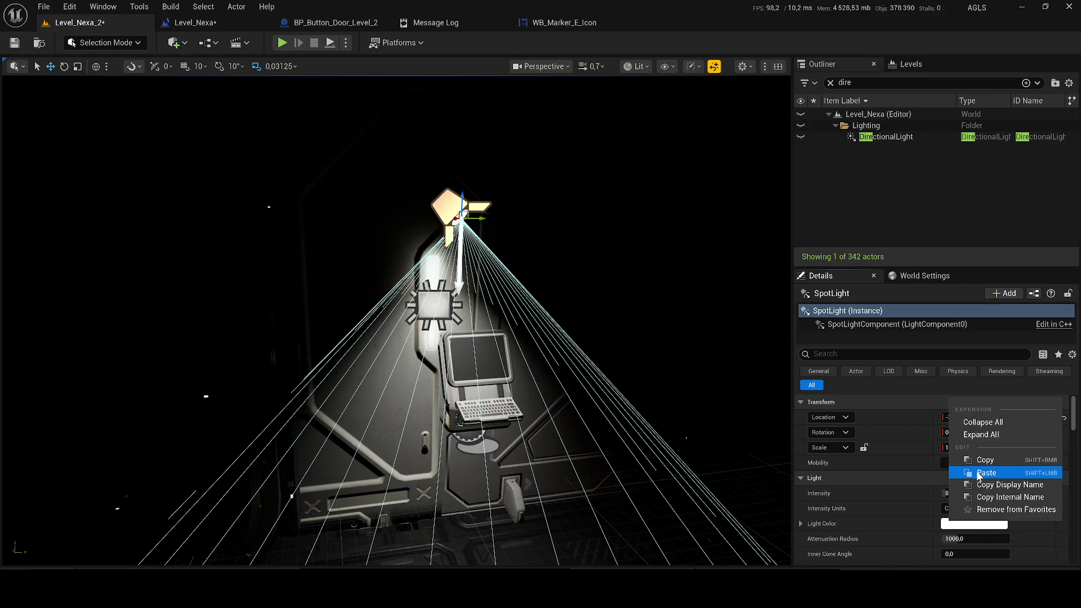
pyautogui.click(978, 473)
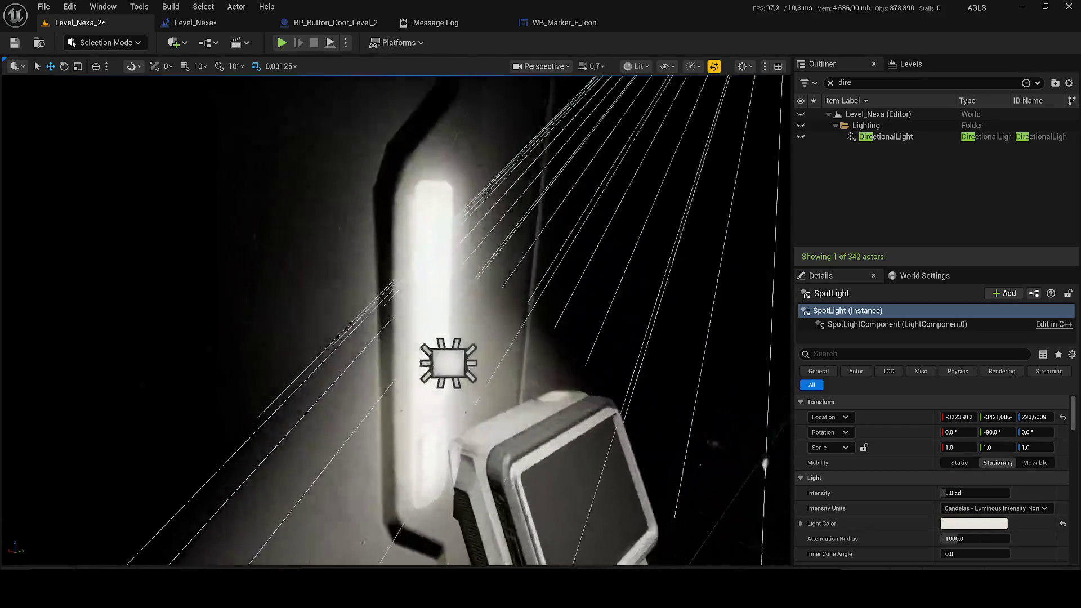
# - Set the spotlight to 1 cd and enlarge its attenuation and source radius
pyautogui.press('f')
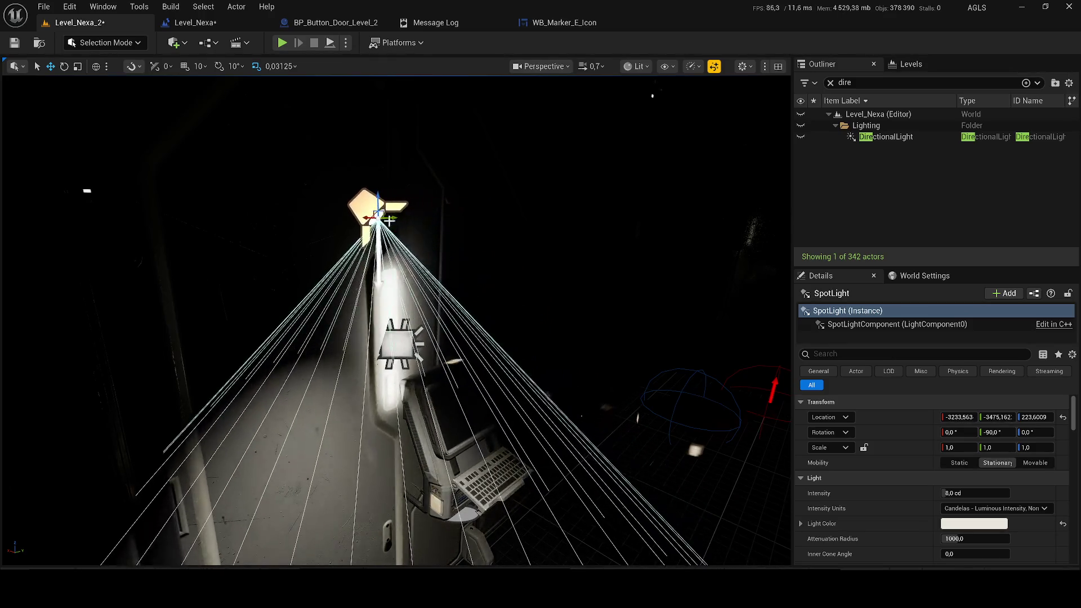
pyautogui.moveTo(568, 397)
pyautogui.mouseDown()
pyautogui.moveTo(326, 194)
pyautogui.moveTo(326, 157)
pyautogui.moveTo(363, 138)
pyautogui.moveTo(326, 315)
pyautogui.moveTo(311, 195)
pyautogui.moveTo(354, 240)
pyautogui.moveTo(421, 246)
pyautogui.mouseUp()
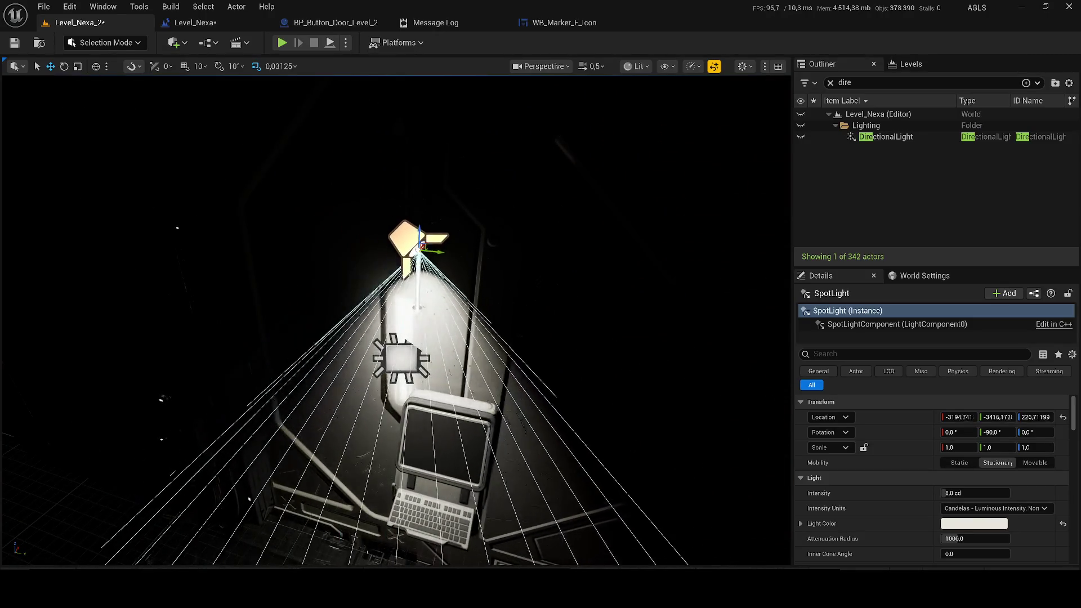
pyautogui.moveTo(543, 391); pyautogui.dragTo(543, 390)
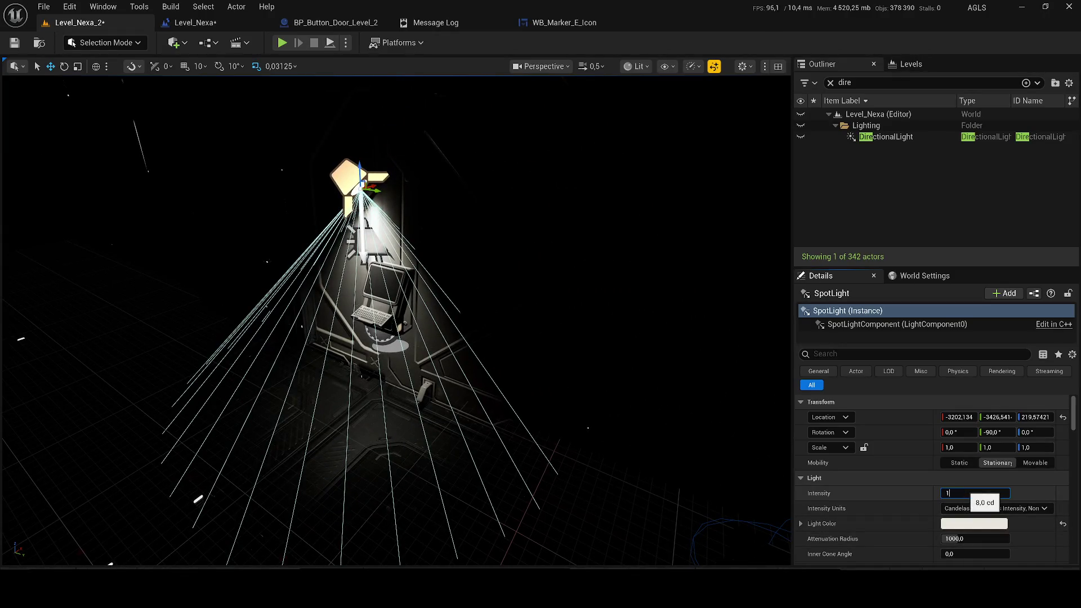
pyautogui.press('Return')
pyautogui.moveTo(957, 538)
pyautogui.mouseDown()
pyautogui.moveTo(980, 539)
pyautogui.moveTo(974, 553)
pyautogui.moveTo(991, 553)
pyautogui.moveTo(964, 548)
pyautogui.moveTo(997, 528)
pyautogui.moveTo(998, 543)
pyautogui.mouseUp()
pyautogui.scroll(-2, 878, 482)
pyautogui.click(975, 547)
pyautogui.scroll(-2, 964, 548)
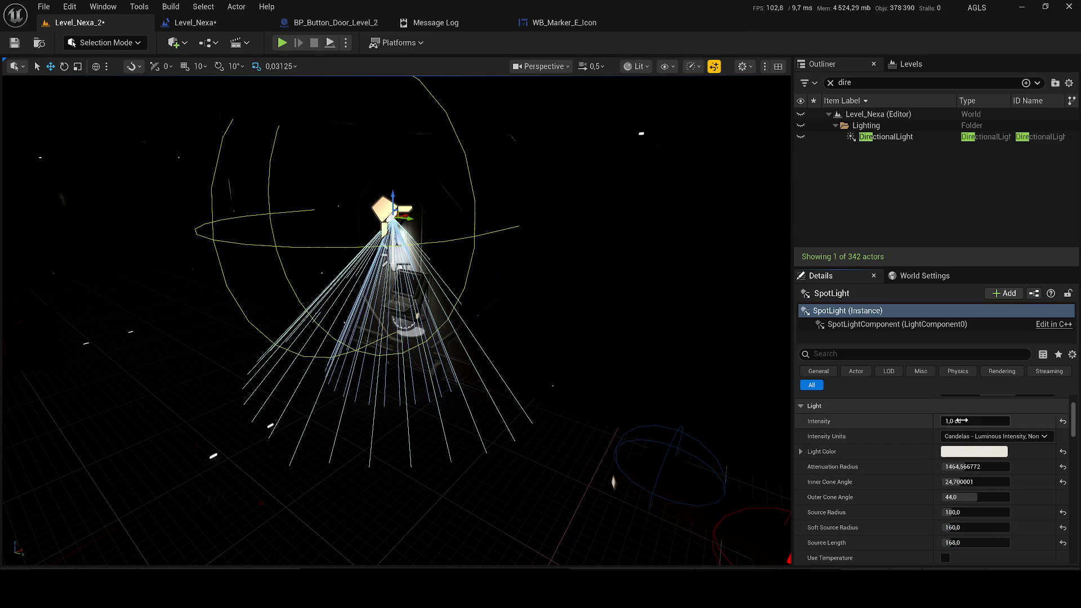
pyautogui.moveTo(966, 421); pyautogui.dragTo(991, 421)
# - Delete the trial spotlight from the level
pyautogui.click(880, 151)
pyautogui.moveTo(493, 219)
pyautogui.mouseDown()
pyautogui.moveTo(478, 223)
pyautogui.moveTo(488, 244)
pyautogui.mouseUp()
pyautogui.click(512, 284)
pyautogui.press('Delete')
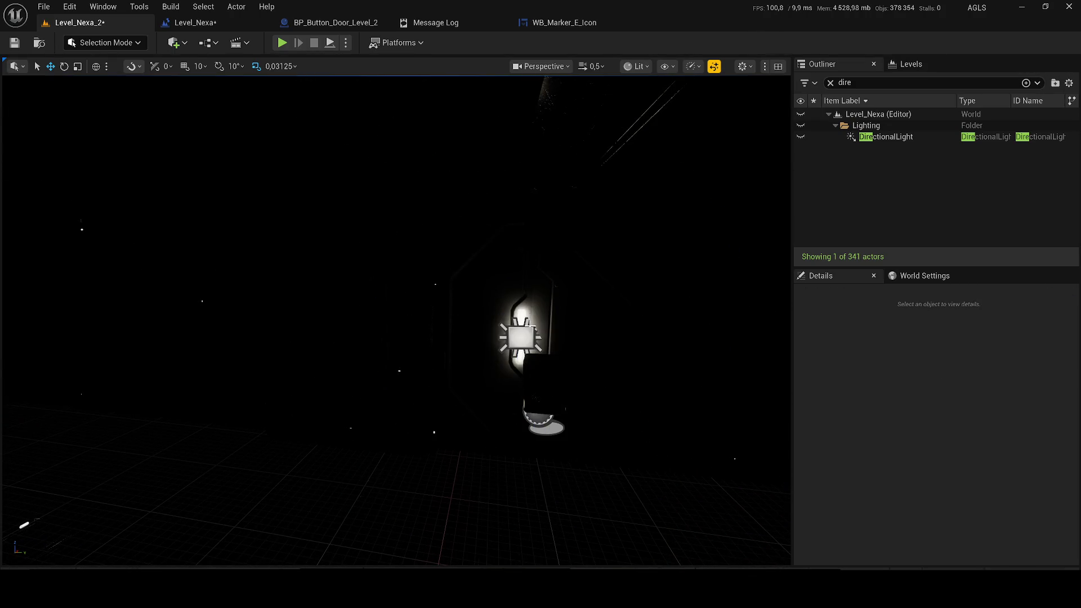
# - Save the levels and turn the DirectionalLight back on
pyautogui.hotkey('ctrl', 's')
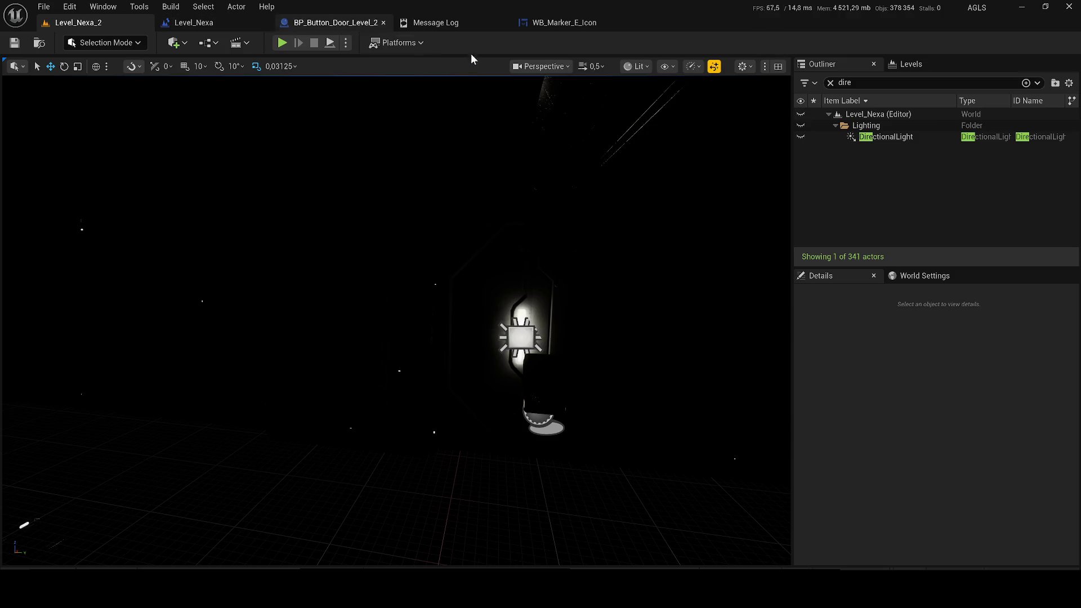
pyautogui.click(800, 137)
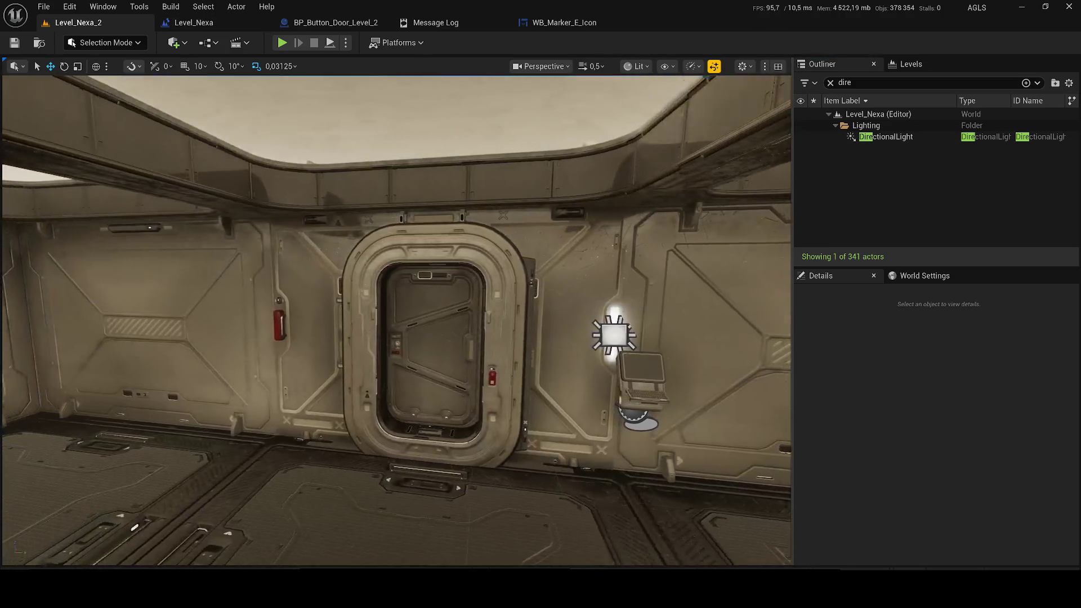
pyautogui.scroll(5, 537, 249)
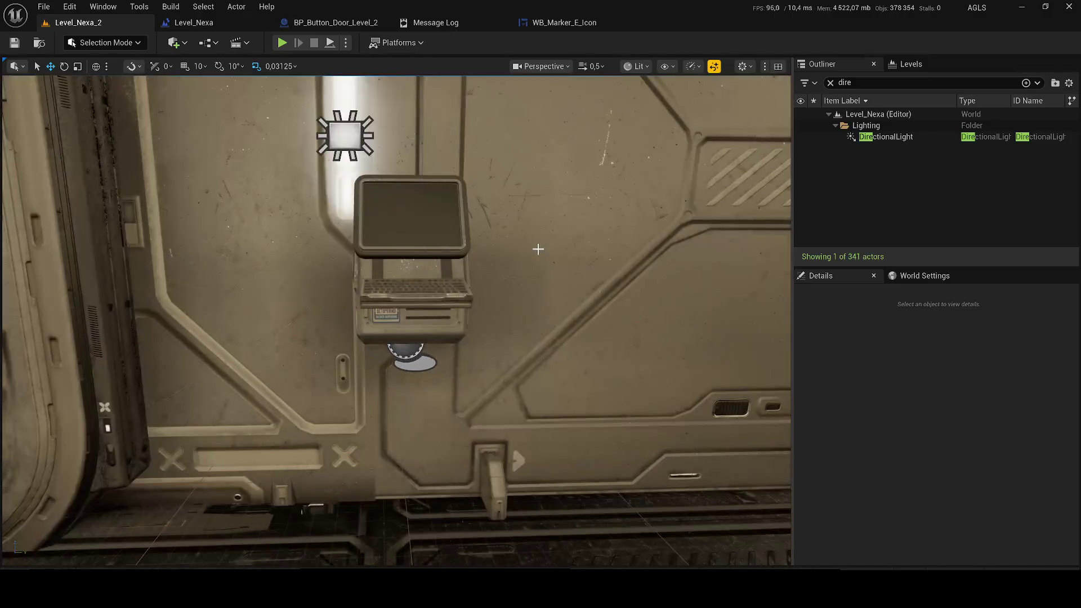
# - Open the BP_Button_Door_Level_2 terminal's blueprint for editing
pyautogui.click(436, 280)
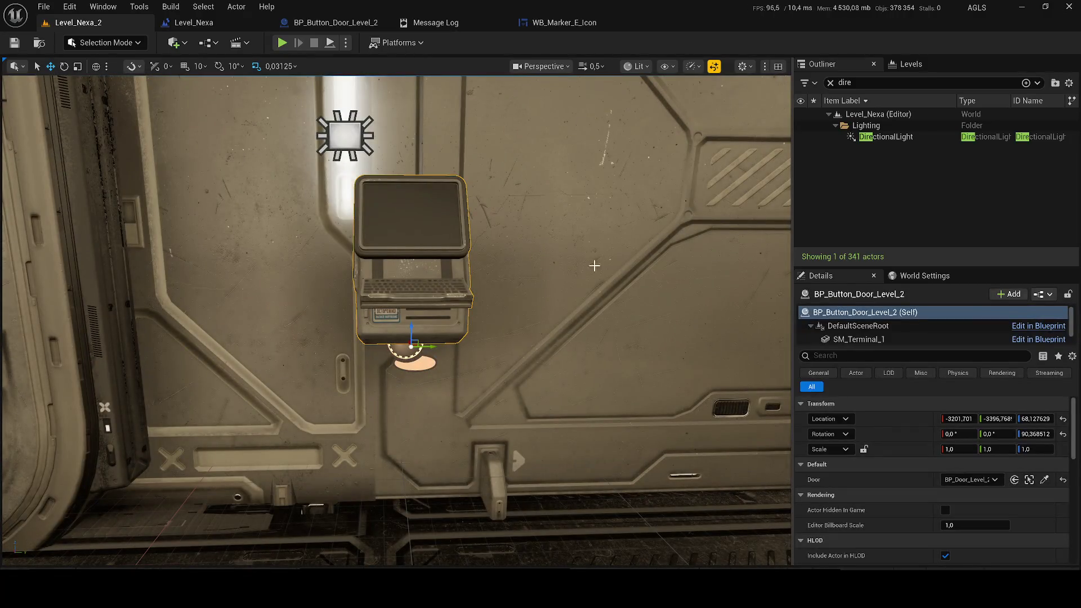
pyautogui.click(831, 82)
pyautogui.click(991, 187)
pyautogui.scroll(5, 651, 141)
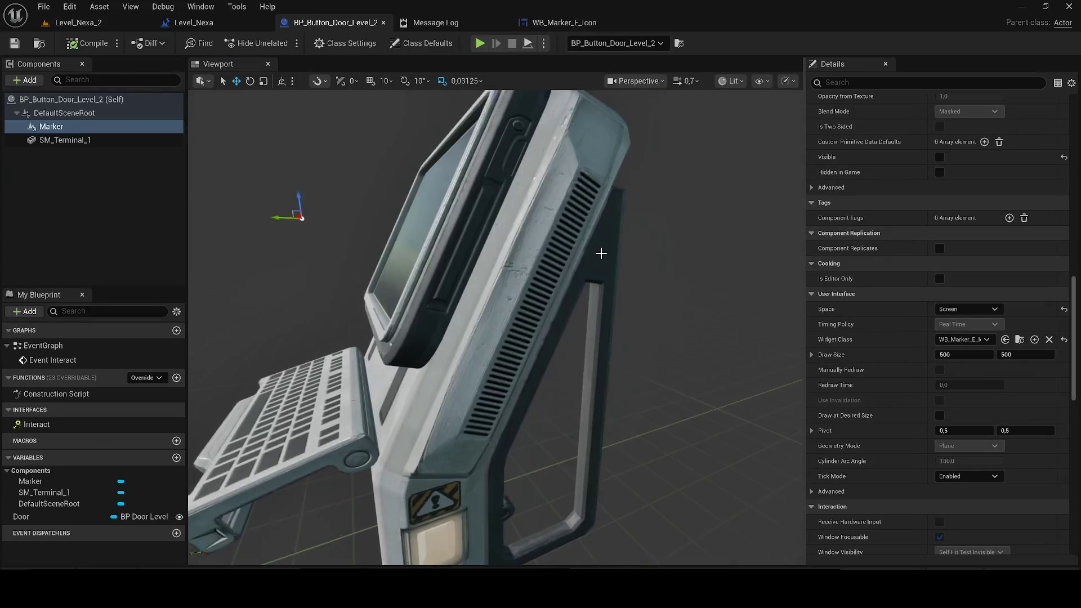
pyautogui.scroll(-5, 580, 242)
pyautogui.scroll(5, 580, 242)
pyautogui.moveTo(580, 242); pyautogui.dragTo(461, 251)
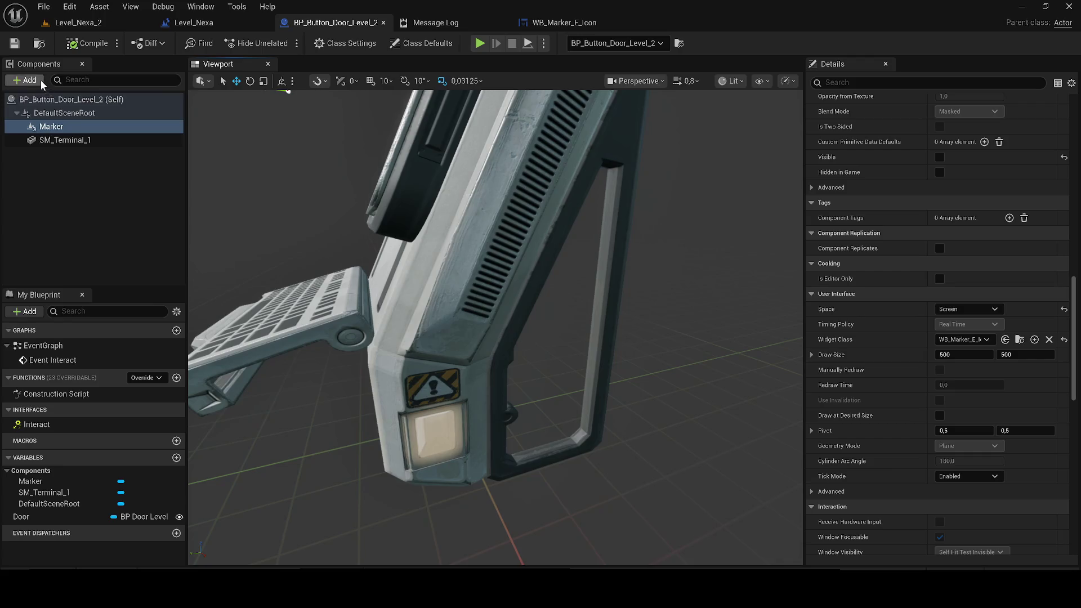
# - Add a Point Light component and move it below the terminal
pyautogui.click(40, 80)
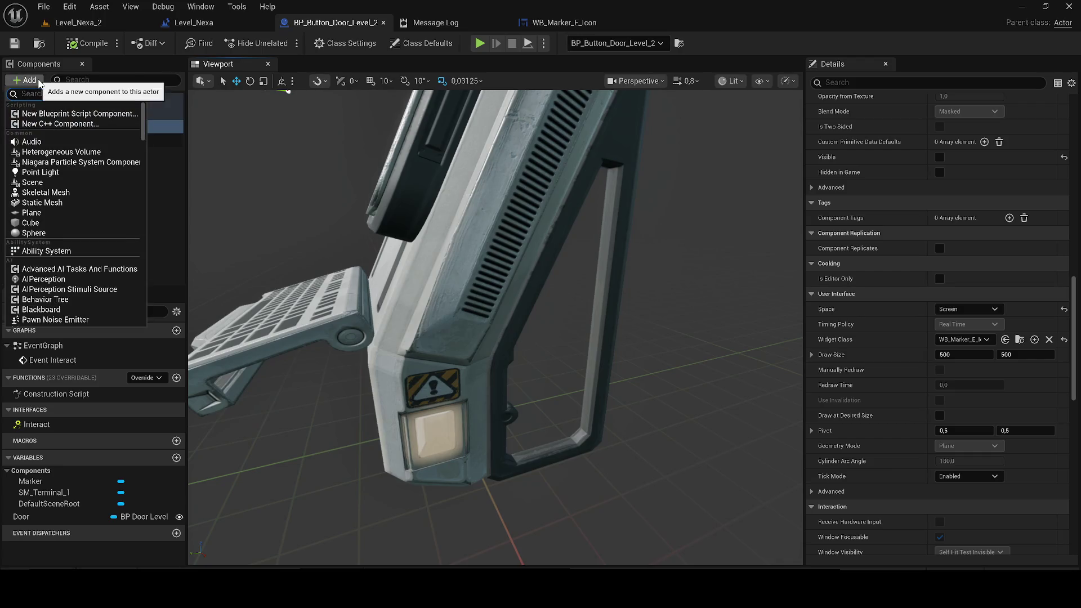
pyautogui.write('Poi')
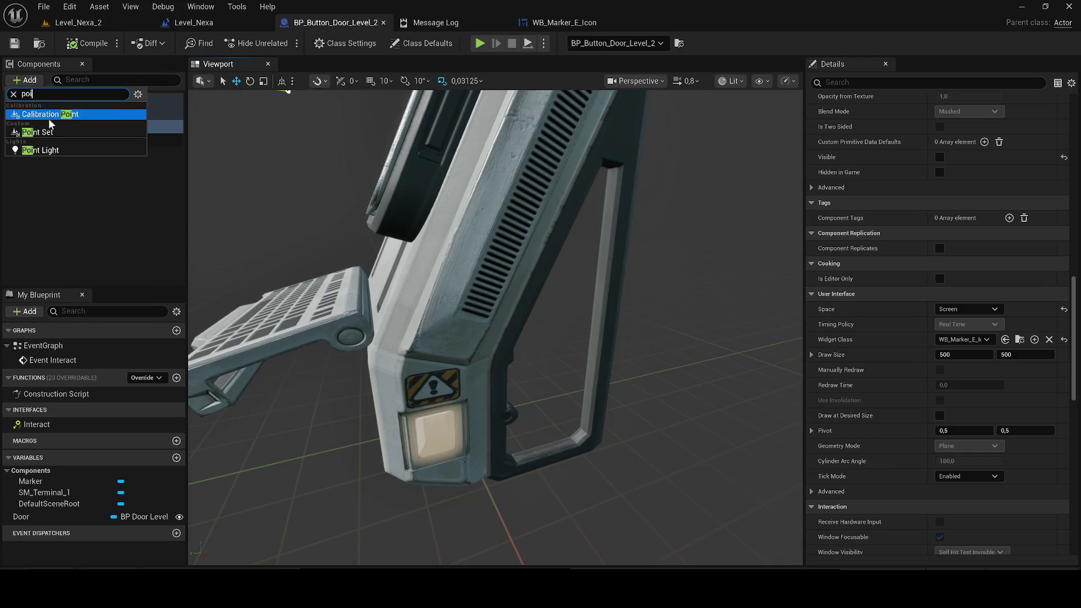
pyautogui.click(53, 151)
pyautogui.moveTo(267, 282)
pyautogui.mouseDown()
pyautogui.moveTo(279, 254)
pyautogui.moveTo(285, 284)
pyautogui.moveTo(265, 242)
pyautogui.moveTo(315, 337)
pyautogui.moveTo(351, 376)
pyautogui.mouseUp()
pyautogui.moveTo(427, 364)
pyautogui.mouseDown()
pyautogui.moveTo(493, 394)
pyautogui.moveTo(477, 399)
pyautogui.moveTo(439, 389)
pyautogui.moveTo(492, 354)
pyautogui.moveTo(502, 361)
pyautogui.mouseUp()
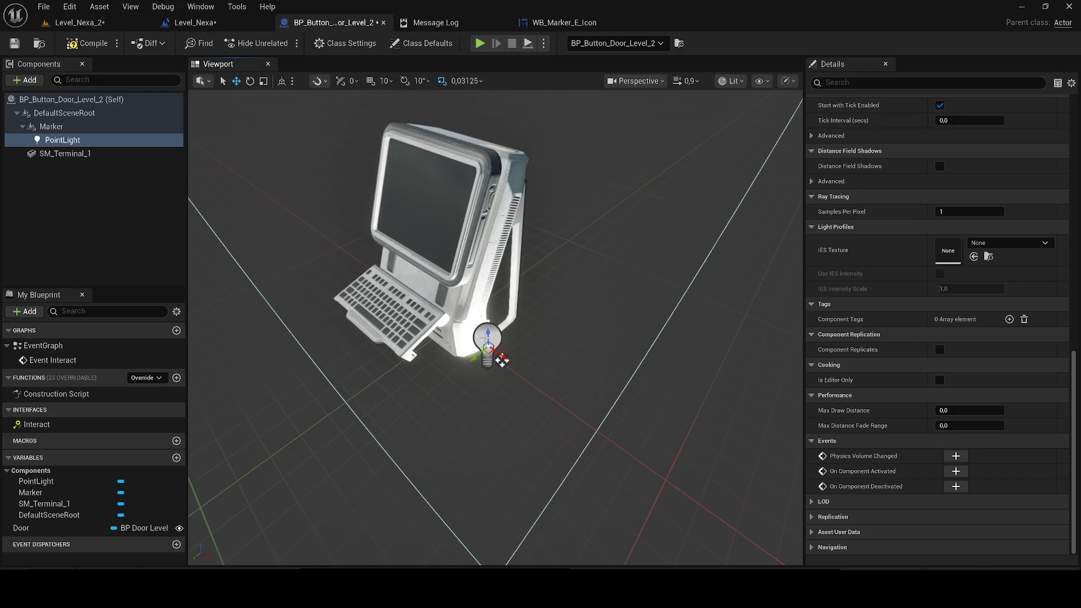
# - Set the point light's intensity to 10 and attenuation radius to 10
pyautogui.scroll(10, 980, 188)
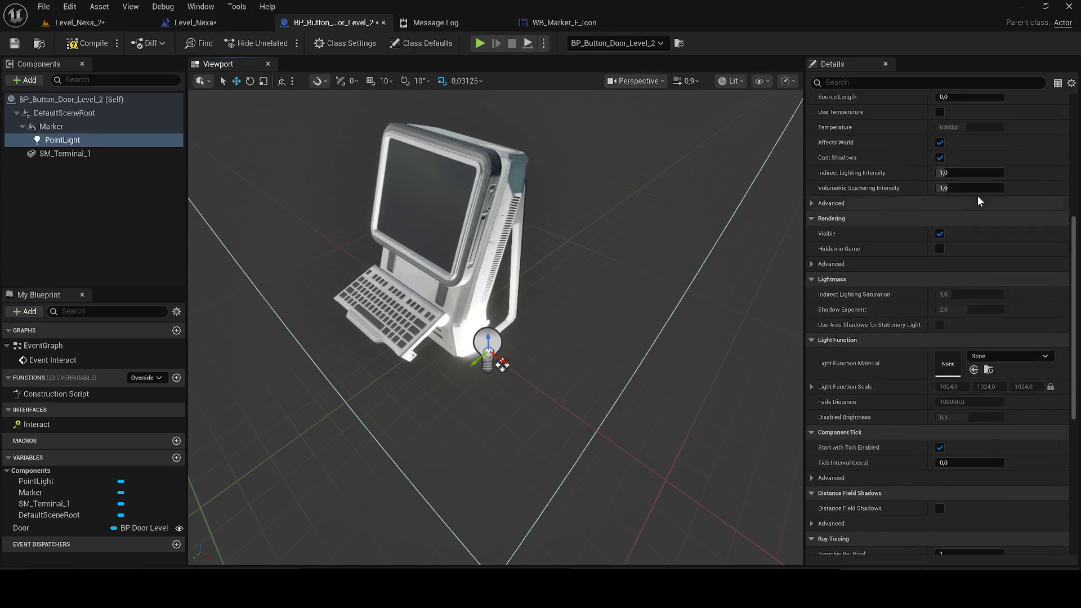
pyautogui.scroll(1, 976, 201)
pyautogui.click(970, 298)
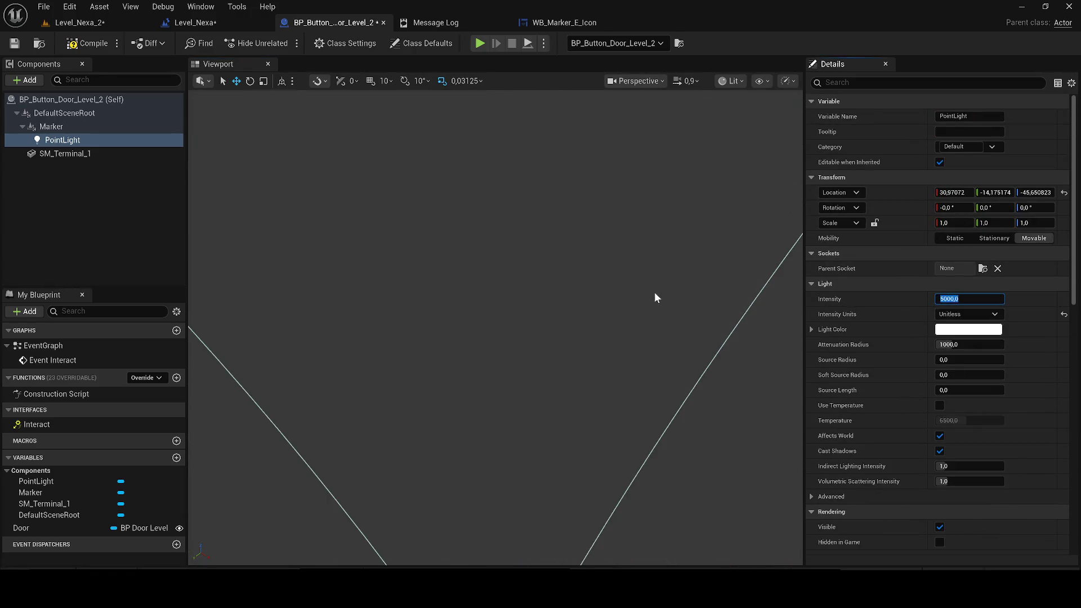
pyautogui.press('Return')
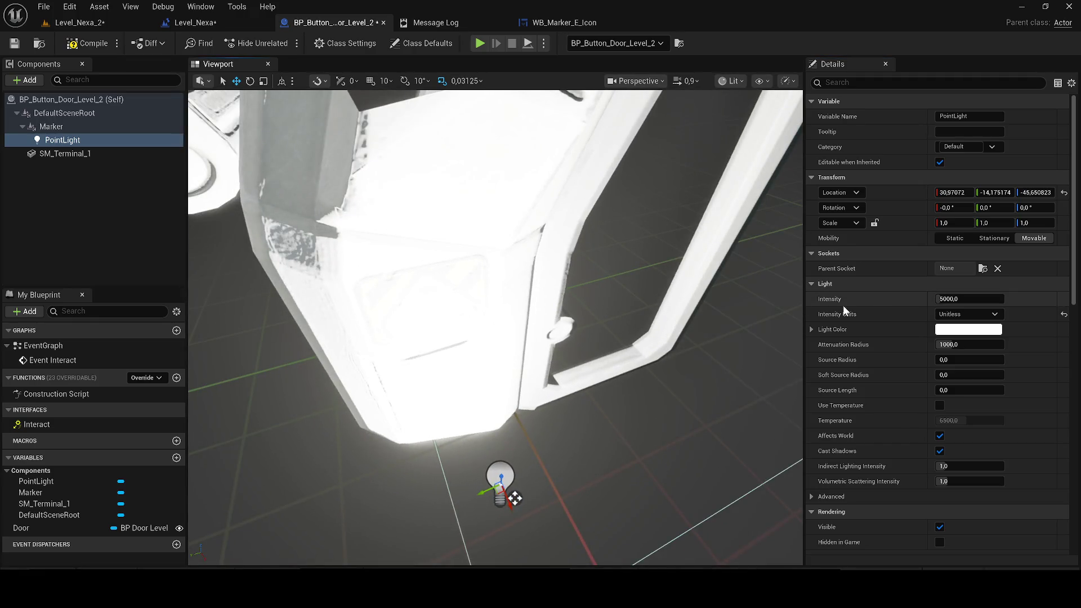
pyautogui.write('10')
pyautogui.press('Return')
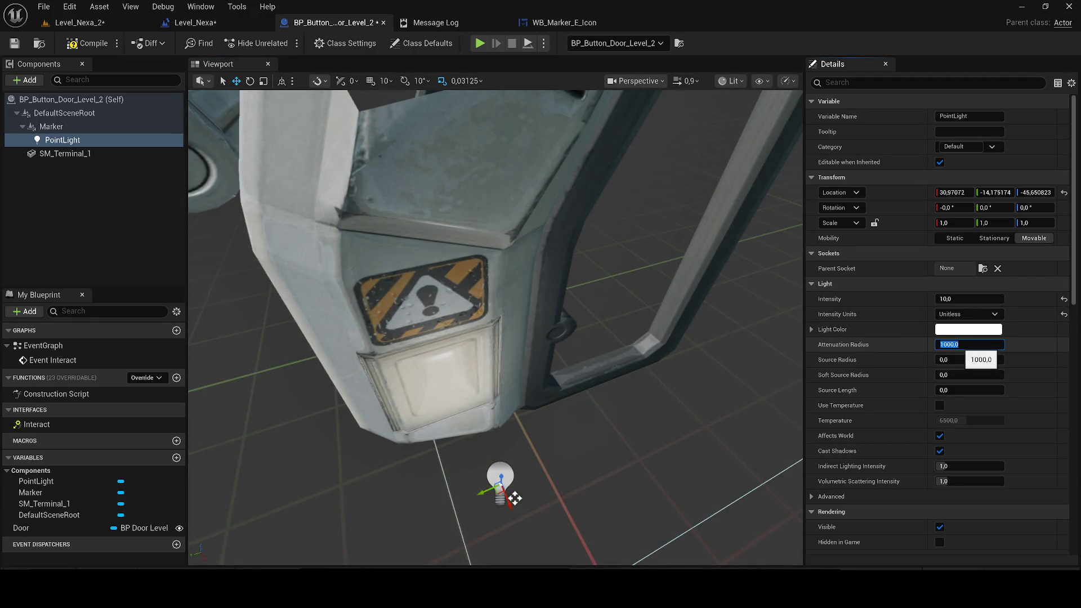
pyautogui.write('10')
pyautogui.press('Return')
# - Move the point light into the terminal's side lamp and save the blueprint
pyautogui.moveTo(515, 498)
pyautogui.mouseDown()
pyautogui.moveTo(473, 439)
pyautogui.moveTo(492, 463)
pyautogui.mouseUp()
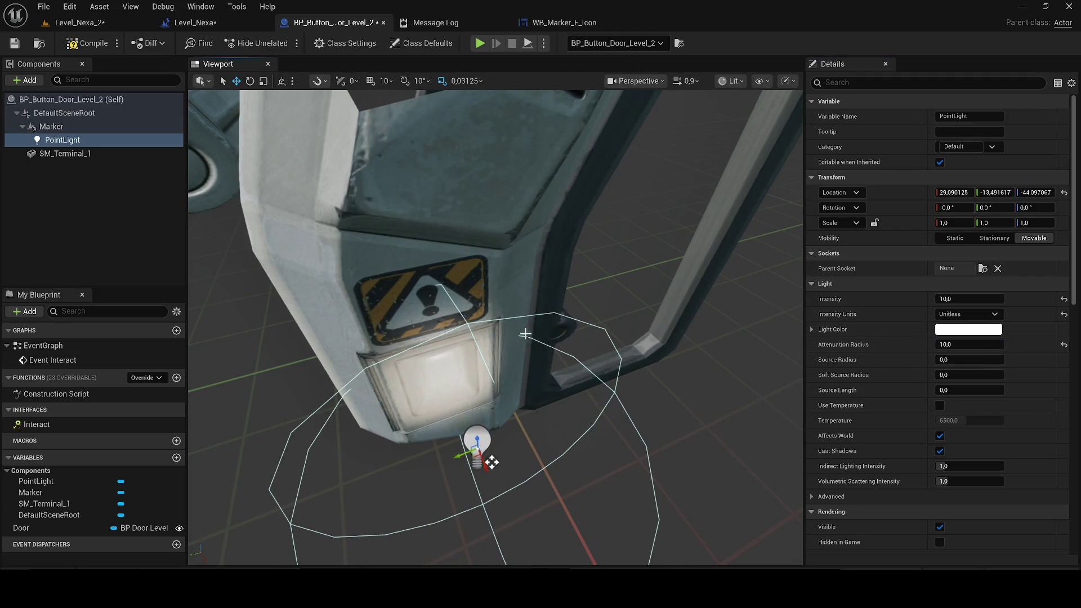
pyautogui.scroll(-5, 525, 334)
pyautogui.scroll(5, 618, 359)
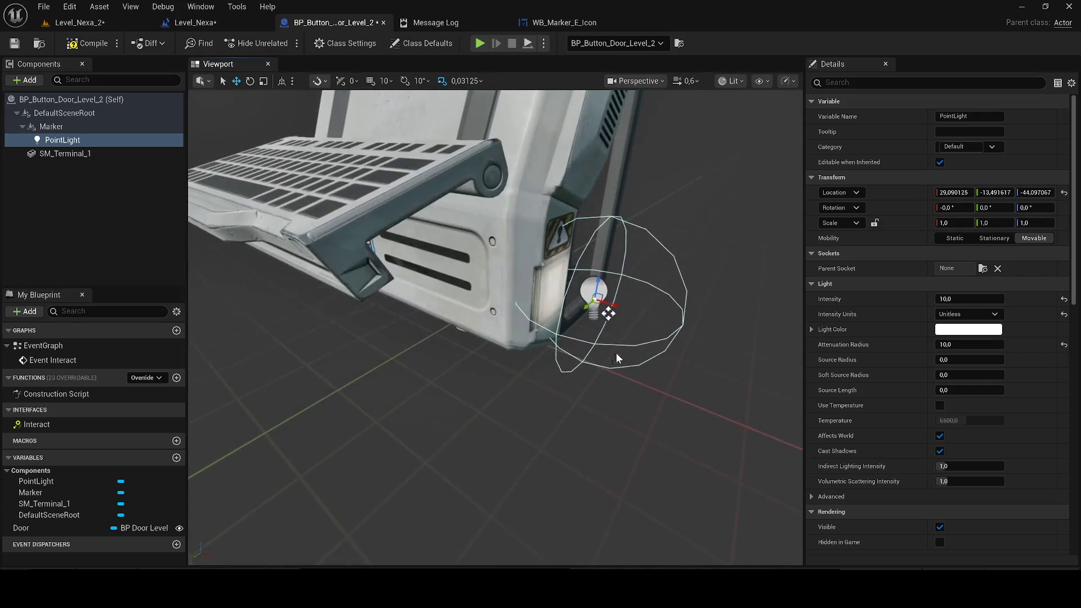
pyautogui.moveTo(608, 313); pyautogui.dragTo(582, 309)
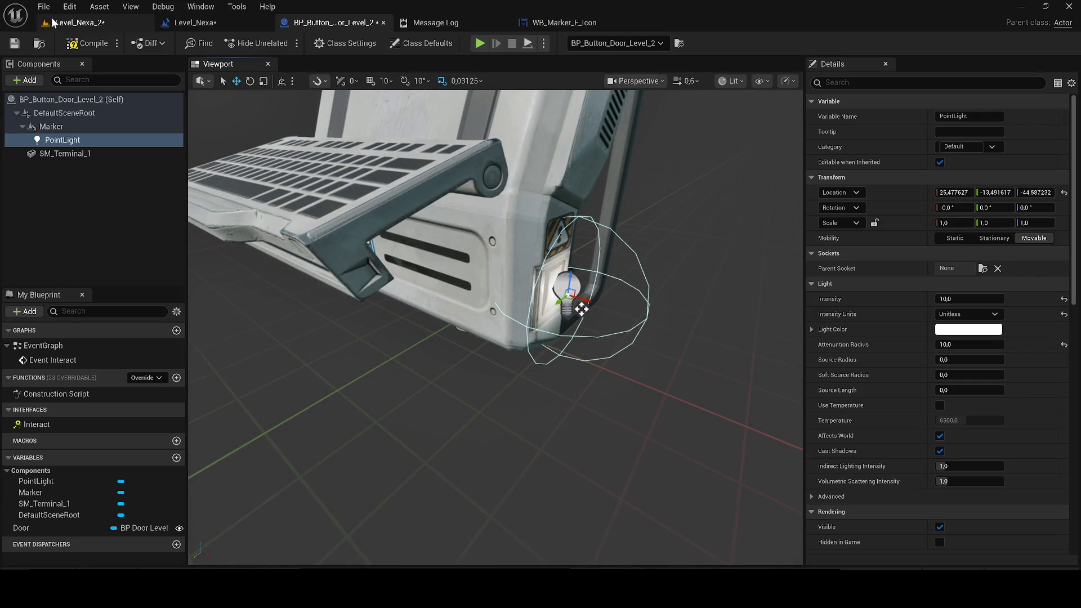
pyautogui.click(16, 44)
pyautogui.click(73, 22)
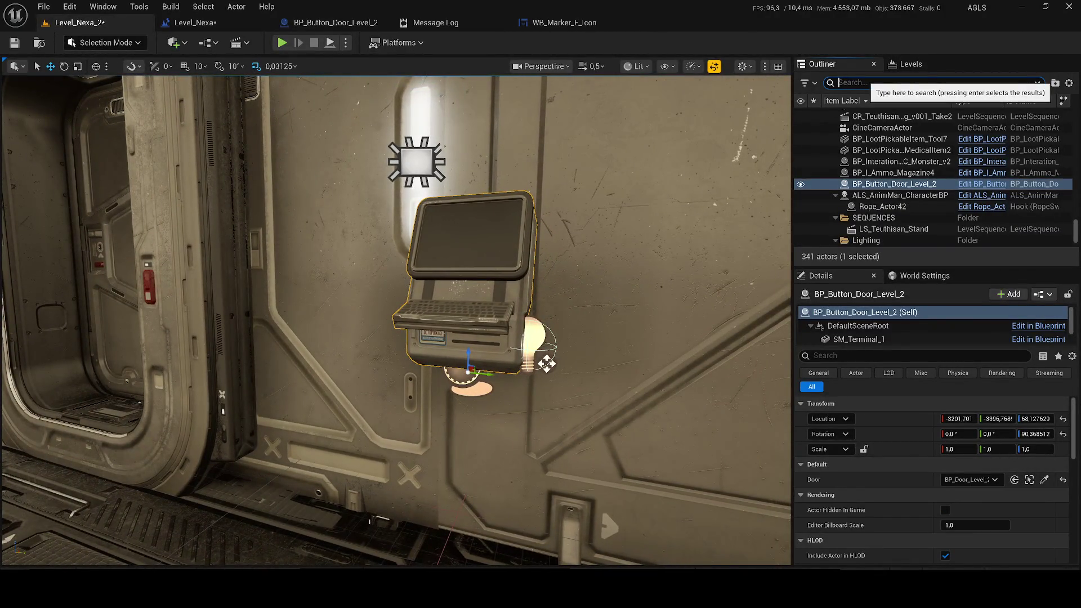
# - Hide the DirectionalLight and run a quick Simulate to judge the terminal's light
pyautogui.write('di')
pyautogui.click(801, 137)
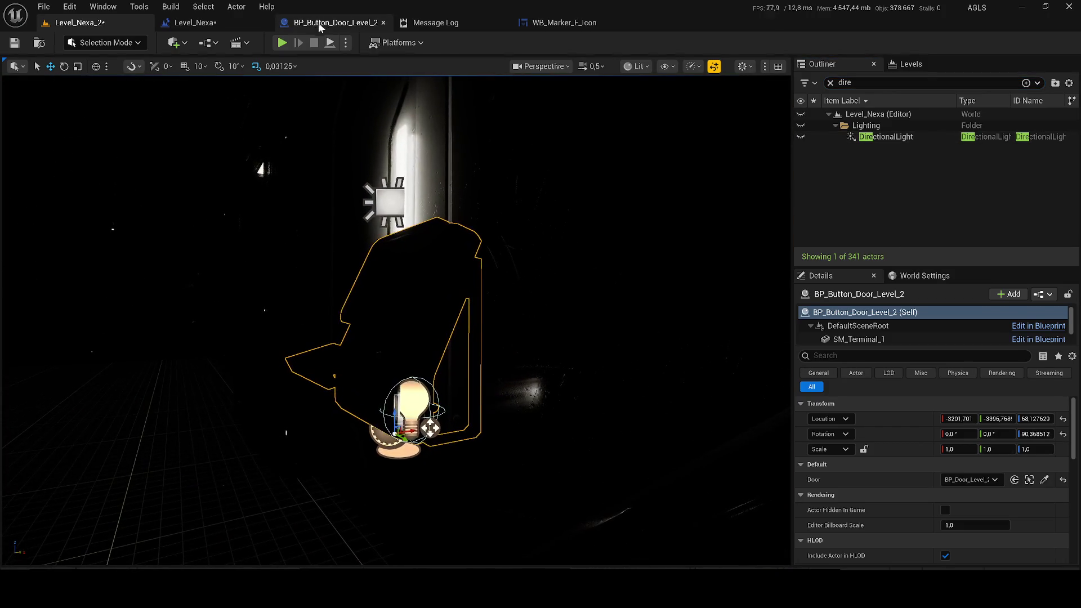
pyautogui.click(346, 43)
pyautogui.click(375, 158)
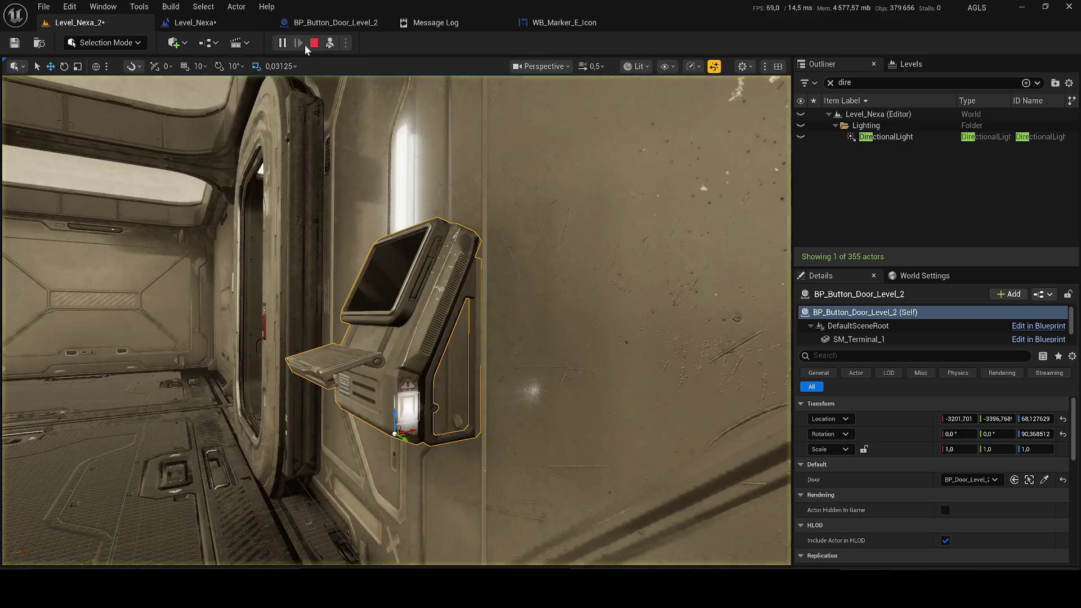
pyautogui.click(314, 43)
# - Set the terminal blueprint's point light intensity to 20
pyautogui.click(565, 23)
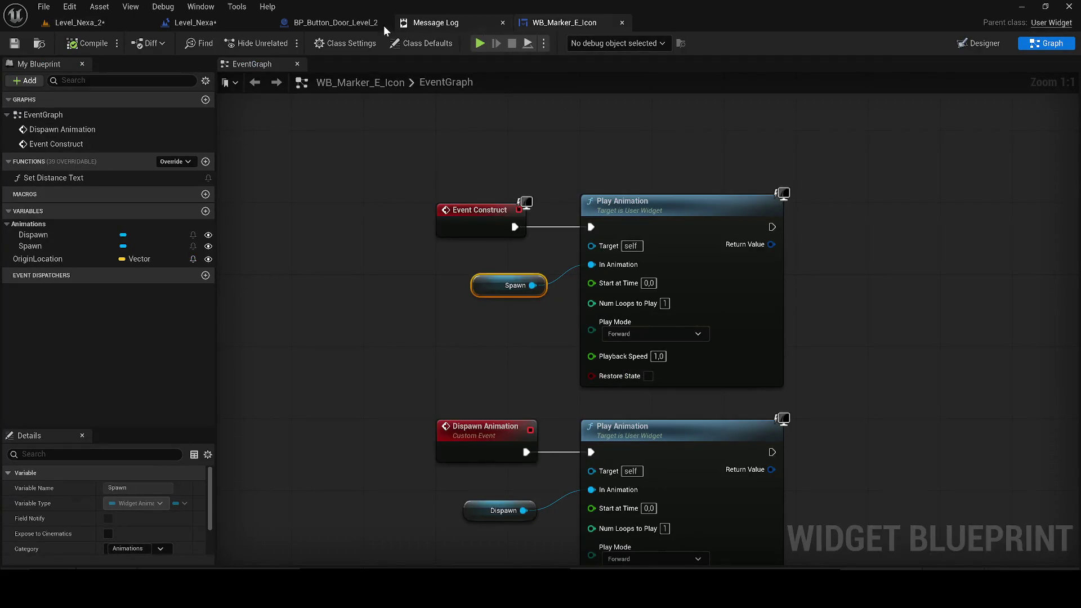
pyautogui.click(236, 7)
pyautogui.click(194, 22)
pyautogui.click(315, 22)
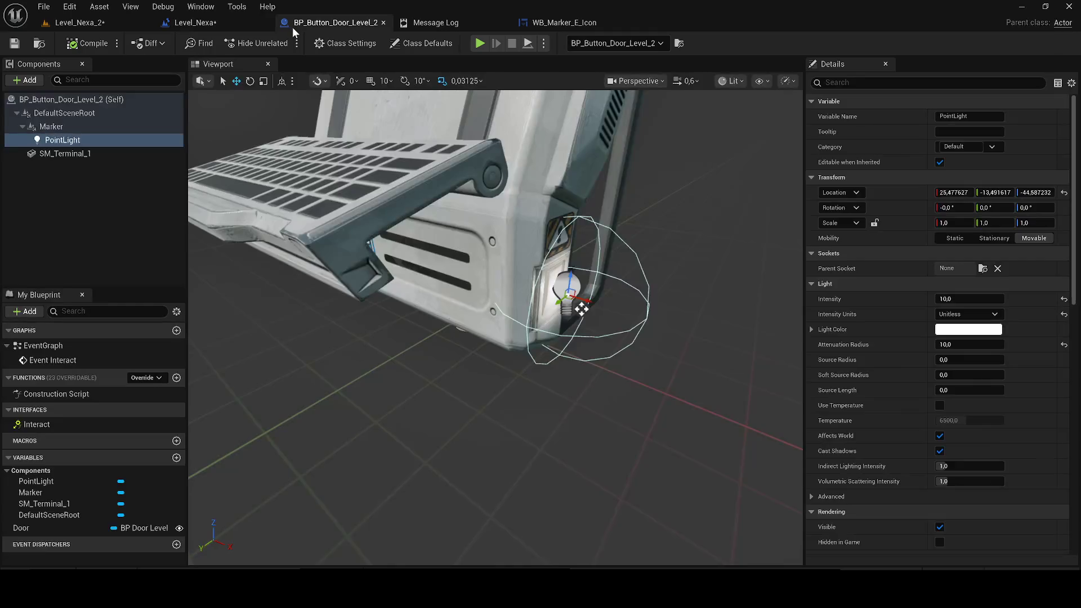
pyautogui.moveTo(581, 309)
pyautogui.mouseDown()
pyautogui.moveTo(543, 234)
pyautogui.moveTo(468, 345)
pyautogui.mouseUp()
pyautogui.scroll(2, 450, 327)
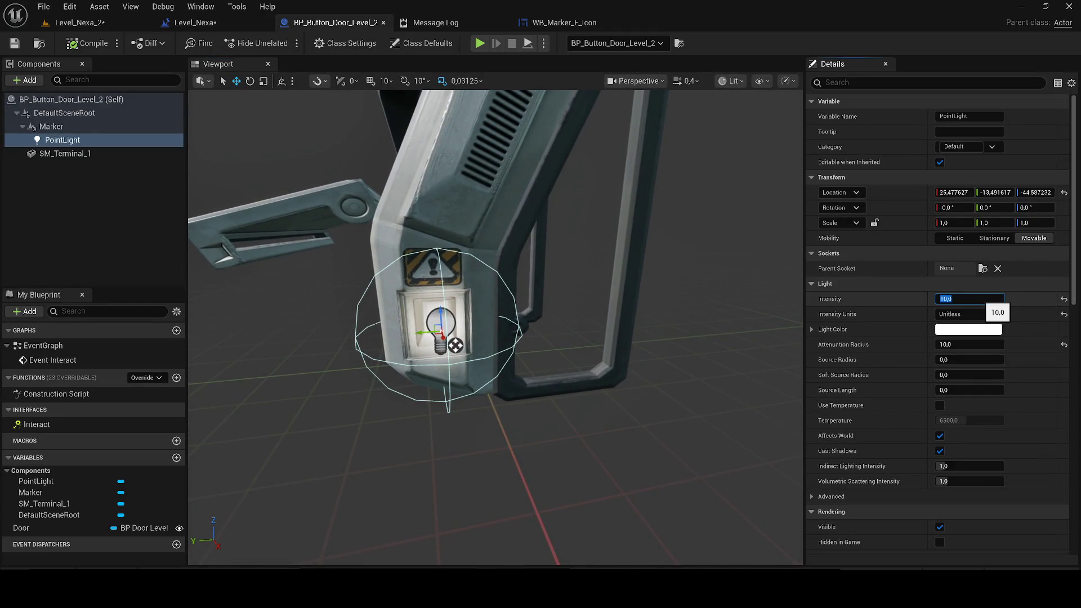
pyautogui.write('20')
pyautogui.press('Return')
# - Duplicate the point light as PointLight1 on the terminal's other side and return to Level_Nexa_2
pyautogui.moveTo(501, 236)
pyautogui.mouseDown()
pyautogui.moveTo(467, 253)
pyautogui.moveTo(501, 237)
pyautogui.mouseUp()
pyautogui.hotkey('ctrl', 'd')
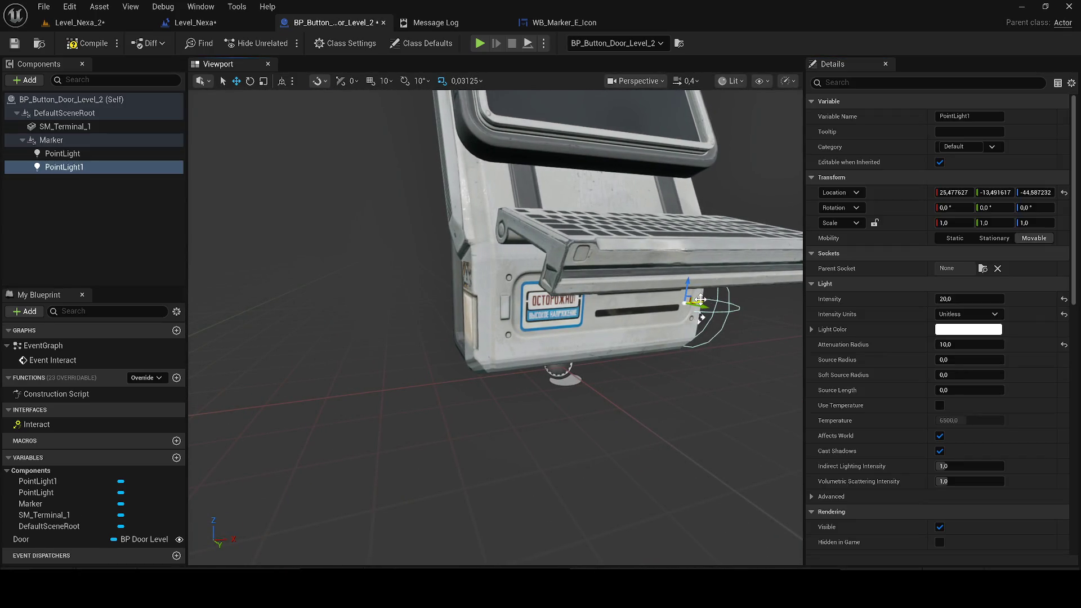
pyautogui.moveTo(701, 317); pyautogui.dragTo(656, 237)
pyautogui.moveTo(495, 326)
pyautogui.mouseDown()
pyautogui.moveTo(484, 338)
pyautogui.moveTo(450, 321)
pyautogui.mouseUp()
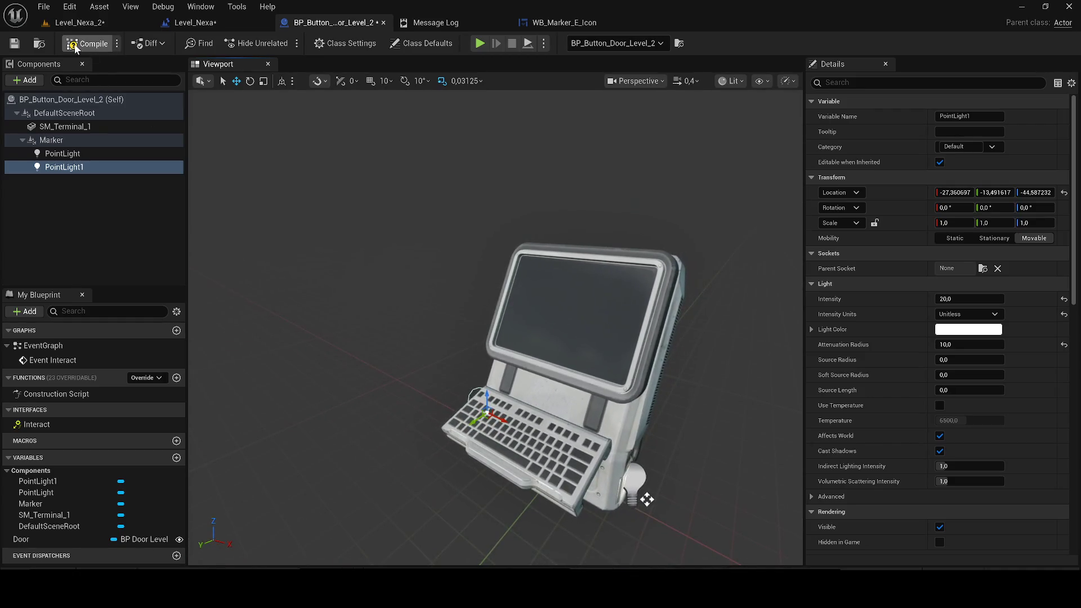
pyautogui.click(90, 23)
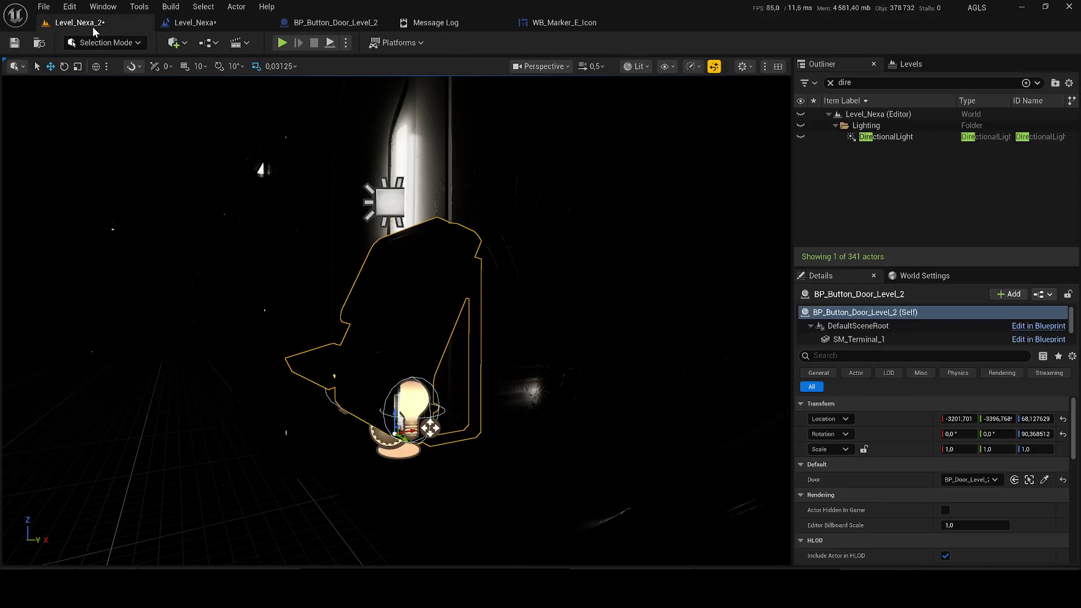
# - Show the DirectionalLight again and bring the red ceiling light panel into view
pyautogui.click(563, 282)
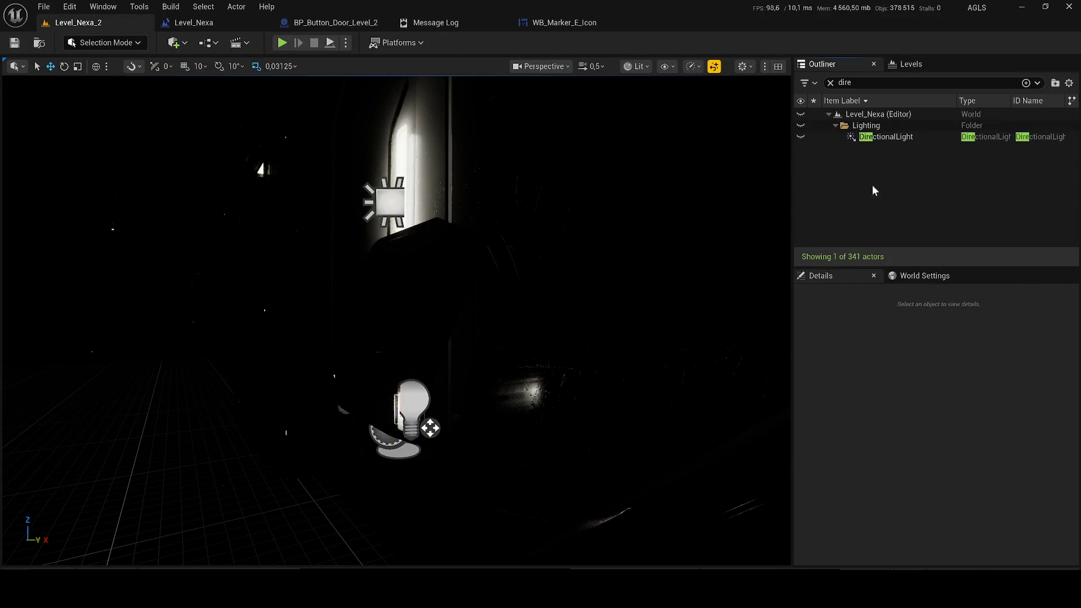
pyautogui.moveTo(376, 338)
pyautogui.mouseDown()
pyautogui.moveTo(376, 298)
pyautogui.moveTo(355, 298)
pyautogui.moveTo(366, 298)
pyautogui.mouseUp()
pyautogui.moveTo(570, 179); pyautogui.dragTo(570, 179)
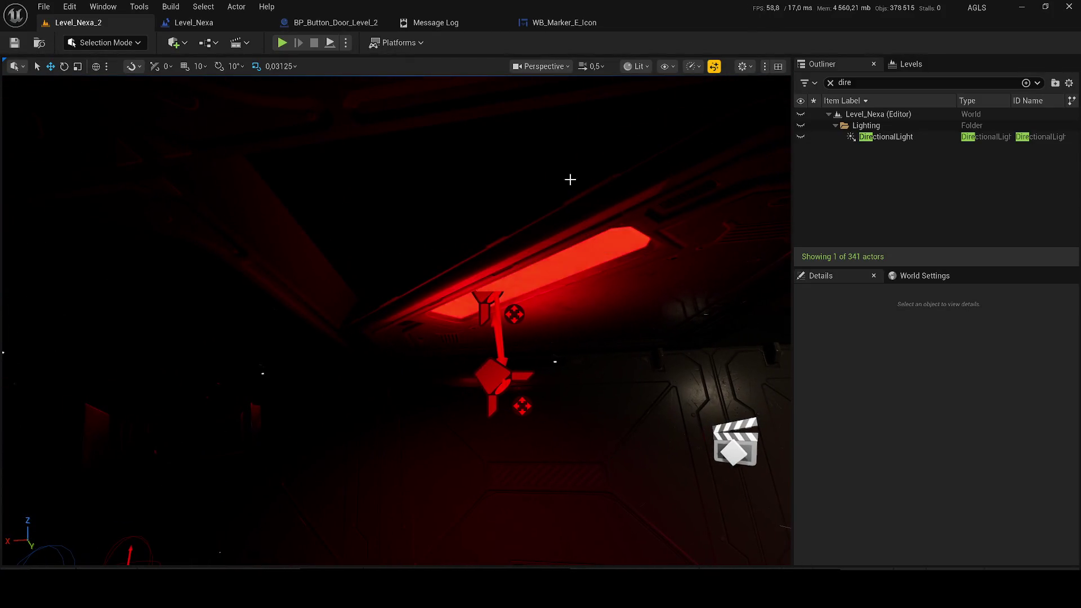
pyautogui.click(800, 137)
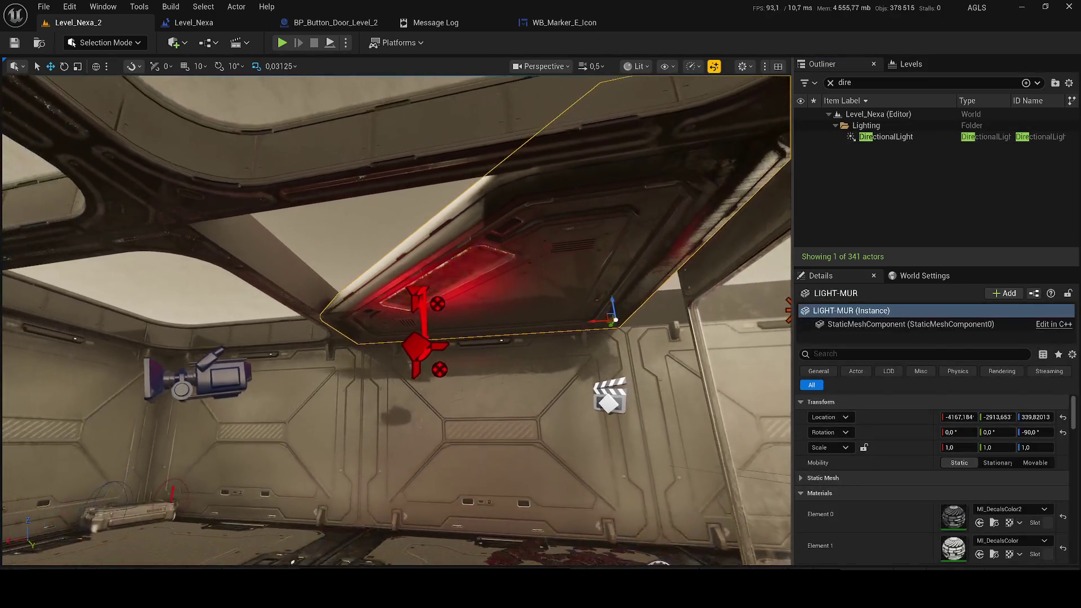
pyautogui.moveTo(625, 319); pyautogui.dragTo(454, 280)
# - Rotate the LIGHT-MUR2 copy to about -136° yaw and lower it to Z 344.94
pyautogui.moveTo(424, 271)
pyautogui.mouseDown()
pyautogui.moveTo(446, 275)
pyautogui.moveTo(264, 282)
pyautogui.moveTo(306, 270)
pyautogui.moveTo(295, 287)
pyautogui.mouseUp()
pyautogui.press('e')
pyautogui.scroll(3, 359, 318)
pyautogui.scroll(2, 359, 320)
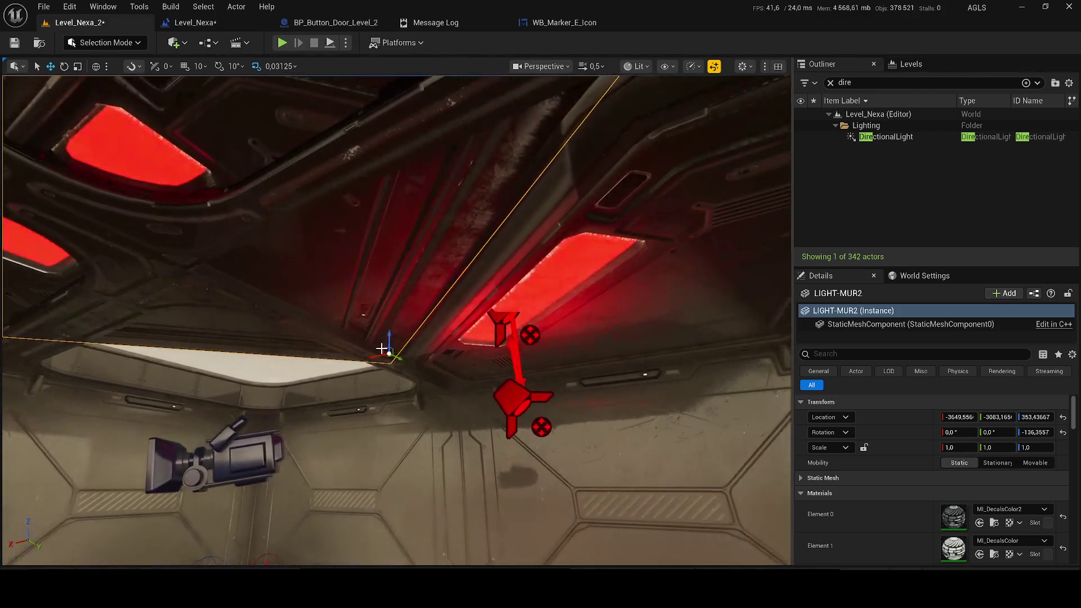
pyautogui.moveTo(386, 345)
pyautogui.mouseDown()
pyautogui.moveTo(379, 362)
pyautogui.moveTo(417, 333)
pyautogui.mouseUp()
pyautogui.scroll(-5, 914, 472)
pyautogui.scroll(-5, 915, 472)
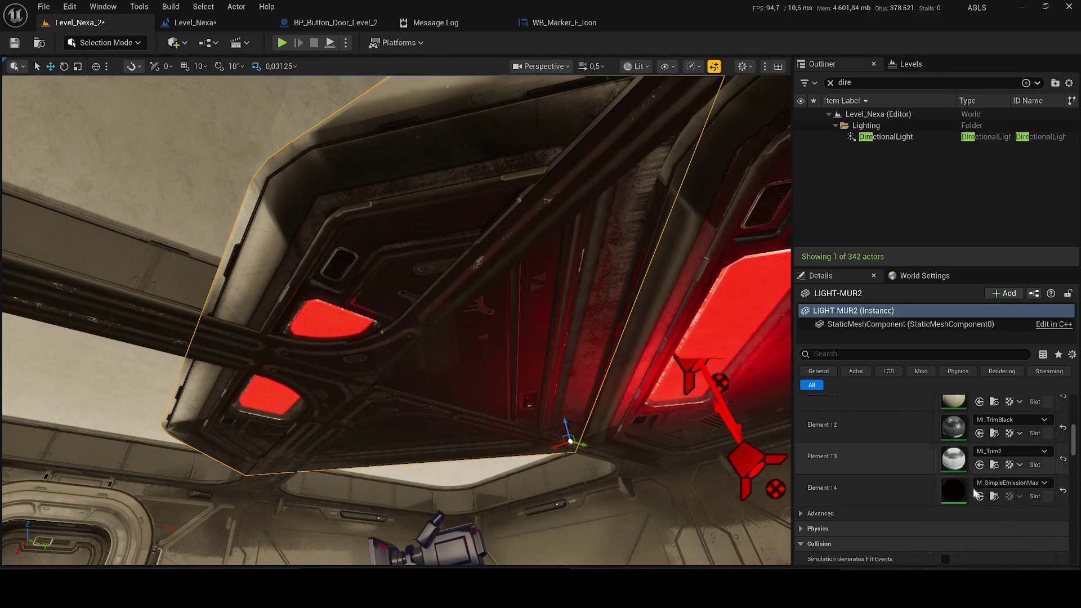
# - Swap LIGHT-MUR2's Element 14 to a non-glowing material and save the level
pyautogui.click(998, 483)
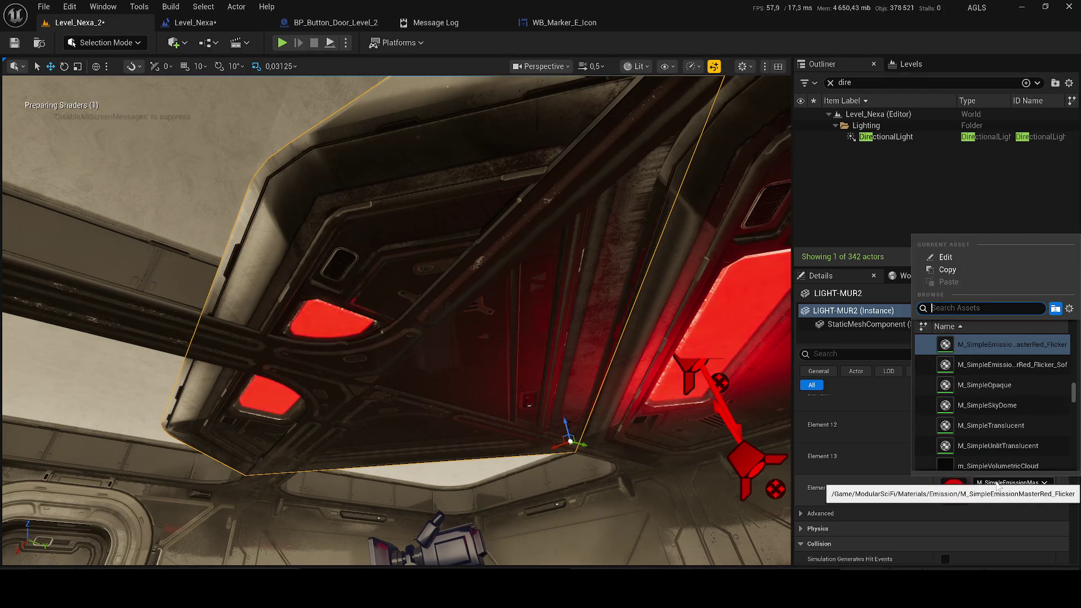
pyautogui.click(982, 462)
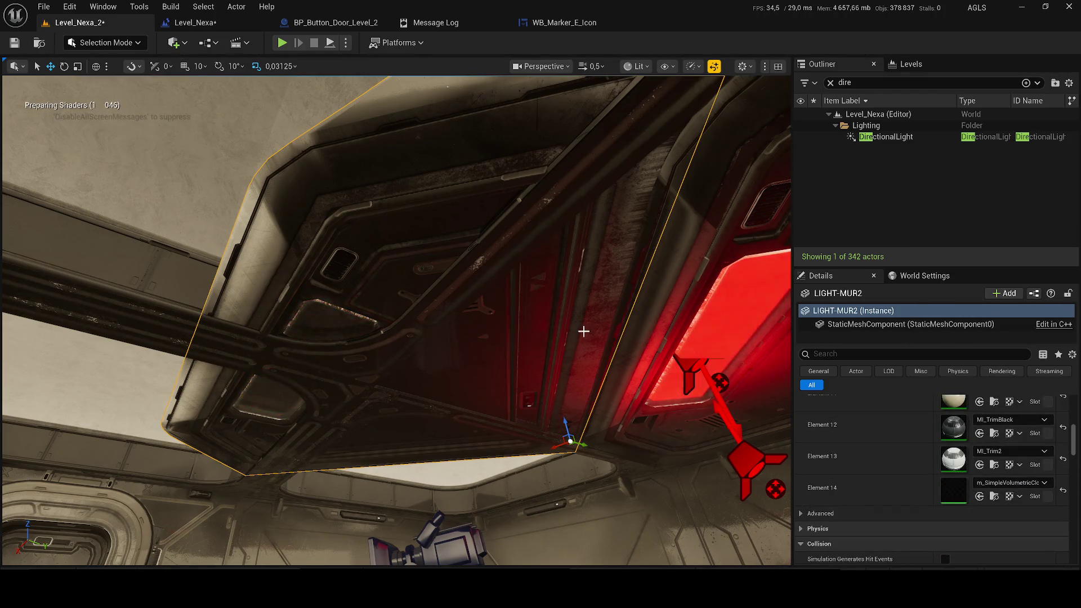
pyautogui.moveTo(550, 350)
pyautogui.mouseDown()
pyautogui.moveTo(555, 417)
pyautogui.moveTo(571, 352)
pyautogui.mouseUp()
pyautogui.moveTo(687, 369); pyautogui.dragTo(689, 353)
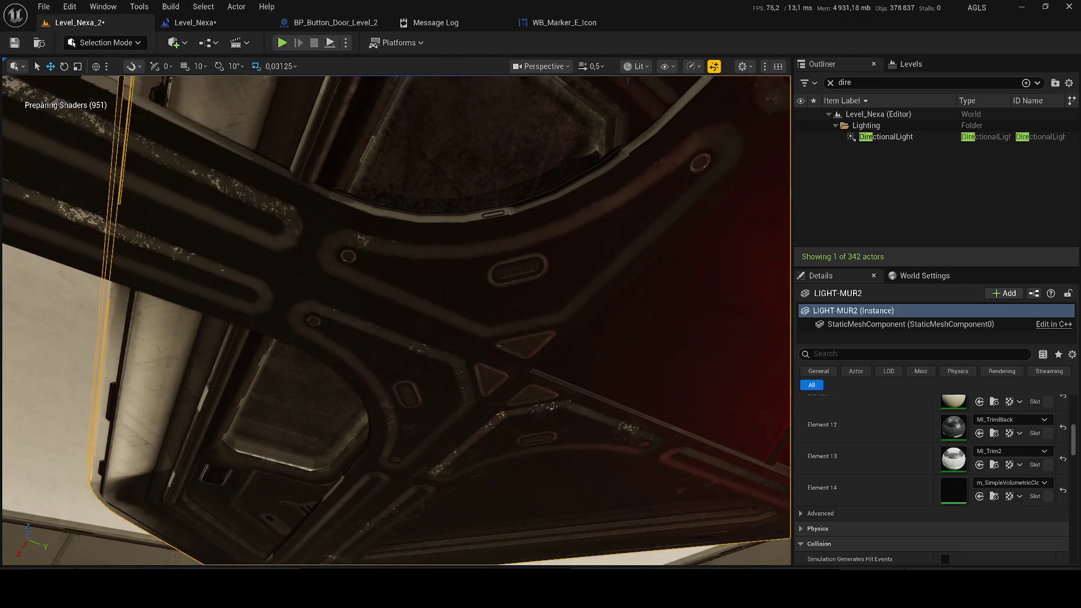
pyautogui.hotkey('ctrl', 's')
# - Nudge LIGHT-MUR2 to Z 340.02 at -136.17 yaw and save Level_Nexa_2 again
pyautogui.moveTo(563, 253); pyautogui.dragTo(543, 212)
pyautogui.click(884, 136)
pyautogui.moveTo(668, 149); pyautogui.dragTo(668, 150)
pyautogui.moveTo(384, 244); pyautogui.dragTo(384, 243)
pyautogui.click(411, 255)
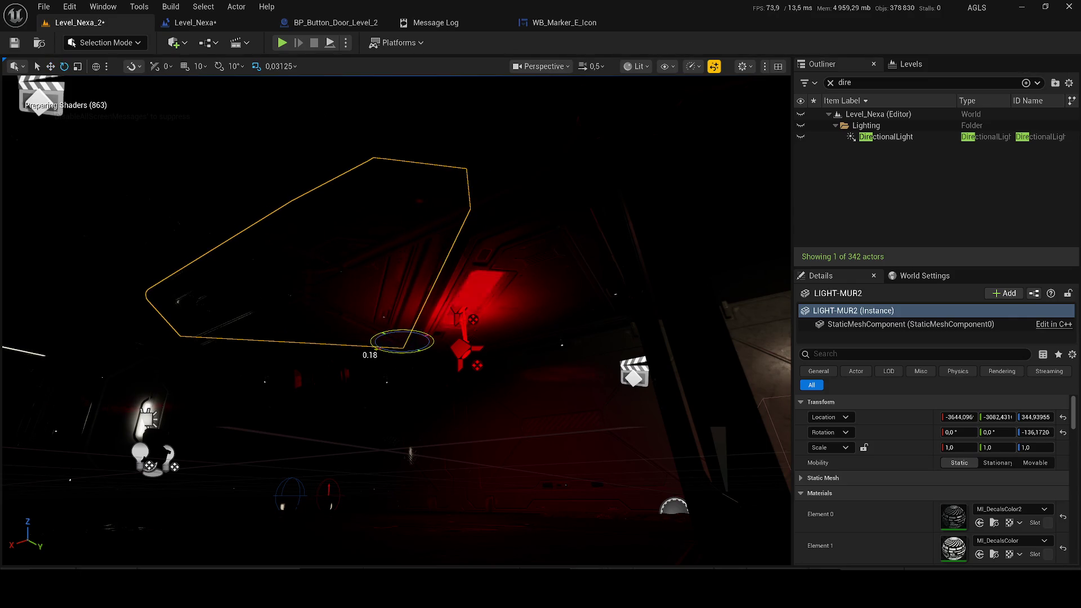
pyautogui.moveTo(401, 341); pyautogui.dragTo(405, 342)
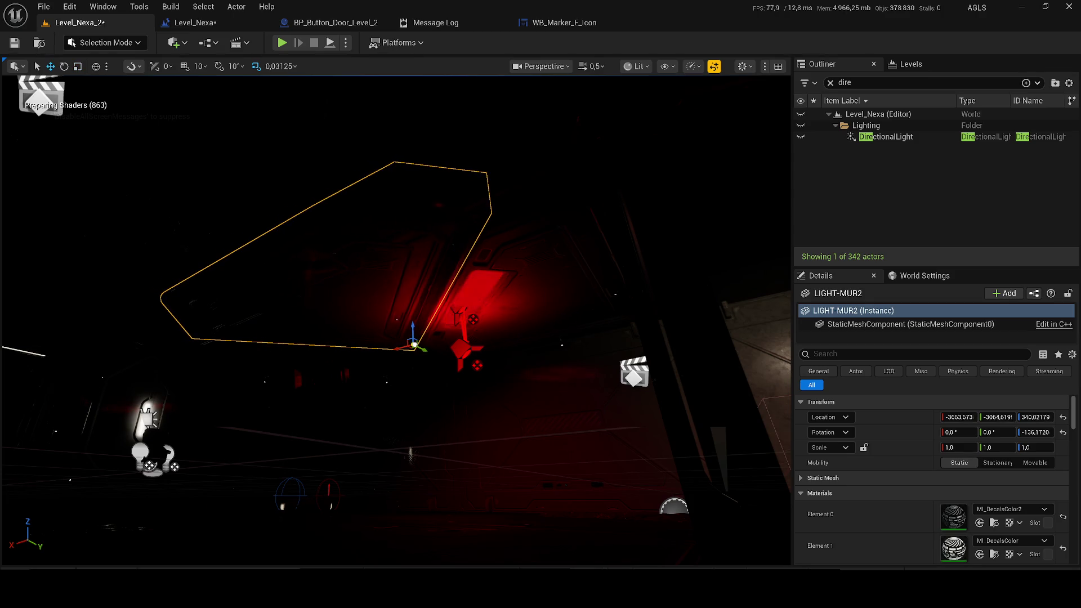
pyautogui.click(891, 125)
pyautogui.hotkey('ctrl', 's')
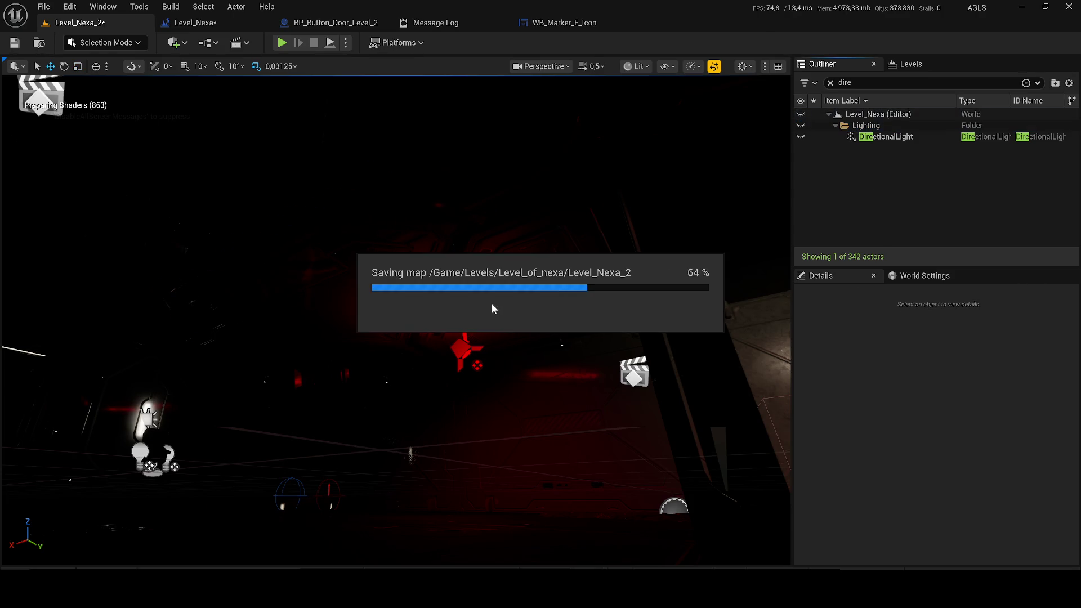
pyautogui.moveTo(492, 309); pyautogui.dragTo(500, 314)
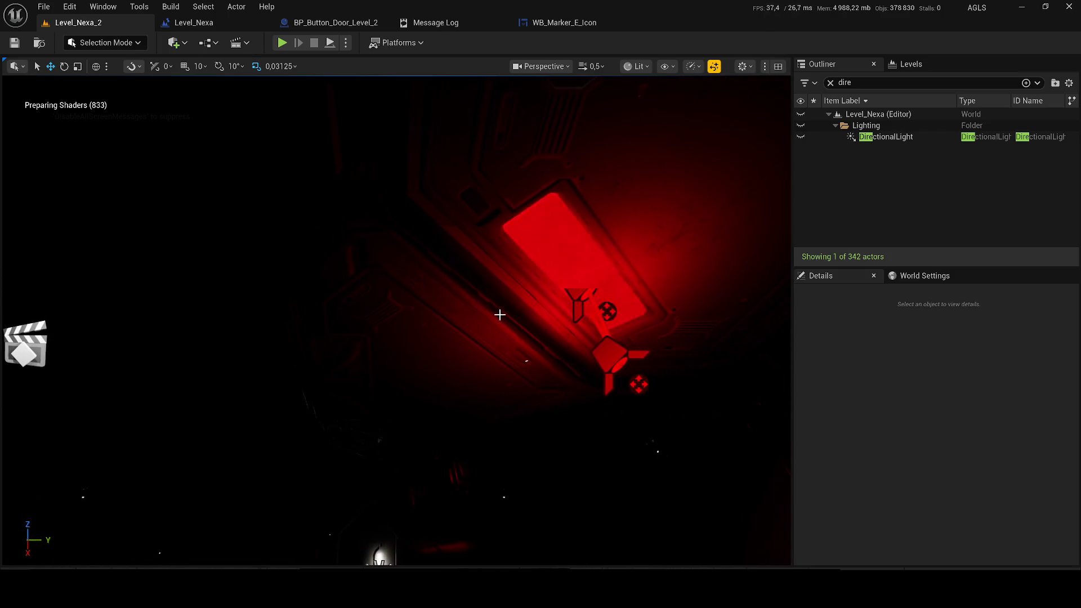
# - Select LIGHT-MUR together with its ceiling mesh and red spotlight
pyautogui.click(501, 315)
pyautogui.press('f')
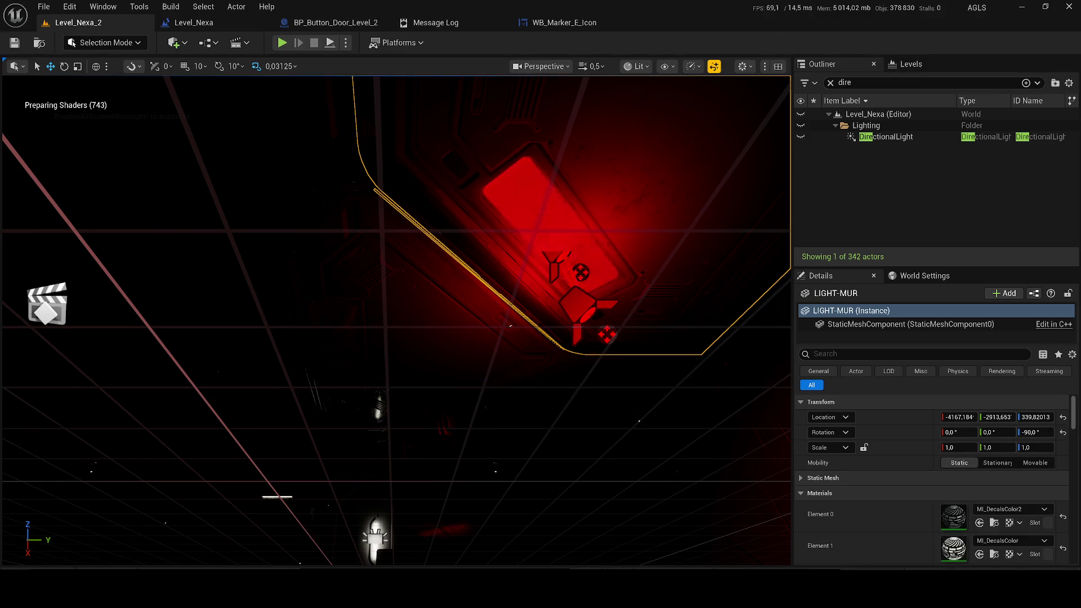
pyautogui.click(800, 136)
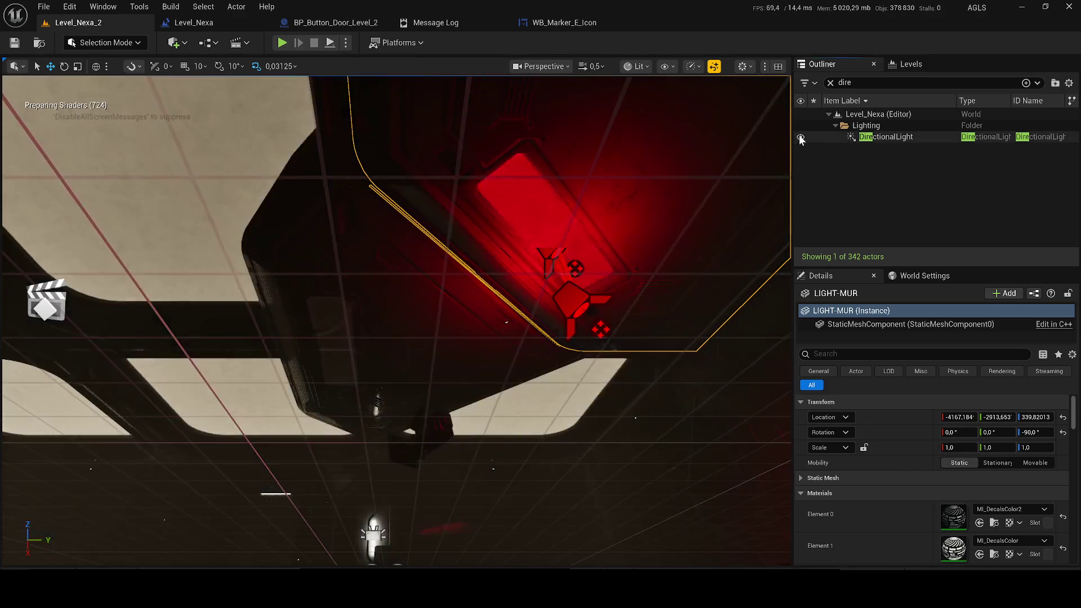
pyautogui.keyDown('ctrl'); pyautogui.click(488, 273); pyautogui.keyUp('ctrl')
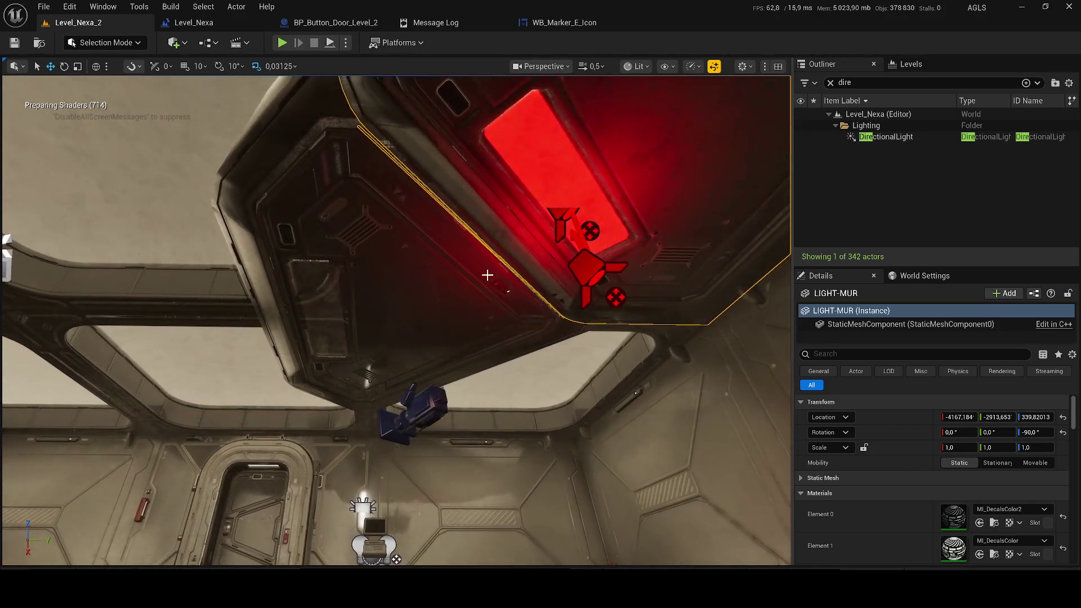
pyautogui.moveTo(616, 317); pyautogui.dragTo(579, 282)
pyautogui.hotkey('ctrl', 'z')
pyautogui.keyDown('ctrl'); pyautogui.click(558, 216); pyautogui.keyUp('ctrl')
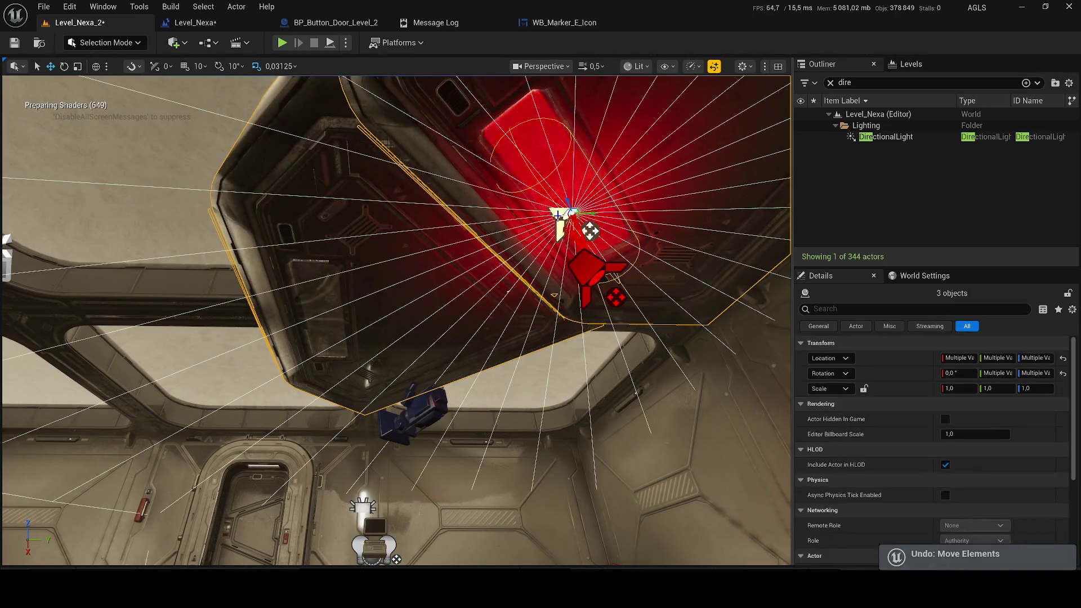
# - Frame the copied pieces above the doorway and hide the DirectionalLight again
pyautogui.moveTo(590, 230); pyautogui.dragTo(563, 338)
pyautogui.press('f')
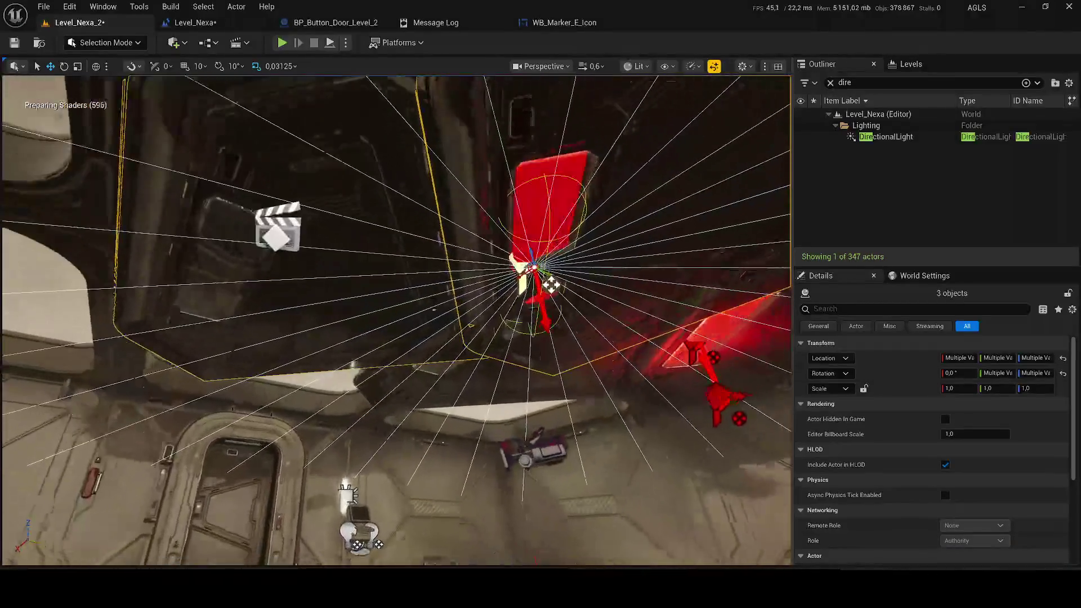
pyautogui.moveTo(535, 270)
pyautogui.mouseDown()
pyautogui.moveTo(498, 172)
pyautogui.moveTo(422, 157)
pyautogui.mouseUp()
pyautogui.moveTo(390, 244)
pyautogui.mouseDown()
pyautogui.moveTo(359, 259)
pyautogui.moveTo(499, 295)
pyautogui.mouseUp()
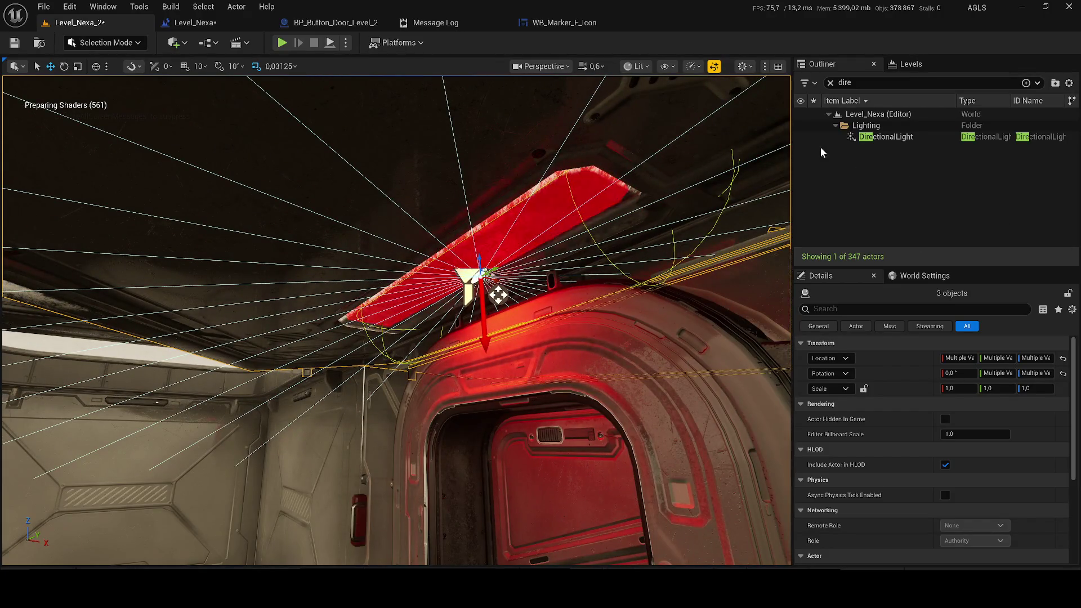
pyautogui.click(801, 137)
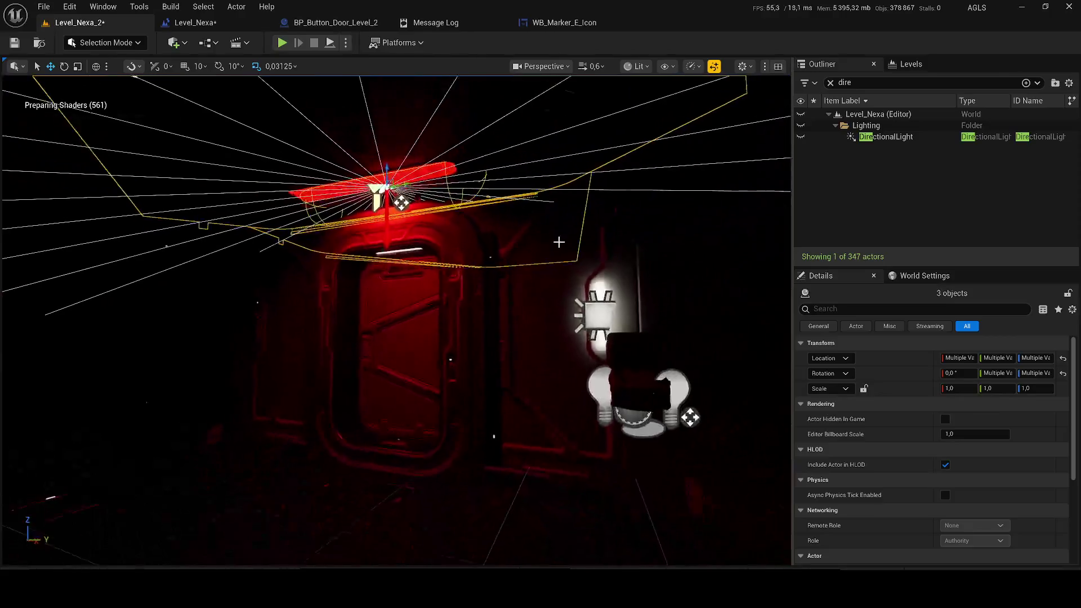
# - Copy the wall rect light's white colour onto the spotlight above the door
pyautogui.click(585, 305)
pyautogui.rightClick(961, 512)
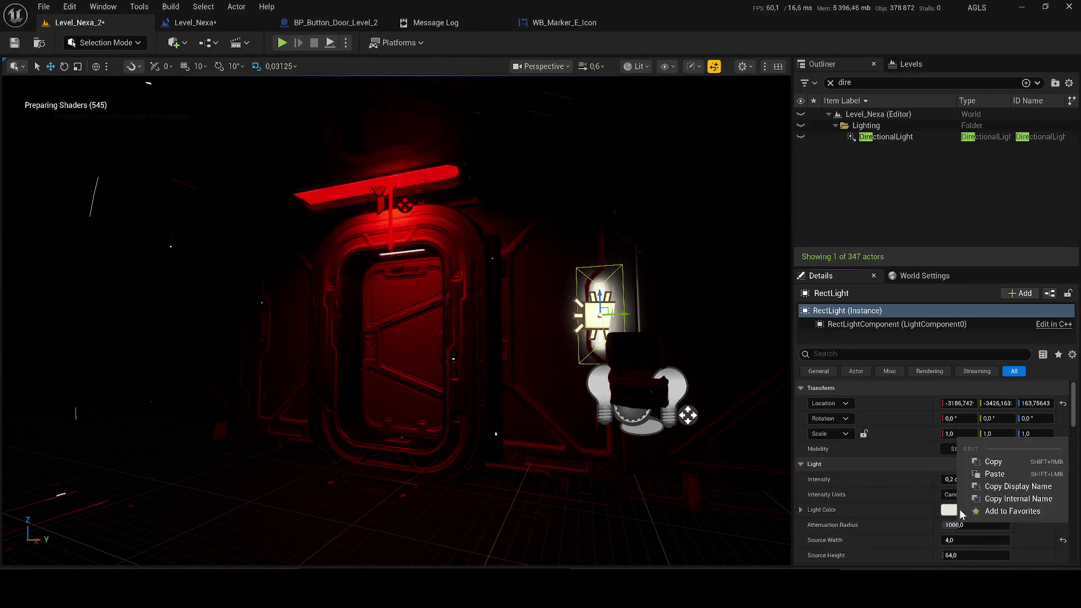
pyautogui.rightClick(954, 512)
pyautogui.click(971, 455)
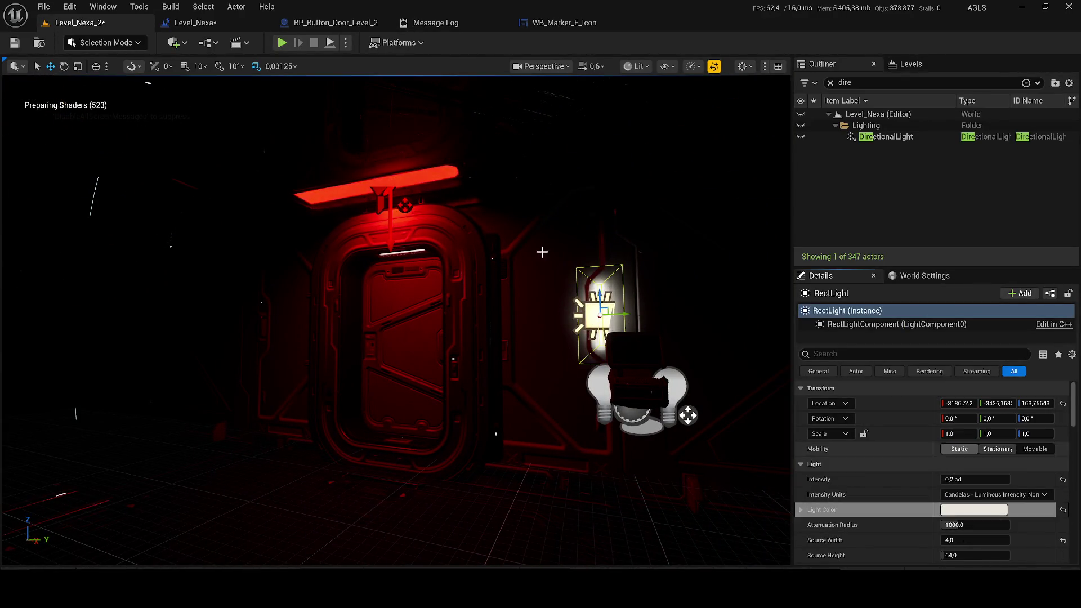
pyautogui.click(383, 195)
pyautogui.rightClick(974, 523)
pyautogui.click(982, 488)
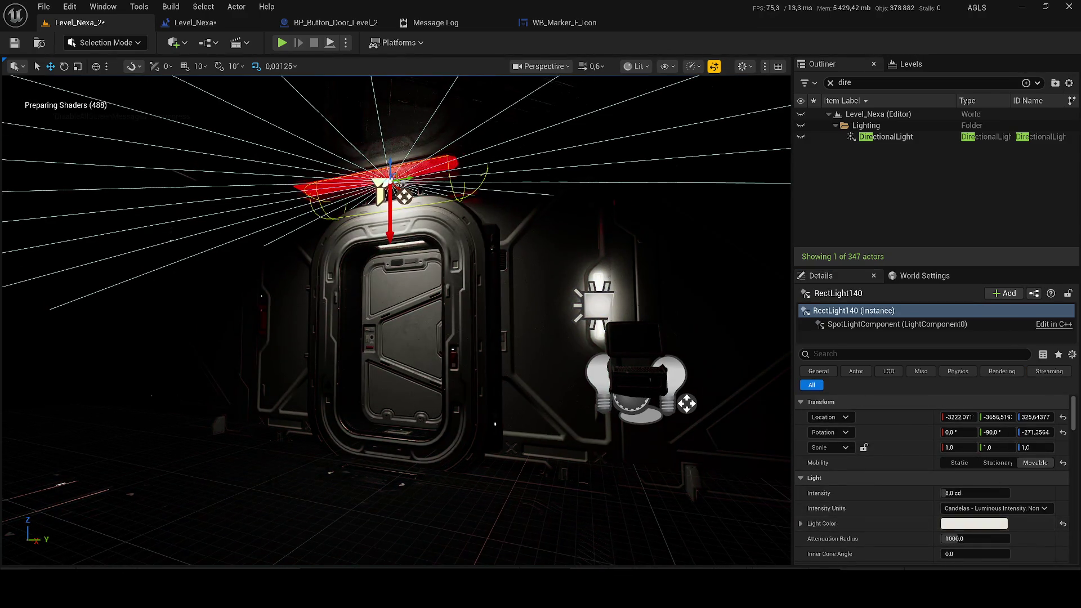
# - Swap the door light panel's Element 14 to a non-glowing material
pyautogui.click(416, 169)
pyautogui.scroll(-10, 998, 528)
pyautogui.scroll(-5, 999, 527)
pyautogui.click(1002, 528)
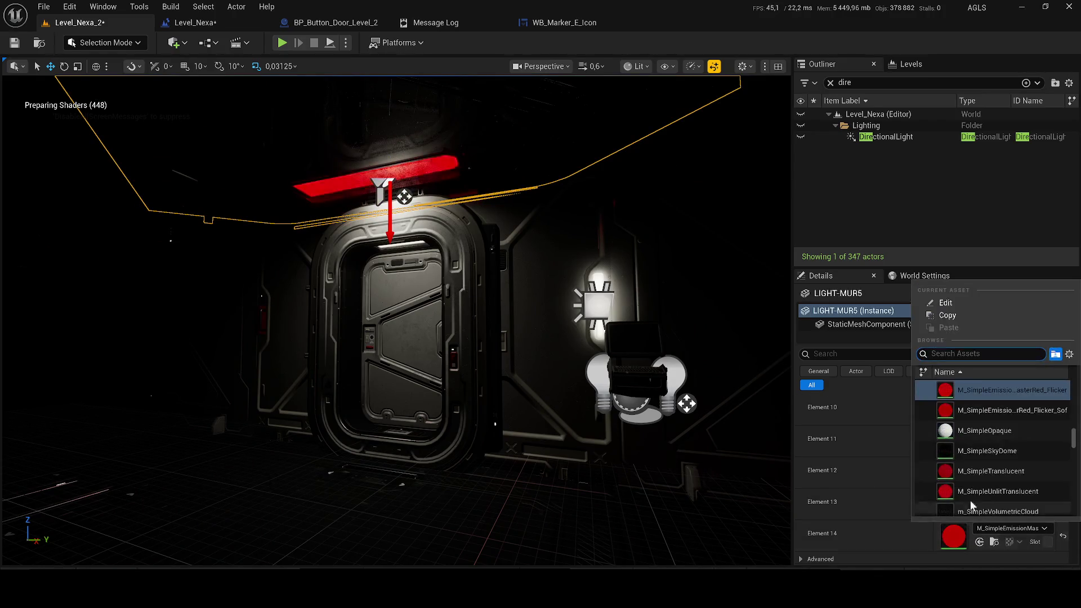
pyautogui.click(970, 506)
pyautogui.press('Escape')
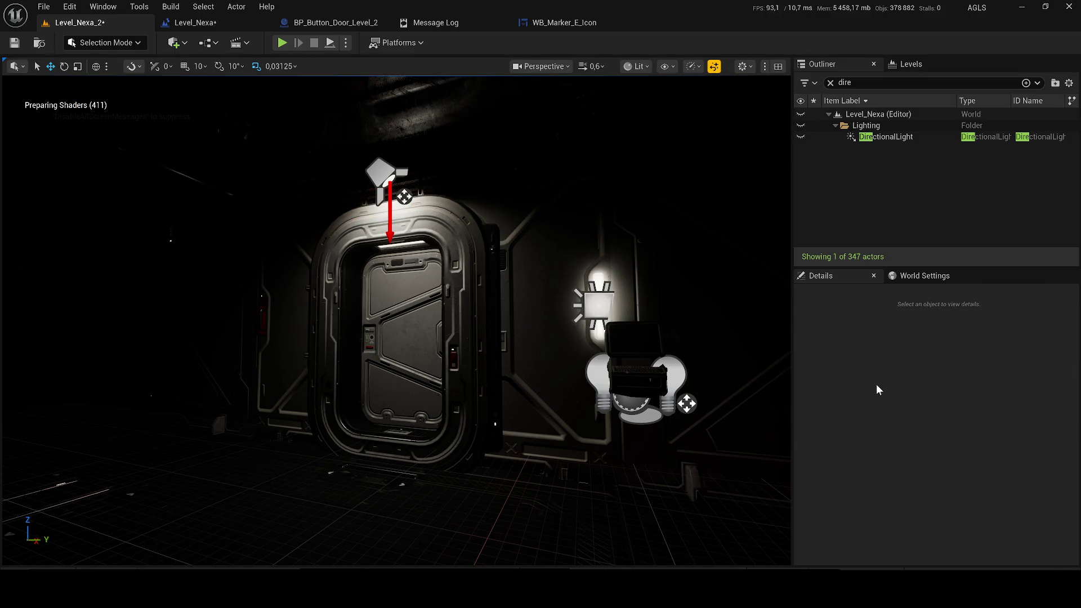
# - Give the ceiling mesh above the door a darker Element 5 trim material and save
pyautogui.click(387, 175)
pyautogui.scroll(2, 425, 167)
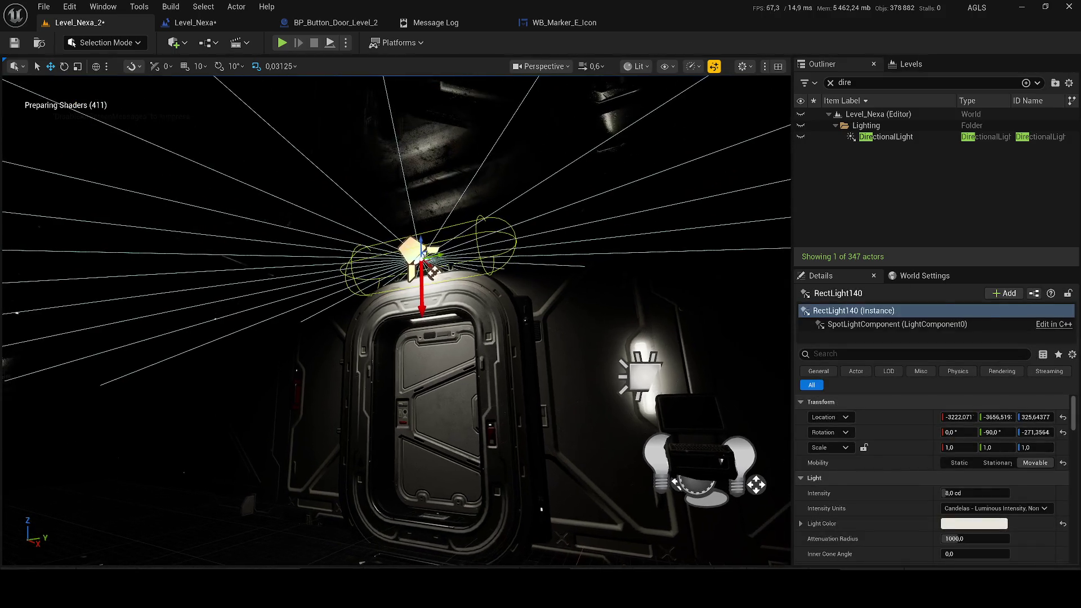
pyautogui.click(425, 167)
pyautogui.scroll(-5, 971, 516)
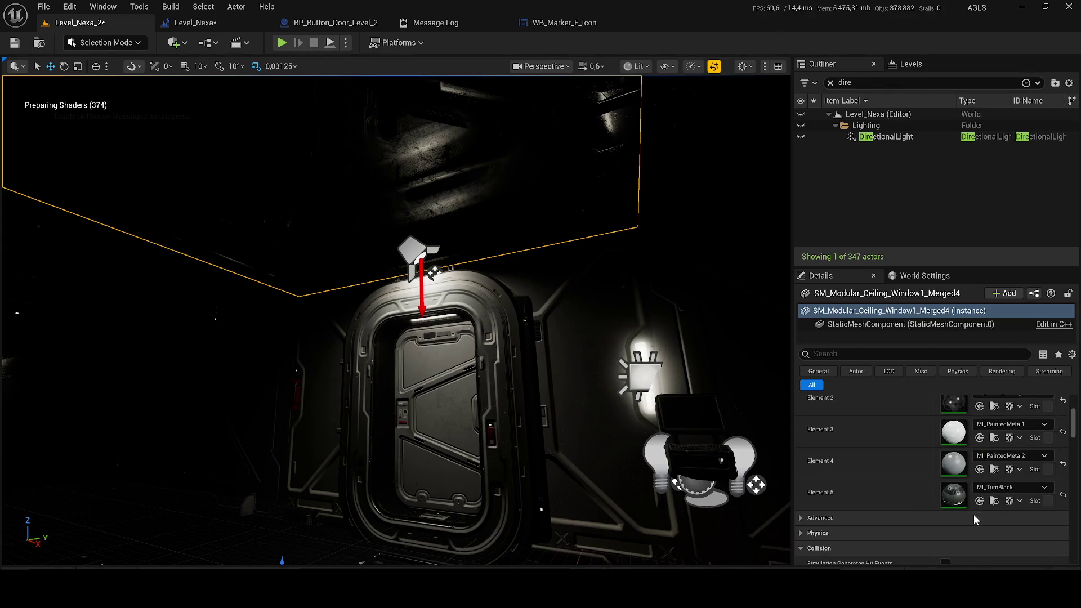
pyautogui.click(1001, 489)
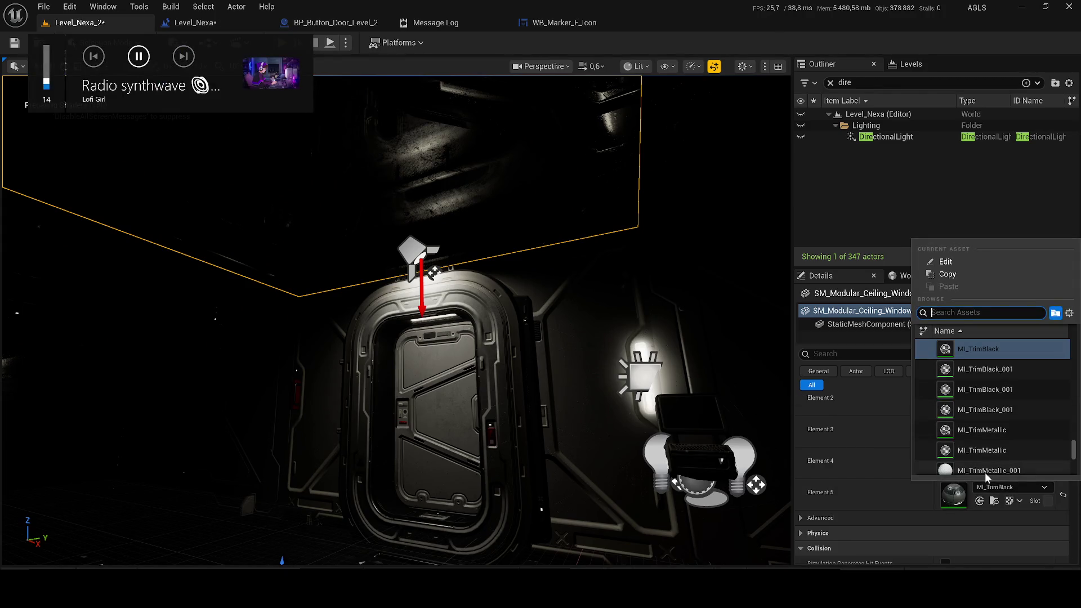
pyautogui.click(985, 473)
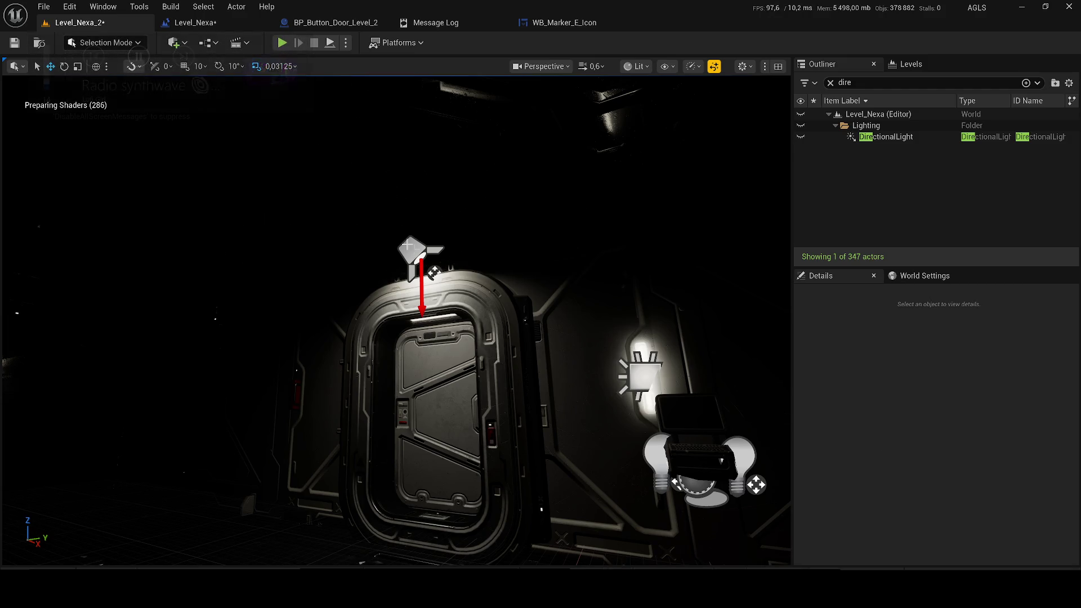
pyautogui.hotkey('ctrl', 's')
# - Toggle the DirectionalLight and undo recent edits back to the red light colour
pyautogui.click(432, 271)
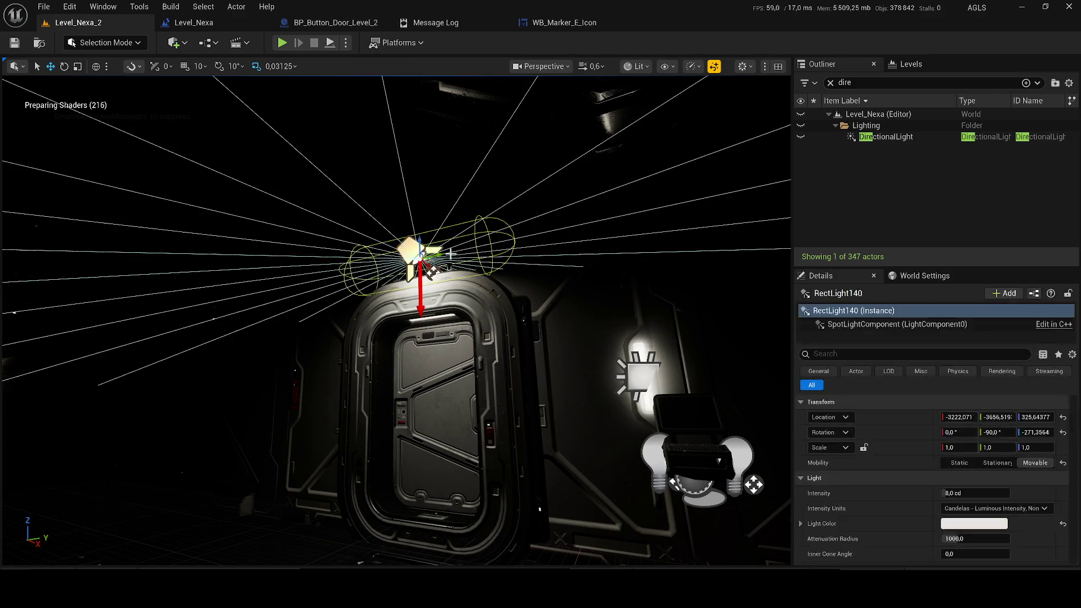
pyautogui.click(471, 182)
pyautogui.moveTo(472, 181); pyautogui.dragTo(461, 166)
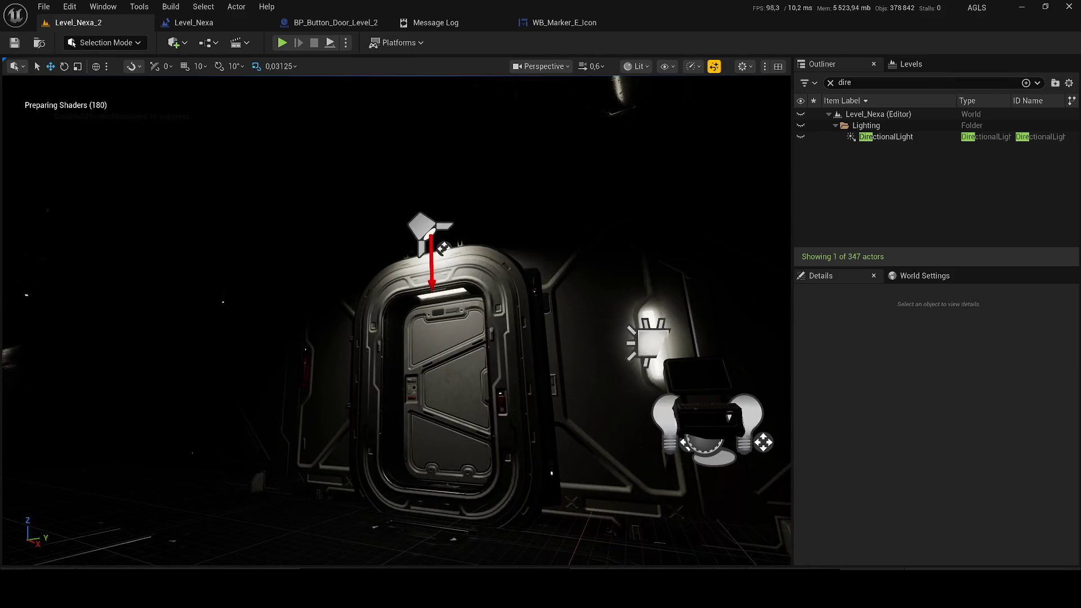
pyautogui.click(800, 137)
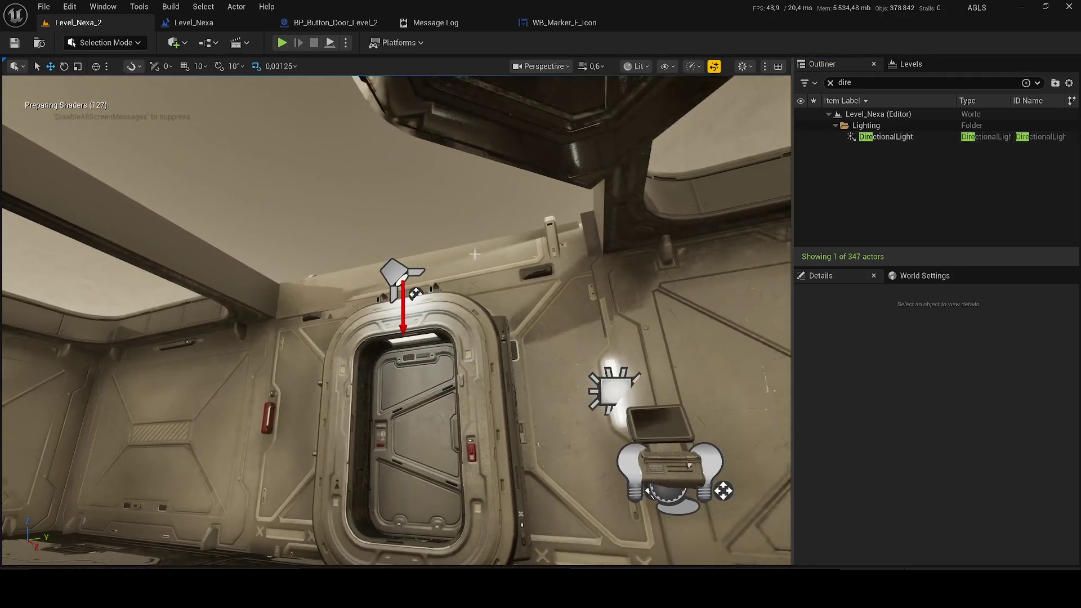
pyautogui.click(461, 294)
pyautogui.hotkey('ctrl', 'z')
pyautogui.hotkey('ctrl', 'z')
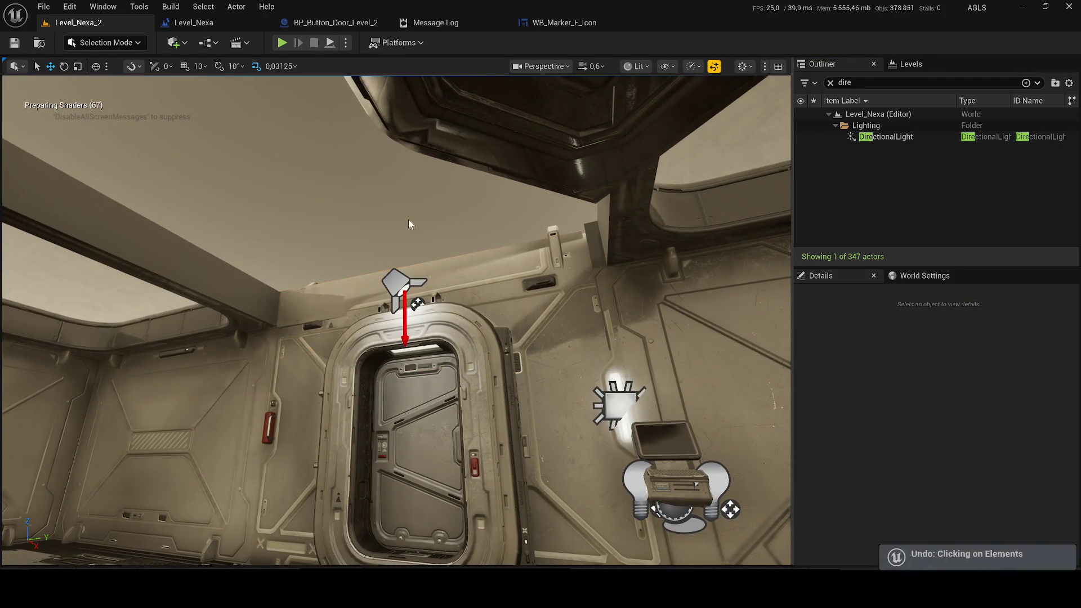
pyautogui.hotkey('ctrl', 'z')
pyautogui.hotkey('ctrl', 'z')
pyautogui.hotkey('ctrl', 'z')
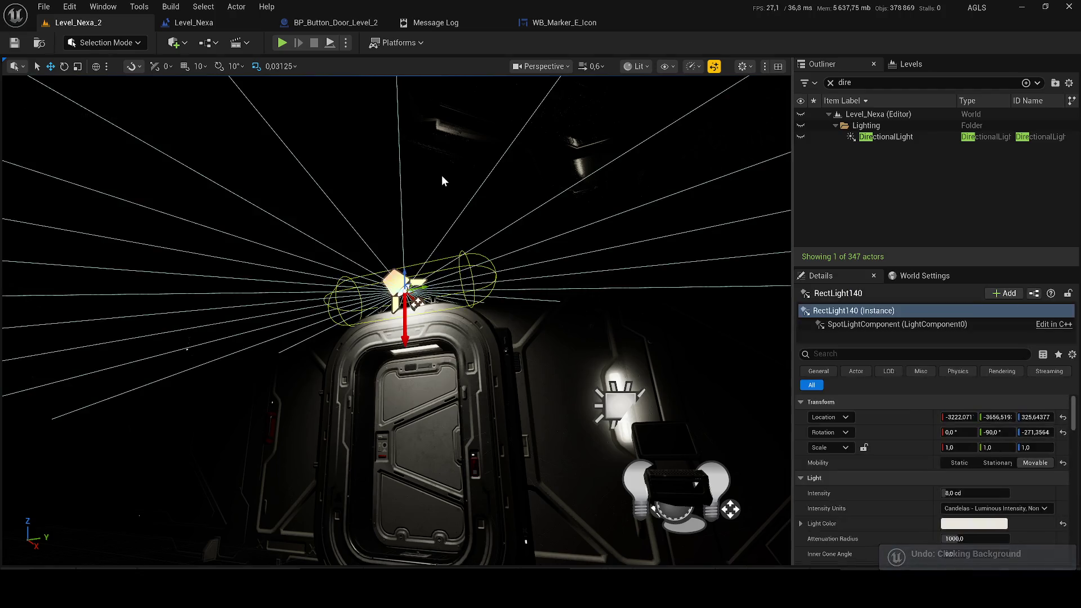
pyautogui.click(801, 137)
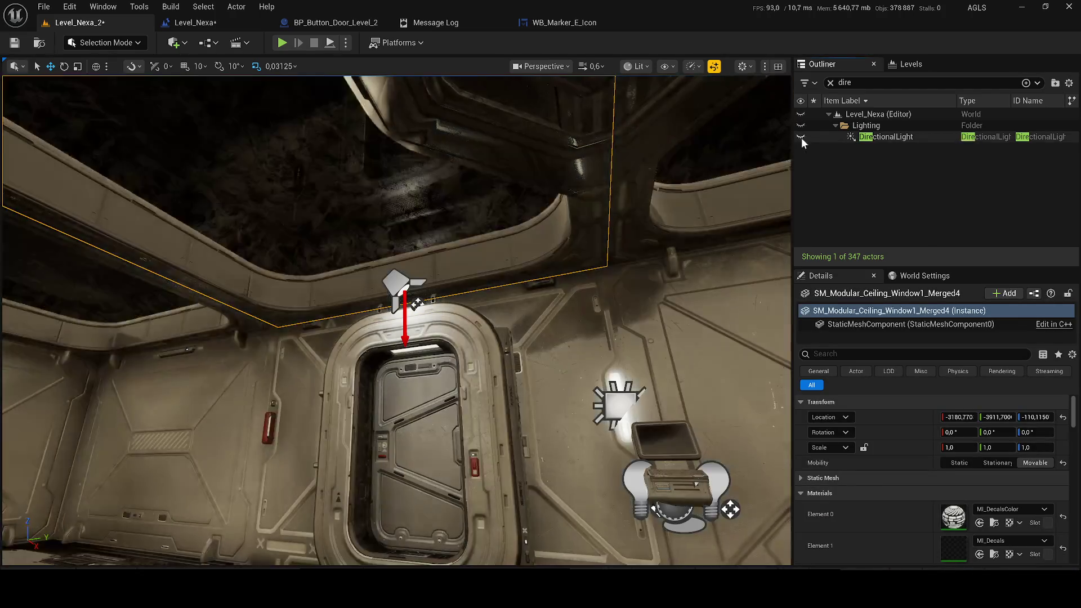
pyautogui.hotkey('ctrl', 'z')
pyautogui.hotkey('ctrl', 'z')
pyautogui.hotkey('ctrl', 'z')
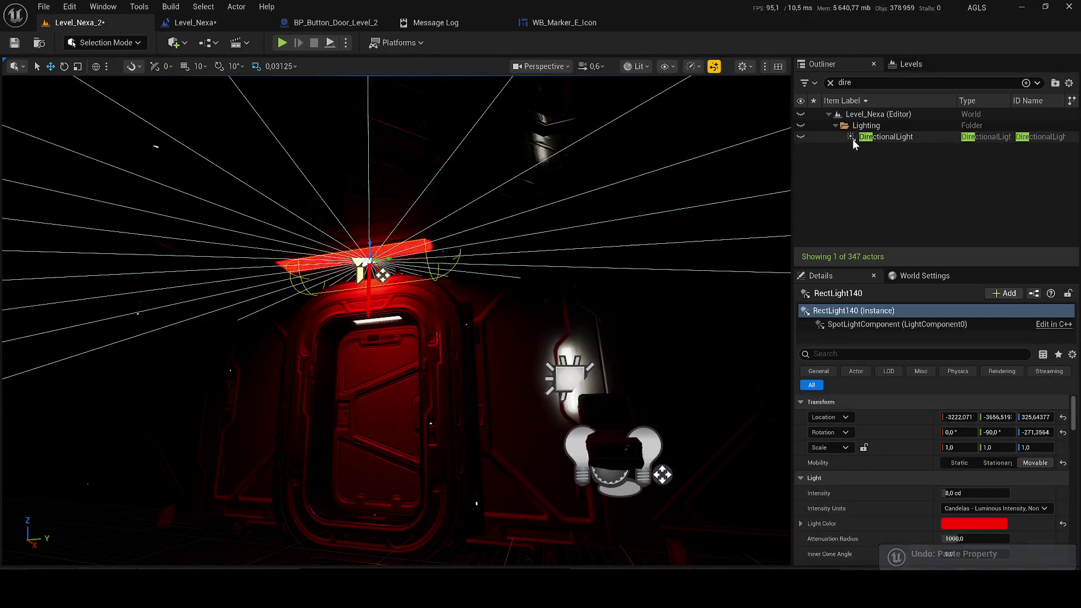
# - Reset RectLight140's Light Color to white and set LIGHT-MUR5 Element 14 to MI_Light_White
pyautogui.rightClick(964, 521)
pyautogui.click(989, 473)
pyautogui.hotkey('ctrl', 'z')
pyautogui.hotkey('ctrl', 'z')
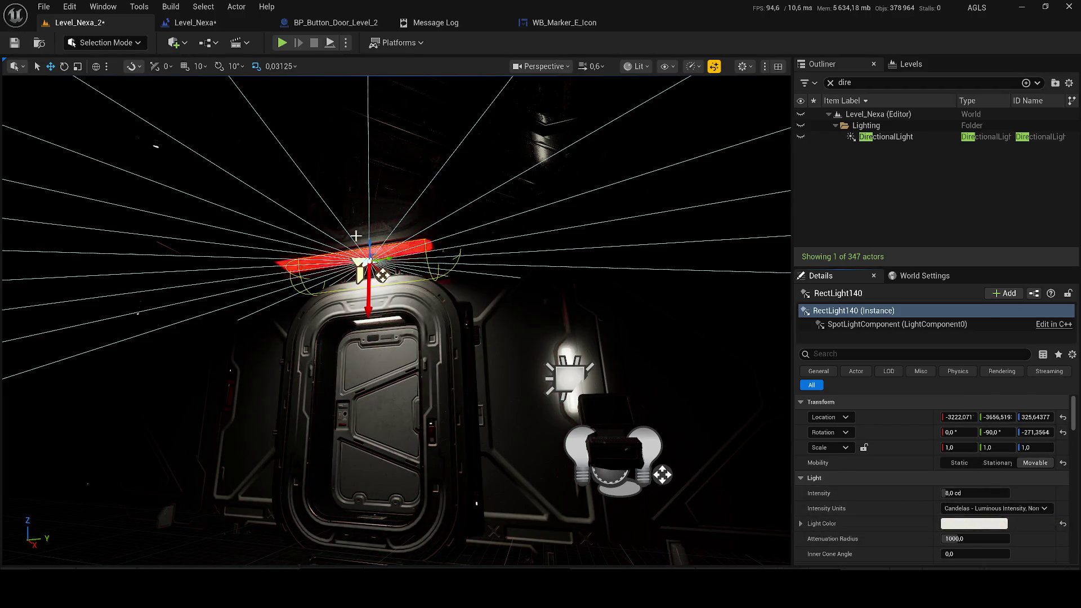
pyautogui.scroll(-5, 923, 491)
pyautogui.scroll(-5, 991, 479)
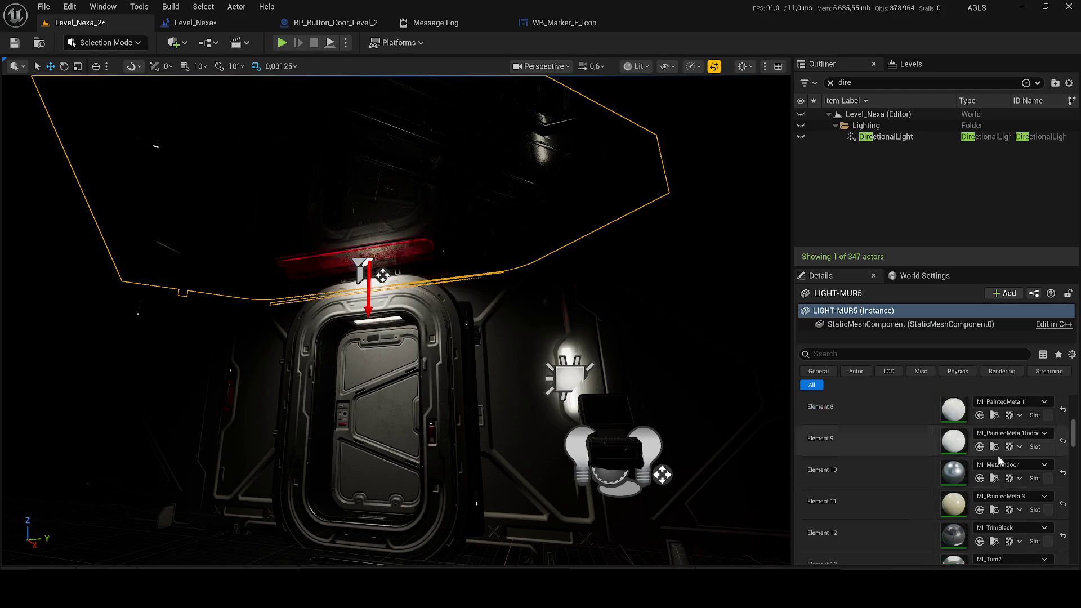
pyautogui.click(1012, 482)
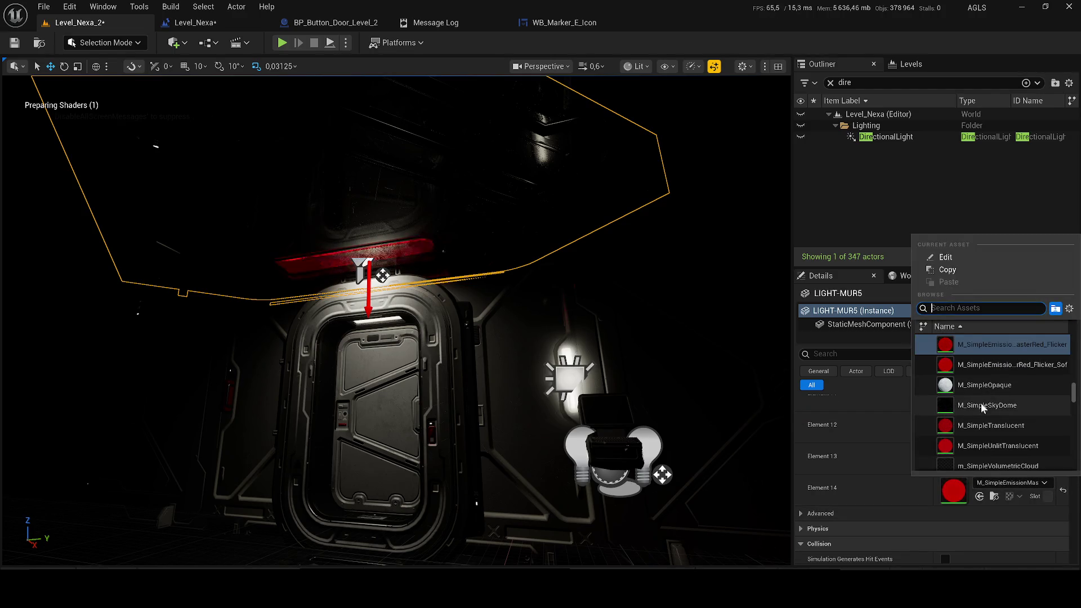
pyautogui.write('white')
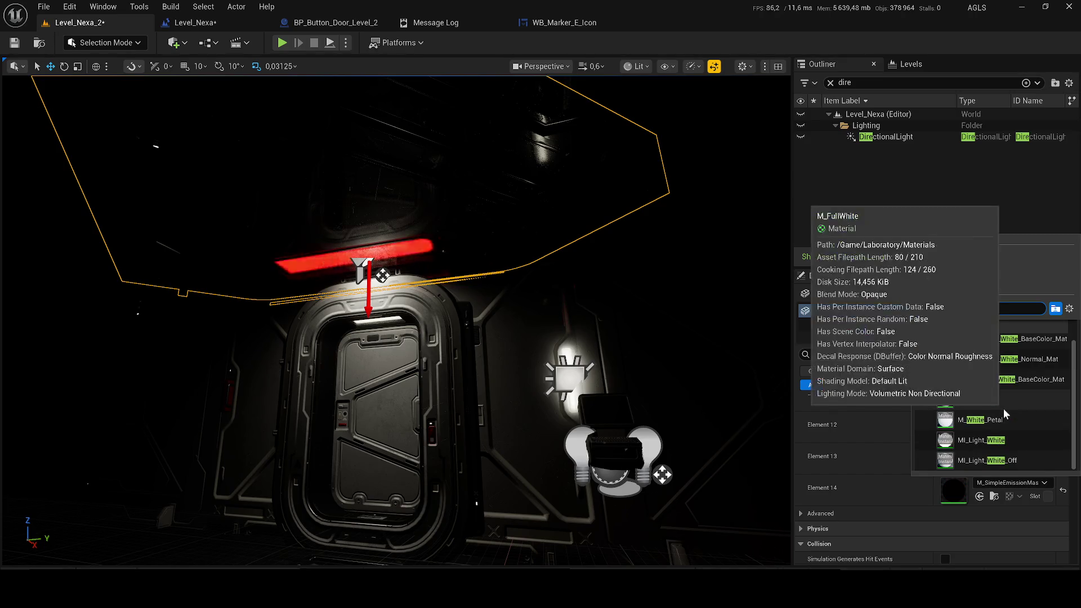
pyautogui.click(1006, 432)
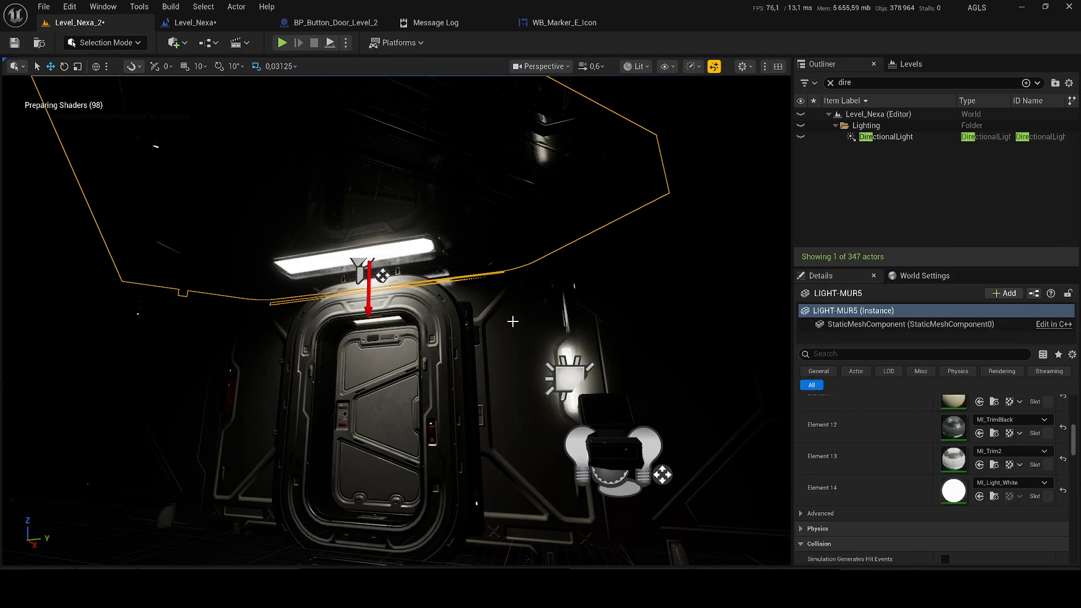
# - Check the rect light and door blueprint at the doorway, then fly to the DirectionalLight
pyautogui.moveTo(512, 322); pyautogui.dragTo(502, 316)
pyautogui.click(405, 278)
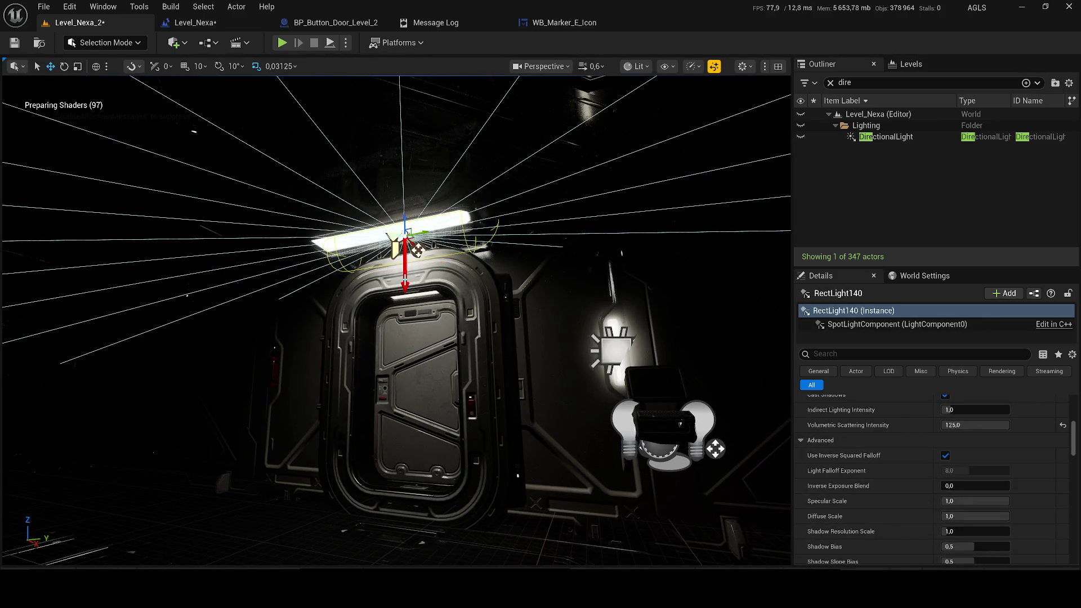
pyautogui.scroll(3, 1028, 416)
pyautogui.scroll(5, 1072, 436)
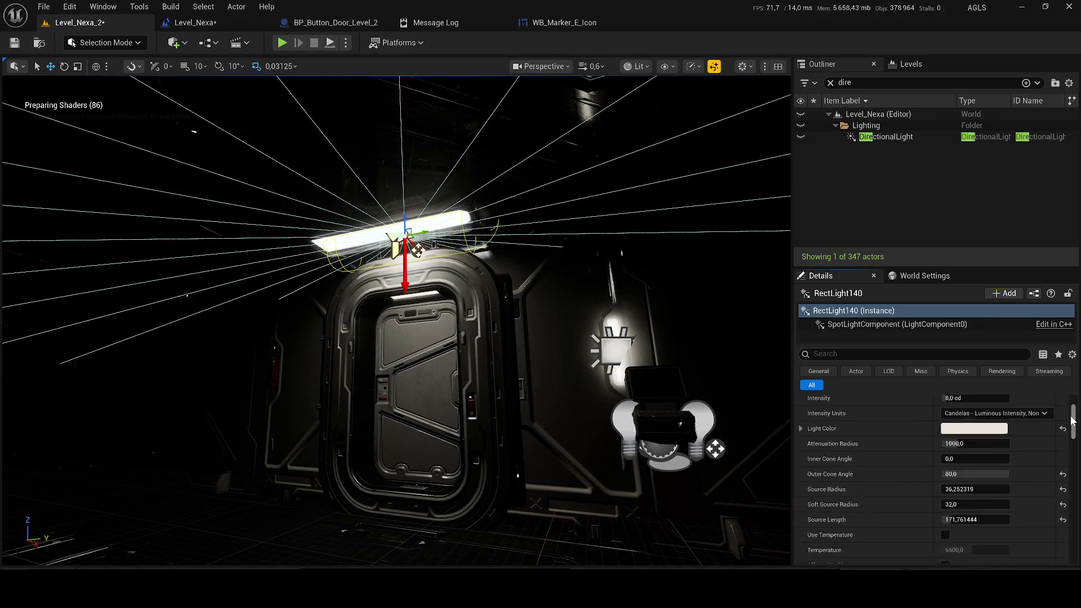
pyautogui.click(587, 246)
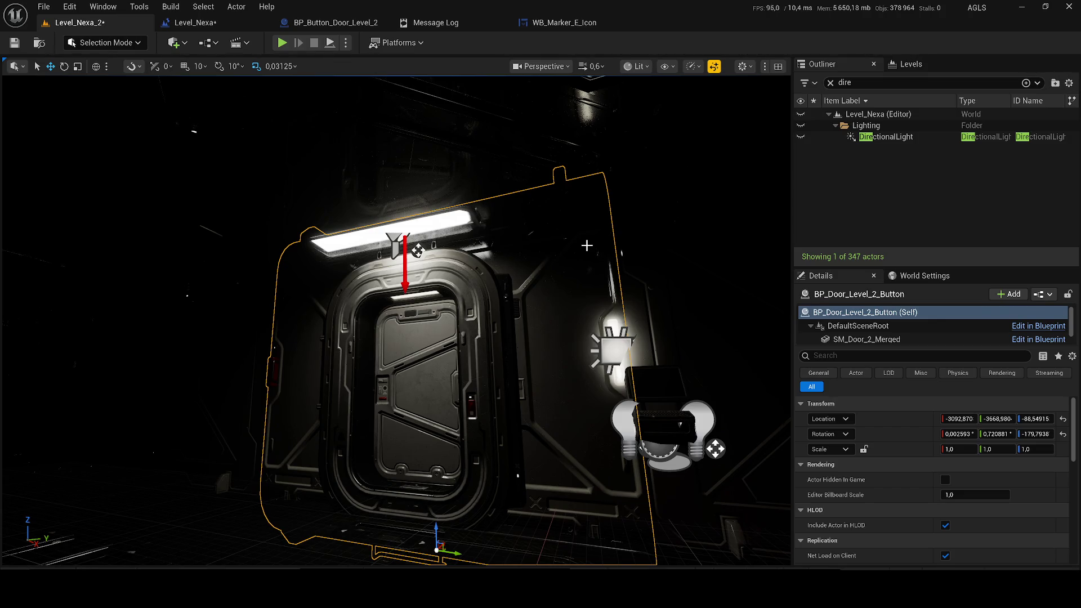
pyautogui.click(393, 232)
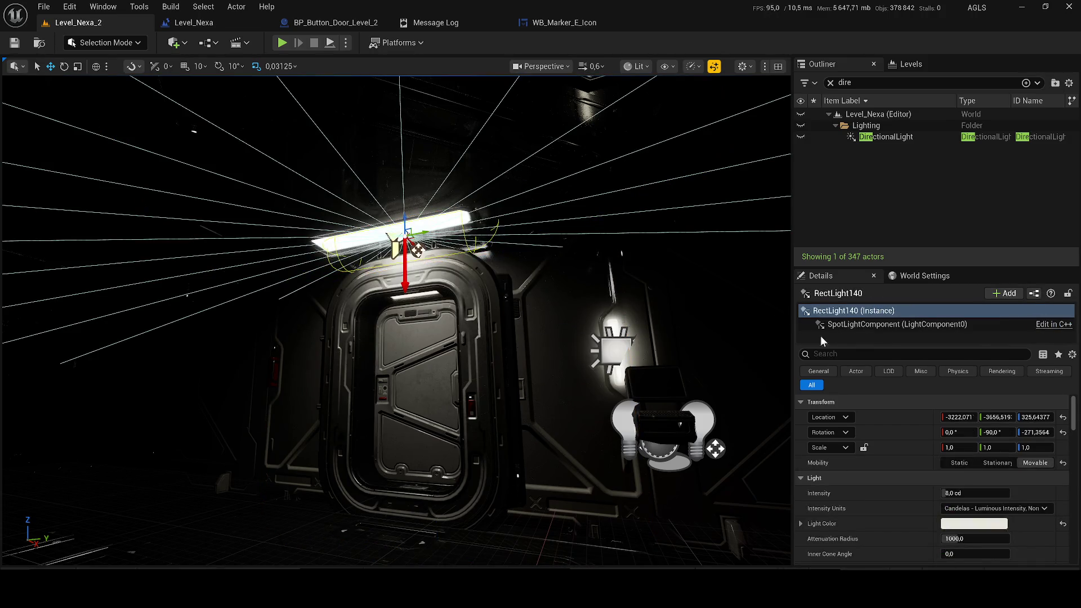
pyautogui.doubleClick(865, 138)
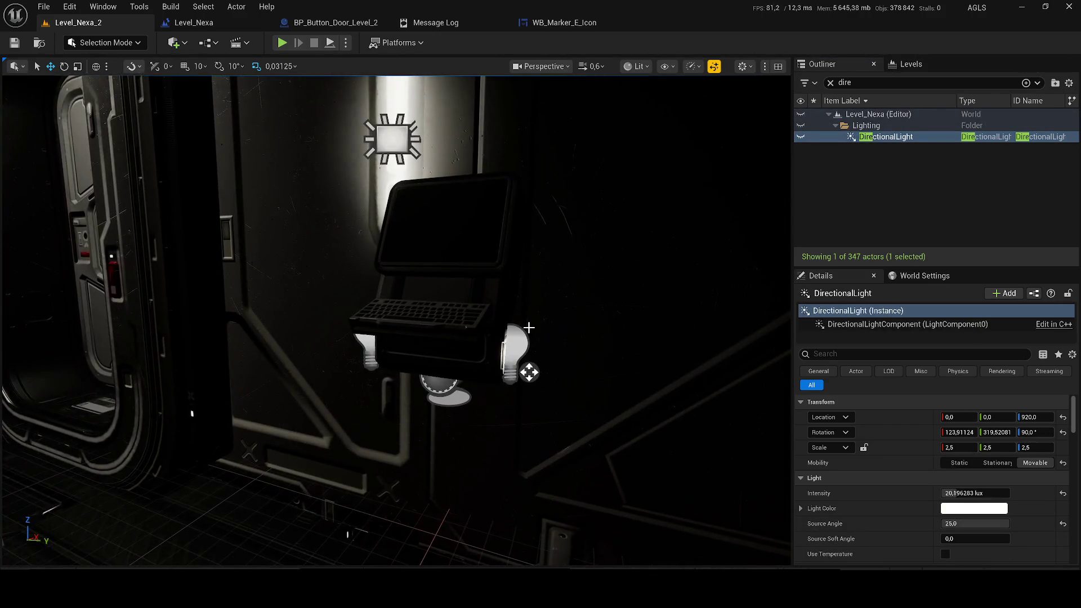
# - Duplicate SM_Modular_Merged22 beside the original and save the level
pyautogui.scroll(-10, 507, 321)
pyautogui.press('f')
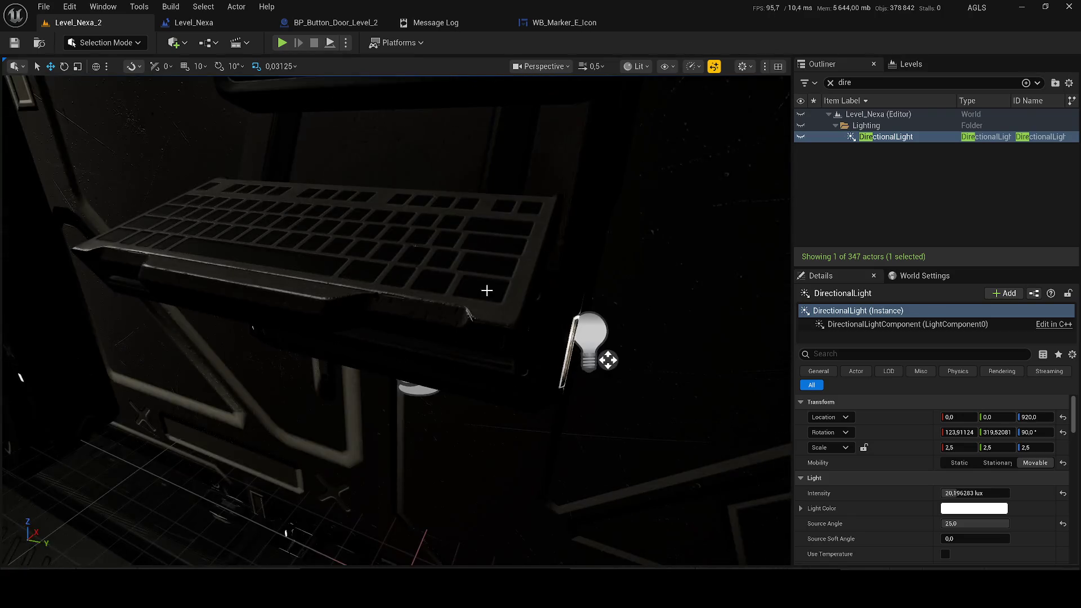
pyautogui.scroll(-8, 397, 321)
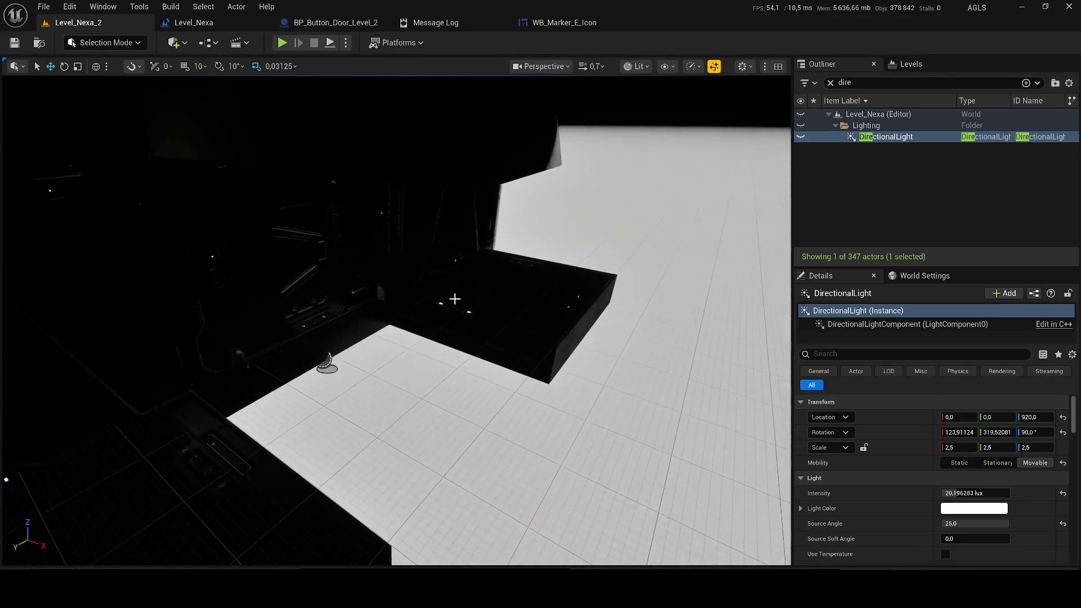
pyautogui.click(454, 299)
pyautogui.press('f')
pyautogui.moveTo(642, 374); pyautogui.dragTo(454, 404)
pyautogui.hotkey('ctrl', 's')
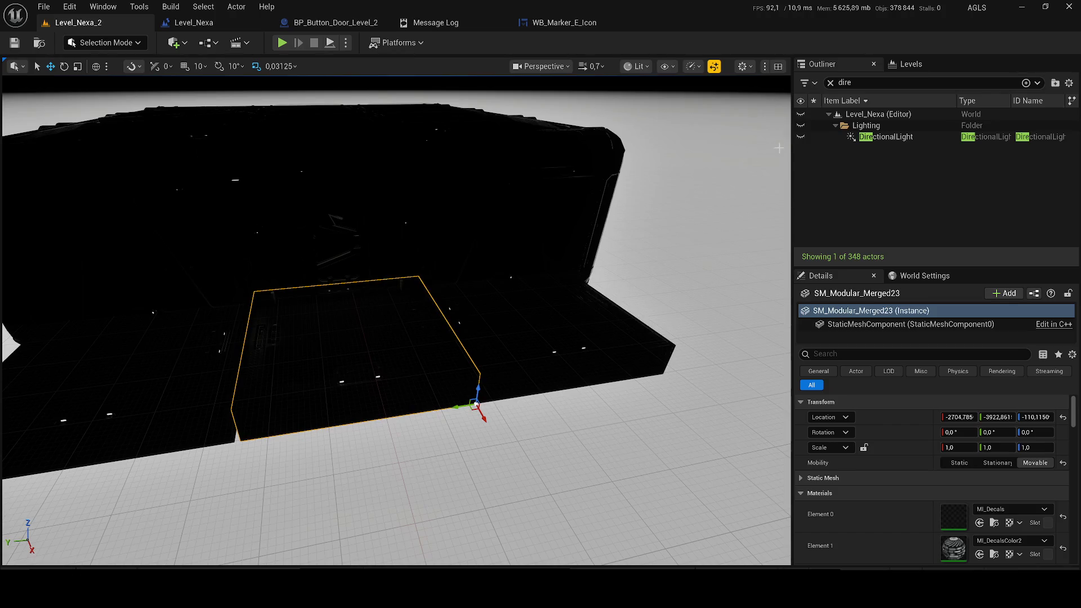
# - Show the DirectionalLight again and start a Play test of the level
pyautogui.click(800, 138)
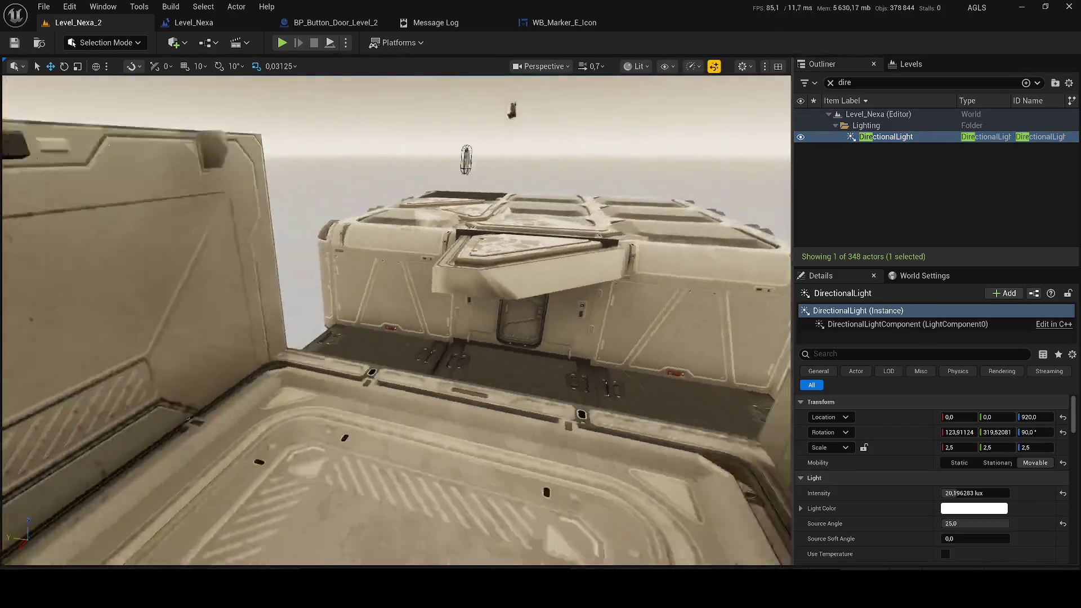
pyautogui.scroll(1, 394, 316)
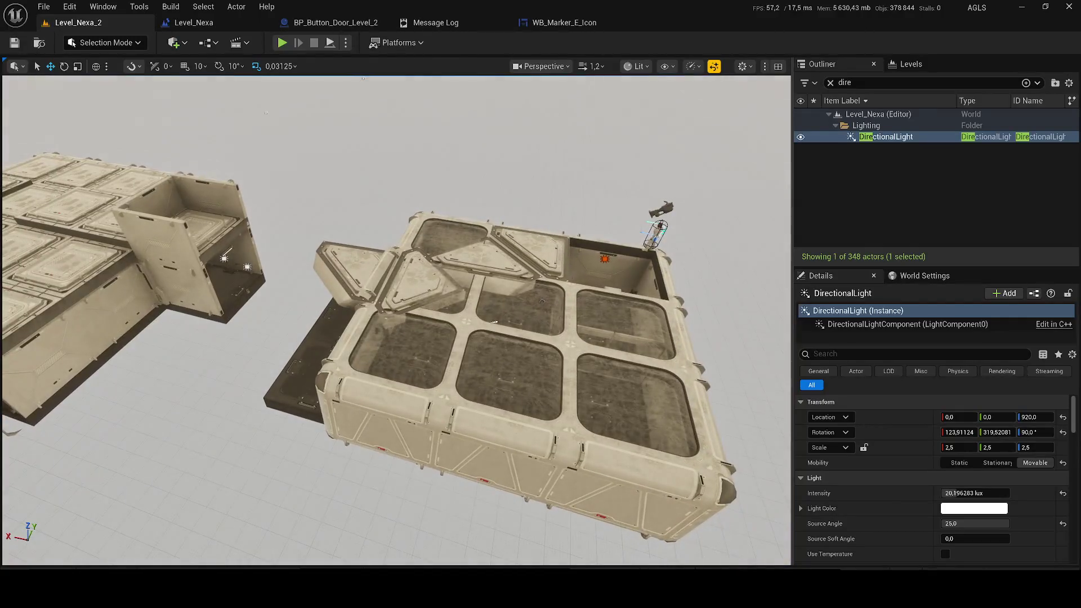
pyautogui.click(283, 43)
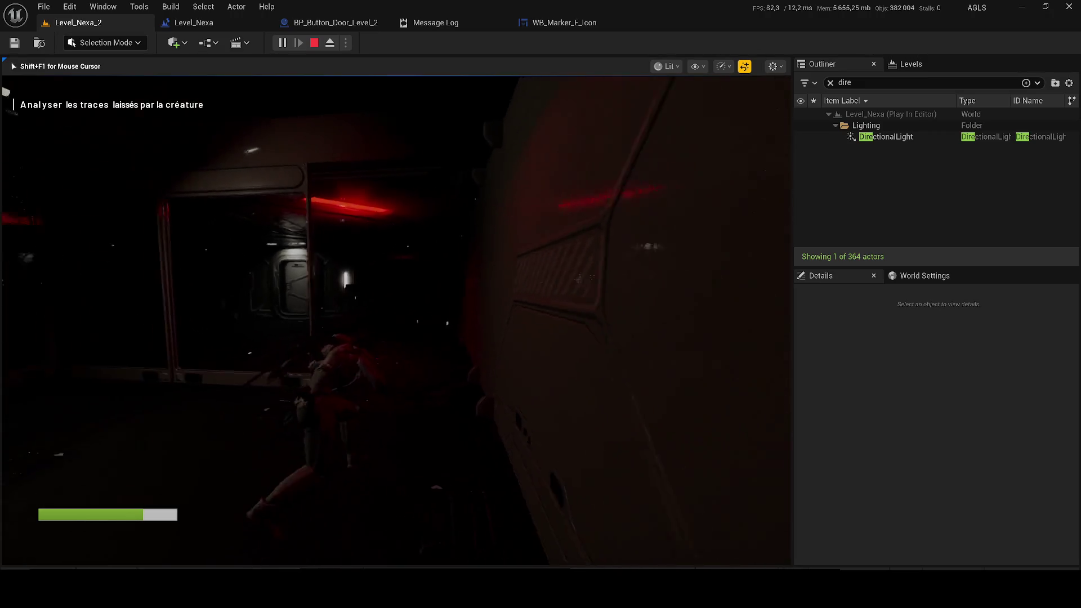
# - Interact at the doorway in-game, stop the test with Esc, and go back to Level_Nexa_2
pyautogui.press('e')
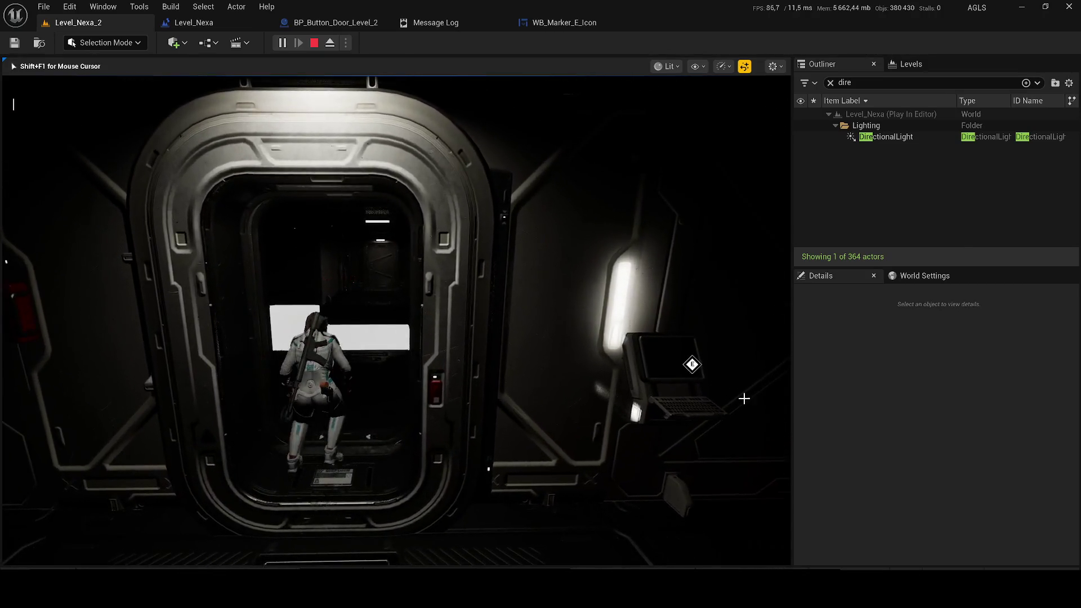
pyautogui.press('Escape')
pyautogui.click(76, 23)
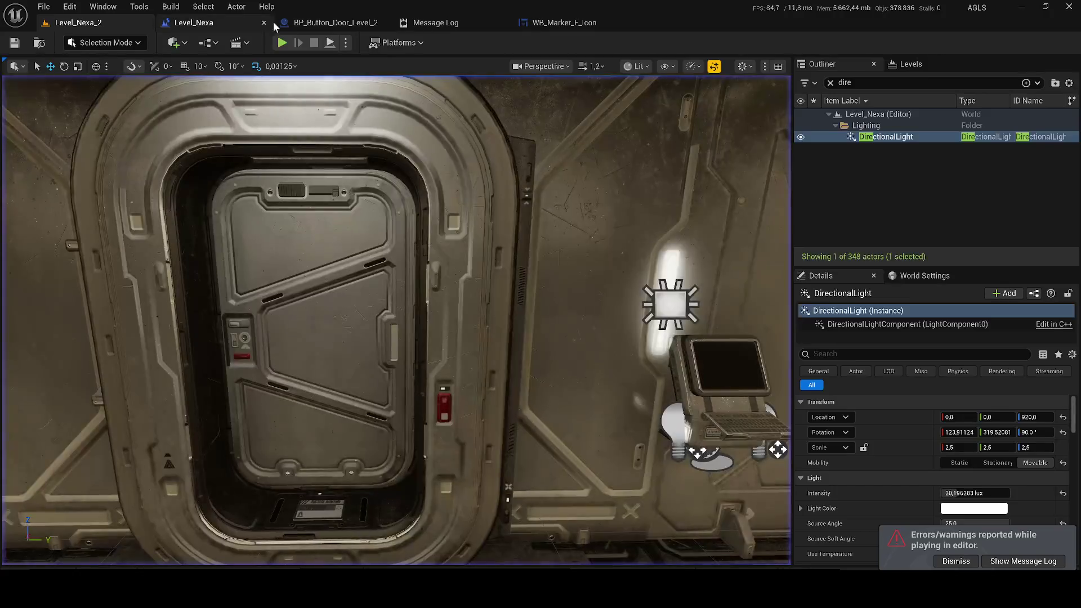
# - Select the ceiling light strip above the door and switch to the Level_Nexa Level Blueprint
pyautogui.press('f')
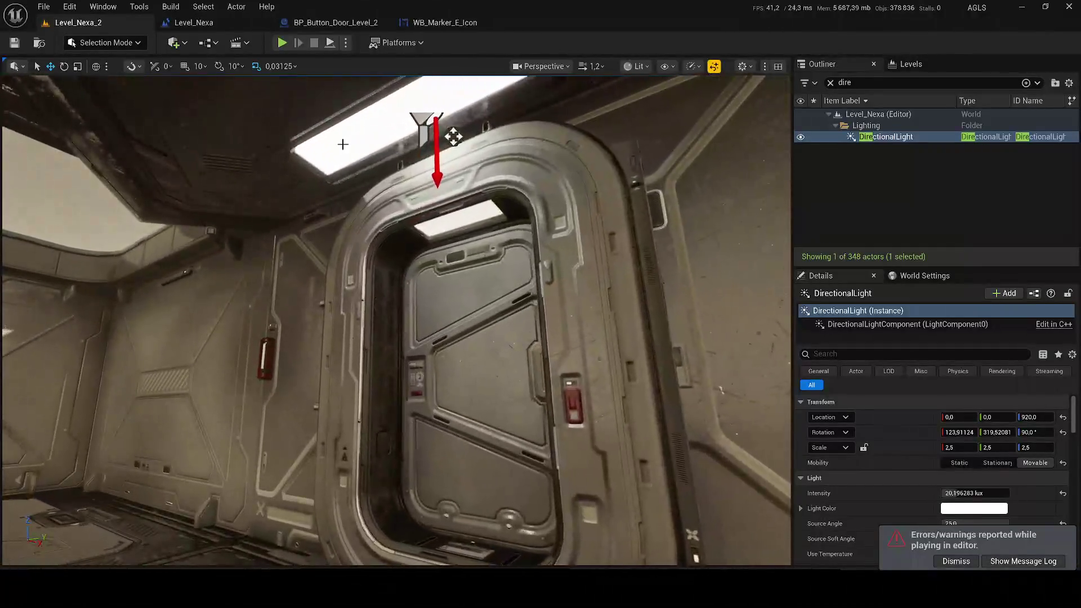
pyautogui.click(343, 144)
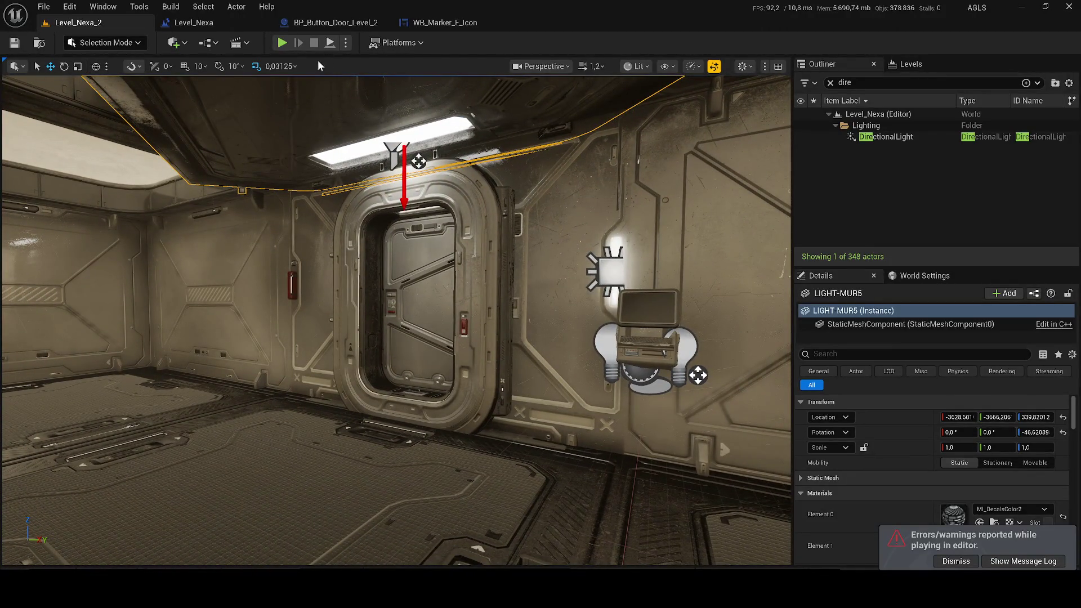
pyautogui.click(194, 22)
# - Browse the Hide Widget, To Restore UI and Marker groups, then save pending content via Save Selected
pyautogui.moveTo(315, 172); pyautogui.dragTo(646, 321)
pyautogui.scroll(-1, 391, 321)
pyautogui.moveTo(408, 319)
pyautogui.mouseDown()
pyautogui.moveTo(304, 349)
pyautogui.moveTo(85, 347)
pyautogui.moveTo(470, 365)
pyautogui.moveTo(559, 405)
pyautogui.mouseUp()
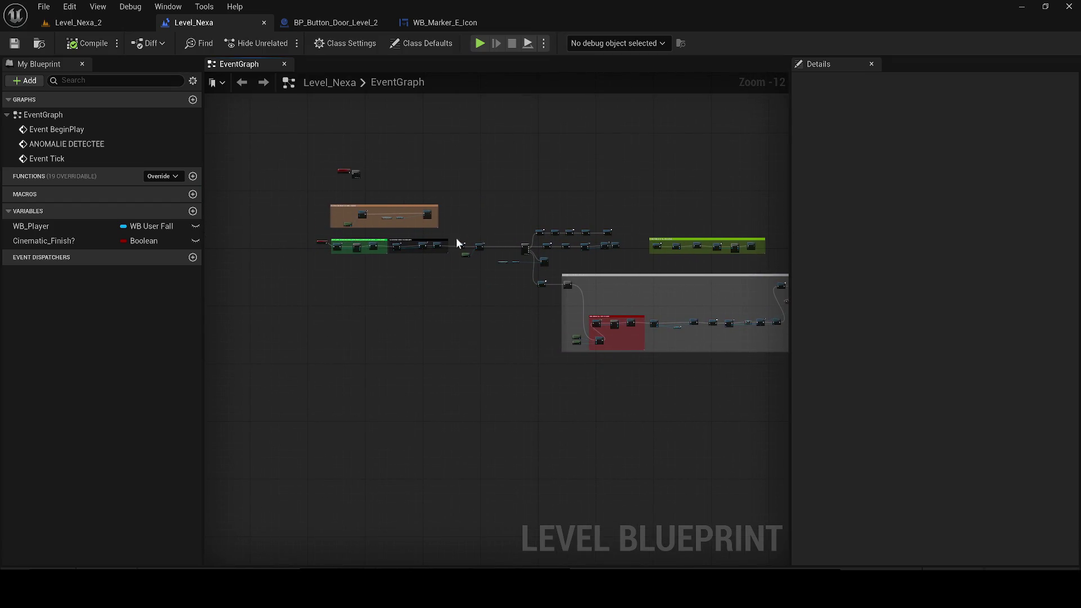
pyautogui.scroll(4, 359, 245)
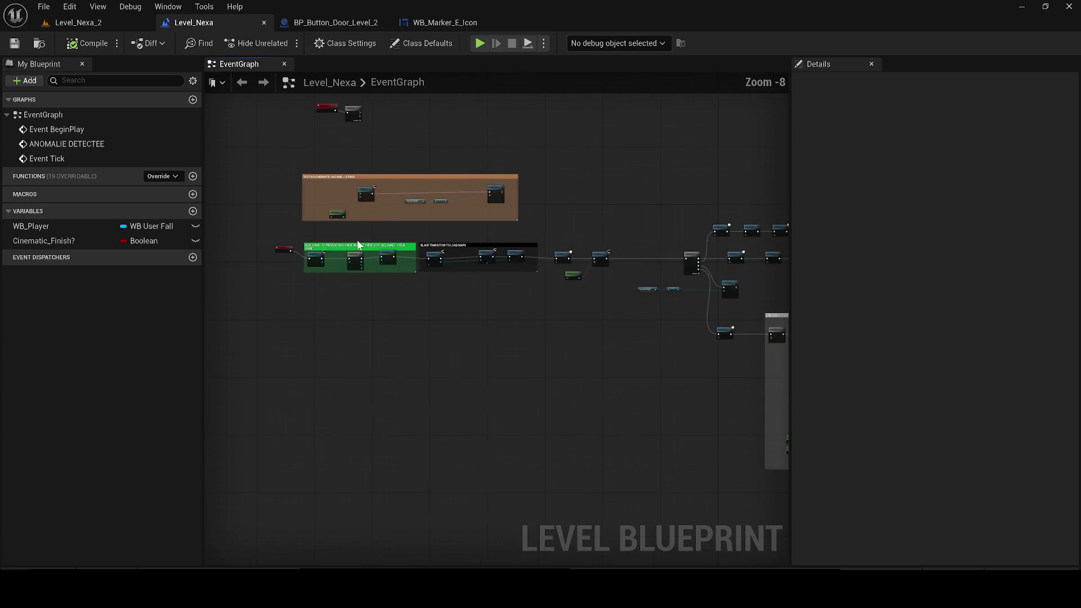
pyautogui.scroll(1, 357, 245)
pyautogui.scroll(2, 452, 267)
pyautogui.moveTo(452, 270)
pyautogui.mouseDown()
pyautogui.moveTo(259, 283)
pyautogui.moveTo(310, 309)
pyautogui.moveTo(322, 303)
pyautogui.moveTo(208, 259)
pyautogui.mouseUp()
pyautogui.moveTo(470, 246); pyautogui.dragTo(316, 270)
pyautogui.moveTo(540, 267)
pyautogui.mouseDown()
pyautogui.moveTo(584, 244)
pyautogui.moveTo(644, 251)
pyautogui.moveTo(781, 347)
pyautogui.mouseUp()
pyautogui.moveTo(599, 474); pyautogui.dragTo(298, 462)
pyautogui.moveTo(649, 428); pyautogui.dragTo(362, 413)
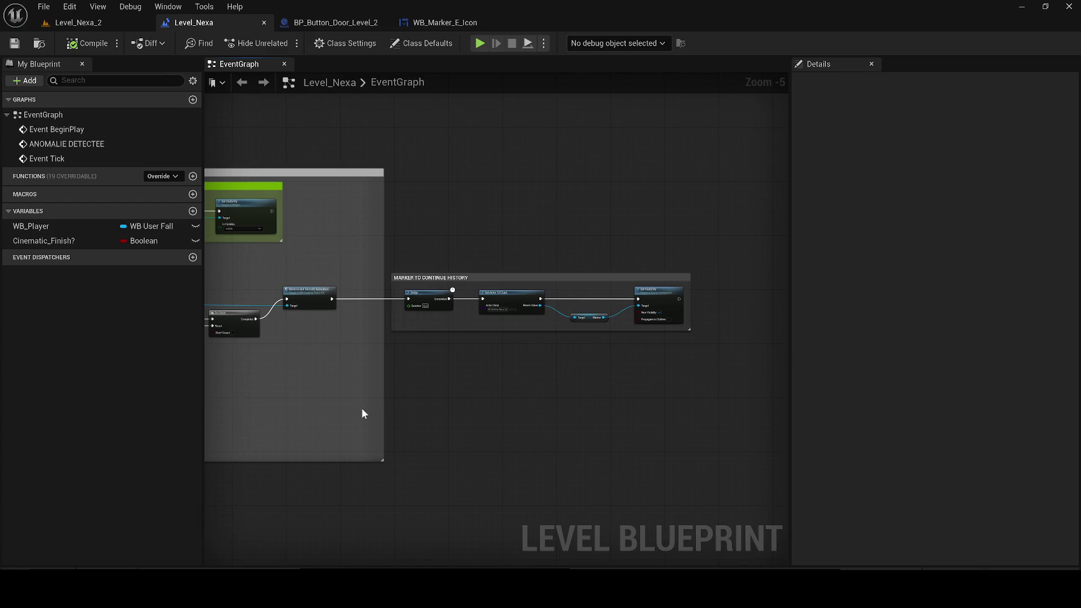
pyautogui.scroll(-4, 500, 395)
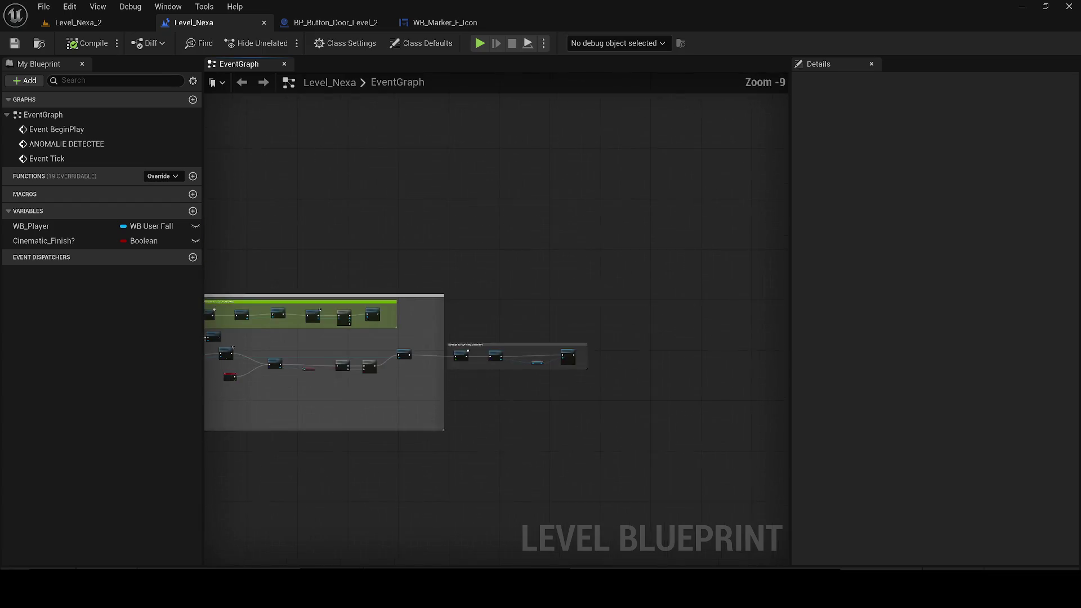
pyautogui.hotkey('ctrl', 'shift', 's')
pyautogui.click(620, 422)
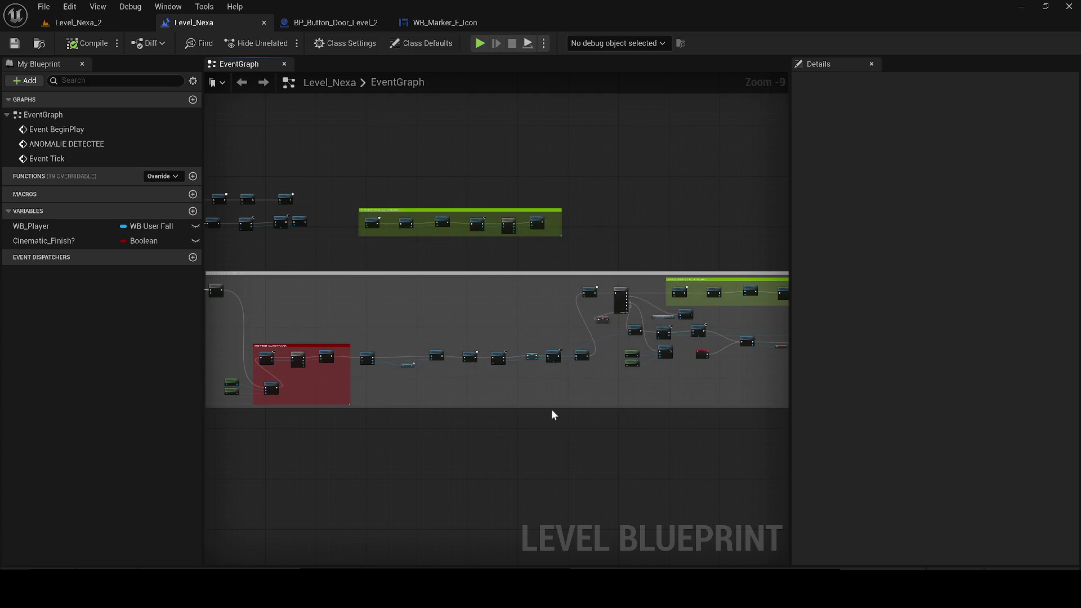
# - Wire a new Sequence node from Event BeginPlay's execution output
pyautogui.moveTo(366, 252)
pyautogui.mouseDown()
pyautogui.moveTo(379, 316)
pyautogui.moveTo(451, 390)
pyautogui.moveTo(417, 369)
pyautogui.mouseUp()
pyautogui.scroll(5, 482, 317)
pyautogui.moveTo(481, 316); pyautogui.dragTo(404, 322)
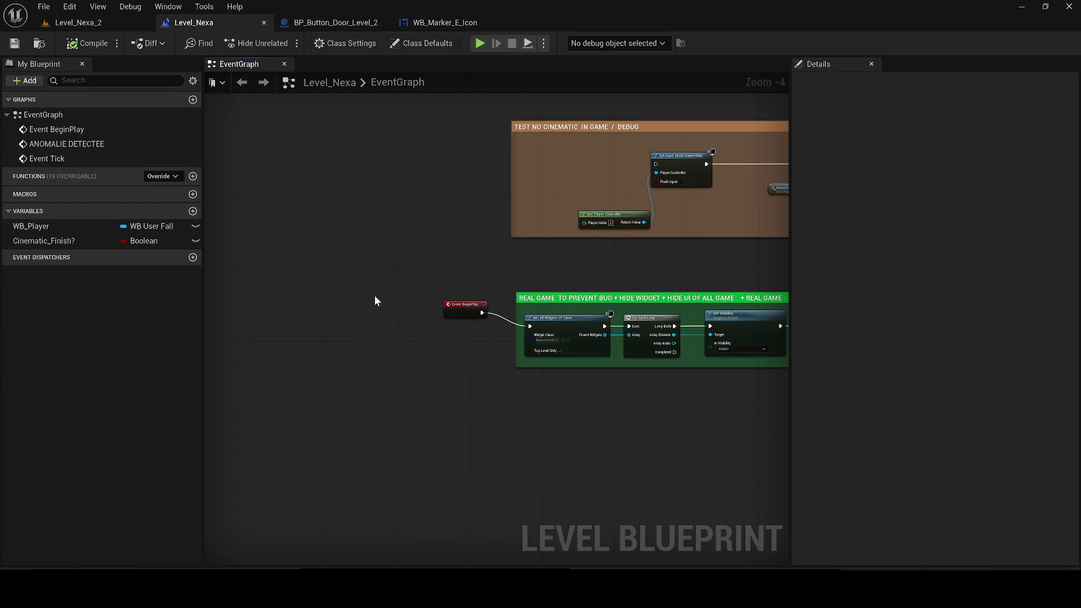
pyautogui.click(415, 326)
pyautogui.moveTo(465, 307); pyautogui.dragTo(344, 310)
pyautogui.scroll(3, 417, 332)
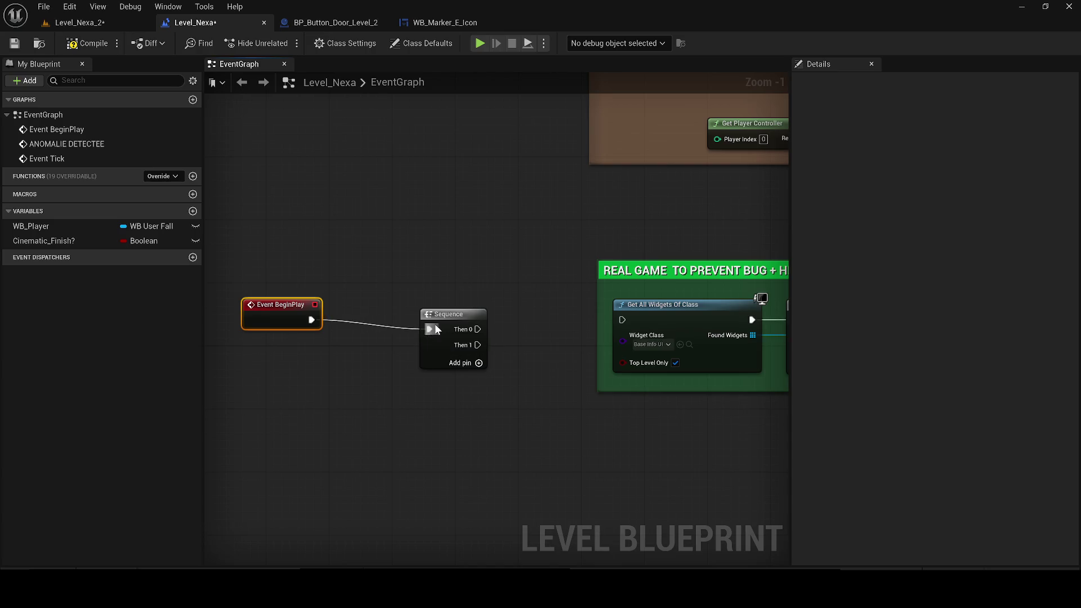
# - Wire Sequence Then 0 to Get All Widgets Of Class and add a LIGHT-MUR5 reference node
pyautogui.moveTo(425, 311)
pyautogui.mouseDown()
pyautogui.moveTo(342, 302)
pyautogui.moveTo(581, 326)
pyautogui.moveTo(616, 316)
pyautogui.mouseUp()
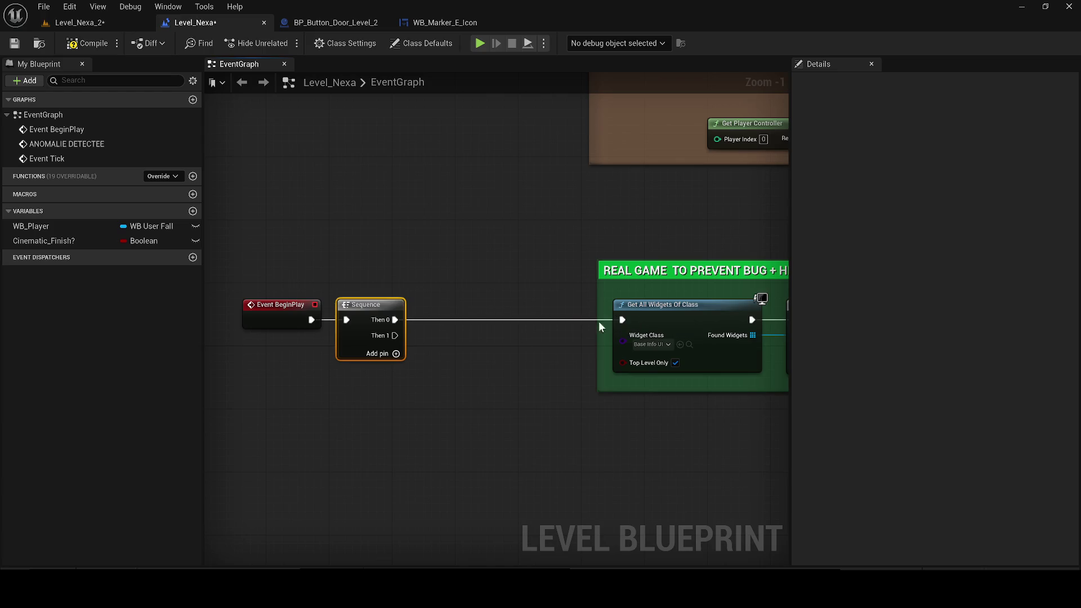
pyautogui.moveTo(319, 390); pyautogui.dragTo(235, 303)
pyautogui.rightClick(325, 444)
pyautogui.click(400, 255)
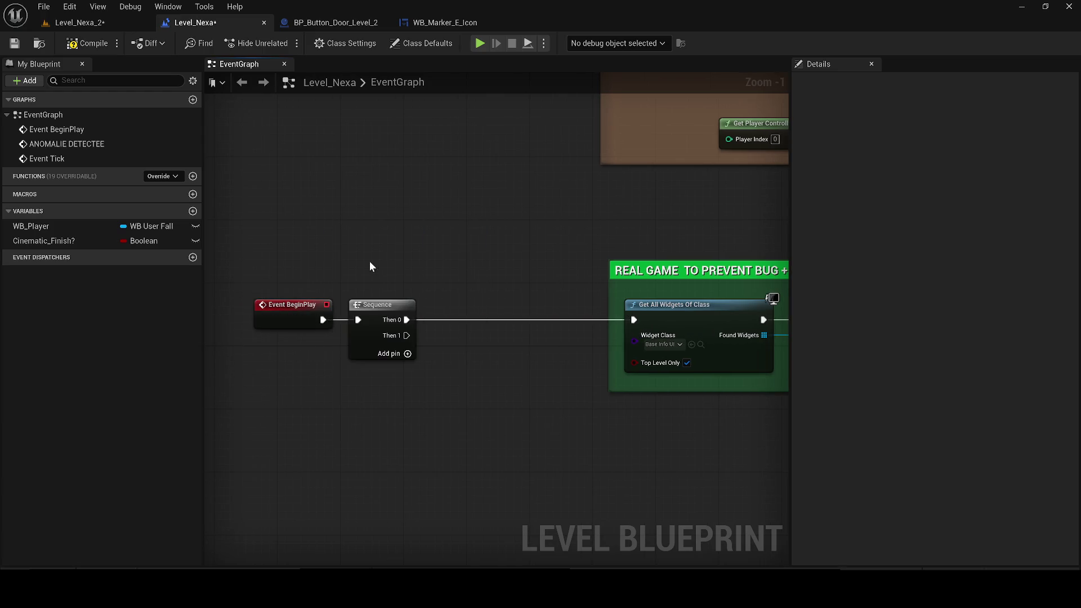
pyautogui.click(67, 23)
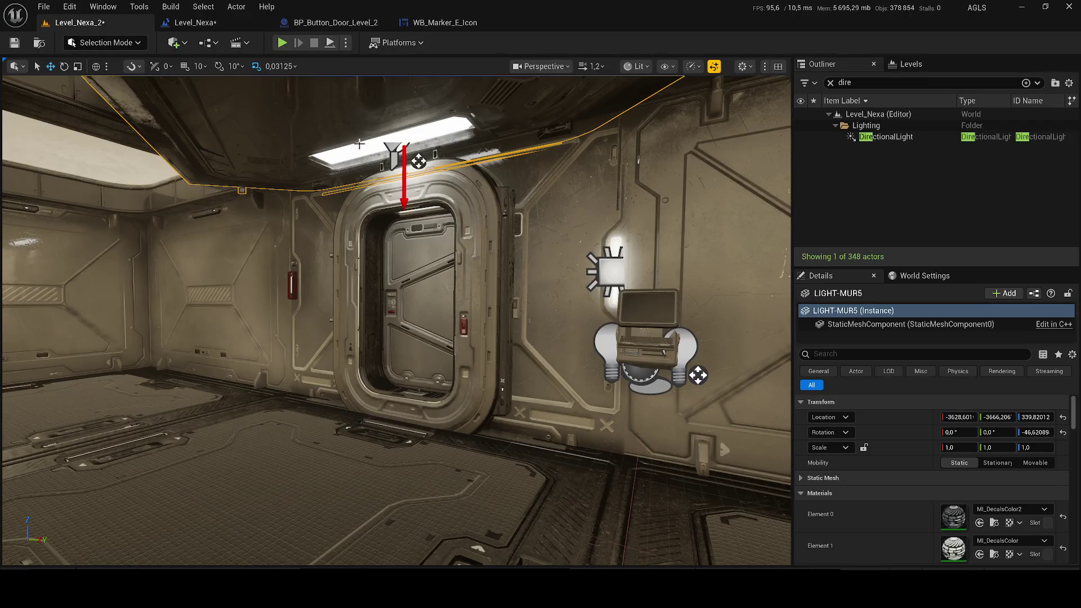
pyautogui.scroll(-8, 896, 476)
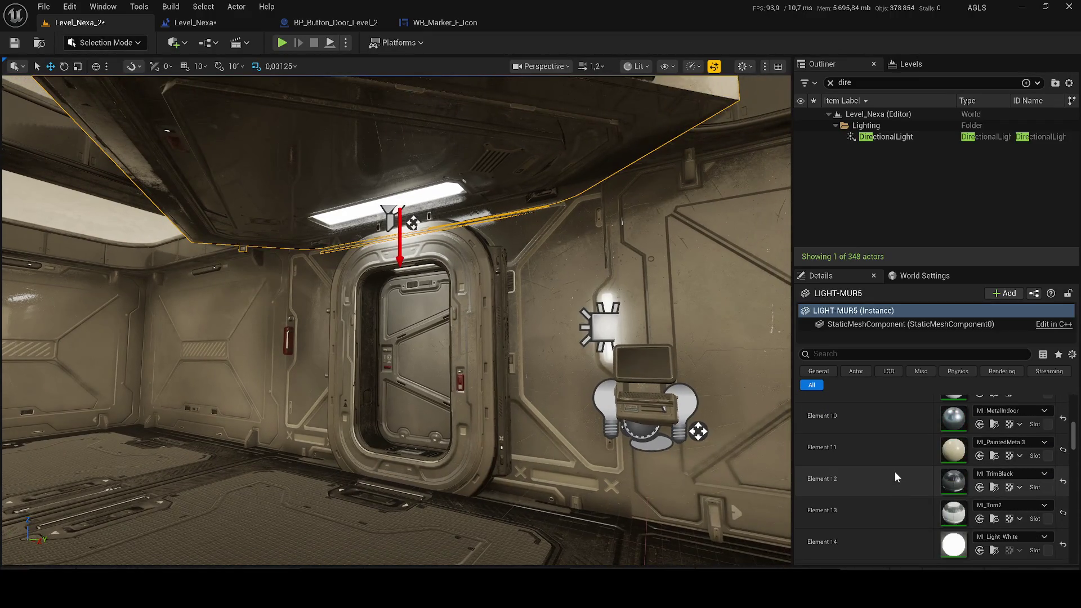
pyautogui.click(190, 23)
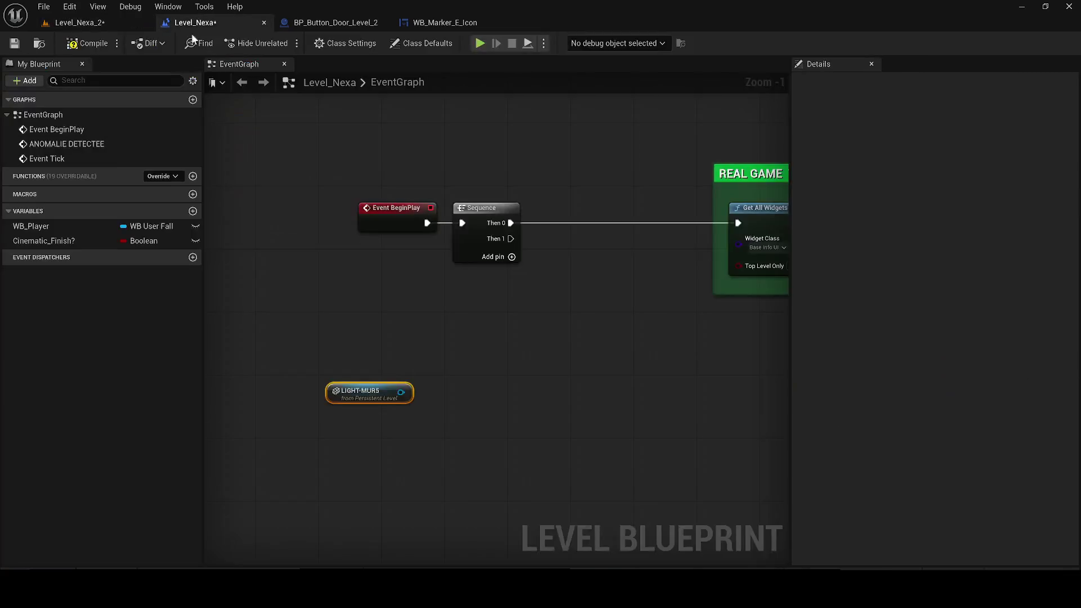
# - Add a Set Material node from LIGHT-MUR5's mesh and arrange it beside the mesh node
pyautogui.moveTo(420, 393); pyautogui.dragTo(538, 397)
pyautogui.write('s')
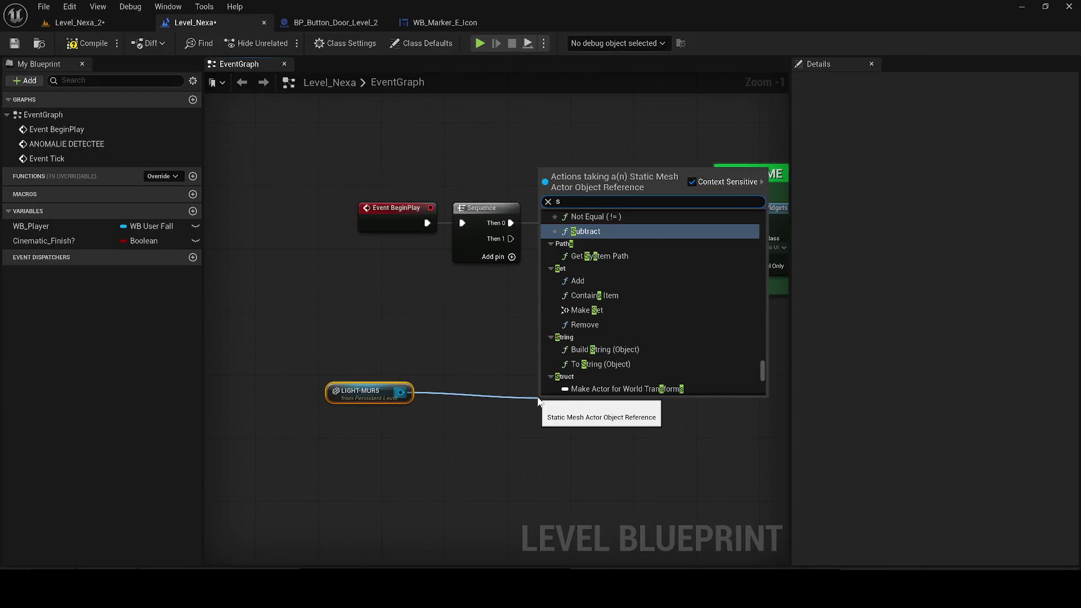
pyautogui.write('et materia')
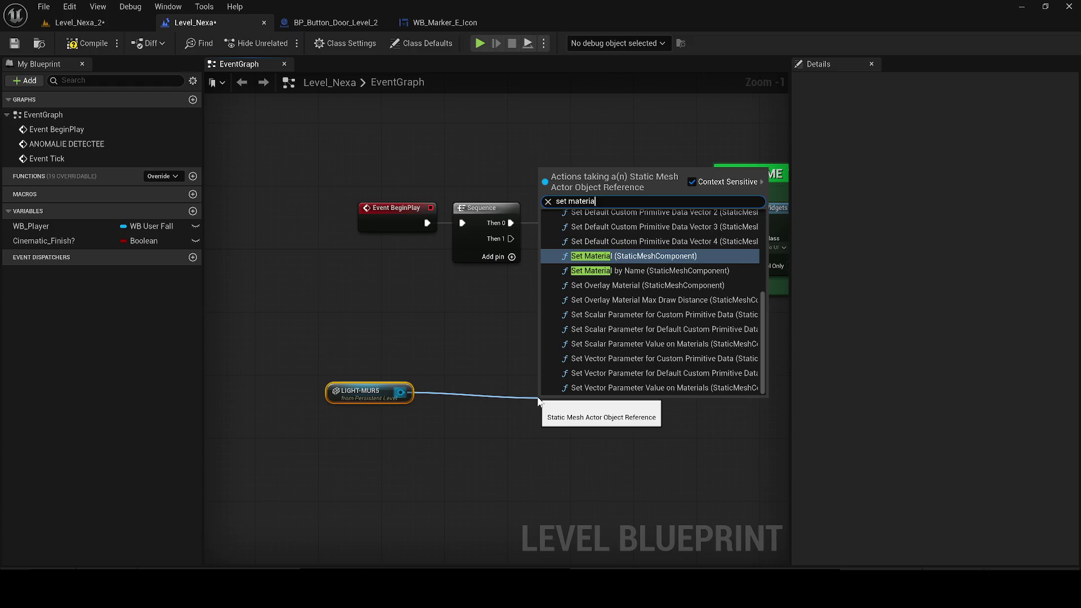
pyautogui.write('l')
pyautogui.press('Return')
pyautogui.moveTo(612, 398); pyautogui.dragTo(639, 408)
pyautogui.moveTo(349, 352)
pyautogui.mouseDown()
pyautogui.moveTo(514, 403)
pyautogui.moveTo(444, 414)
pyautogui.mouseUp()
pyautogui.moveTo(584, 414); pyautogui.dragTo(584, 359)
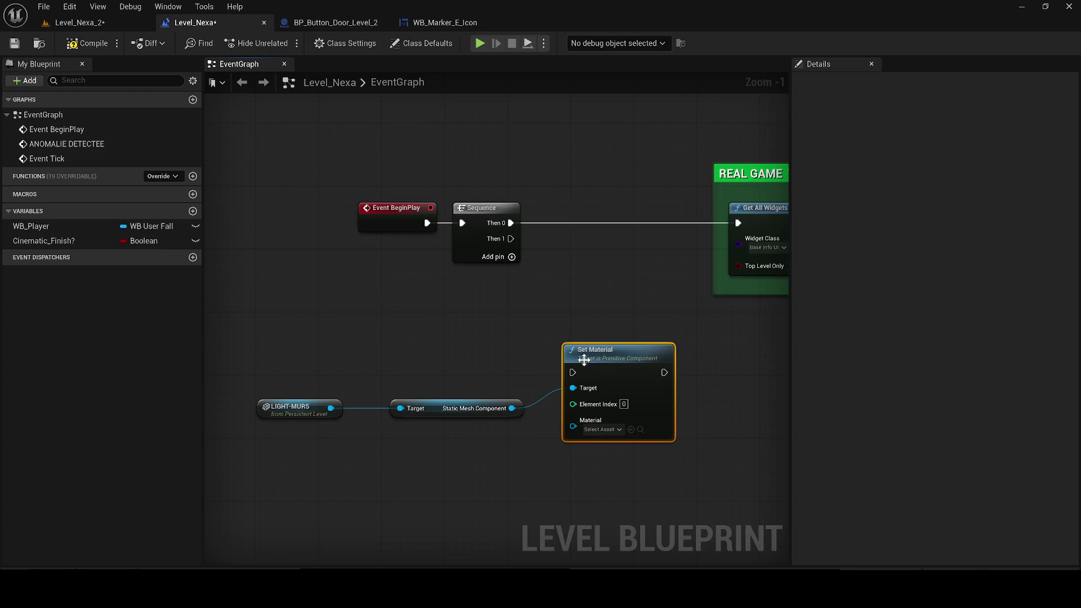
pyautogui.click(602, 430)
pyautogui.click(649, 431)
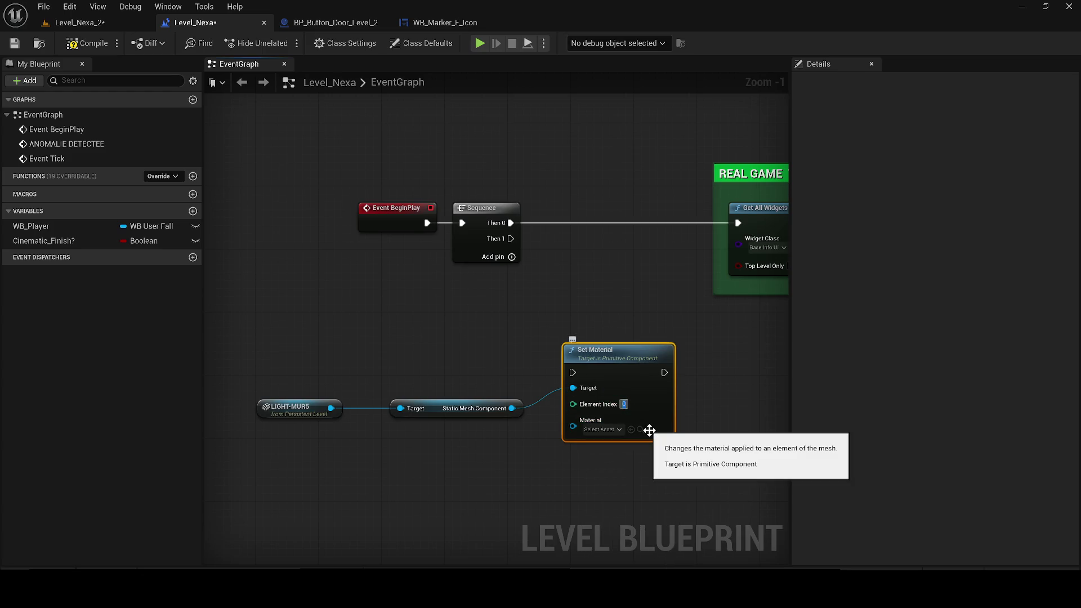
pyautogui.write('14')
# - Set element 14 to BlackUnlitMaterial, wire Sequence Then 1 to Set Material, and compile
pyautogui.click(106, 25)
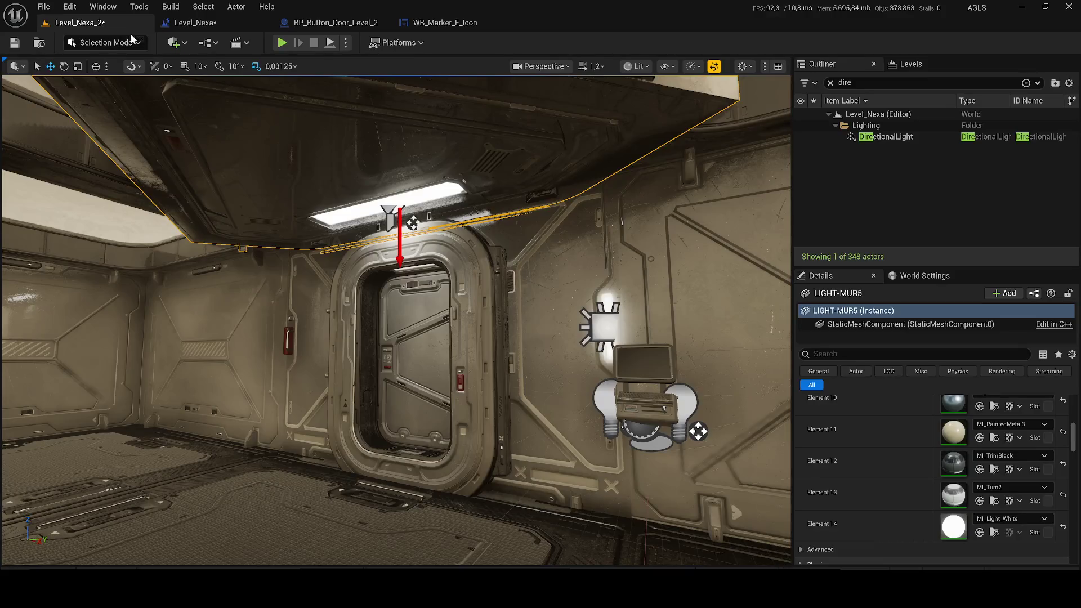
pyautogui.click(191, 23)
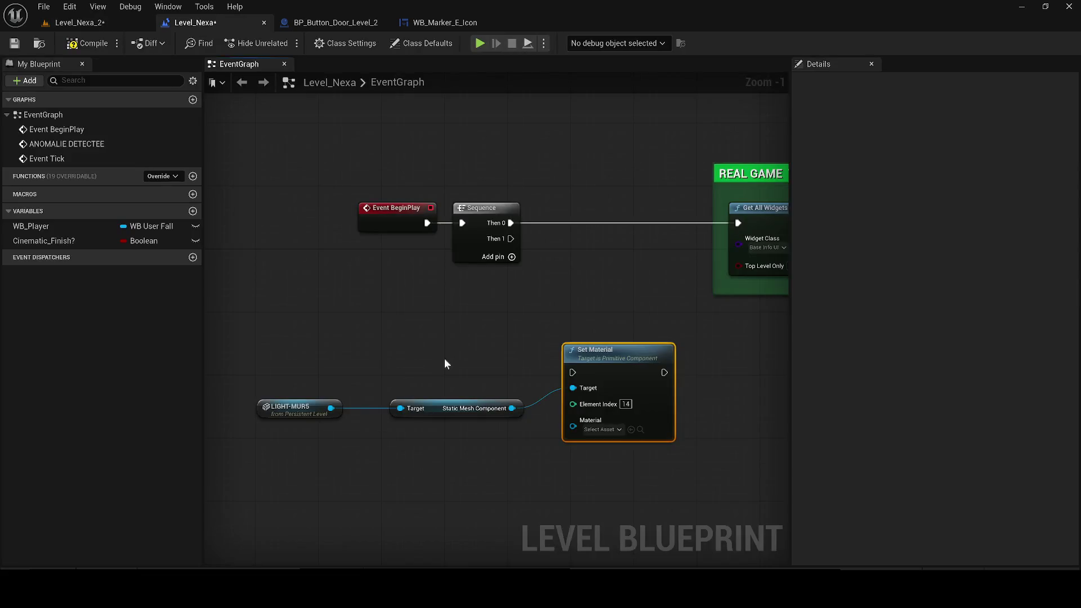
pyautogui.click(600, 429)
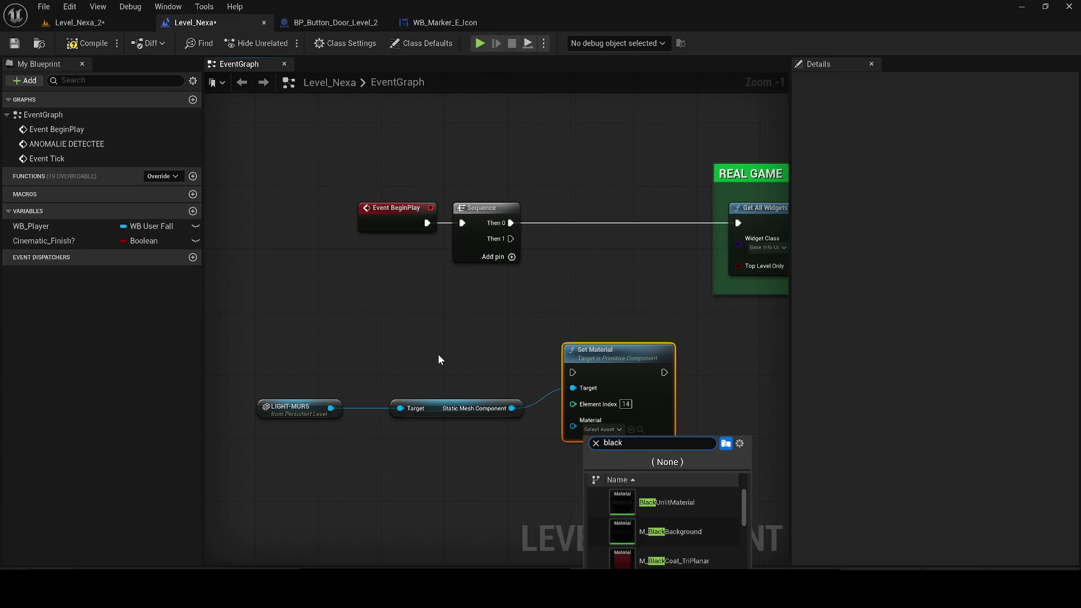
pyautogui.press('Escape')
pyautogui.moveTo(509, 238)
pyautogui.mouseDown()
pyautogui.moveTo(562, 319)
pyautogui.moveTo(575, 373)
pyautogui.mouseUp()
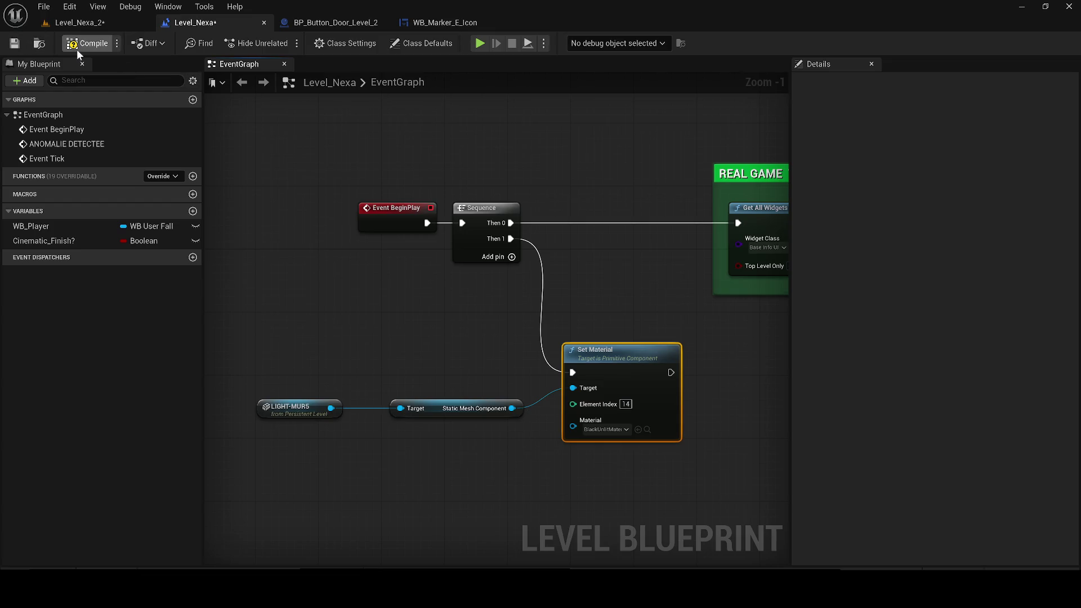
pyautogui.click(14, 44)
pyautogui.click(56, 23)
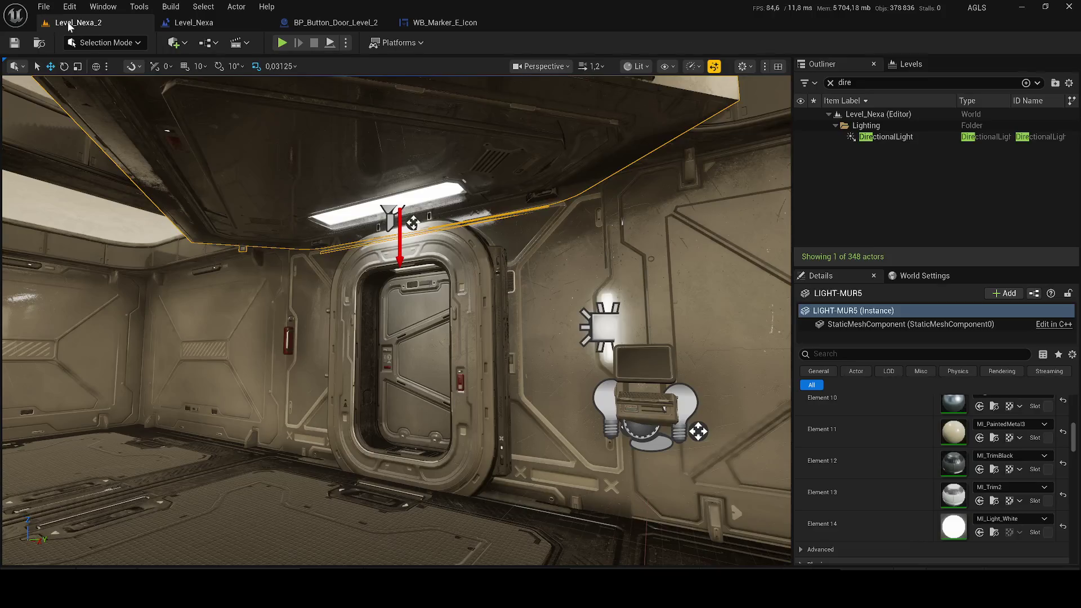
# - Add a RectLight140 reference node and a Set Intensity node pulled from it
pyautogui.click(390, 216)
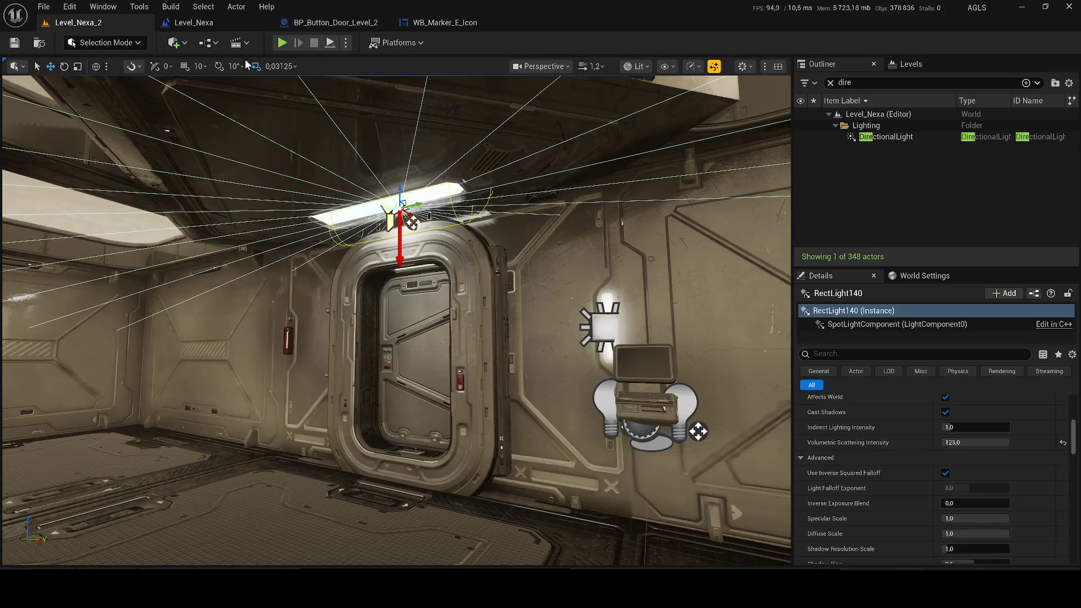
pyautogui.click(208, 26)
pyautogui.rightClick(443, 475)
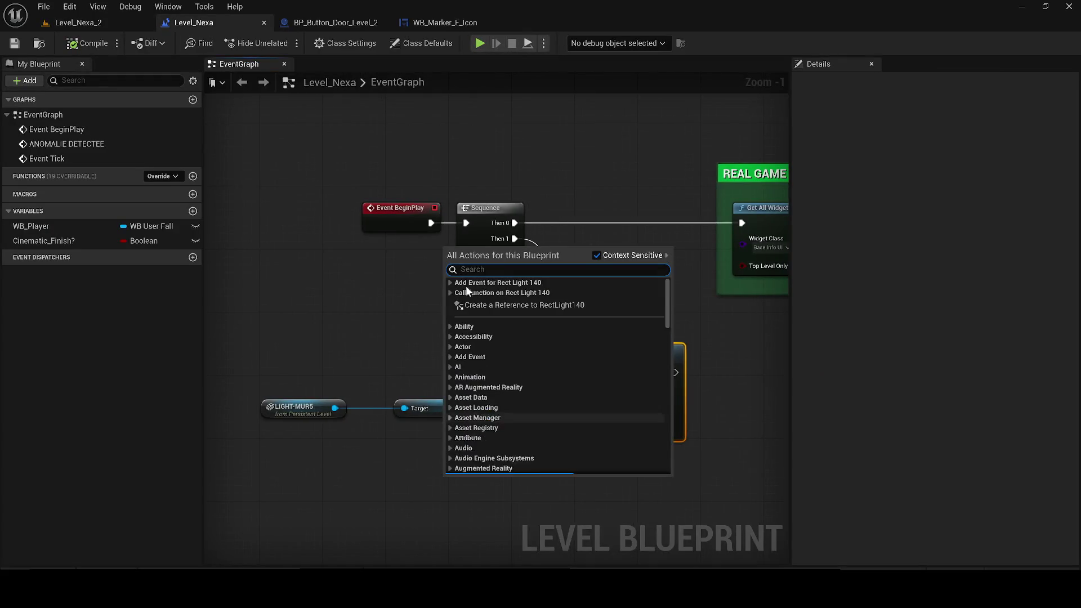
pyautogui.click(535, 305)
pyautogui.moveTo(515, 479); pyautogui.dragTo(584, 480)
pyautogui.write('sset inte')
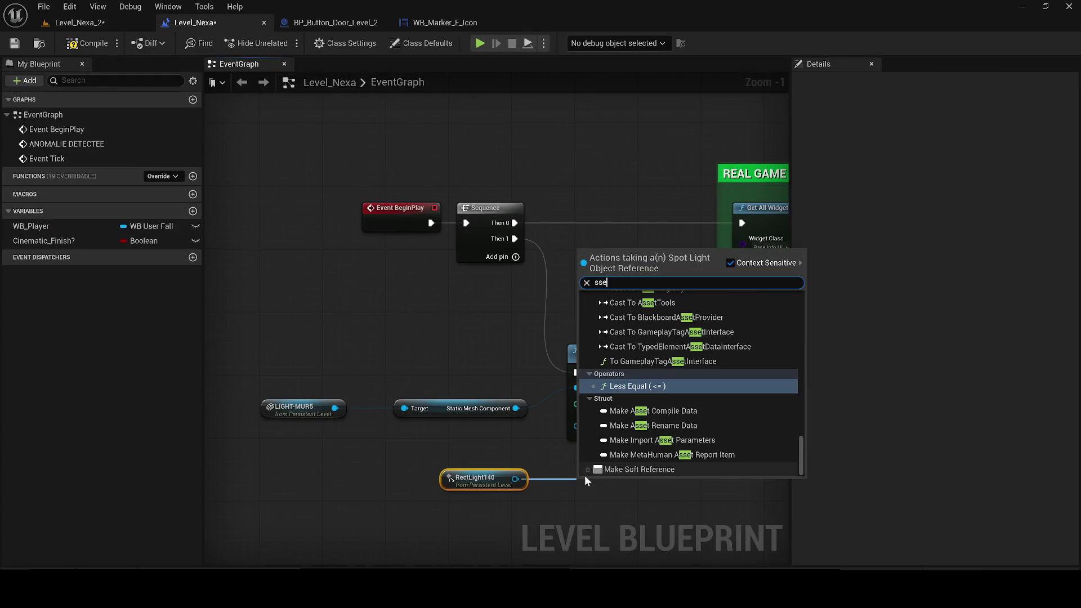
pyautogui.press('BackSpace')
pyautogui.press('BackSpace')
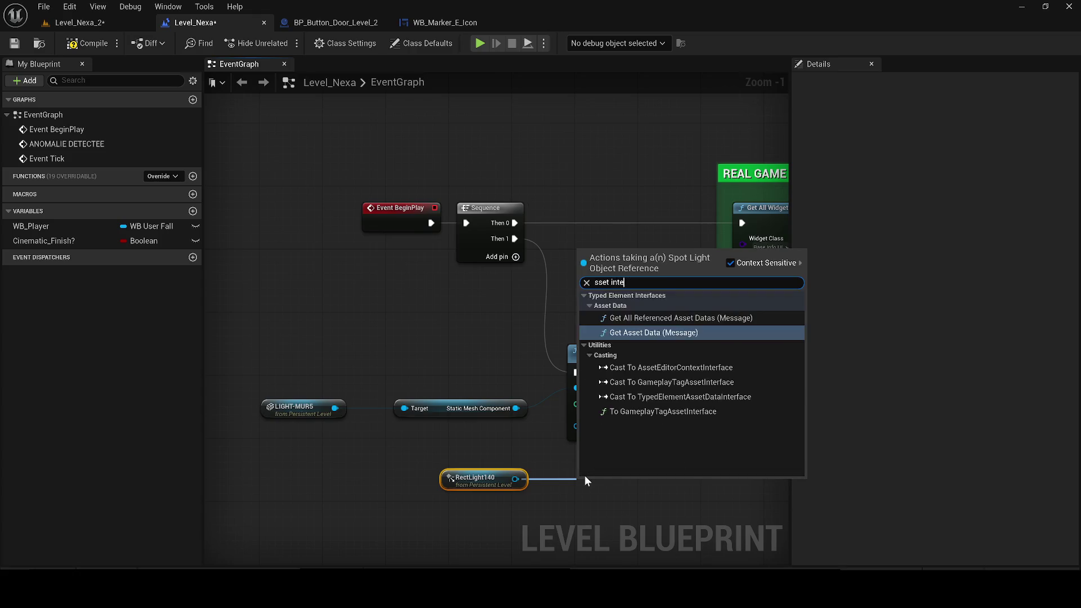
pyautogui.press('BackSpace')
pyautogui.press('BackSpace')
pyautogui.press('BackSpace')
pyautogui.write('et intensi')
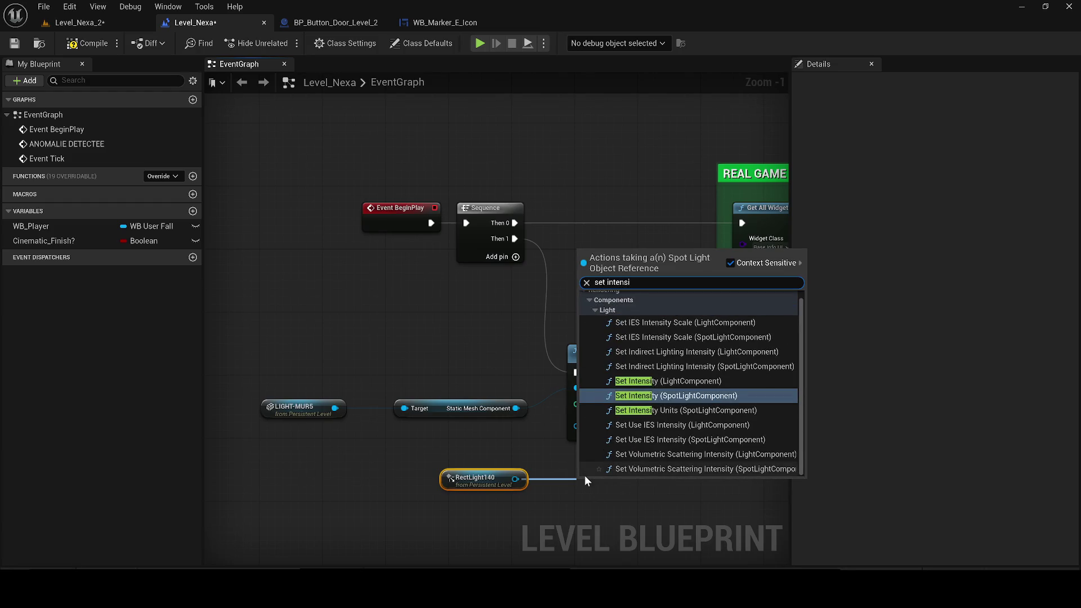
pyautogui.press('Return')
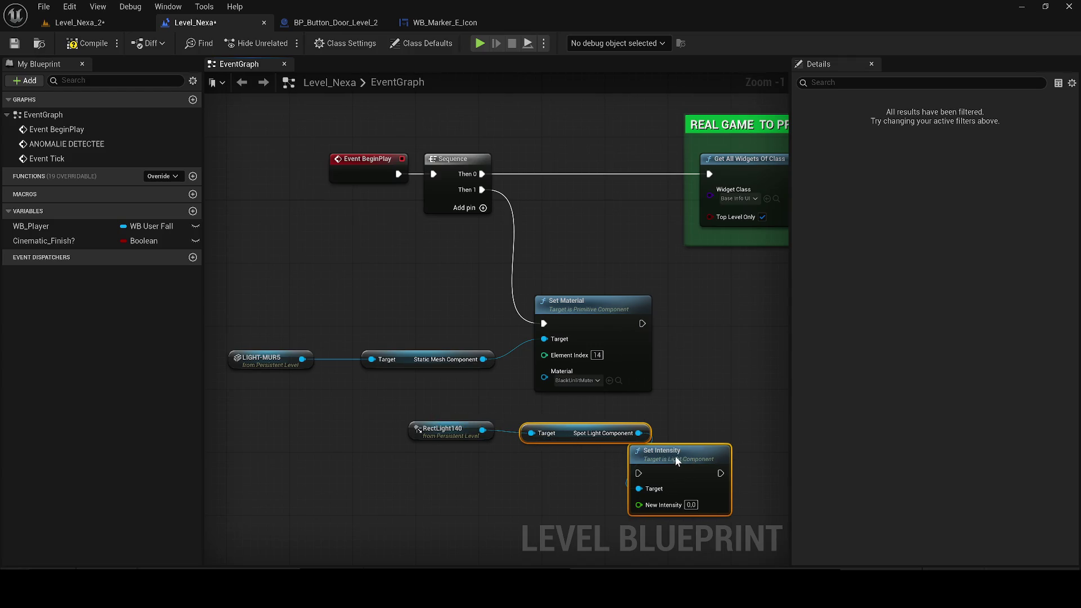
# - Chain Set Intensity (0) after Set Material, save all, and start play-testing with Alt+P
pyautogui.moveTo(675, 457); pyautogui.dragTo(690, 448)
pyautogui.keyDown('ctrl'); pyautogui.click(489, 436); pyautogui.keyUp('ctrl')
pyautogui.moveTo(610, 430)
pyautogui.mouseDown()
pyautogui.moveTo(420, 431)
pyautogui.moveTo(443, 431)
pyautogui.mouseUp()
pyautogui.moveTo(702, 461)
pyautogui.mouseDown()
pyautogui.moveTo(756, 349)
pyautogui.moveTo(581, 452)
pyautogui.moveTo(589, 443)
pyautogui.mouseUp()
pyautogui.moveTo(642, 323)
pyautogui.mouseDown()
pyautogui.moveTo(526, 441)
pyautogui.moveTo(538, 453)
pyautogui.moveTo(571, 427)
pyautogui.mouseUp()
pyautogui.click(16, 43)
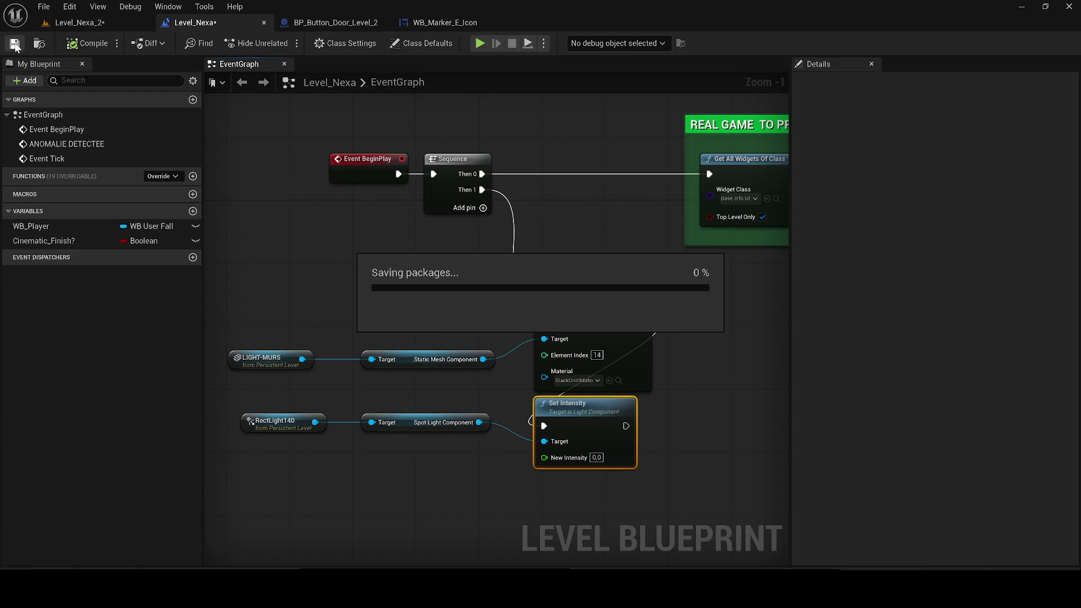
pyautogui.hotkey('alt', 'p')
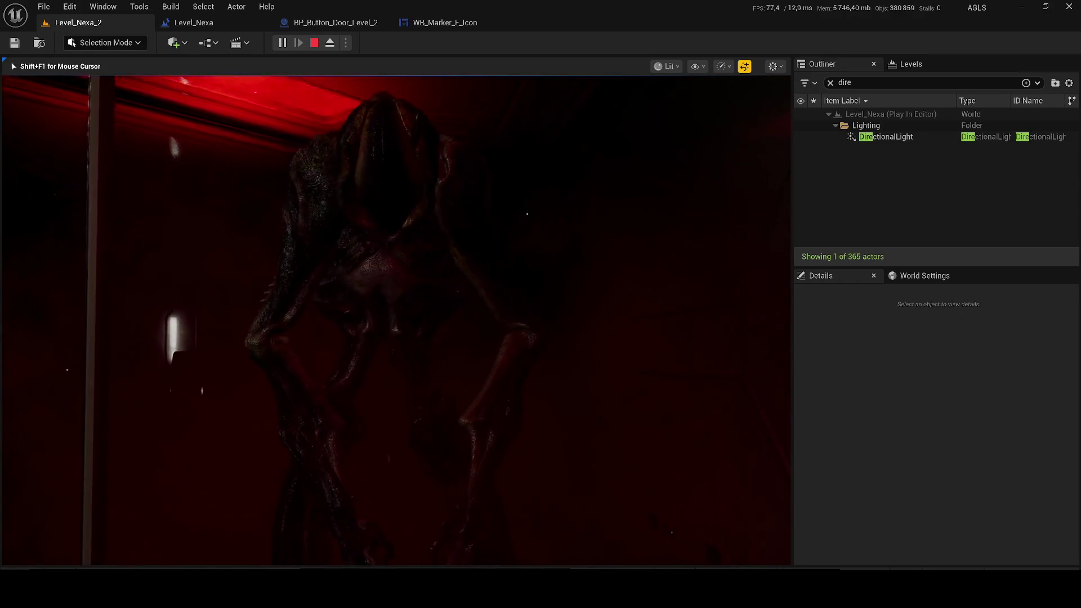
# - Stop the play-test, fly toward the wall beside the door, and return to the Level Blueprint
pyautogui.press('Escape')
pyautogui.moveTo(334, 154)
pyautogui.mouseDown()
pyautogui.moveTo(343, 130)
pyautogui.moveTo(316, 127)
pyautogui.mouseUp()
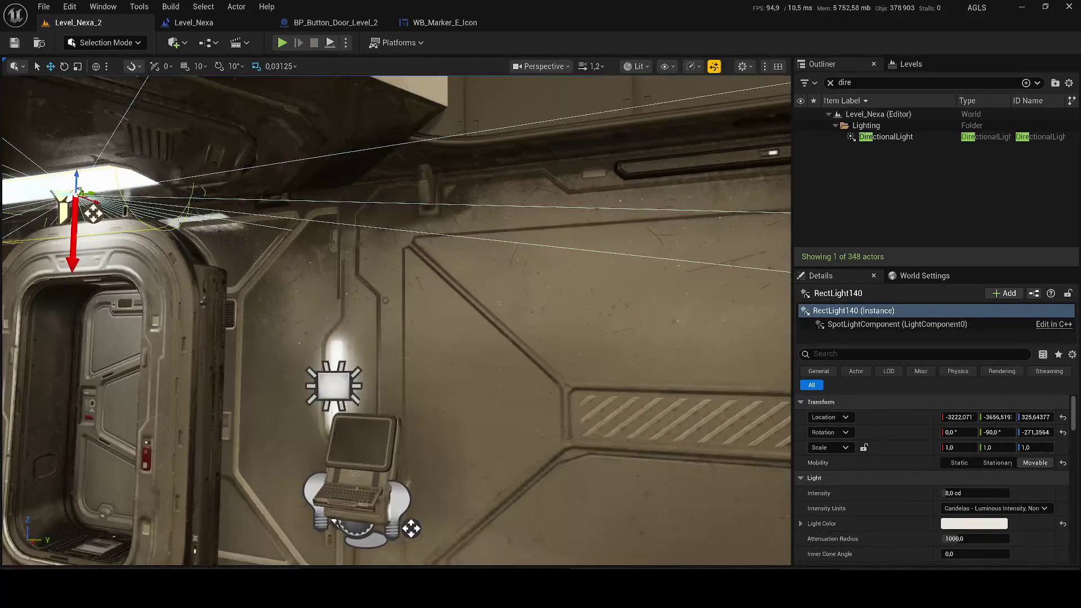
pyautogui.click(193, 23)
# - Add a RectLight reference node with its Light Component getter in the graph
pyautogui.rightClick(358, 251)
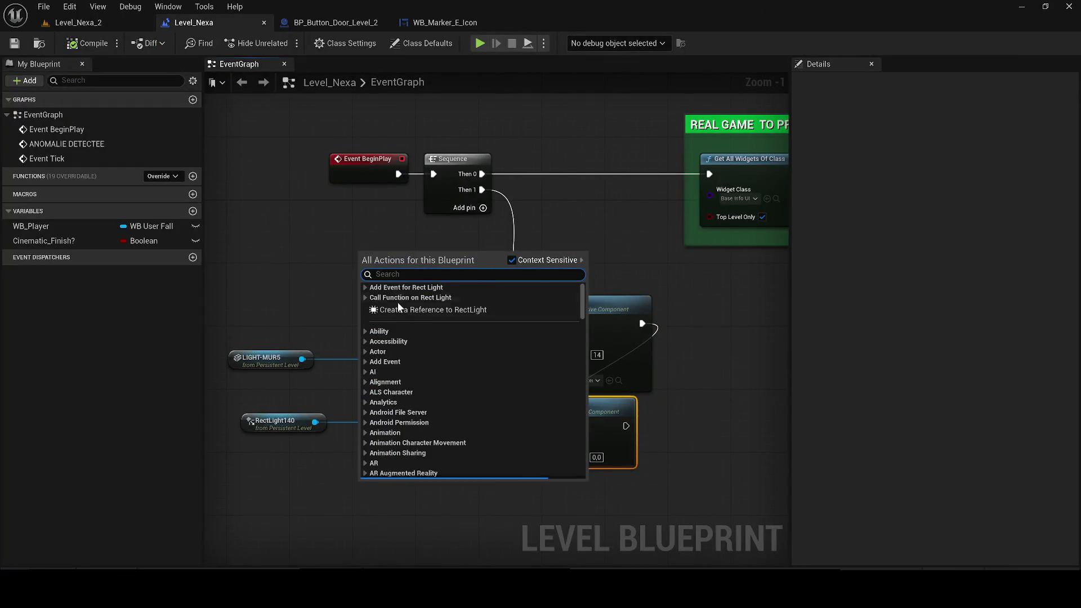
pyautogui.click(397, 310)
pyautogui.moveTo(377, 272)
pyautogui.mouseDown()
pyautogui.moveTo(312, 427)
pyautogui.moveTo(282, 465)
pyautogui.moveTo(544, 441)
pyautogui.mouseUp()
pyautogui.moveTo(446, 440); pyautogui.dragTo(423, 462)
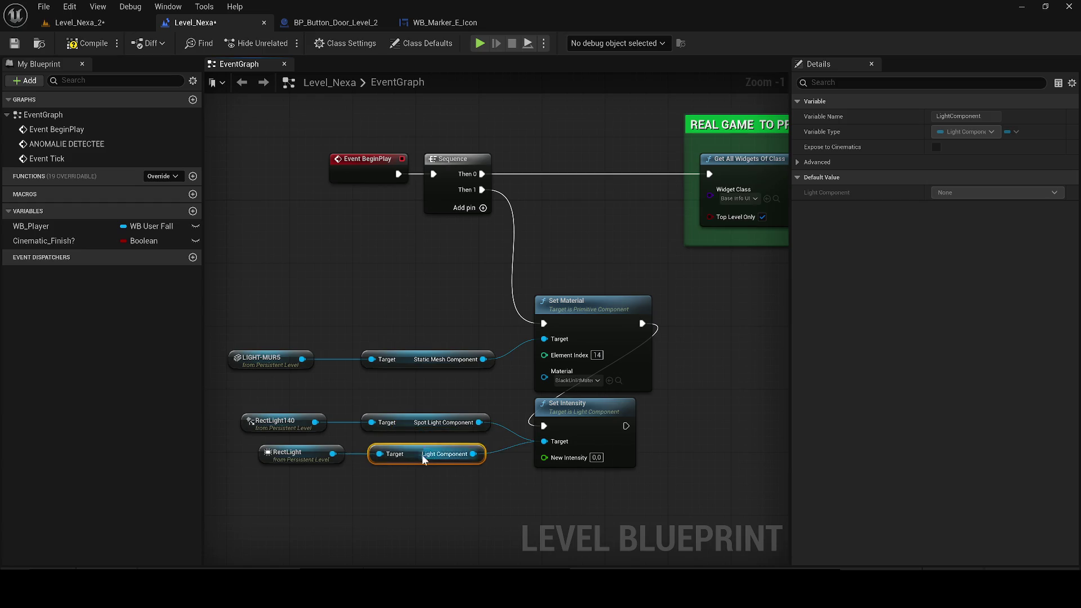
# - Save the blueprint, return to Level_Nexa_2, and start a play-test
pyautogui.click(19, 43)
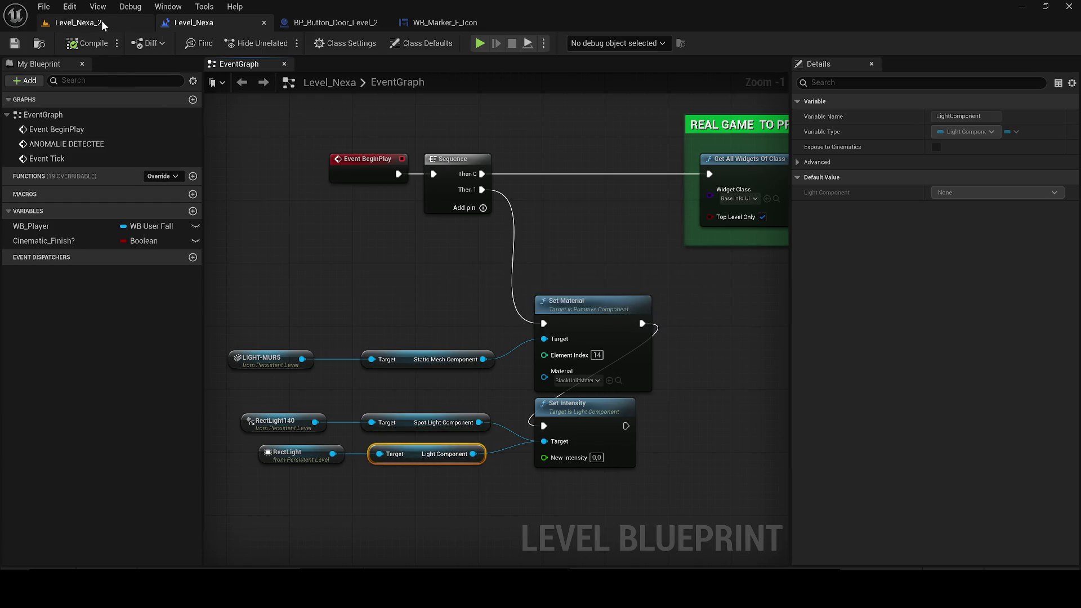
pyautogui.click(101, 21)
pyautogui.click(280, 43)
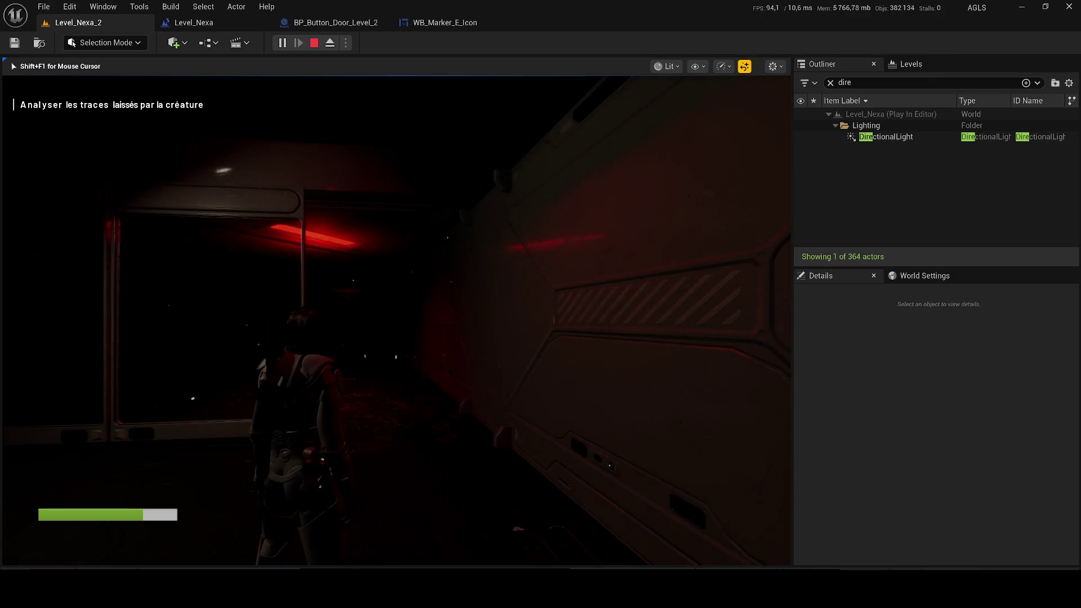
# - Walk the character down the dark corridor past the door in Unlit view, then stop playing
pyautogui.press('w')
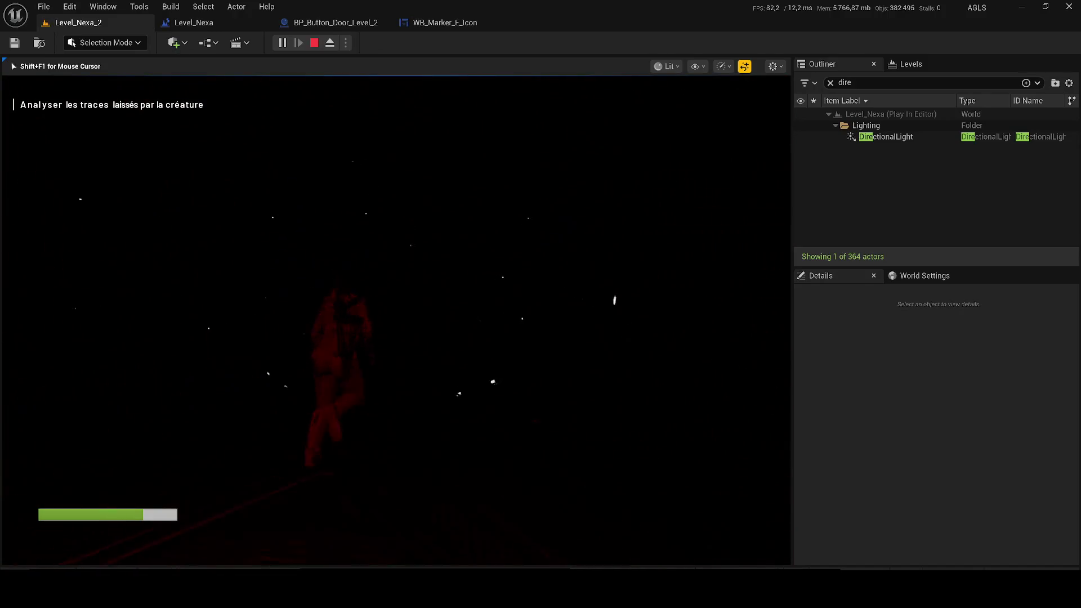
pyautogui.press('F2')
pyautogui.press('w')
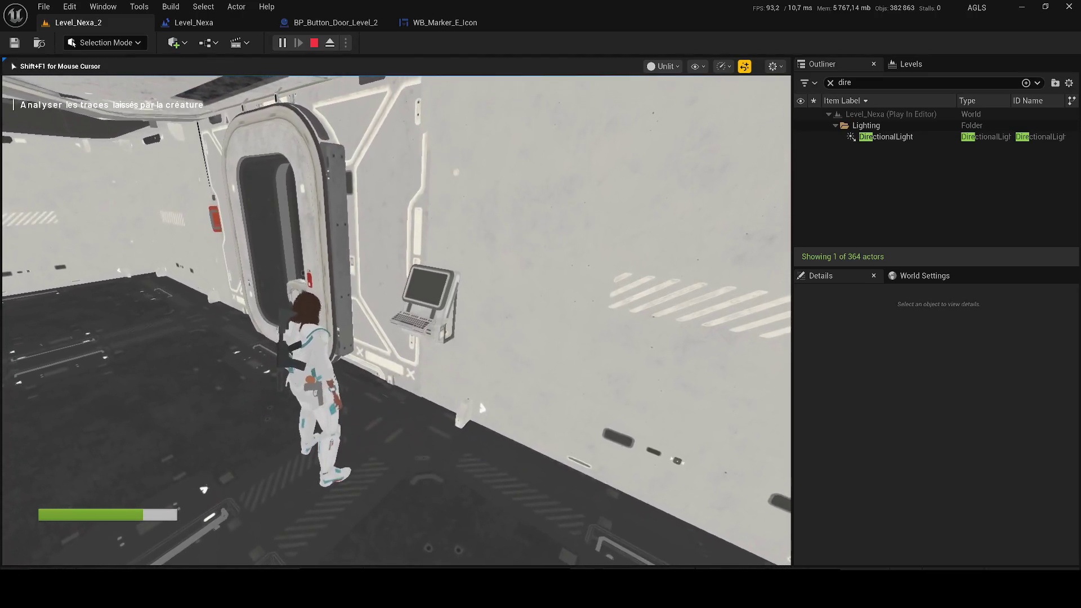
pyautogui.press('Escape')
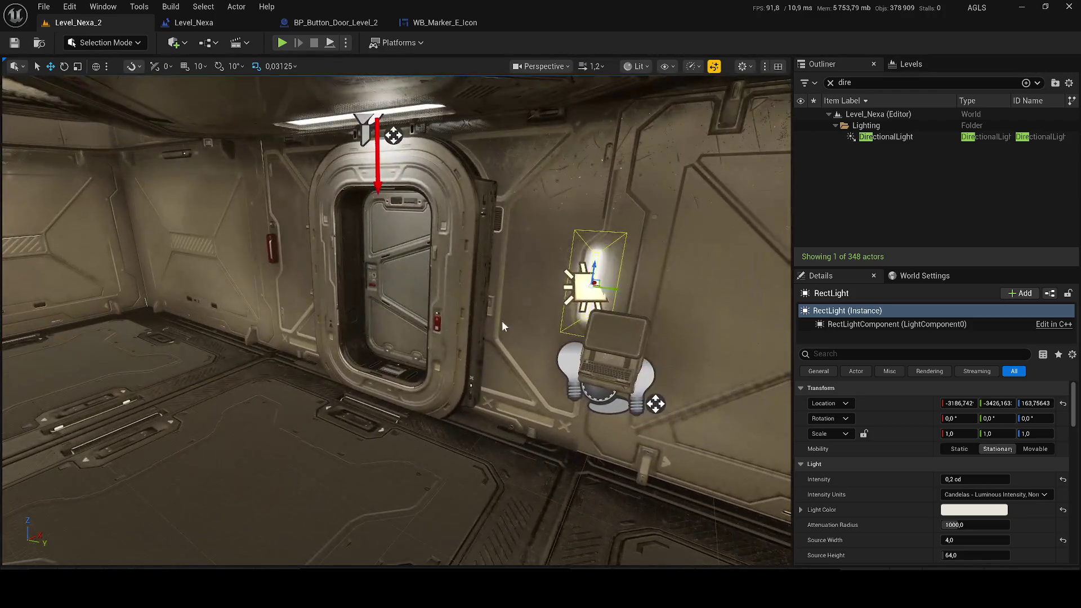
# - Delete the referenced RectLight from the level and save
pyautogui.press('Delete')
pyautogui.click(654, 331)
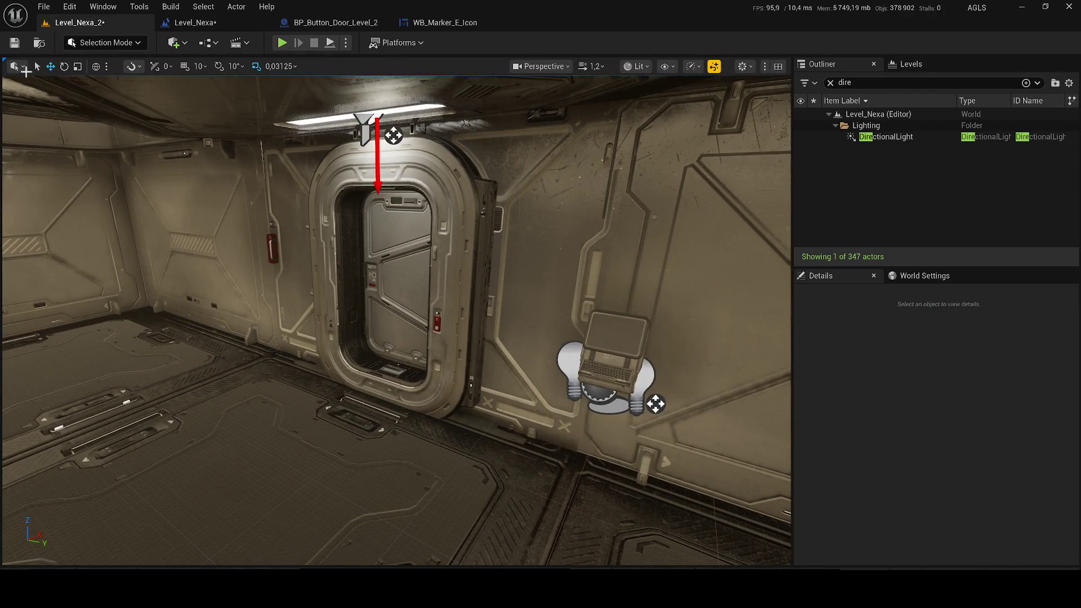
pyautogui.click(14, 42)
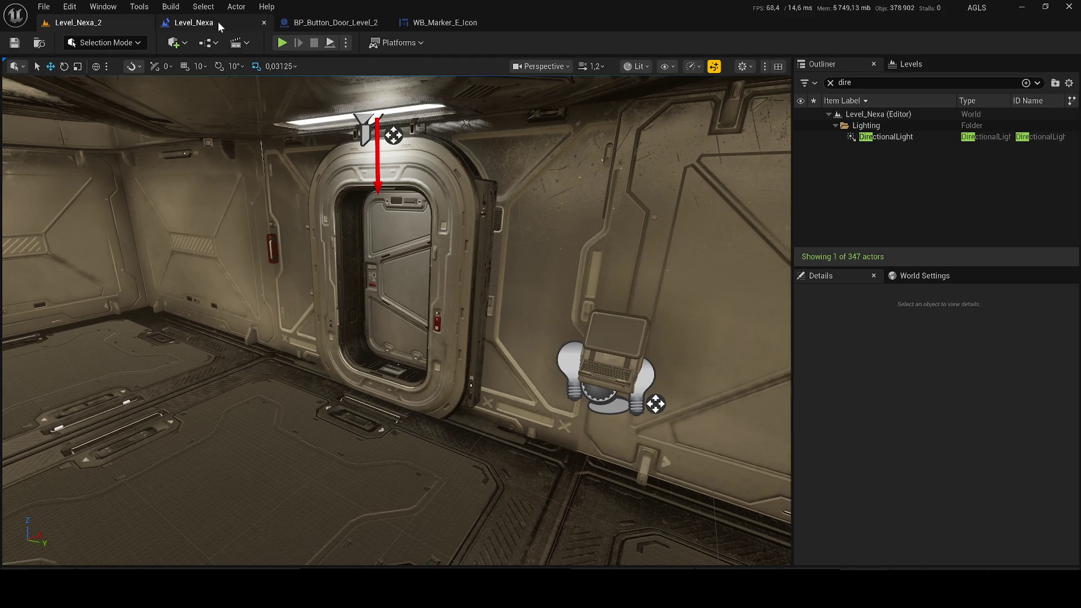
# - Compile the level blueprint, delete the broken Unknown node and Light Component getter, and save
pyautogui.click(218, 21)
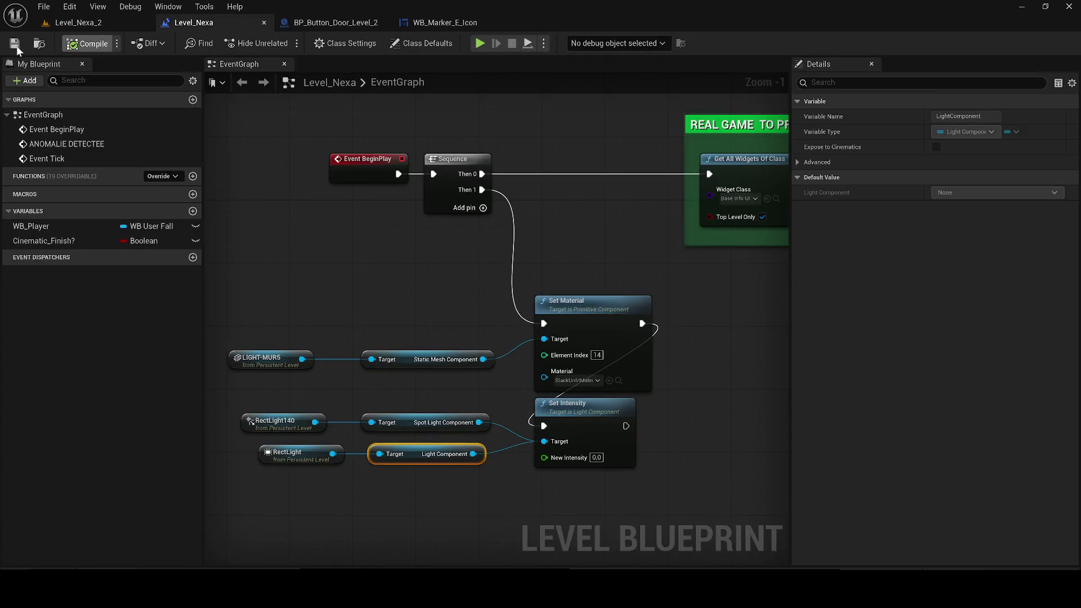
pyautogui.click(14, 43)
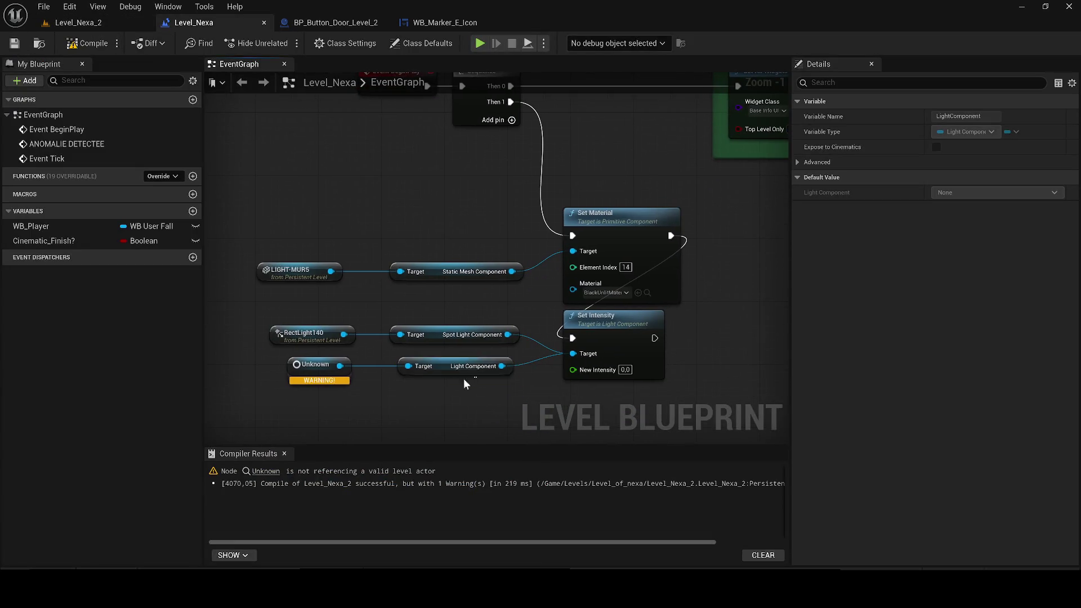
pyautogui.moveTo(466, 384); pyautogui.dragTo(304, 374)
pyautogui.press('Delete')
pyautogui.click(15, 44)
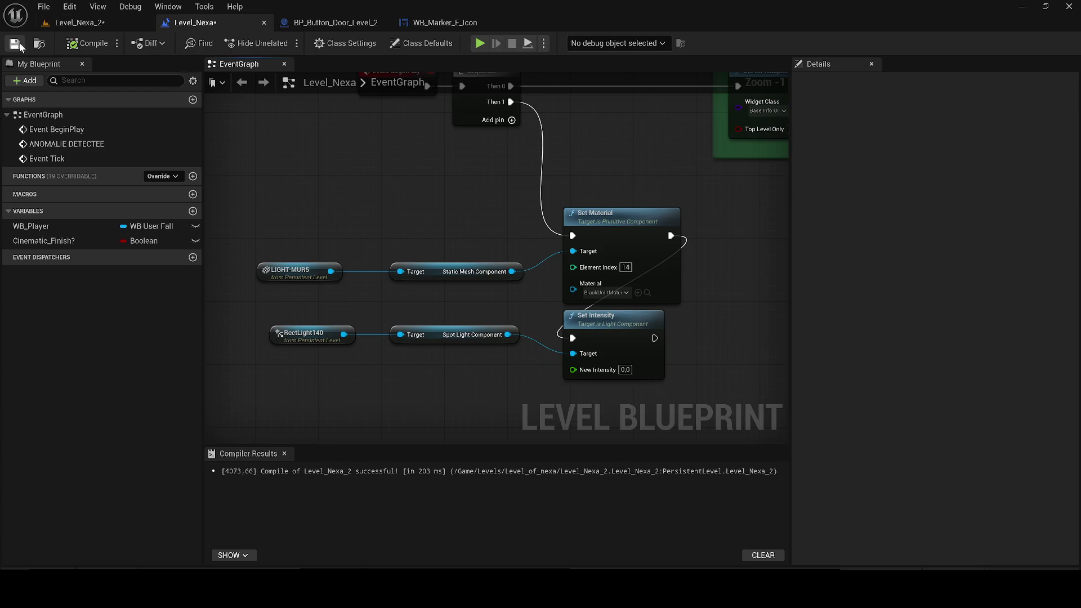
pyautogui.click(90, 22)
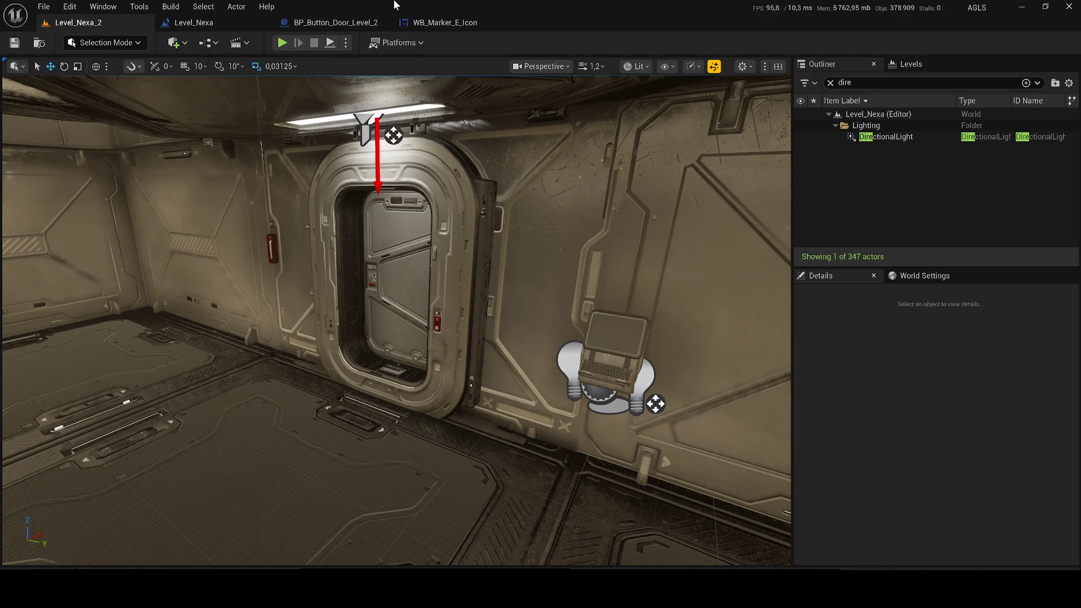
# - Review PointLight1's settings in BP_Button_Door_Level_2, then return to Level_Nexa_2
pyautogui.click(335, 23)
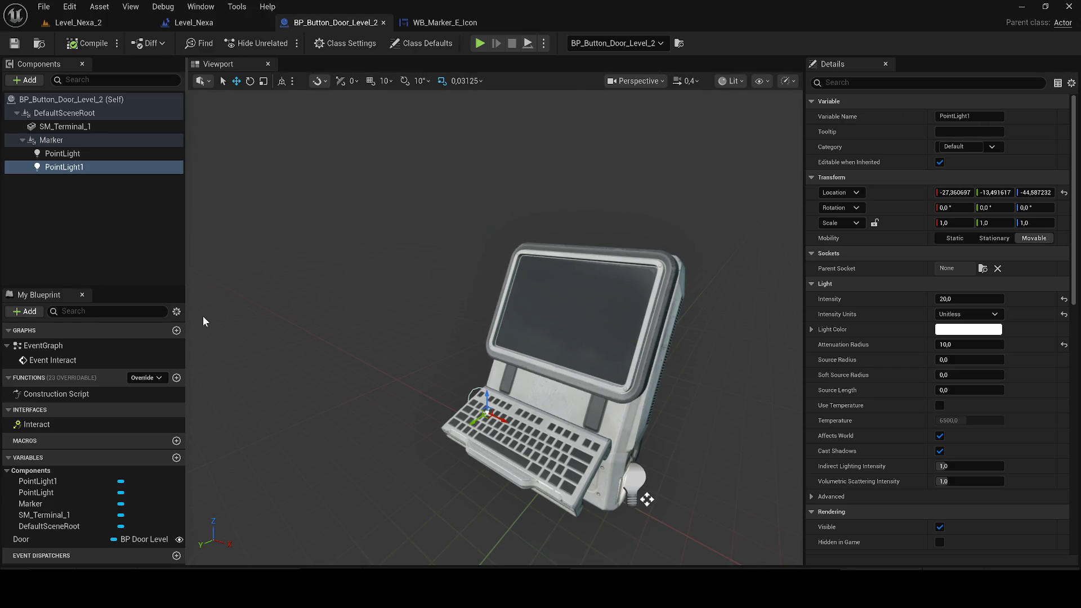
pyautogui.click(76, 22)
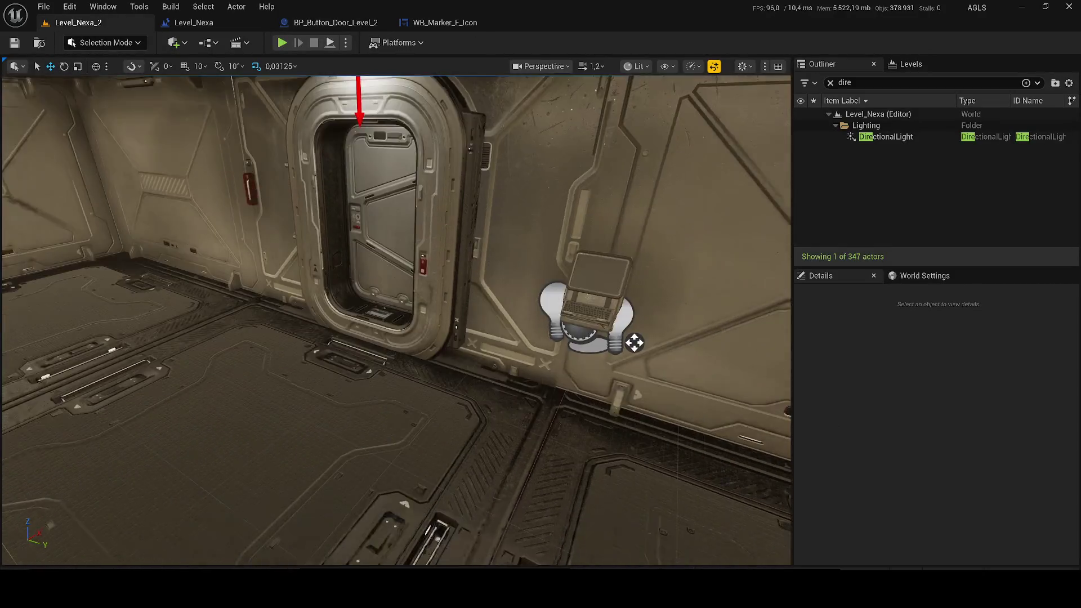
# - Fly to the wall corner and slide SM_Modular_Wall_1_Merged44 along X from -3180,770 to -2802,652
pyautogui.scroll(-2, 635, 342)
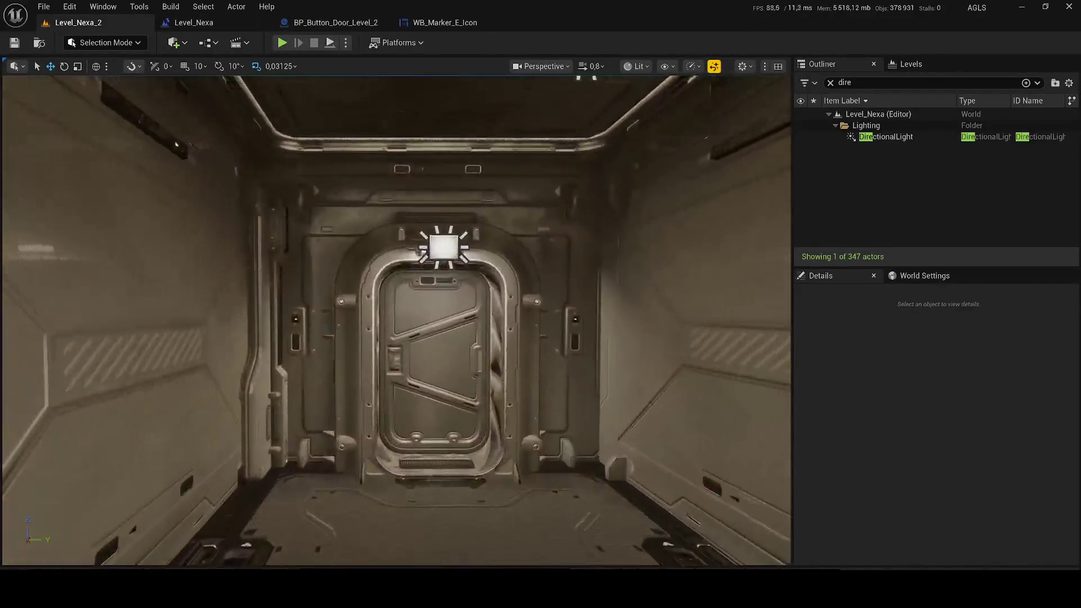
pyautogui.moveTo(278, 360); pyautogui.dragTo(278, 343)
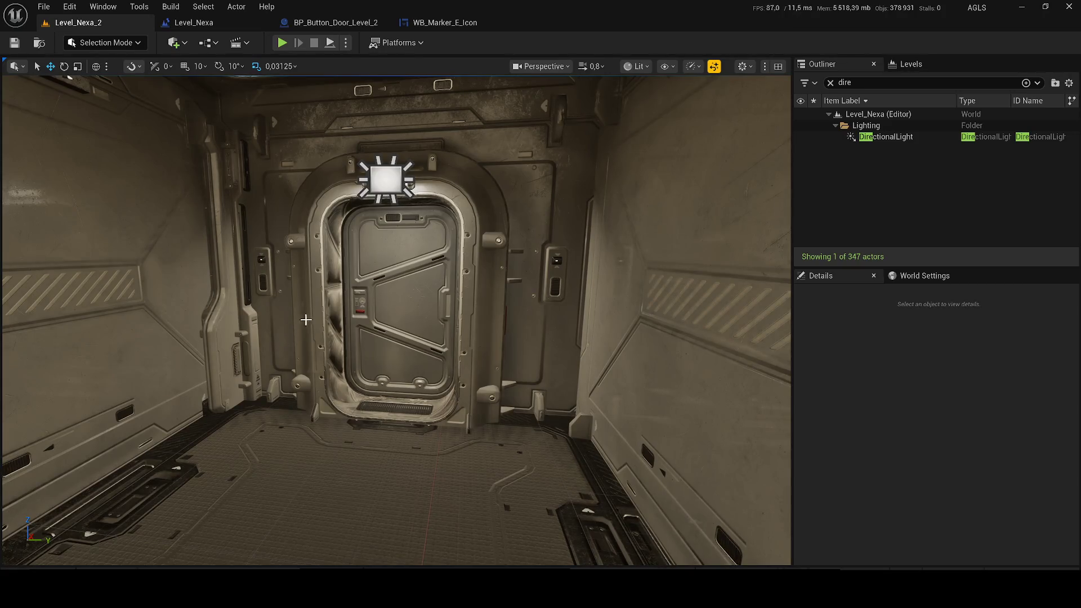
pyautogui.scroll(10, 306, 320)
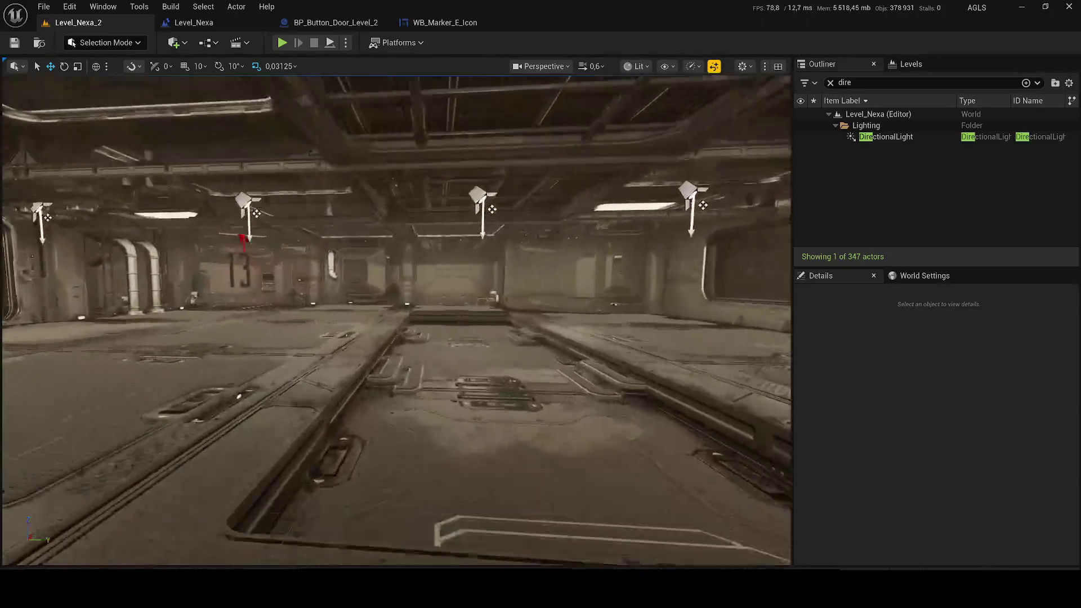
pyautogui.moveTo(394, 321)
pyautogui.mouseDown()
pyautogui.moveTo(394, 304)
pyautogui.moveTo(349, 293)
pyautogui.mouseUp()
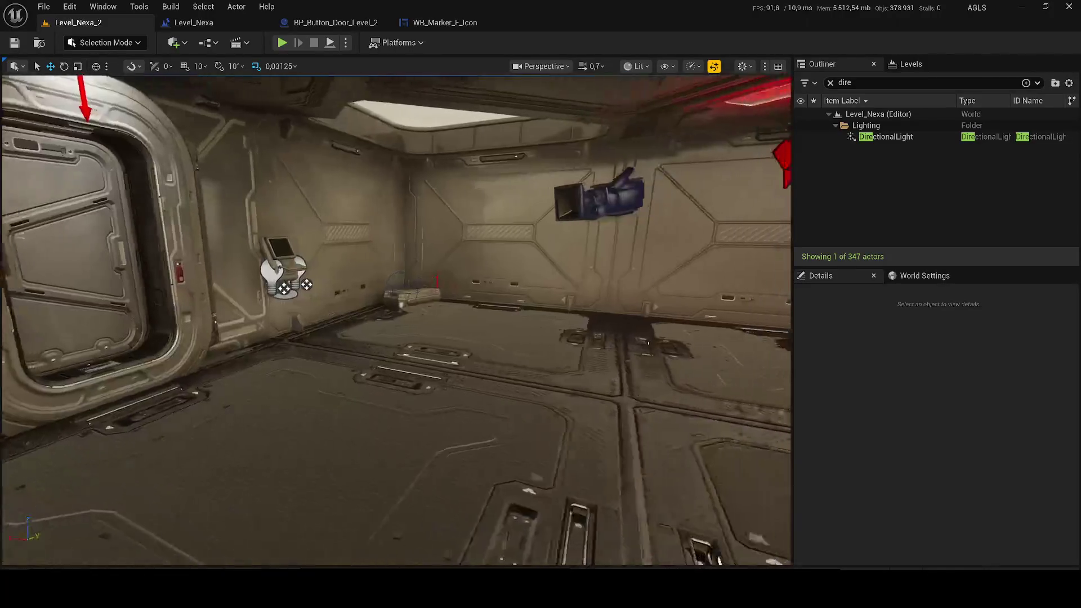
pyautogui.moveTo(349, 293)
pyautogui.mouseDown()
pyautogui.moveTo(315, 293)
pyautogui.moveTo(315, 281)
pyautogui.mouseUp()
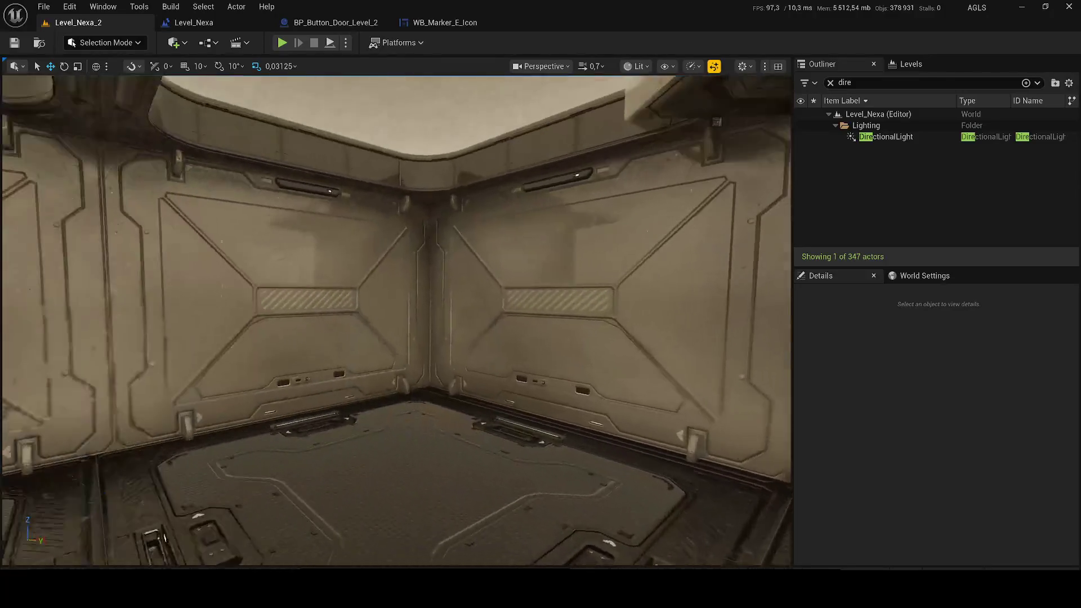
pyautogui.click(248, 339)
pyautogui.moveTo(427, 374); pyautogui.dragTo(412, 333)
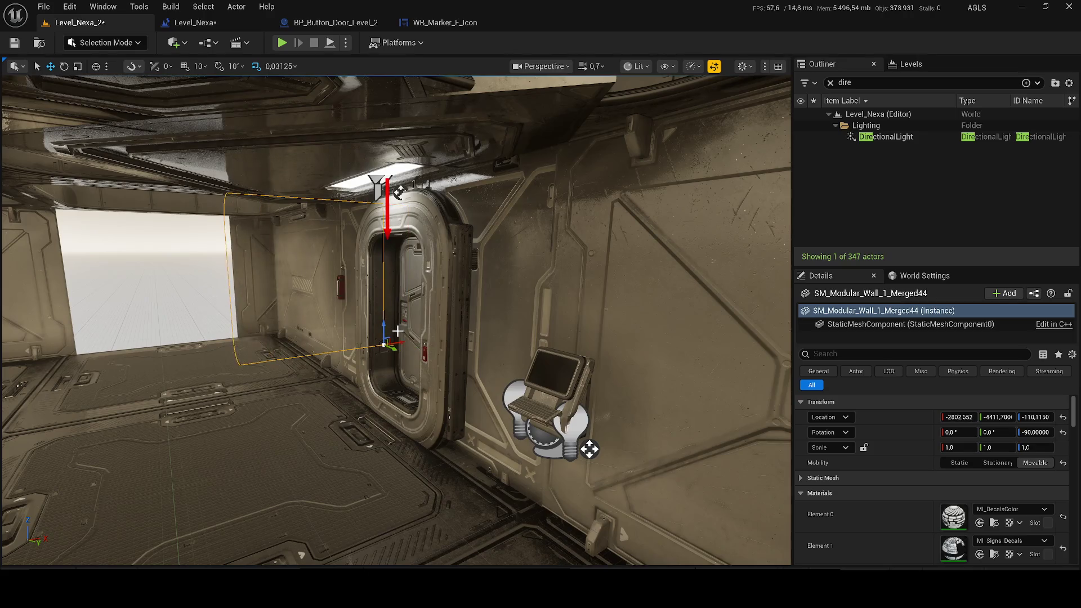
# - Undo the move, then reposition the wall panel along X toward the door and far along Y
pyautogui.hotkey('ctrl', 'z')
pyautogui.moveTo(310, 352); pyautogui.dragTo(577, 349)
pyautogui.press('w')
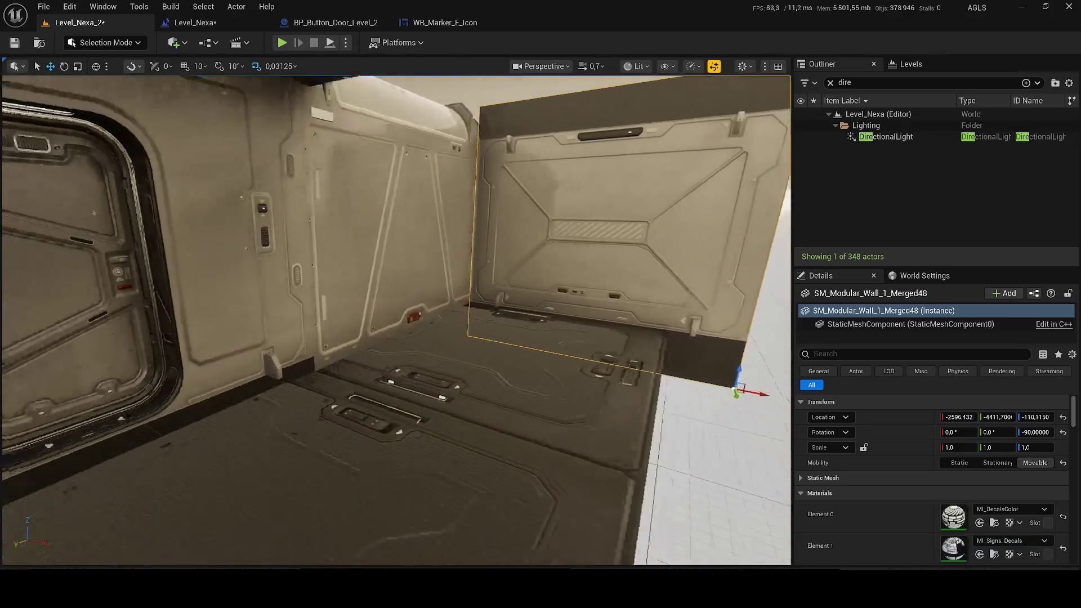
pyautogui.moveTo(737, 388)
pyautogui.mouseDown()
pyautogui.moveTo(382, 316)
pyautogui.moveTo(392, 290)
pyautogui.moveTo(383, 254)
pyautogui.mouseUp()
pyautogui.moveTo(531, 397)
pyautogui.mouseDown()
pyautogui.moveTo(553, 340)
pyautogui.moveTo(550, 374)
pyautogui.moveTo(537, 373)
pyautogui.moveTo(549, 372)
pyautogui.mouseUp()
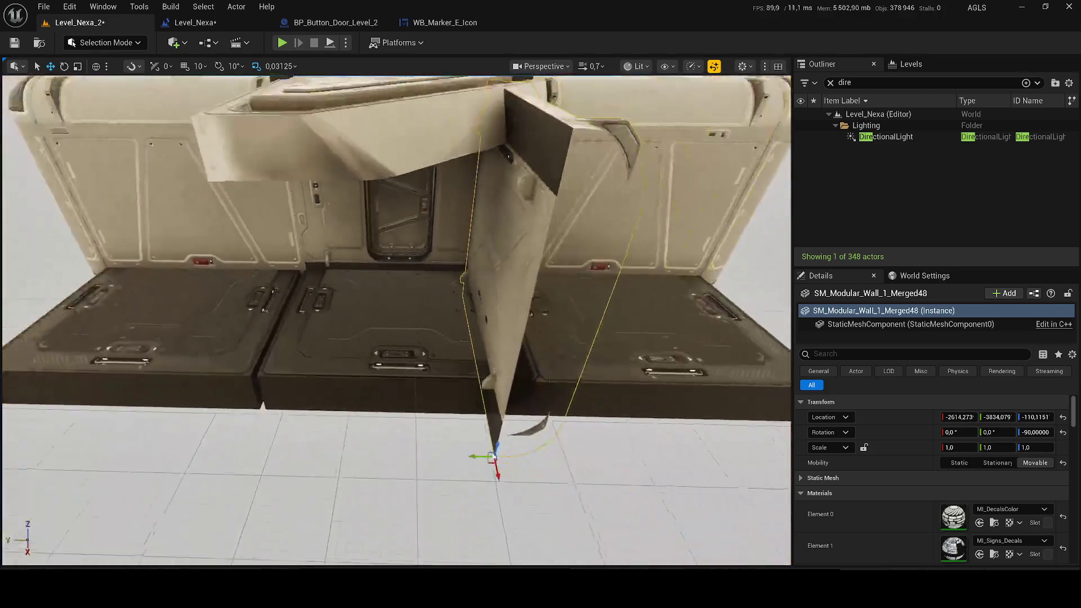
# - Duplicate the wall piece and slide the copy sideways
pyautogui.moveTo(473, 456)
pyautogui.mouseDown()
pyautogui.moveTo(181, 443)
pyautogui.moveTo(200, 442)
pyautogui.mouseUp()
pyautogui.scroll(3, 362, 285)
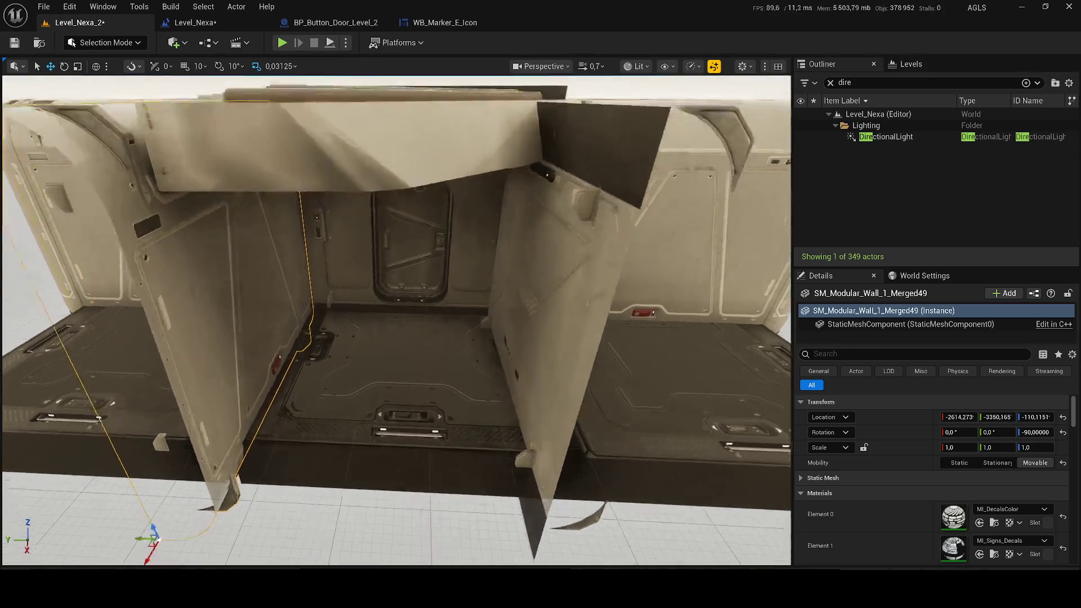
pyautogui.scroll(3, 397, 320)
pyautogui.scroll(-6, 397, 320)
pyautogui.scroll(3, 397, 320)
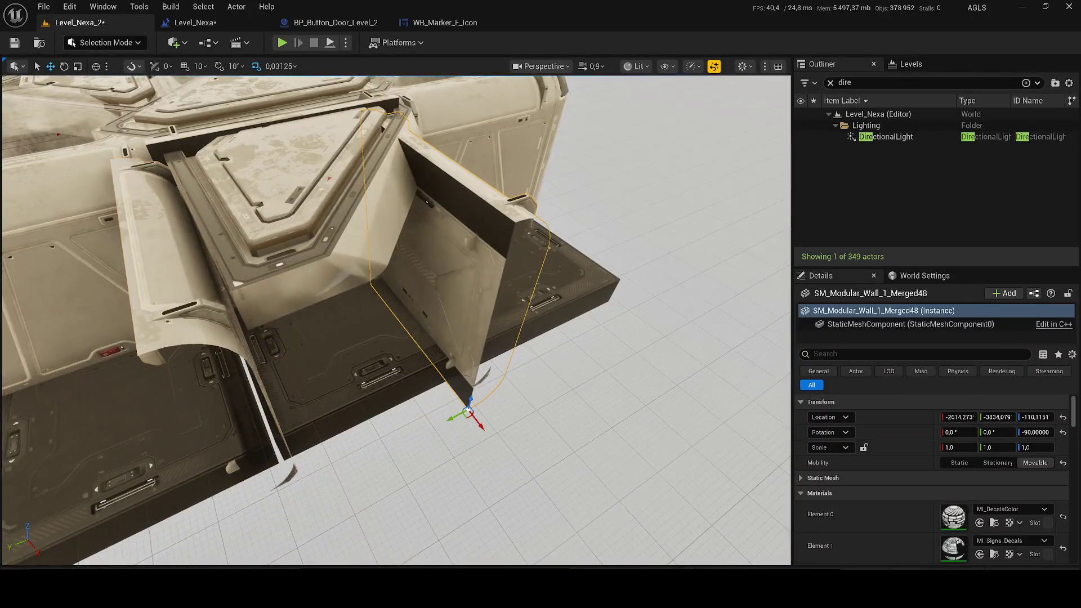
# - Duplicate the SM_Modular_Merged23 floor module along X and Y to bridge the gap
pyautogui.click(439, 253)
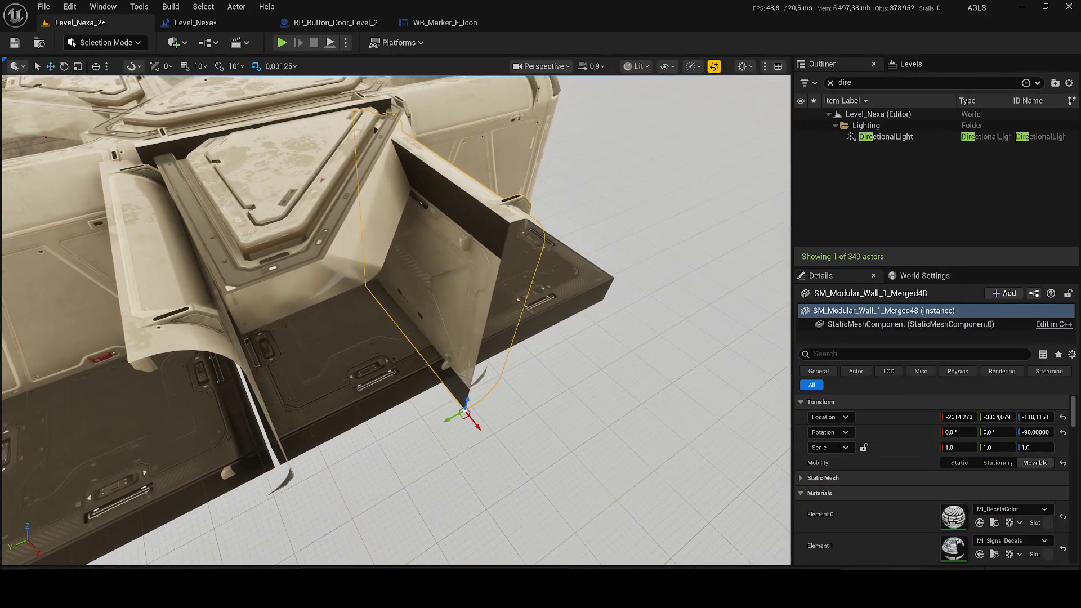
pyautogui.click(270, 237)
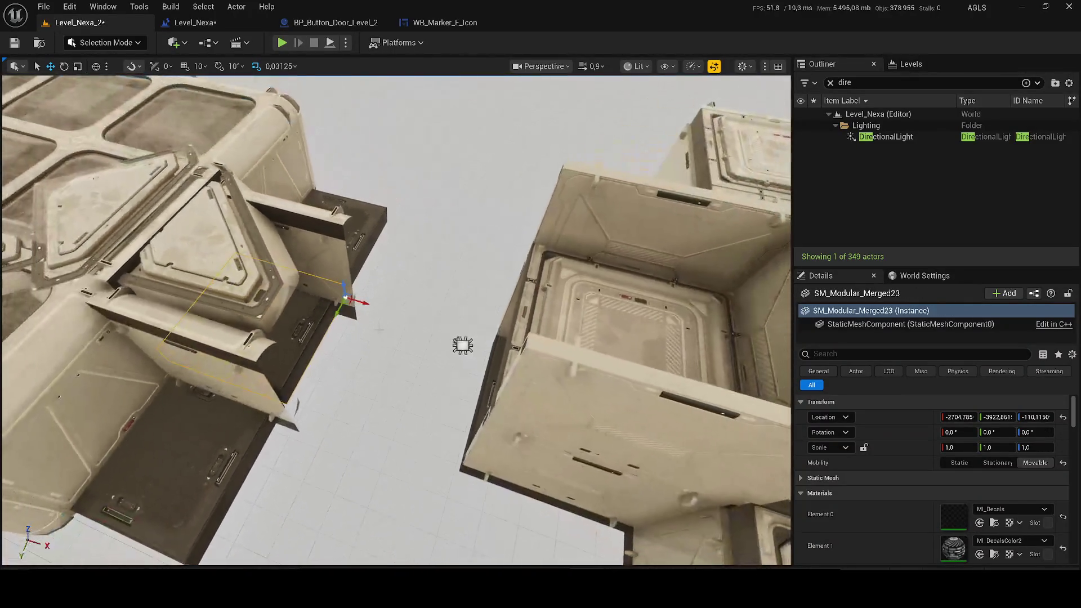
pyautogui.moveTo(360, 302)
pyautogui.keyDown('alt'); pyautogui.mouseDown()
pyautogui.moveTo(644, 385)
pyautogui.moveTo(610, 376)
pyautogui.mouseUp(); pyautogui.keyUp('alt')
pyautogui.moveTo(394, 315); pyautogui.dragTo(485, 337)
pyautogui.moveTo(447, 277)
pyautogui.mouseDown()
pyautogui.moveTo(462, 245)
pyautogui.moveTo(326, 204)
pyautogui.moveTo(315, 191)
pyautogui.moveTo(540, 264)
pyautogui.moveTo(562, 301)
pyautogui.mouseUp()
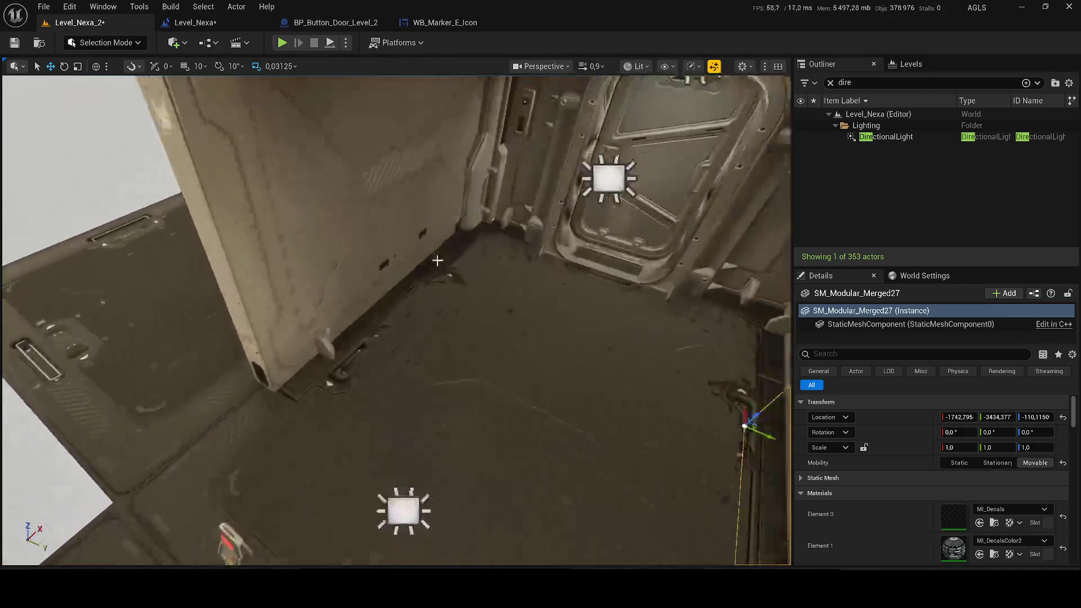
pyautogui.click(374, 176)
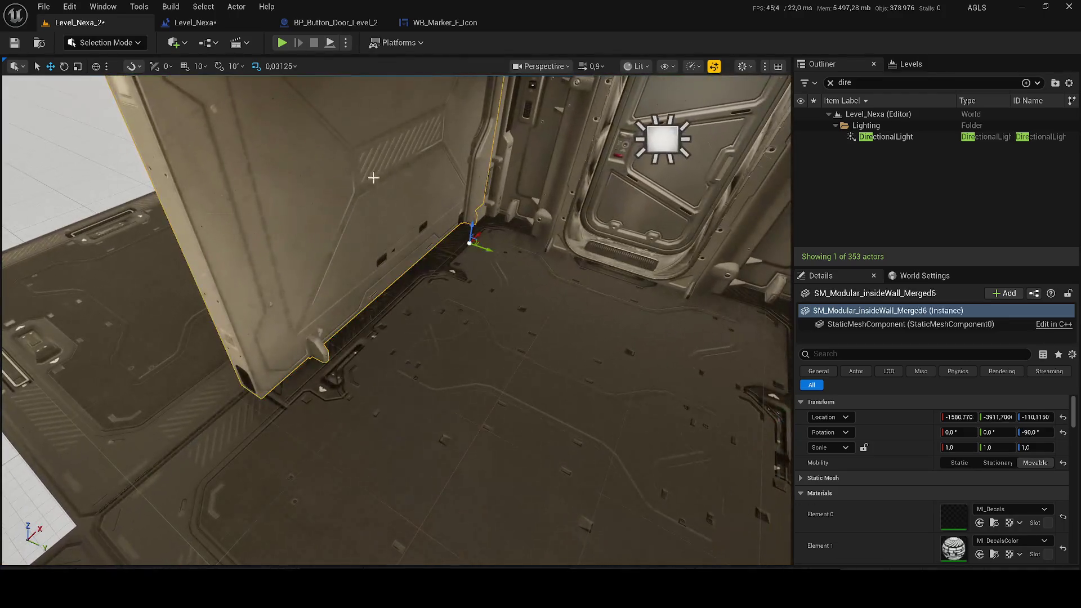
# - Delete the wall pieces, door light, door mesh, arch, overhead rect light and the door's wall piece
pyautogui.press('Delete')
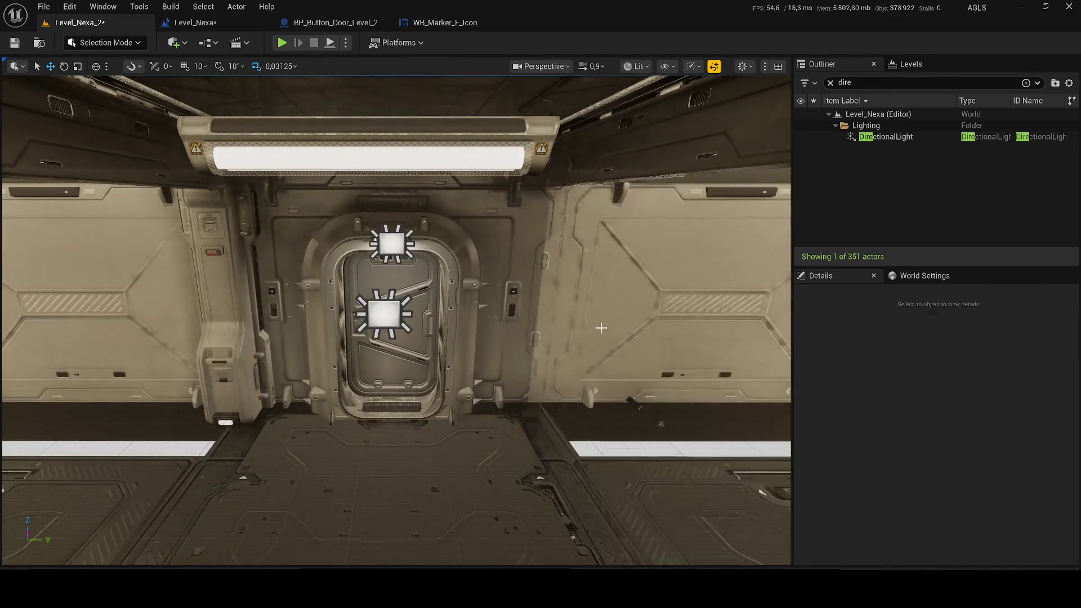
pyautogui.click(406, 327)
pyautogui.press('Delete')
pyautogui.click(400, 355)
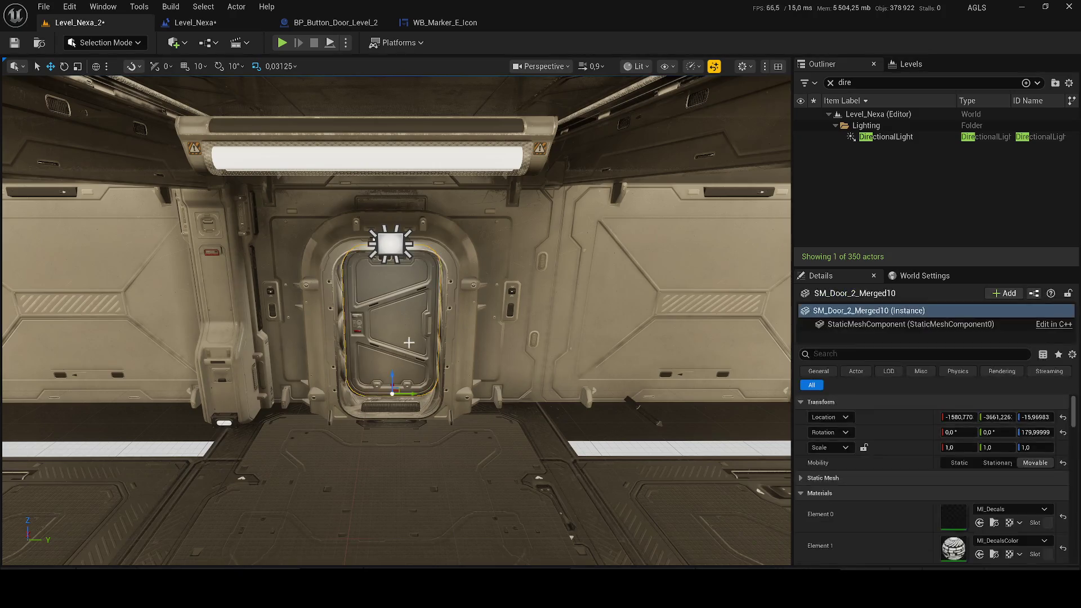
pyautogui.press('Delete')
pyautogui.click(315, 281)
pyautogui.press('Delete')
pyautogui.click(385, 211)
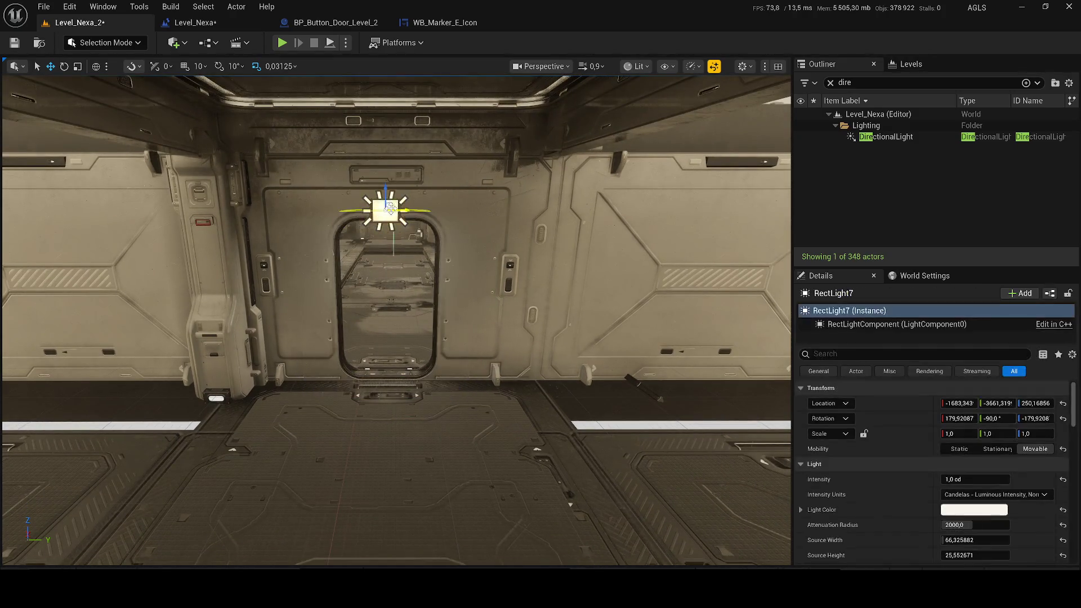
pyautogui.scroll(-3, 391, 209)
pyautogui.press('Delete')
pyautogui.click(304, 273)
pyautogui.press('Delete')
# - Duplicate the column left of the doorway, then delete the duplicate
pyautogui.click(263, 299)
pyautogui.hotkey('ctrl', 'd')
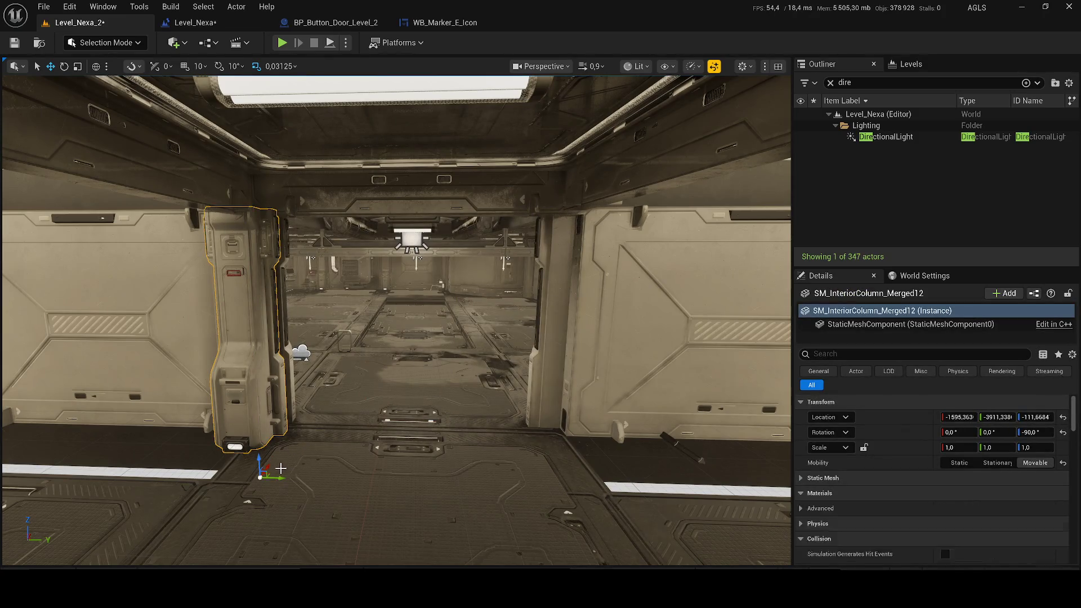
pyautogui.moveTo(321, 463)
pyautogui.mouseDown()
pyautogui.moveTo(598, 507)
pyautogui.moveTo(552, 461)
pyautogui.moveTo(505, 440)
pyautogui.moveTo(458, 454)
pyautogui.mouseUp()
pyautogui.press('Delete')
pyautogui.click(458, 451)
# - Alt-drag a copy of the floor tile along Y and nudge it flush with the neighbouring floor
pyautogui.moveTo(362, 260)
pyautogui.mouseDown()
pyautogui.moveTo(351, 308)
pyautogui.moveTo(375, 298)
pyautogui.mouseUp()
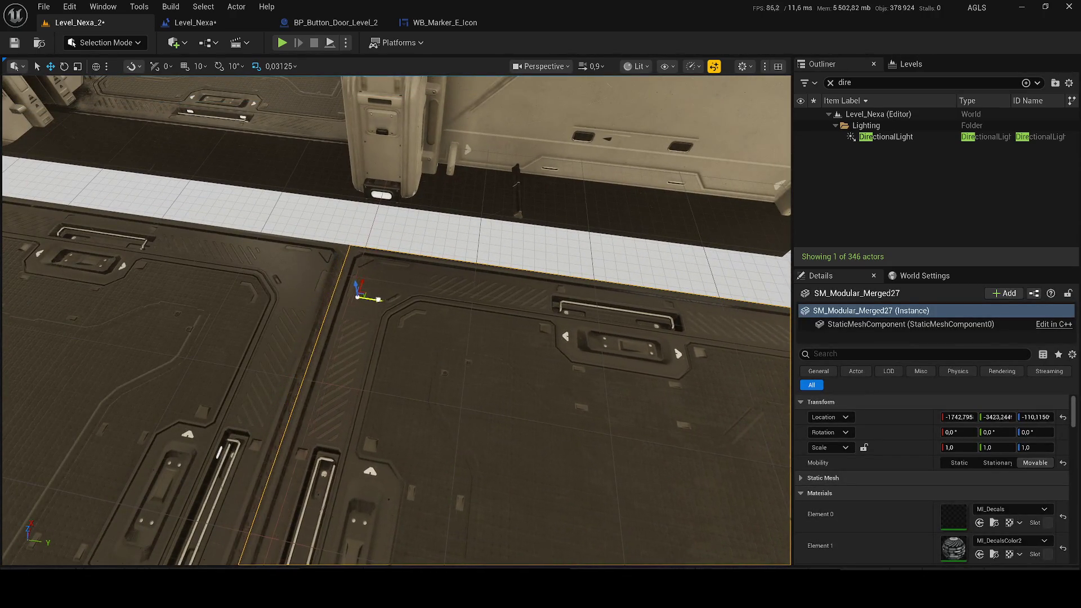
pyautogui.moveTo(488, 372); pyautogui.dragTo(553, 373)
pyautogui.moveTo(599, 302)
pyautogui.mouseDown()
pyautogui.moveTo(608, 302)
pyautogui.moveTo(455, 335)
pyautogui.mouseUp()
pyautogui.moveTo(690, 418); pyautogui.dragTo(643, 395)
pyautogui.click(643, 394)
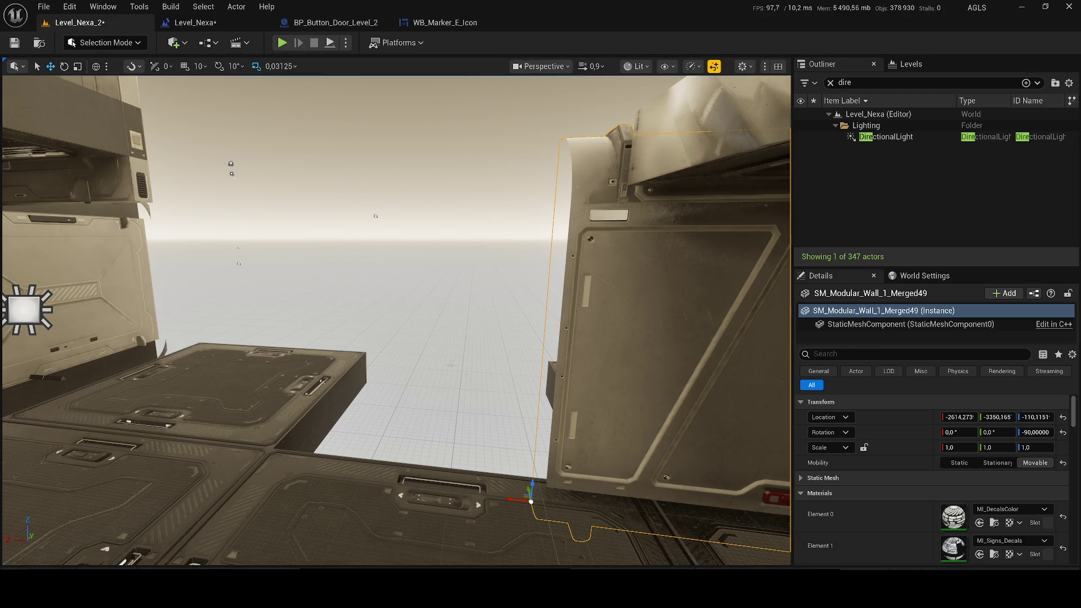
# - Delete the SM_Terminal_4 terminal prop from the room
pyautogui.press('w')
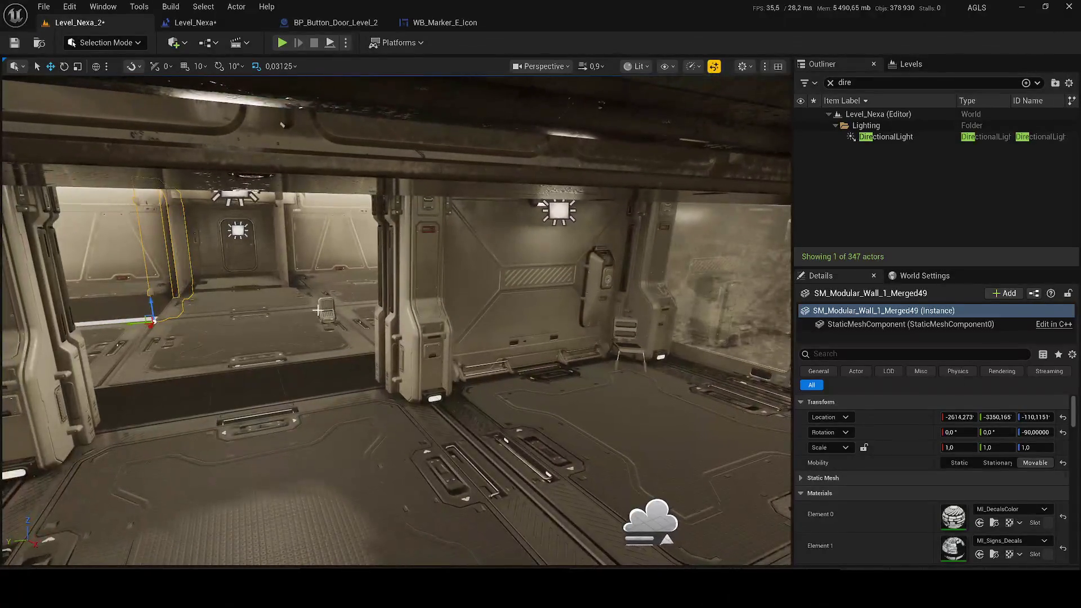
pyautogui.click(326, 311)
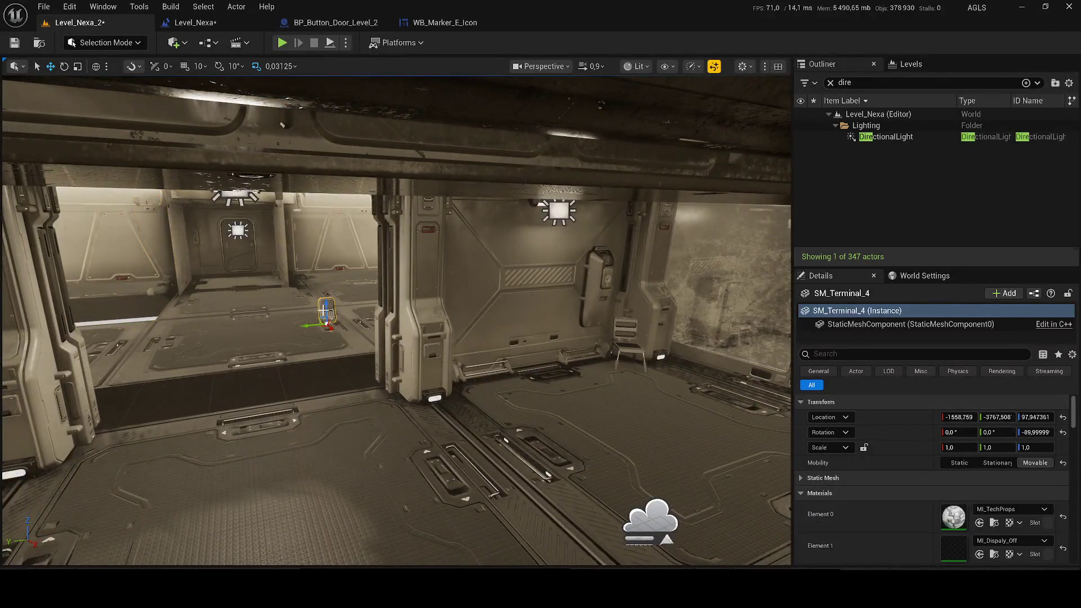
pyautogui.press('Delete')
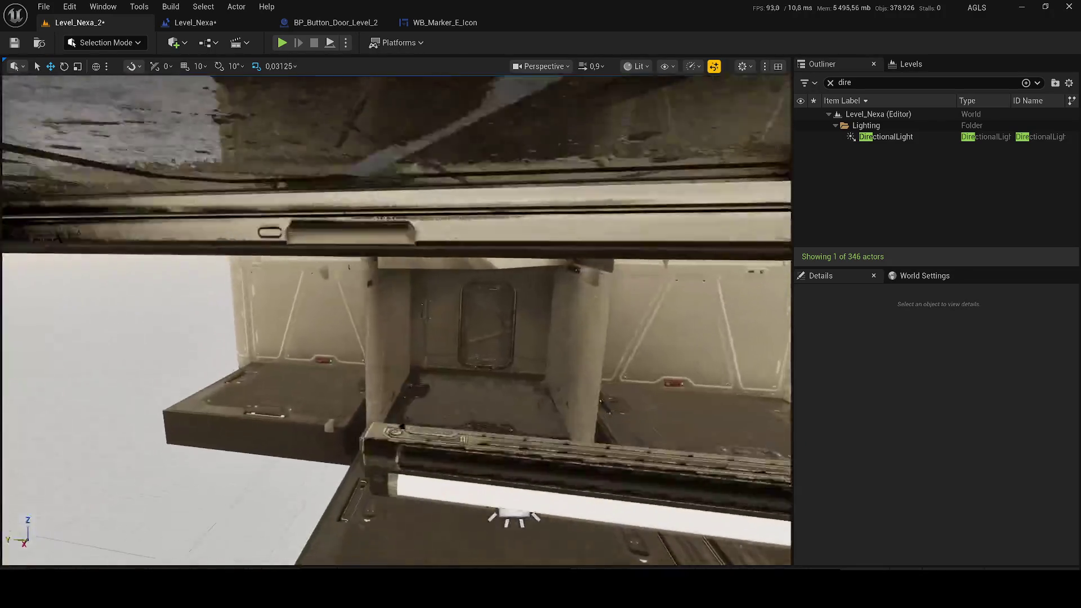
# - Duplicate both doorway side walls and slide the copies to the left
pyautogui.press('w')
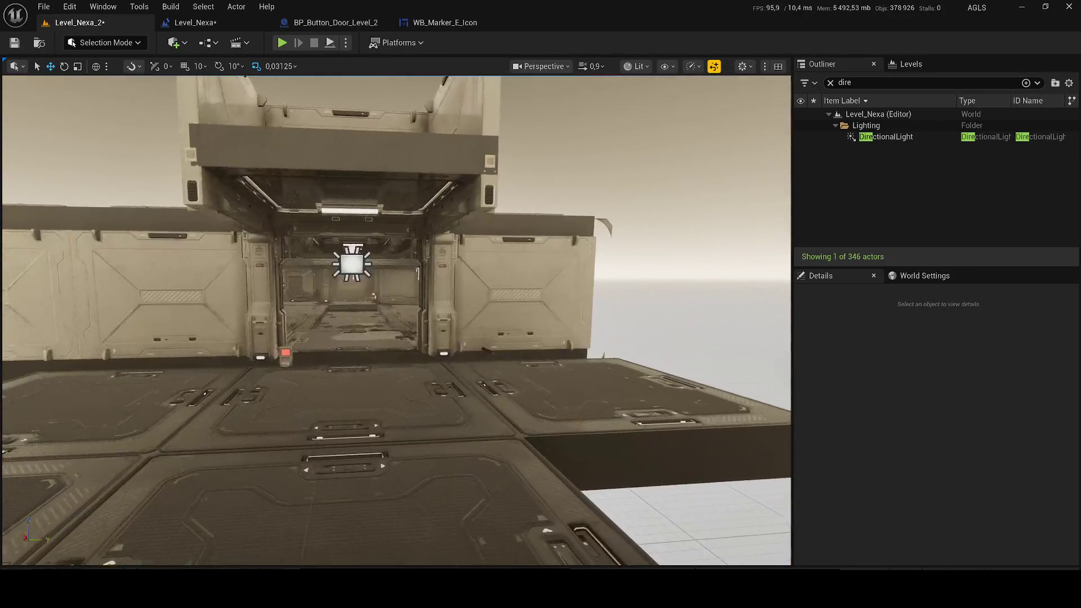
pyautogui.click(630, 276)
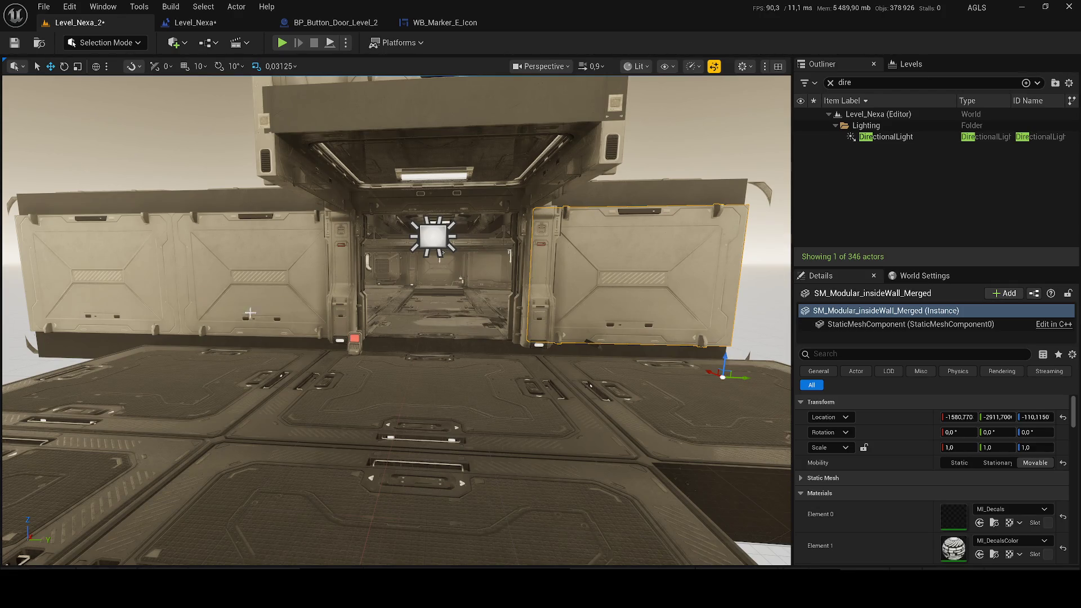
pyautogui.keyDown('ctrl'); pyautogui.click(261, 293); pyautogui.keyUp('ctrl')
pyautogui.scroll(-5, 483, 293)
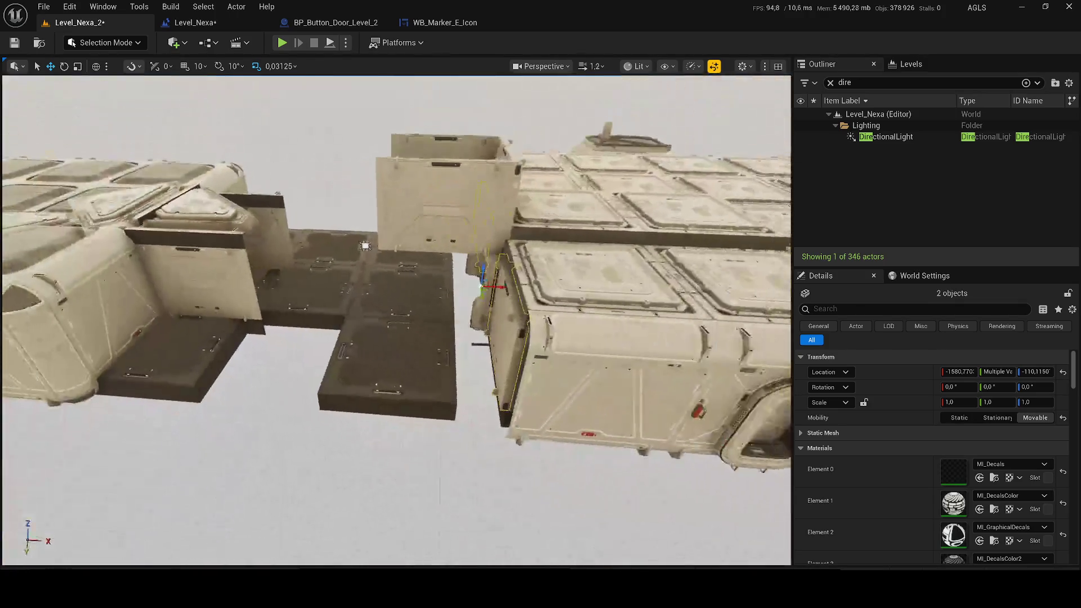
pyautogui.keyDown('alt'); pyautogui.moveTo(555, 299); pyautogui.dragTo(345, 303); pyautogui.keyUp('alt')
pyautogui.scroll(6, 345, 303)
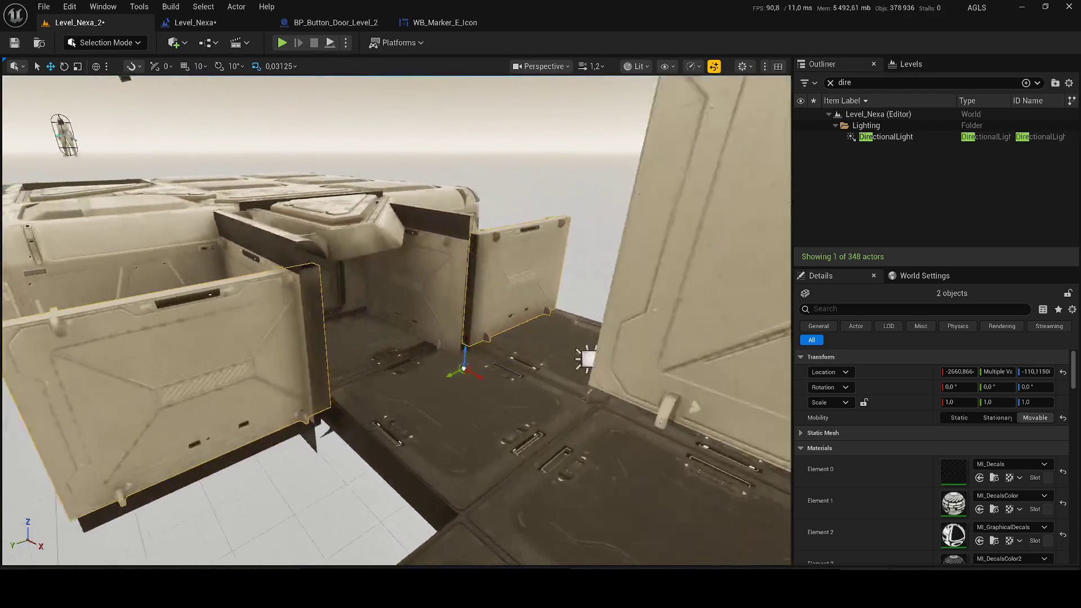
pyautogui.scroll(-4, 429, 323)
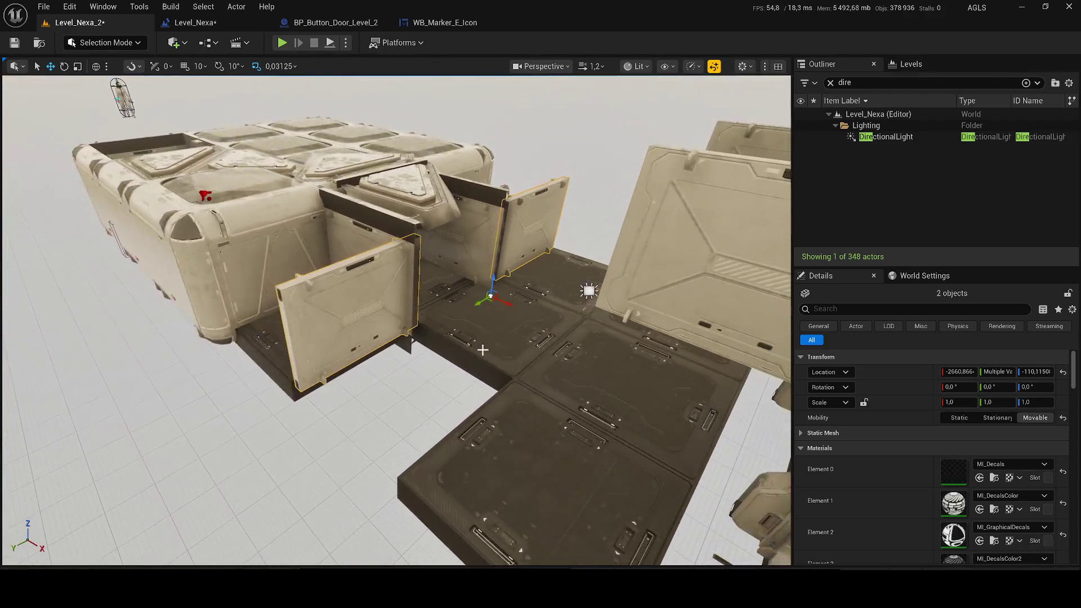
# - Shift the floor tile along Y
pyautogui.click(482, 350)
pyautogui.moveTo(570, 343)
pyautogui.mouseDown()
pyautogui.moveTo(434, 398)
pyautogui.moveTo(499, 394)
pyautogui.mouseUp()
pyautogui.scroll(5, 500, 393)
pyautogui.scroll(-2, 394, 321)
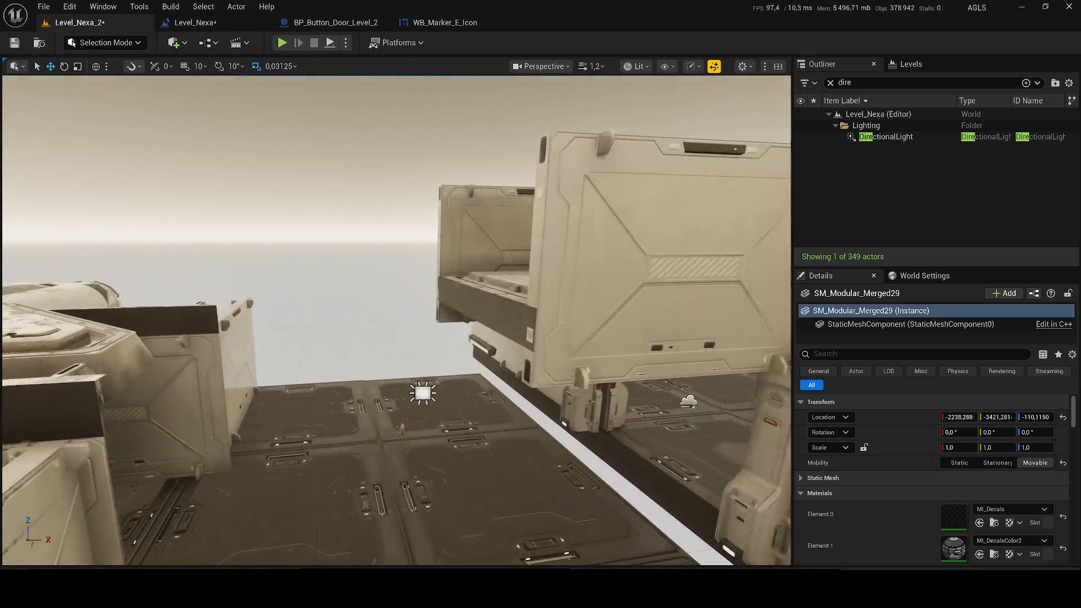
# - Delete the unwanted wall panel, the raised platform slab and the centre-right wall panel
pyautogui.click(625, 242)
pyautogui.press('Delete')
pyautogui.click(563, 315)
pyautogui.press('Delete')
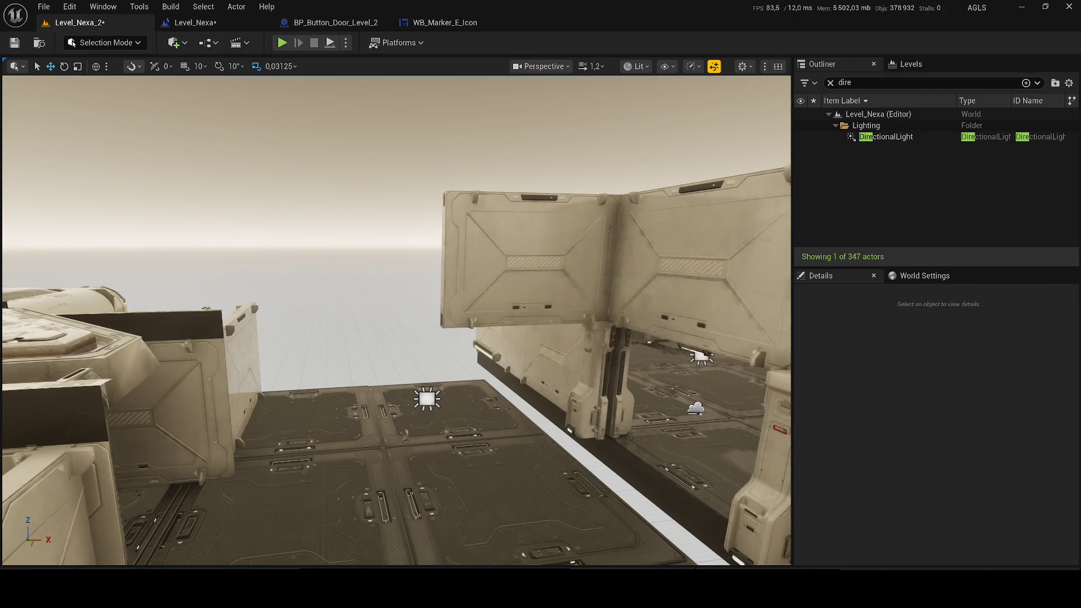
pyautogui.click(530, 236)
pyautogui.press('Delete')
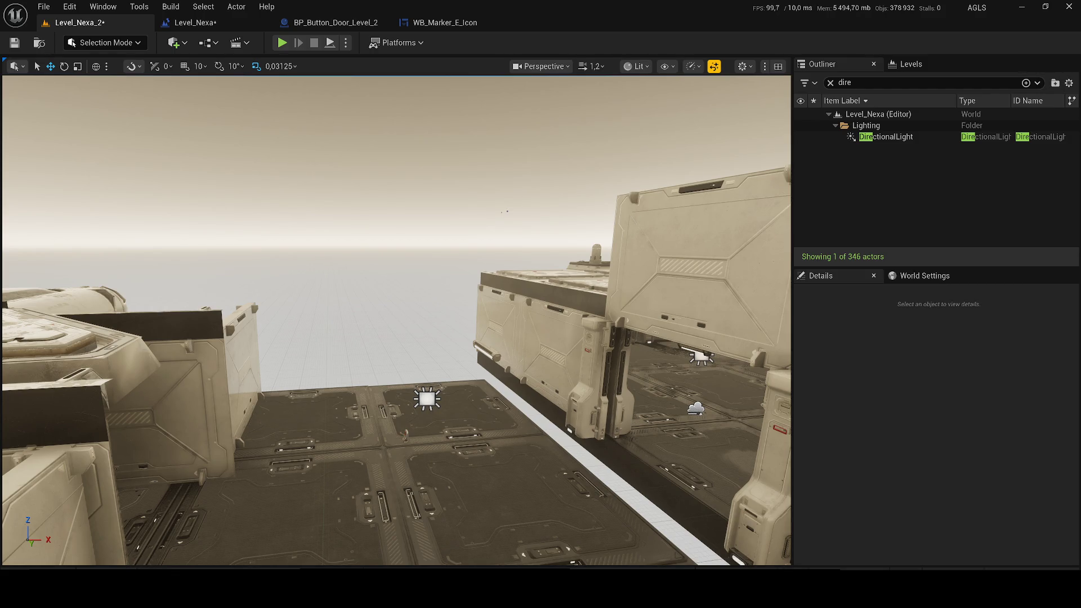
# - Slide SM_Modular_insideWall_Merged2 along X to the floor edge, at X -2600,585
pyautogui.press('w')
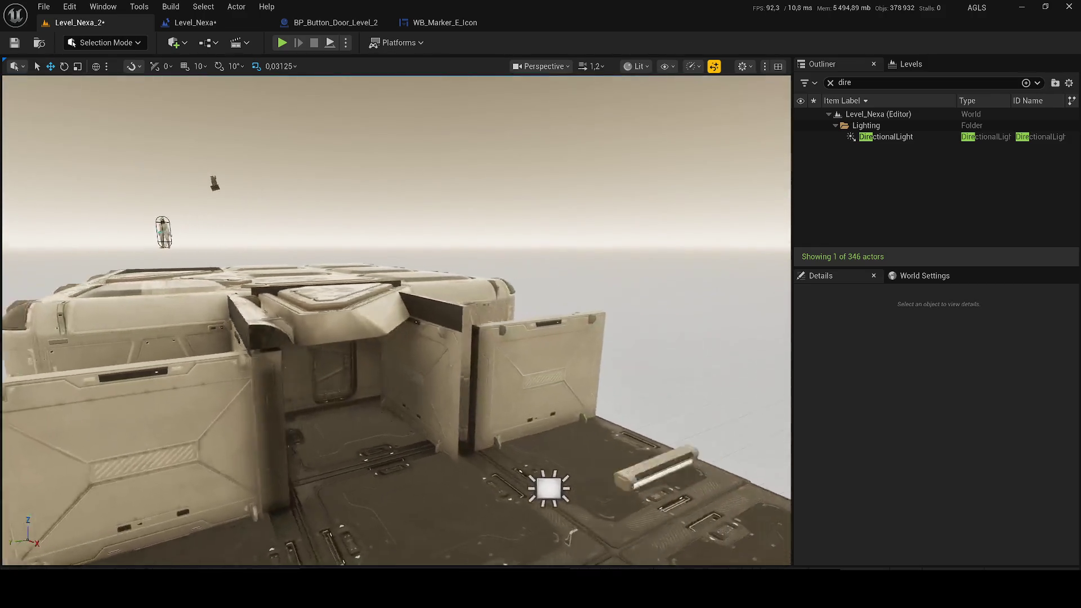
pyautogui.press('a')
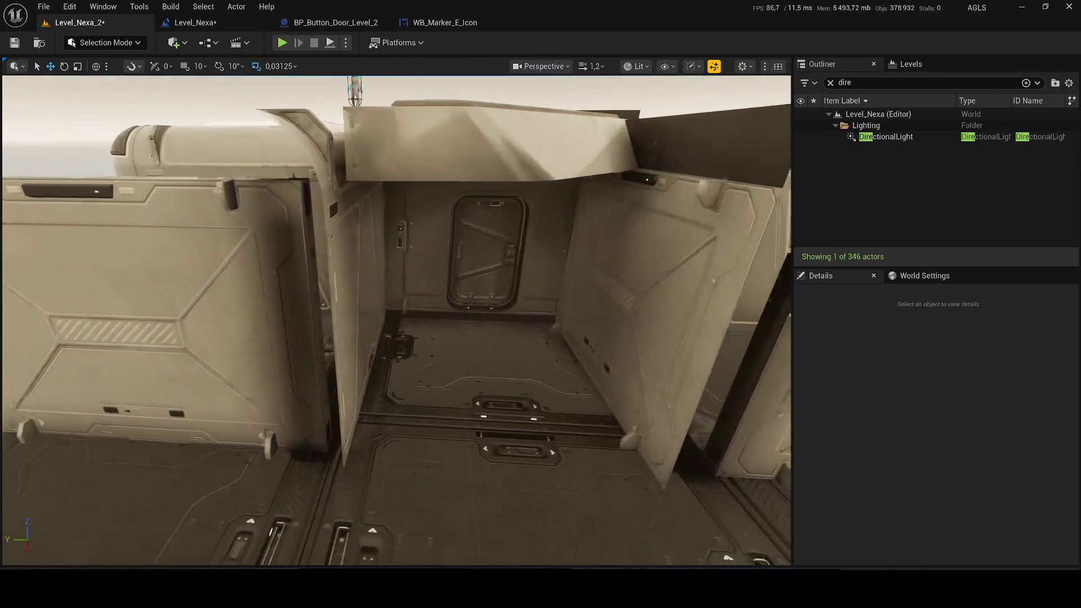
pyautogui.press('w')
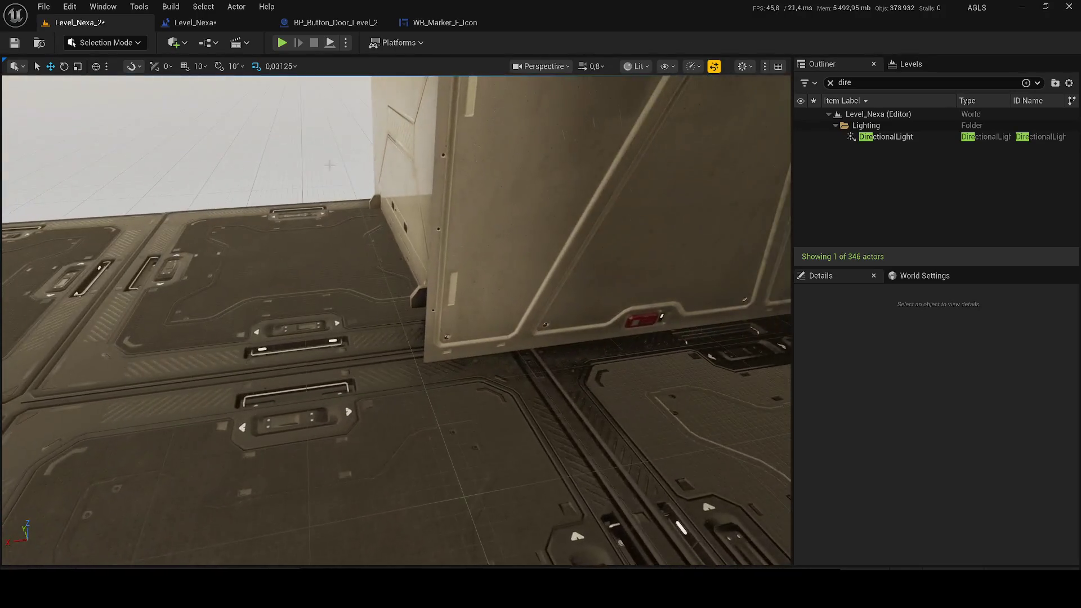
pyautogui.click(462, 225)
pyautogui.press('a')
pyautogui.moveTo(386, 233)
pyautogui.mouseDown()
pyautogui.moveTo(422, 220)
pyautogui.moveTo(431, 232)
pyautogui.moveTo(366, 216)
pyautogui.moveTo(366, 205)
pyautogui.moveTo(357, 234)
pyautogui.mouseUp()
pyautogui.scroll(5, 367, 205)
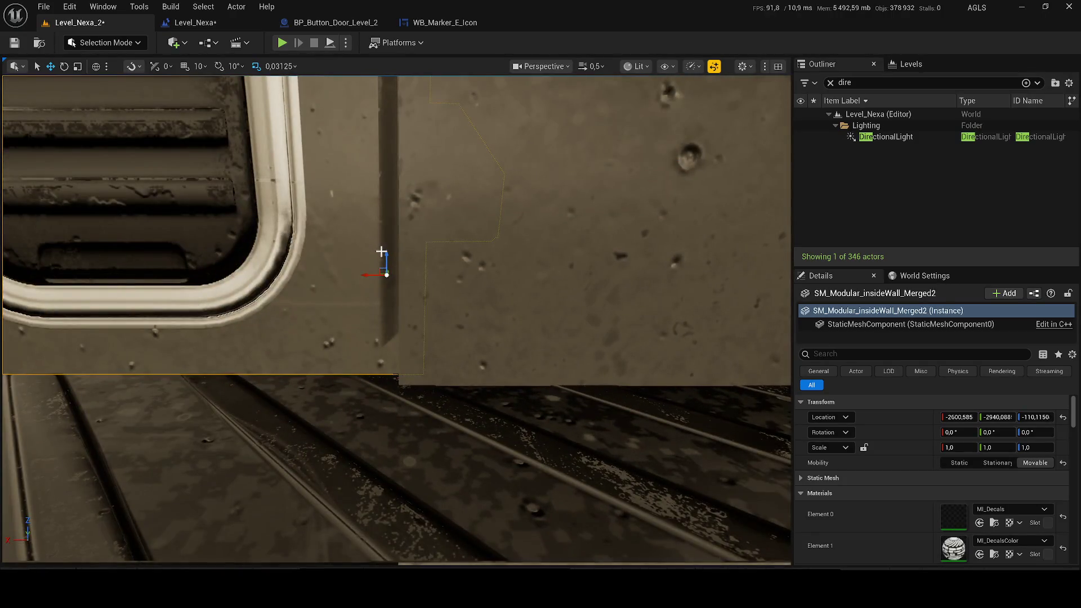
# - Raise the inner wall slightly and nudge it along X flush against the vent panel
pyautogui.moveTo(377, 276); pyautogui.dragTo(377, 266)
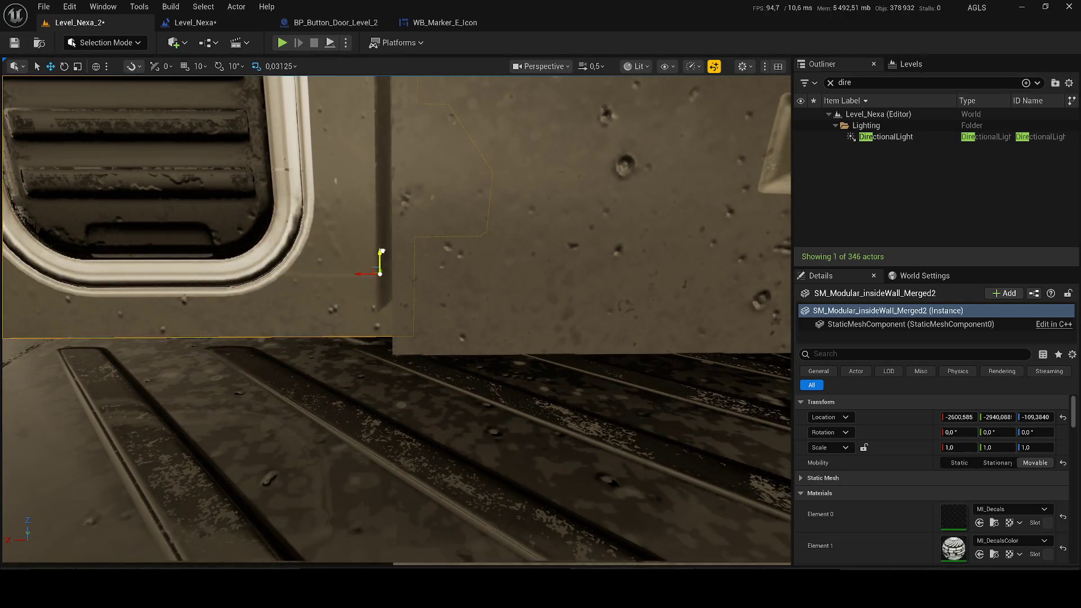
pyautogui.scroll(-5, 377, 266)
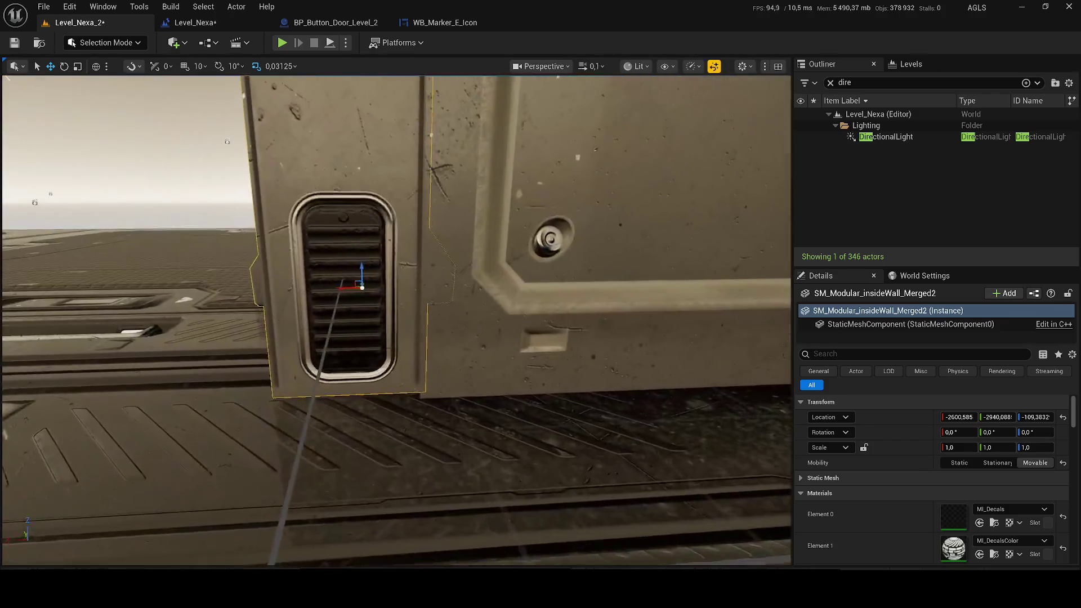
pyautogui.scroll(4, 334, 288)
pyautogui.moveTo(336, 289); pyautogui.dragTo(334, 288)
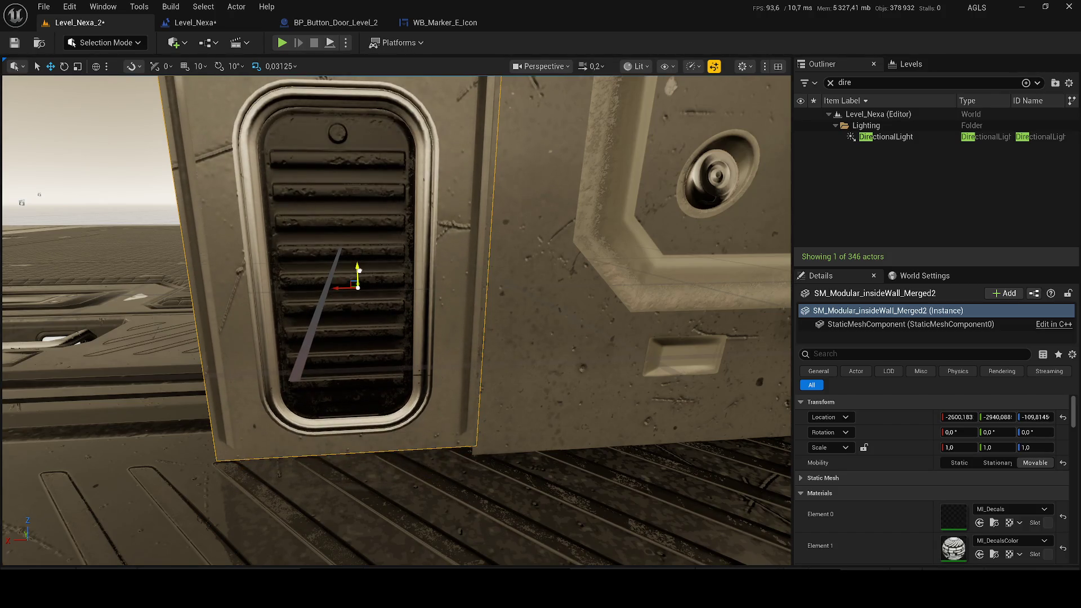
pyautogui.scroll(2, 358, 272)
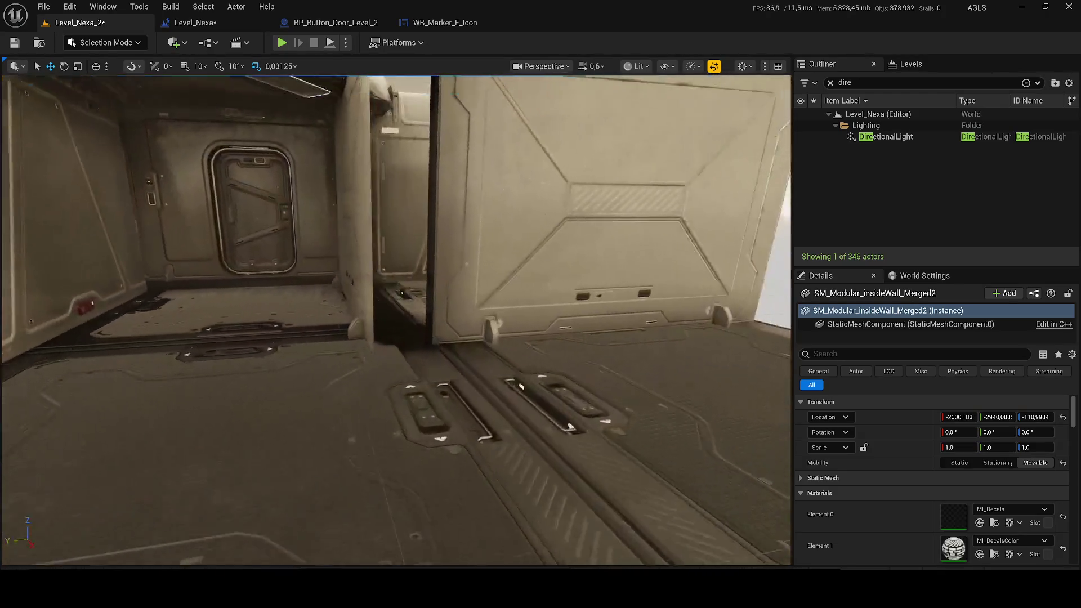
# - Delete the other inner wall and reselect the first inner wall
pyautogui.click(591, 197)
pyautogui.scroll(1, 396, 320)
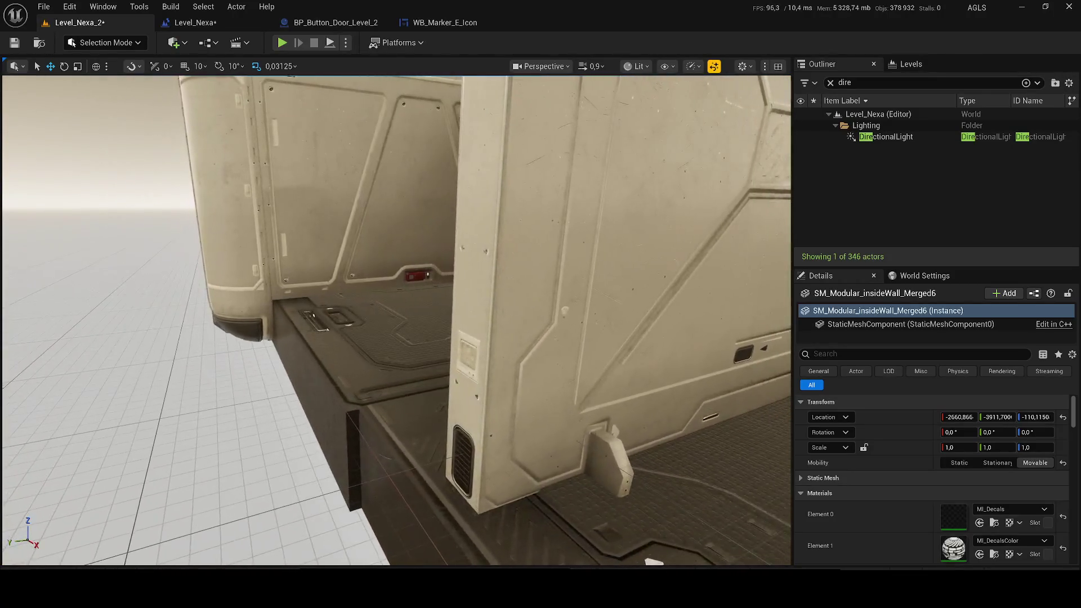
pyautogui.press('Delete')
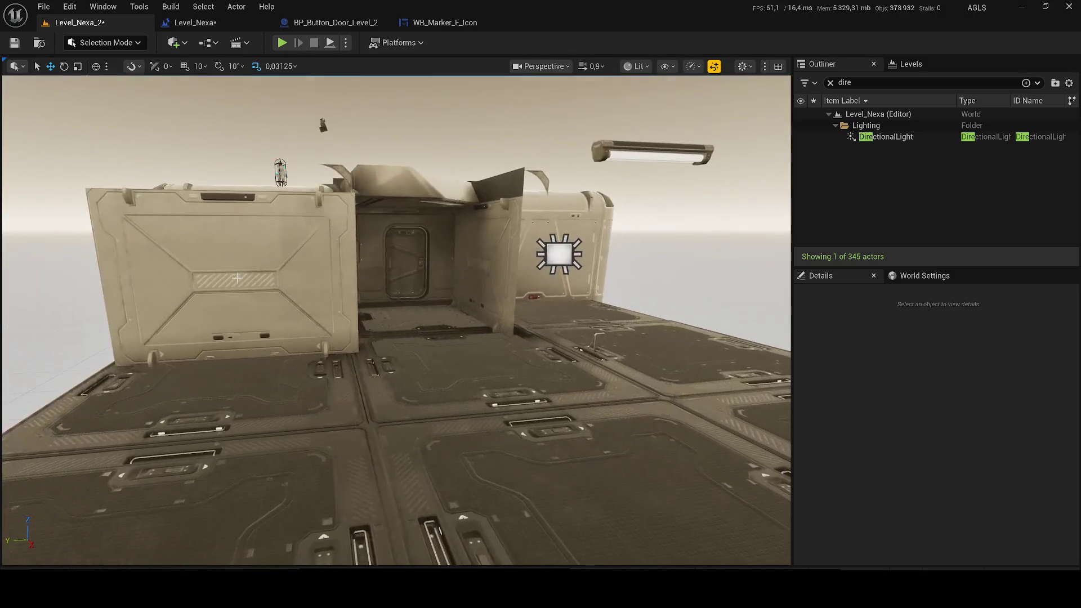
pyautogui.click(235, 278)
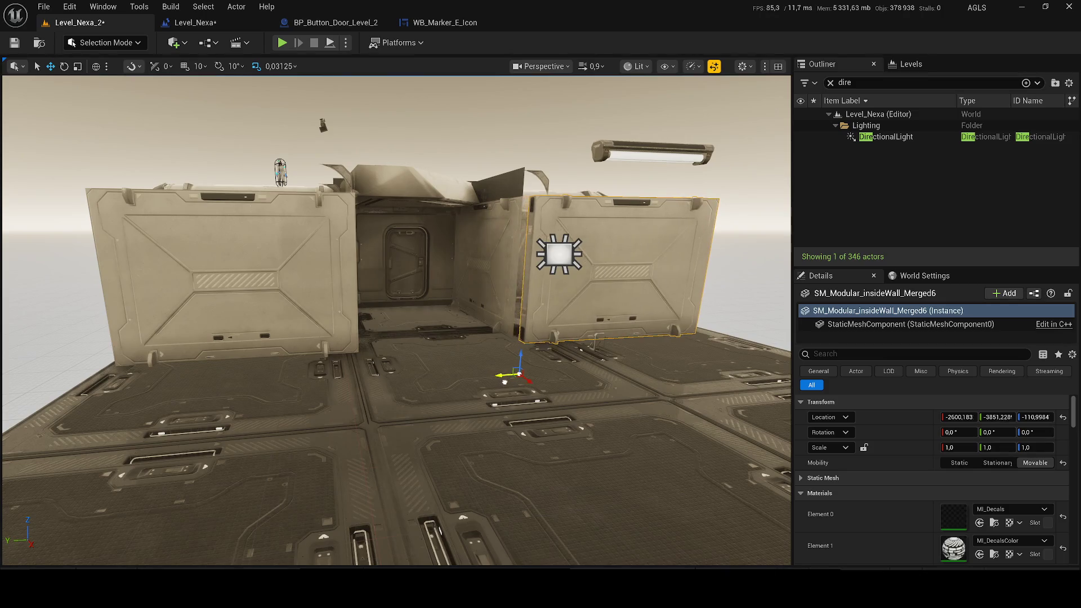
pyautogui.scroll(1, 495, 383)
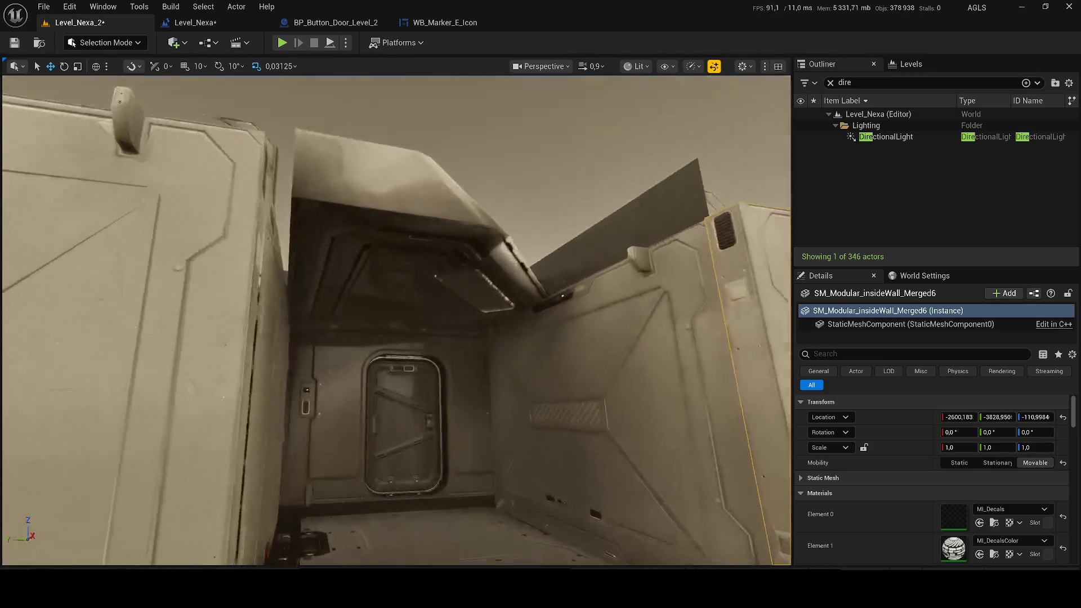
pyautogui.scroll(-3, 397, 320)
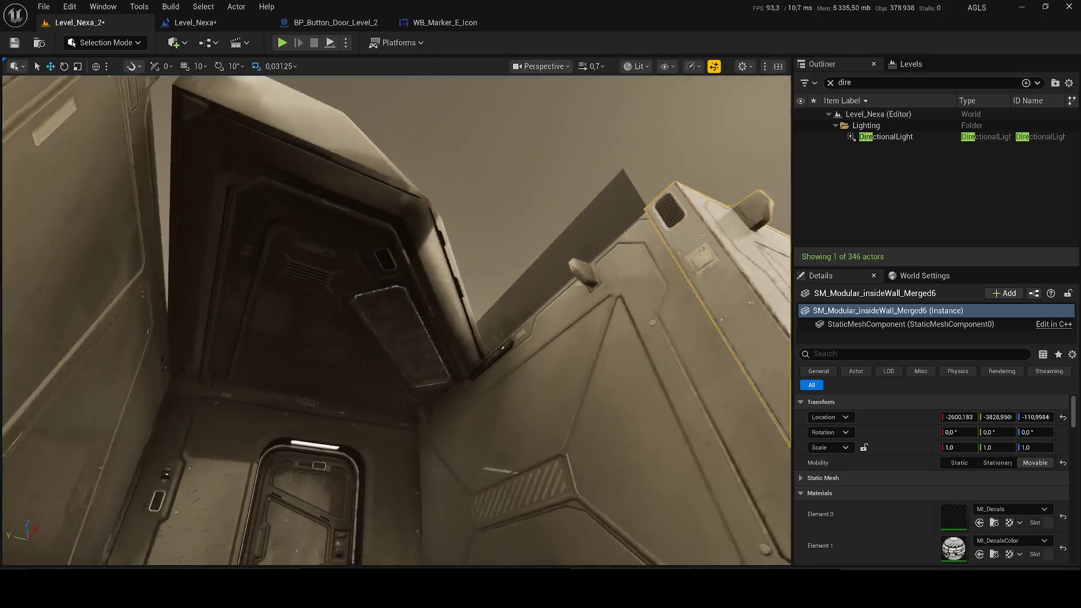
pyautogui.moveTo(420, 240); pyautogui.dragTo(419, 240)
pyautogui.scroll(-2, 419, 240)
pyautogui.scroll(2, 419, 240)
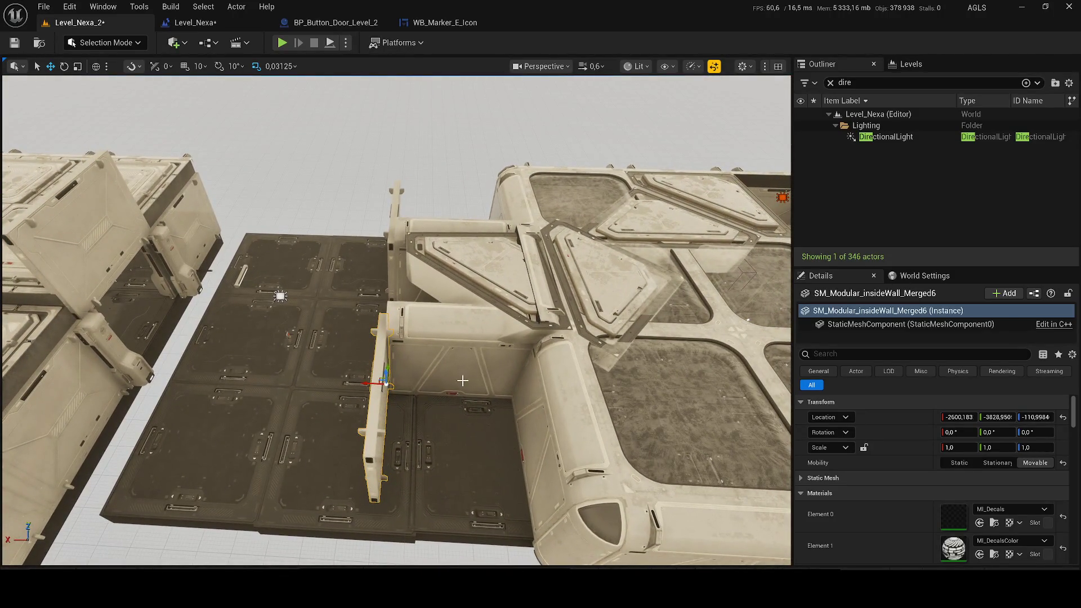
# - Slide the outer wall panel along Y
pyautogui.click(463, 380)
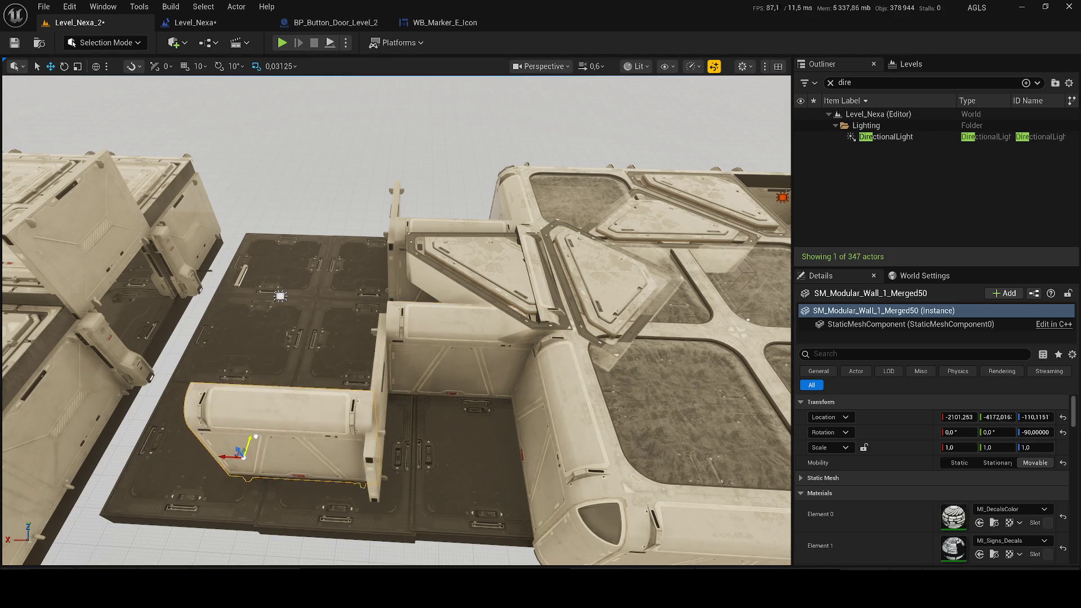
pyautogui.moveTo(419, 240); pyautogui.dragTo(419, 239)
pyautogui.moveTo(415, 420); pyautogui.dragTo(415, 420)
pyautogui.moveTo(457, 389)
pyautogui.mouseDown()
pyautogui.moveTo(537, 344)
pyautogui.moveTo(524, 369)
pyautogui.mouseUp()
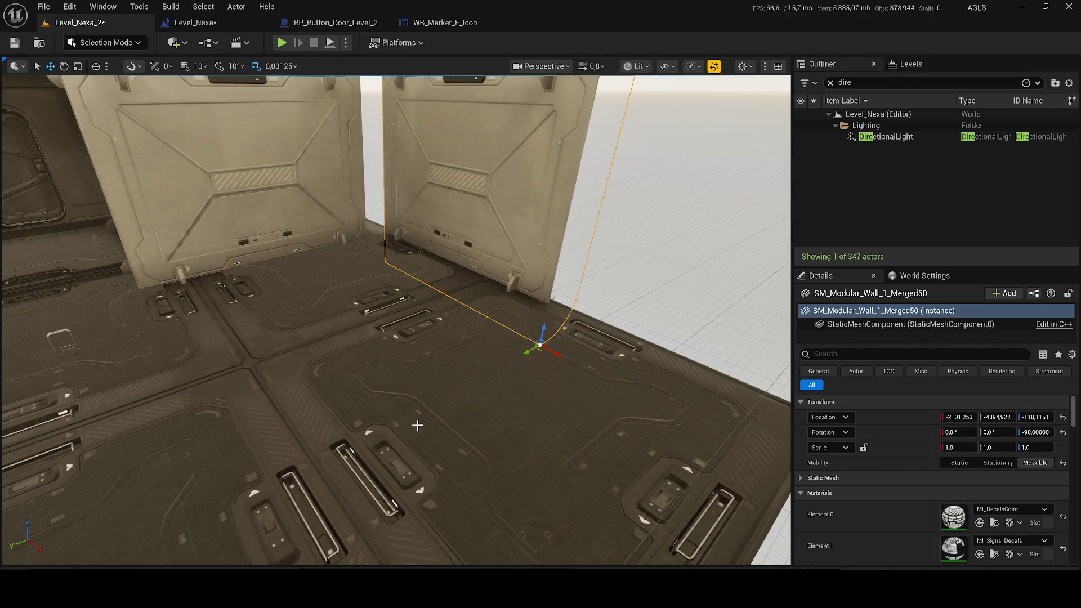
pyautogui.scroll(3, 415, 425)
# - Nudge a floor tile into position and delete the small floor terminal
pyautogui.click(428, 440)
pyautogui.press('f')
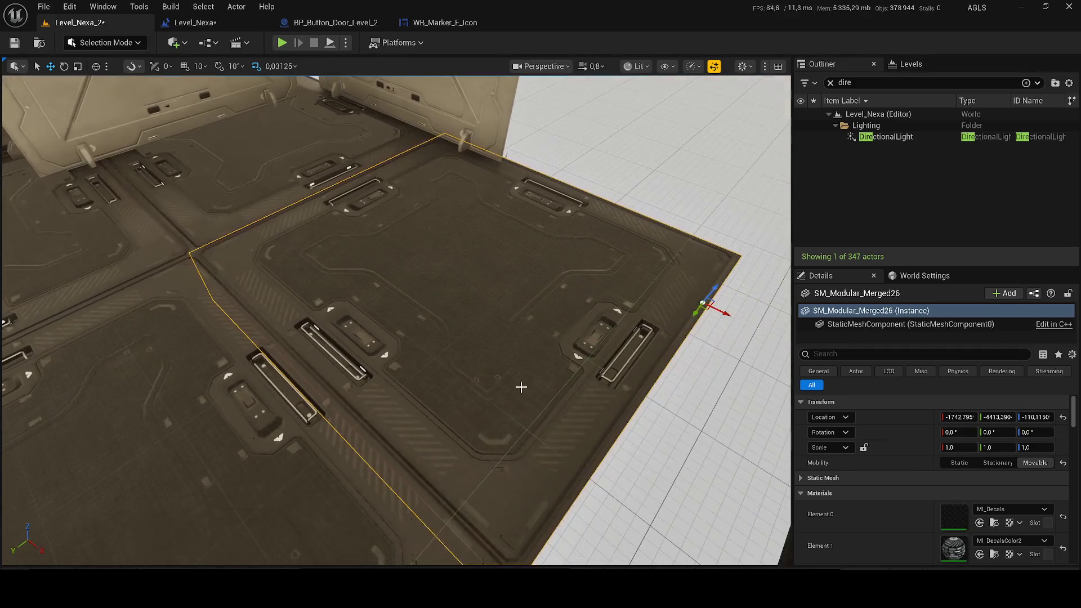
pyautogui.moveTo(702, 305); pyautogui.dragTo(389, 383)
pyautogui.click(287, 362)
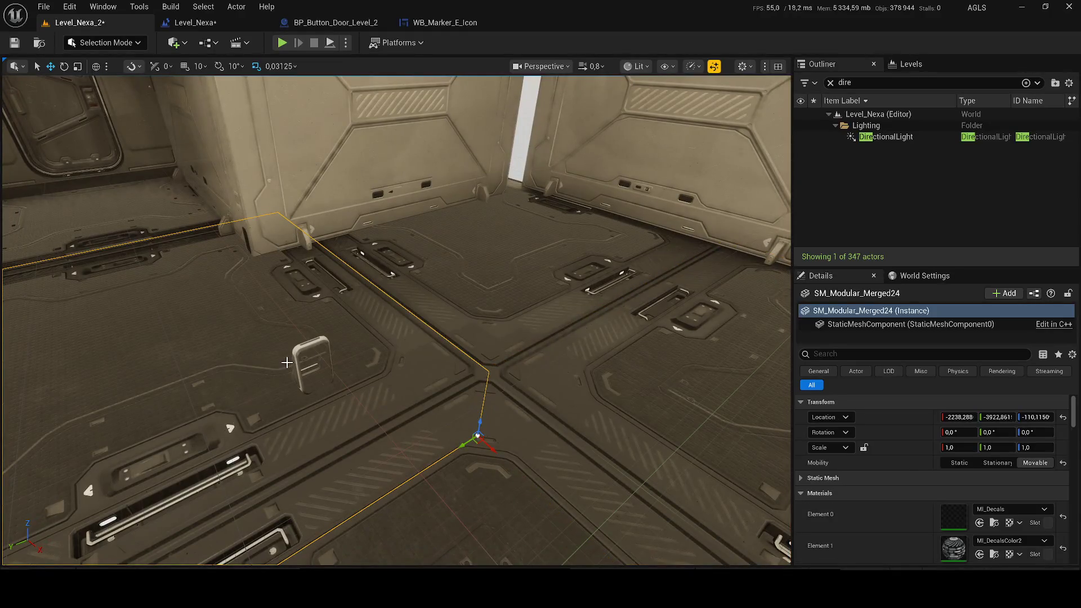
pyautogui.click(304, 363)
pyautogui.press('Delete')
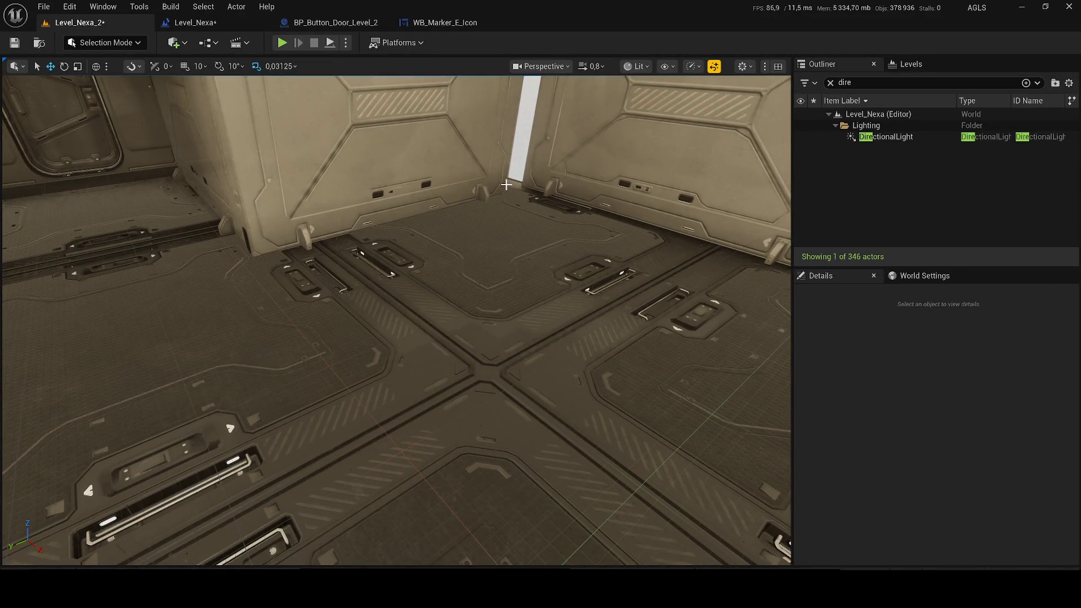
# - Slide the inside wall panel along Y and the corner wall panel along X
pyautogui.moveTo(338, 394); pyautogui.dragTo(373, 363)
pyautogui.click(372, 363)
pyautogui.moveTo(298, 393)
pyautogui.mouseDown()
pyautogui.moveTo(419, 361)
pyautogui.moveTo(533, 354)
pyautogui.mouseUp()
pyautogui.scroll(3, 675, 287)
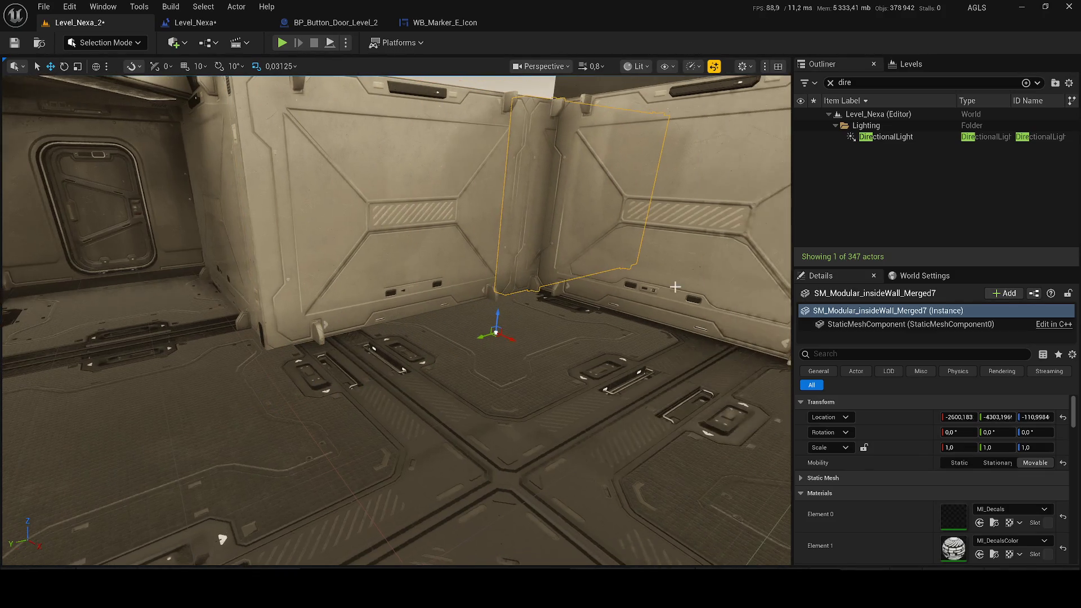
pyautogui.click(680, 277)
pyautogui.scroll(5, 680, 277)
pyautogui.moveTo(508, 472)
pyautogui.mouseDown()
pyautogui.moveTo(484, 444)
pyautogui.moveTo(500, 474)
pyautogui.moveTo(501, 462)
pyautogui.moveTo(617, 437)
pyautogui.moveTo(496, 473)
pyautogui.moveTo(505, 457)
pyautogui.mouseUp()
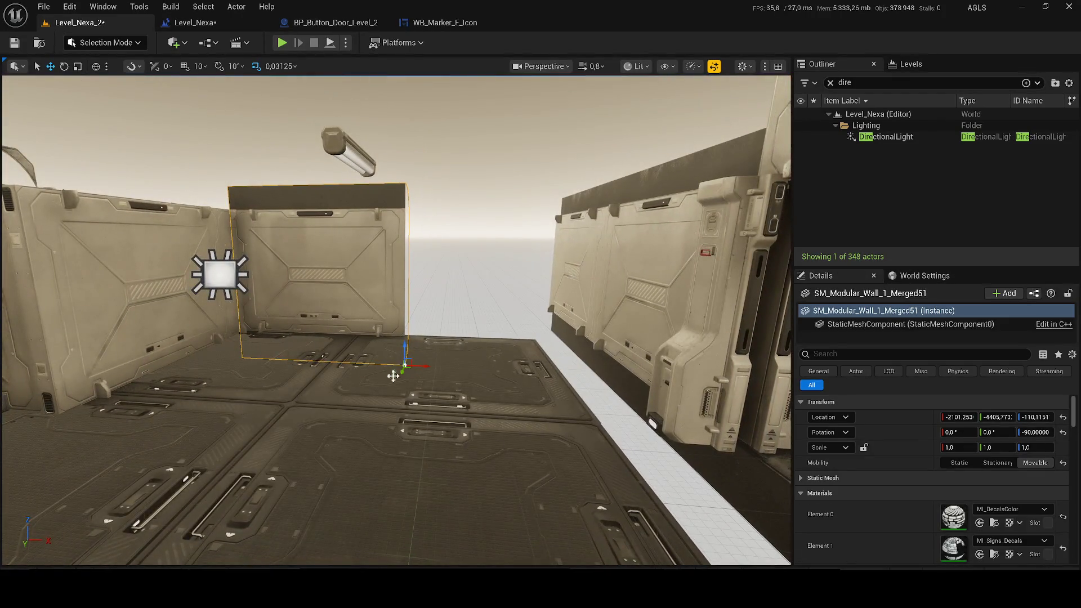
pyautogui.moveTo(422, 368)
pyautogui.mouseDown()
pyautogui.moveTo(572, 370)
pyautogui.moveTo(606, 383)
pyautogui.moveTo(678, 213)
pyautogui.moveTo(531, 398)
pyautogui.moveTo(482, 345)
pyautogui.moveTo(475, 355)
pyautogui.moveTo(715, 338)
pyautogui.mouseUp()
# - Shift the back-wall floor piece along X, then duplicate it along Y and nudge the copy into line
pyautogui.click(531, 398)
pyautogui.hotkey('ctrl', 'z')
pyautogui.click(473, 357)
pyautogui.moveTo(473, 357)
pyautogui.mouseDown()
pyautogui.moveTo(664, 355)
pyautogui.moveTo(563, 337)
pyautogui.moveTo(434, 350)
pyautogui.mouseUp()
pyautogui.moveTo(347, 289)
pyautogui.mouseDown()
pyautogui.moveTo(451, 338)
pyautogui.moveTo(256, 292)
pyautogui.moveTo(397, 304)
pyautogui.moveTo(398, 321)
pyautogui.mouseUp()
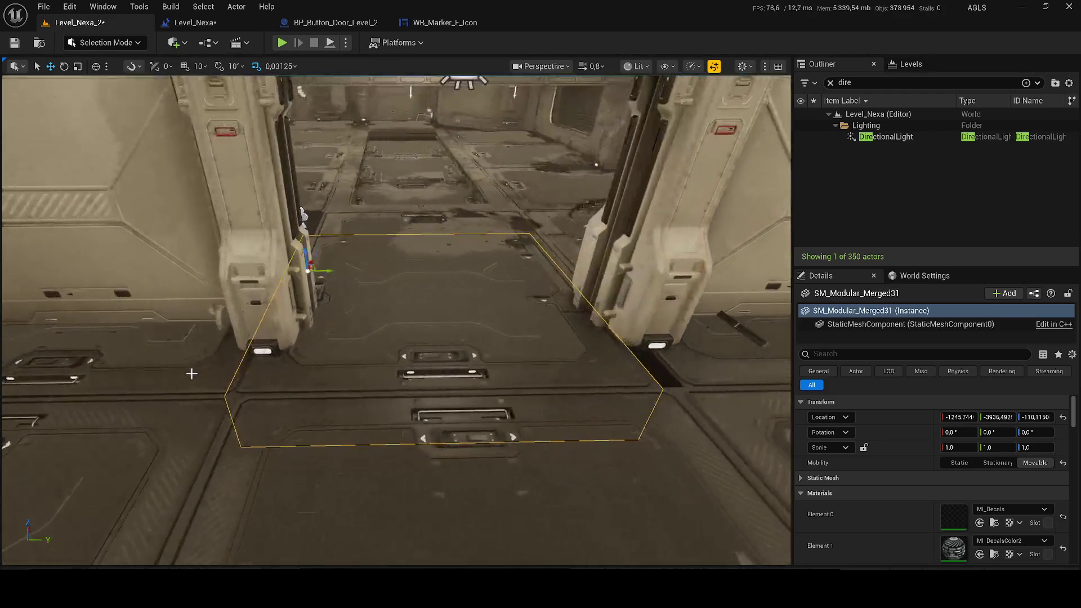
pyautogui.click(320, 297)
pyautogui.moveTo(335, 273); pyautogui.dragTo(388, 276)
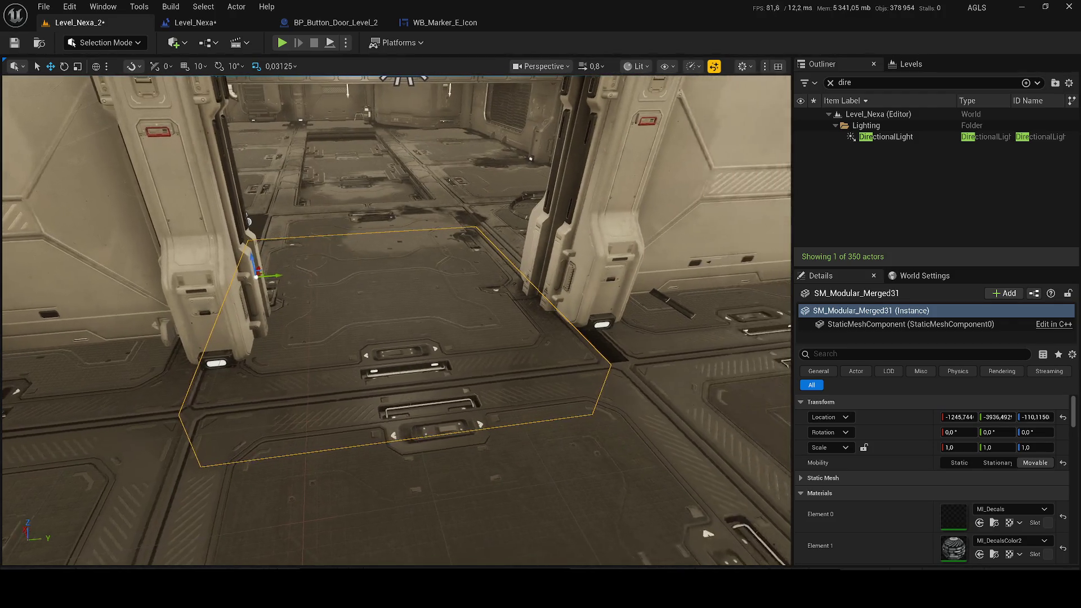
pyautogui.moveTo(275, 273); pyautogui.dragTo(281, 277)
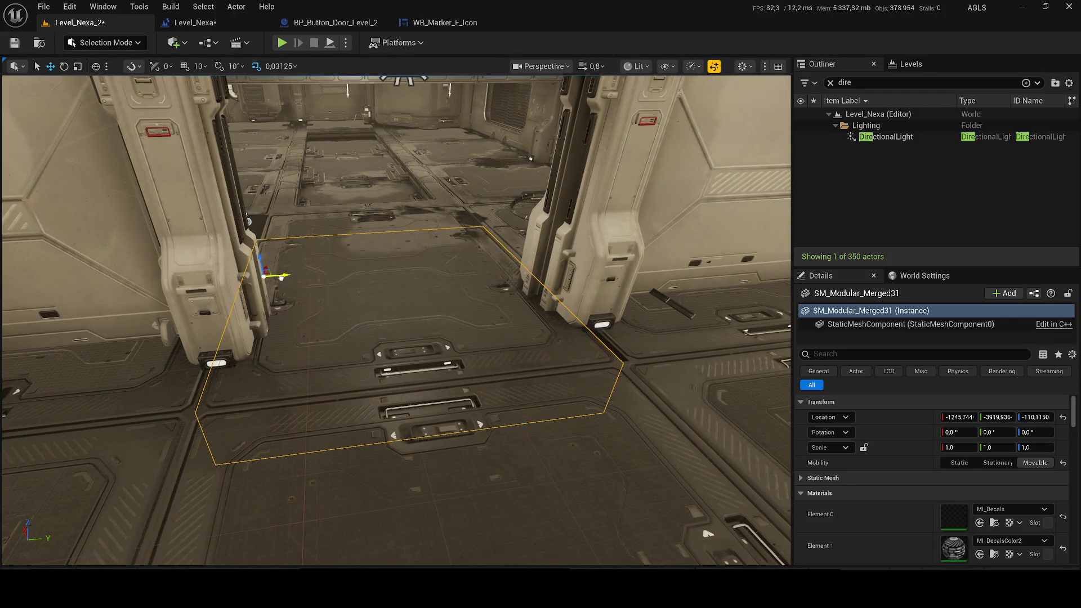
# - Select the next corridor piece together with a second wall panel
pyautogui.click(648, 349)
pyautogui.moveTo(648, 349)
pyautogui.mouseDown()
pyautogui.moveTo(446, 262)
pyautogui.moveTo(457, 253)
pyautogui.moveTo(207, 224)
pyautogui.moveTo(206, 242)
pyautogui.moveTo(206, 224)
pyautogui.mouseUp()
pyautogui.keyDown('ctrl'); pyautogui.click(206, 224); pyautogui.keyUp('ctrl')
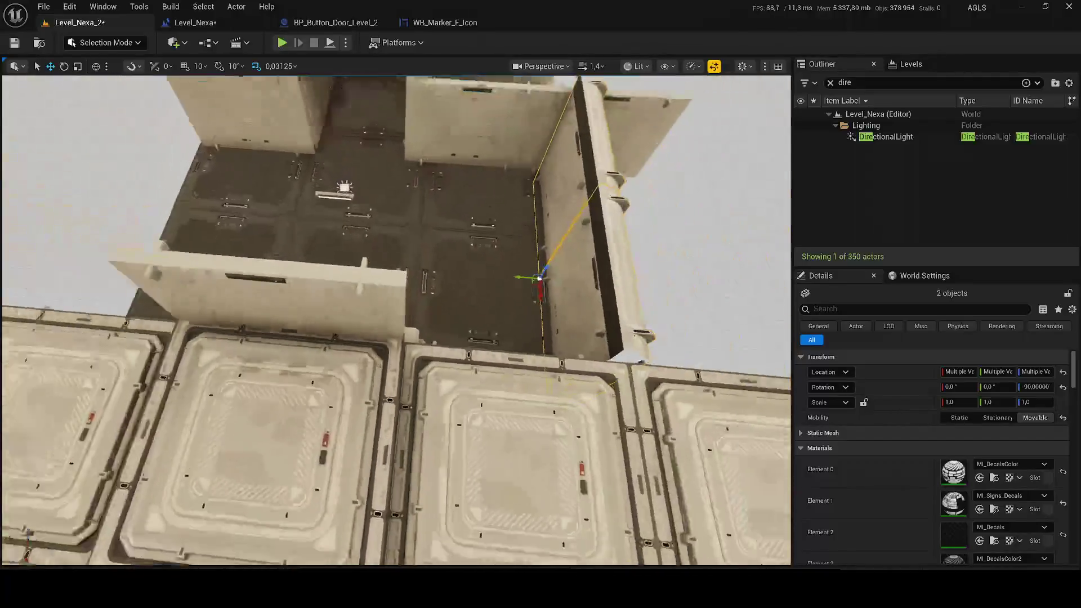
# - Duplicate the two selected wall panels with Ctrl+D and slide the copies along Y
pyautogui.hotkey('ctrl', 'd')
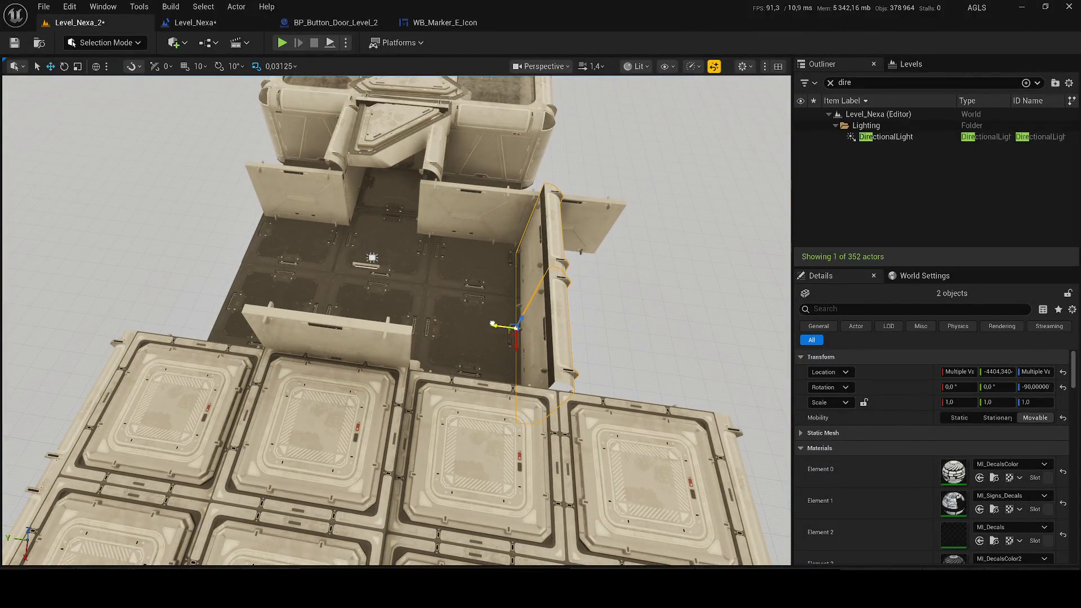
pyautogui.moveTo(248, 294); pyautogui.dragTo(214, 309)
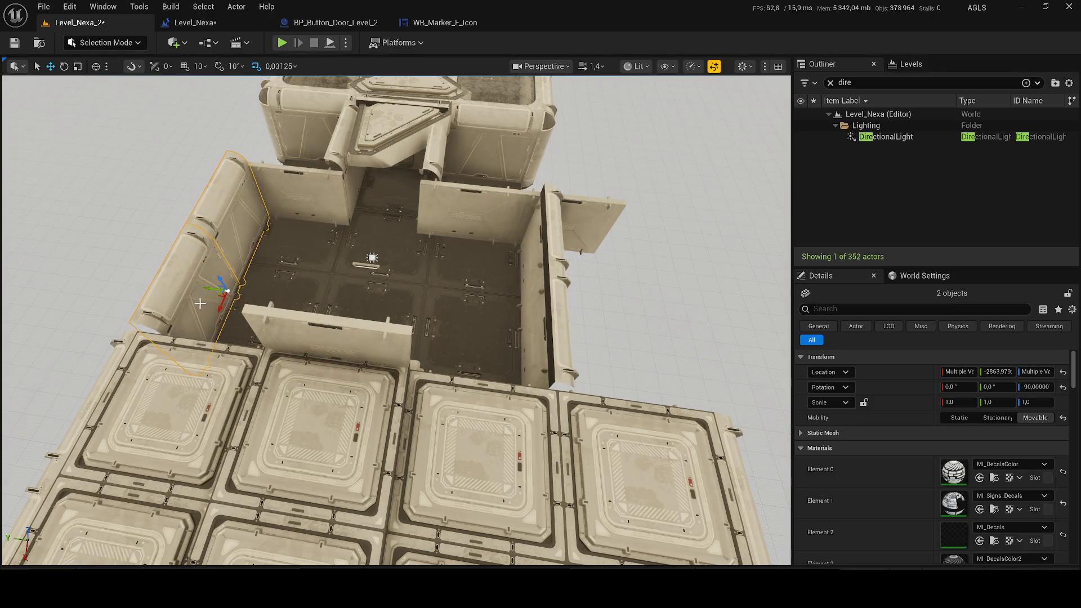
pyautogui.press('f')
pyautogui.scroll(-2, 397, 319)
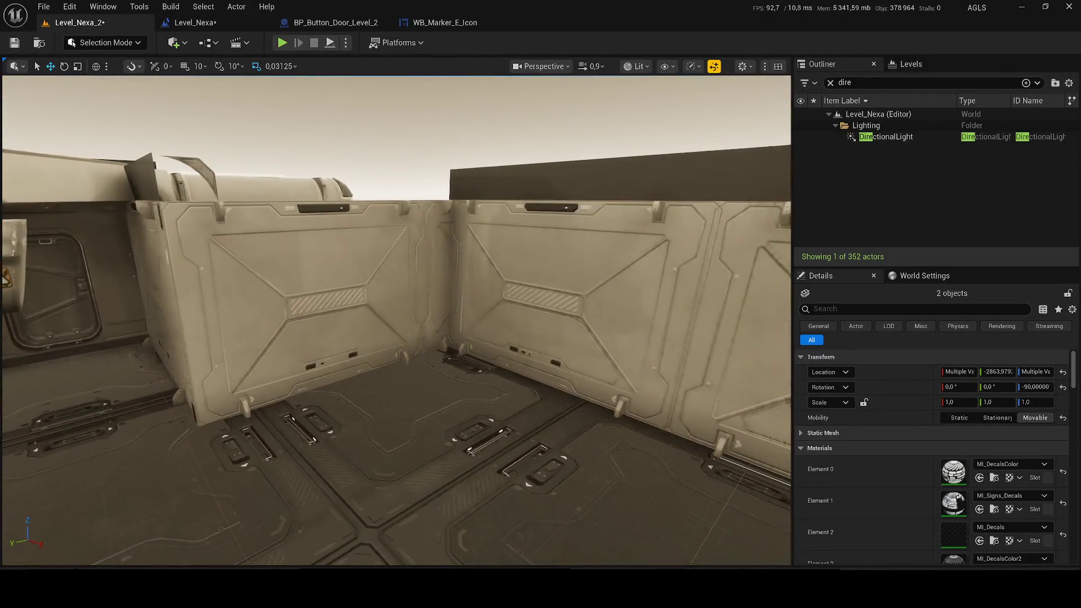
pyautogui.moveTo(270, 299)
pyautogui.mouseDown()
pyautogui.moveTo(259, 304)
pyautogui.moveTo(270, 299)
pyautogui.mouseUp()
# - Rotate the copied wall panels about Z to face into the room
pyautogui.press('e')
pyautogui.moveTo(403, 378); pyautogui.dragTo(451, 378)
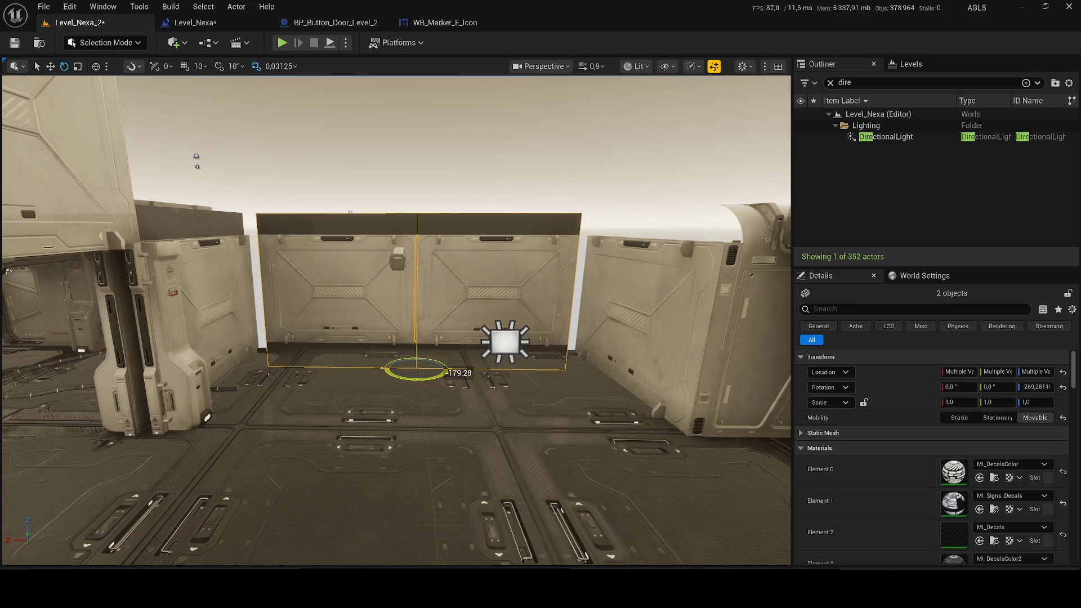
pyautogui.moveTo(399, 384)
pyautogui.mouseDown()
pyautogui.moveTo(418, 386)
pyautogui.moveTo(375, 413)
pyautogui.moveTo(414, 421)
pyautogui.mouseUp()
pyautogui.hotkey('ctrl', 's')
pyautogui.moveTo(368, 245)
pyautogui.mouseDown()
pyautogui.moveTo(476, 364)
pyautogui.moveTo(474, 557)
pyautogui.moveTo(482, 242)
pyautogui.moveTo(474, 507)
pyautogui.moveTo(473, 352)
pyautogui.moveTo(547, 254)
pyautogui.moveTo(507, 305)
pyautogui.mouseUp()
# - Clear the Outliner search filter, start renaming the selected panel, and save the level
pyautogui.click(830, 83)
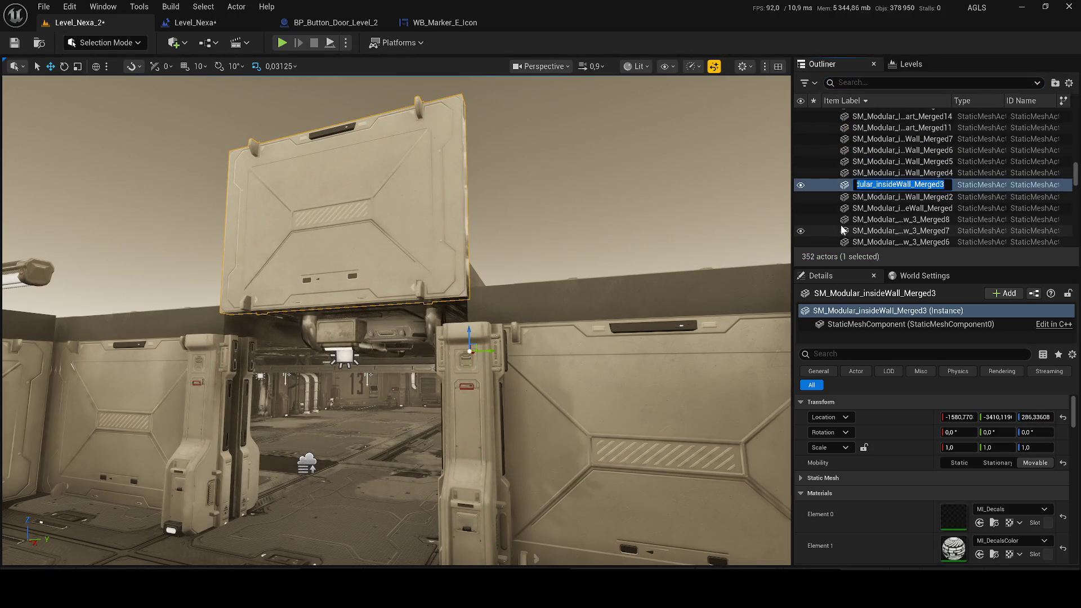
pyautogui.write('R')
pyautogui.press('Return')
pyautogui.press('f')
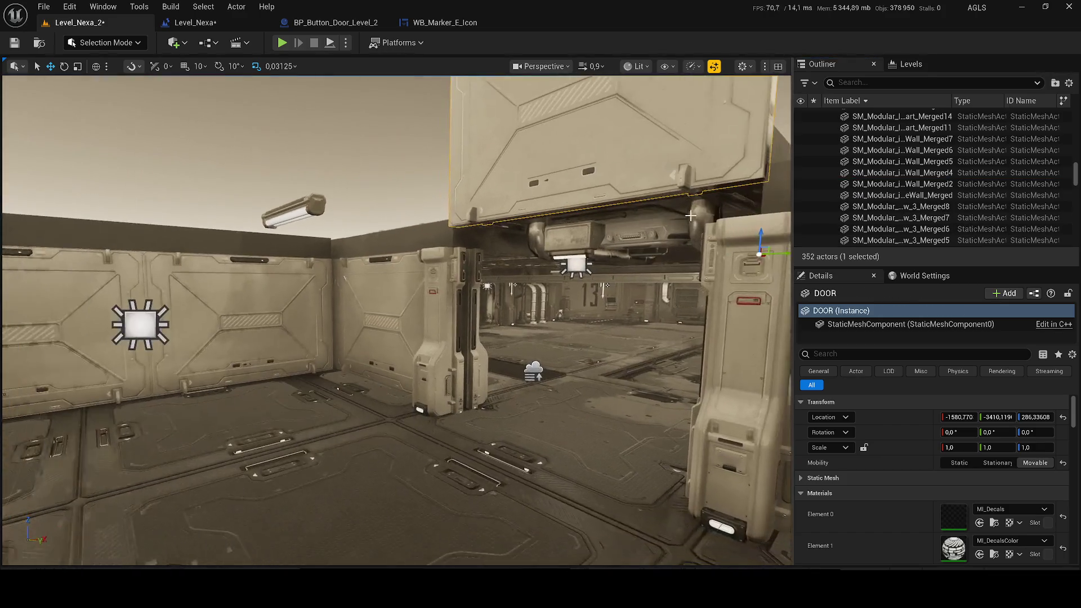
pyautogui.hotkey('ctrl', 's')
# - Shift the ceiling lamp along X and lower it along Z, saving the level
pyautogui.moveTo(279, 234); pyautogui.dragTo(248, 181)
pyautogui.moveTo(140, 272)
pyautogui.mouseDown()
pyautogui.moveTo(84, 269)
pyautogui.moveTo(140, 271)
pyautogui.mouseUp()
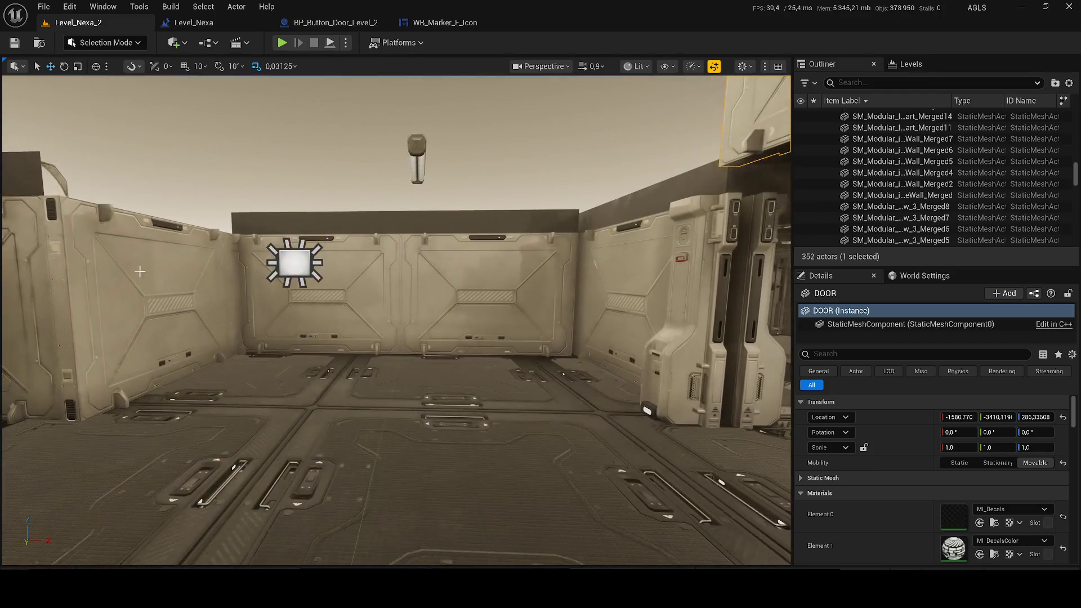
pyautogui.click(294, 262)
pyautogui.moveTo(466, 169); pyautogui.dragTo(427, 203)
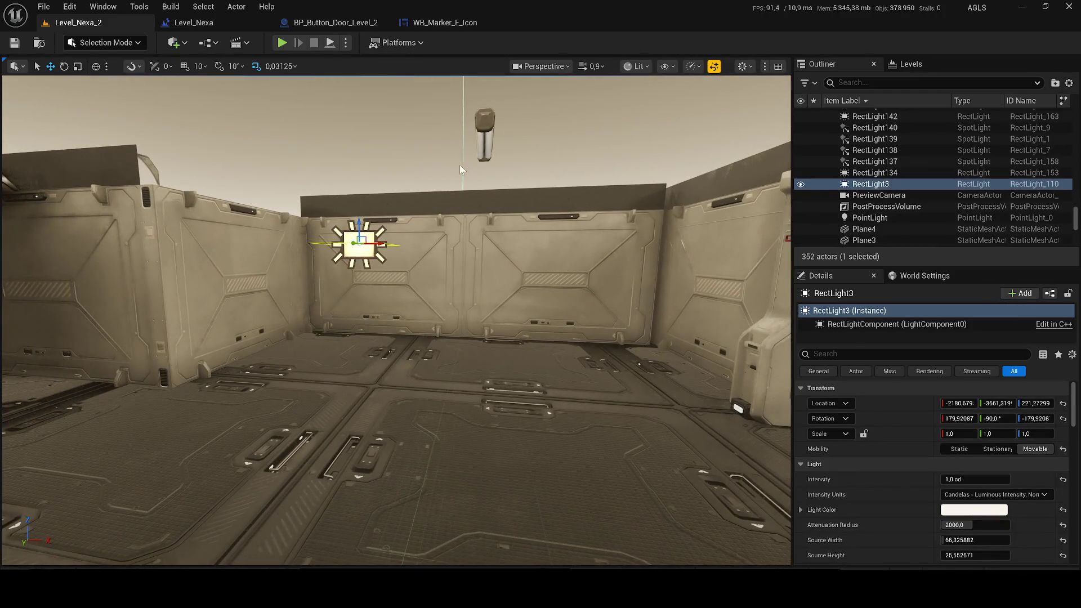
pyautogui.click(484, 144)
pyautogui.moveTo(505, 148)
pyautogui.mouseDown()
pyautogui.moveTo(391, 172)
pyautogui.moveTo(372, 204)
pyautogui.mouseUp()
pyautogui.hotkey('ctrl', 's')
pyautogui.moveTo(369, 241)
pyautogui.mouseDown()
pyautogui.moveTo(304, 247)
pyautogui.moveTo(261, 203)
pyautogui.moveTo(418, 298)
pyautogui.moveTo(383, 248)
pyautogui.moveTo(413, 201)
pyautogui.mouseUp()
# - Rename the door panel to 'DOOR + SCREEN' and save the level
pyautogui.click(413, 201)
pyautogui.press('F2')
pyautogui.press('BackSpace')
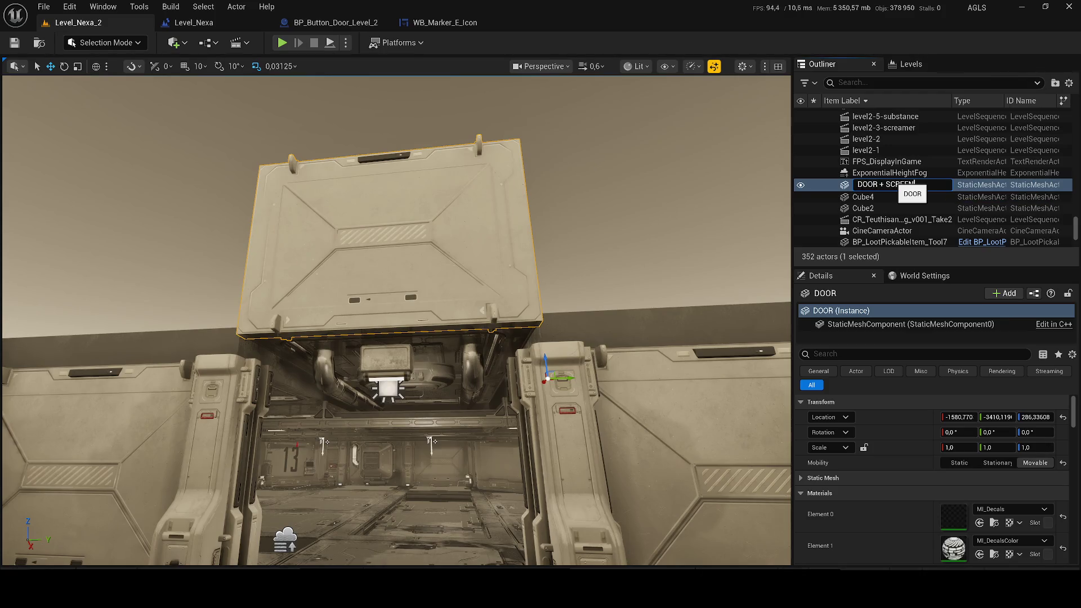
pyautogui.press('Return')
pyautogui.hotkey('ctrl', 's')
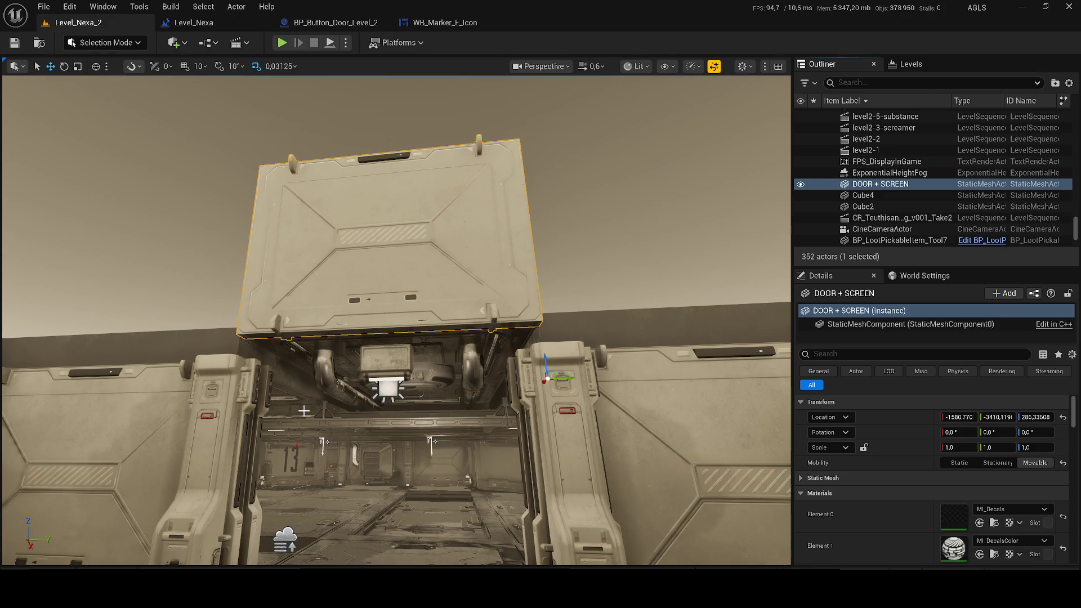
pyautogui.moveTo(403, 358); pyautogui.dragTo(394, 370)
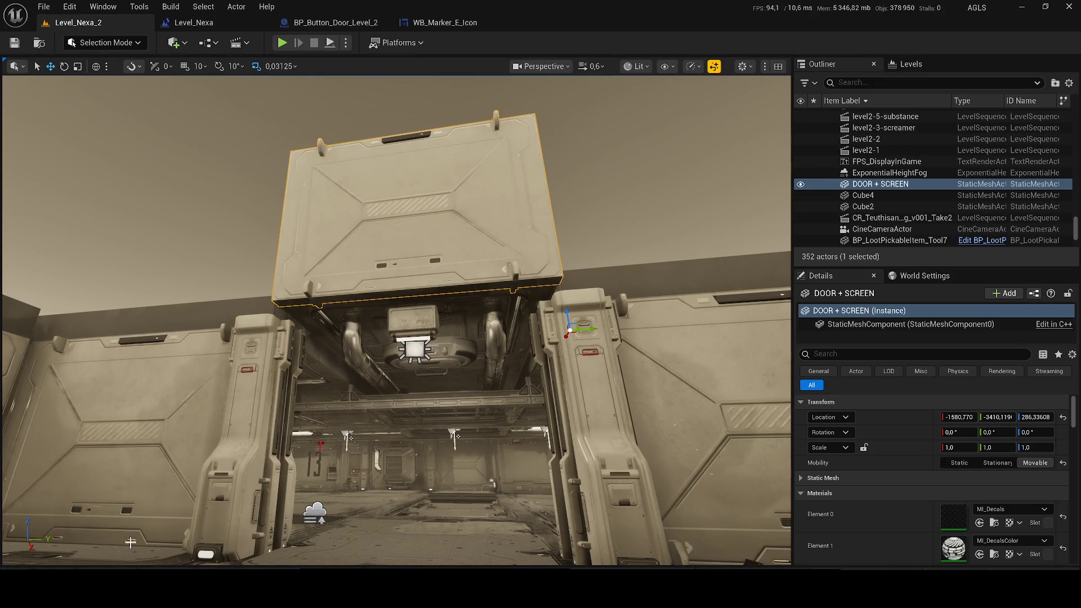
pyautogui.hotkey('ctrl', 'space')
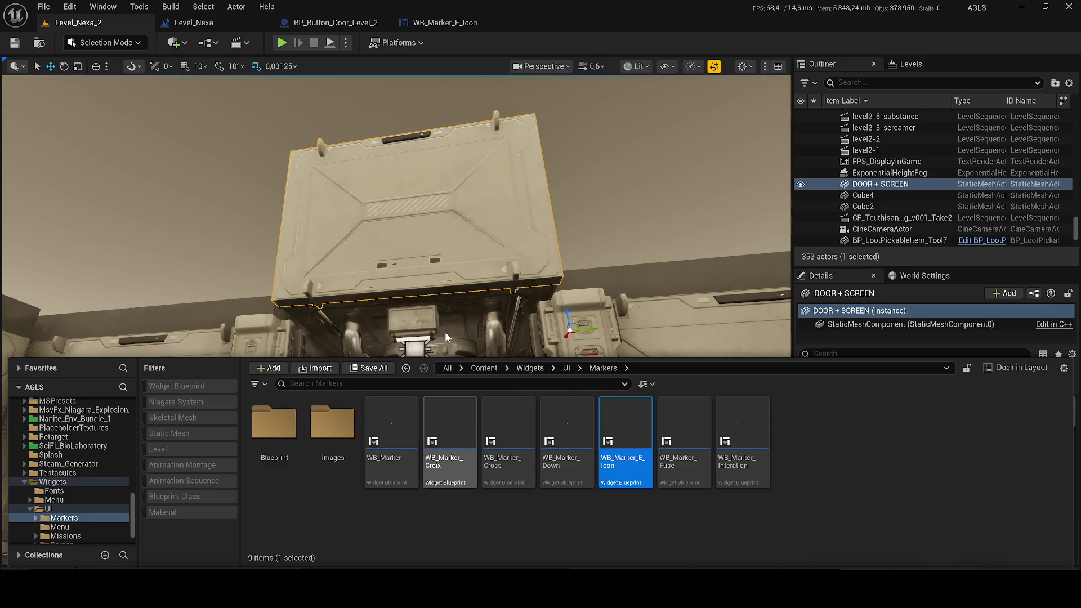
# - Browse to BP_Door_Level_2_Button's Level_2 folder, create a Screen_Door folder there and open it
pyautogui.click(445, 332)
pyautogui.press('f')
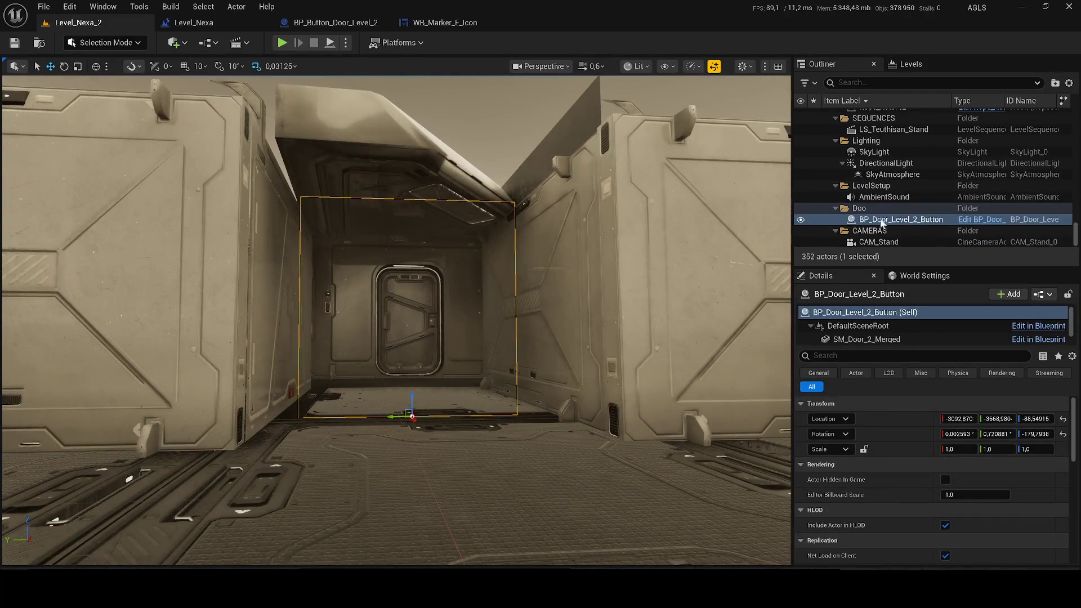
pyautogui.rightClick(878, 220)
pyautogui.click(726, 187)
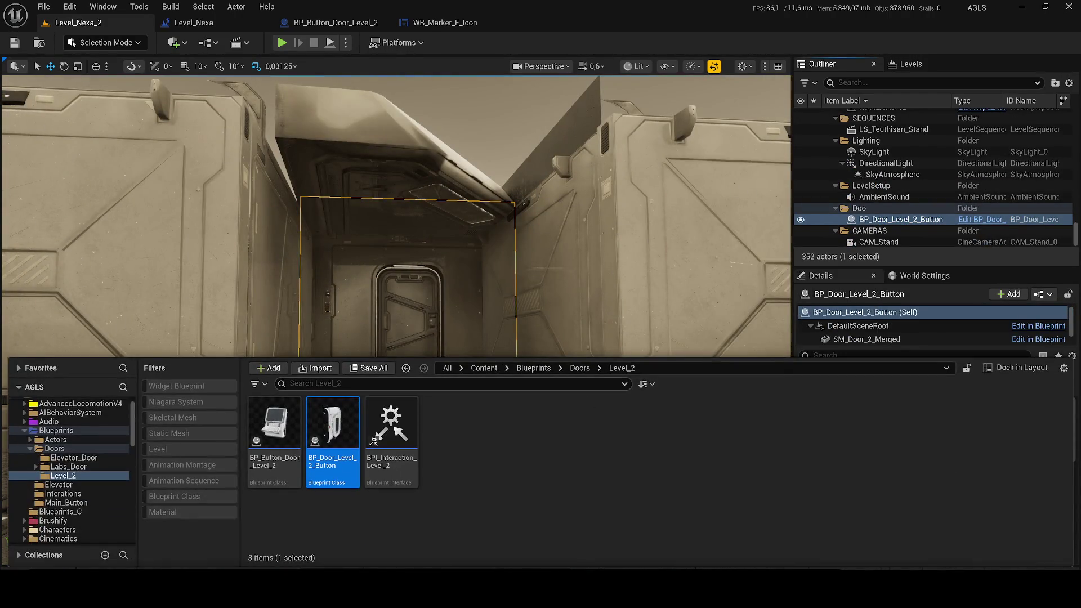
pyautogui.rightClick(586, 433)
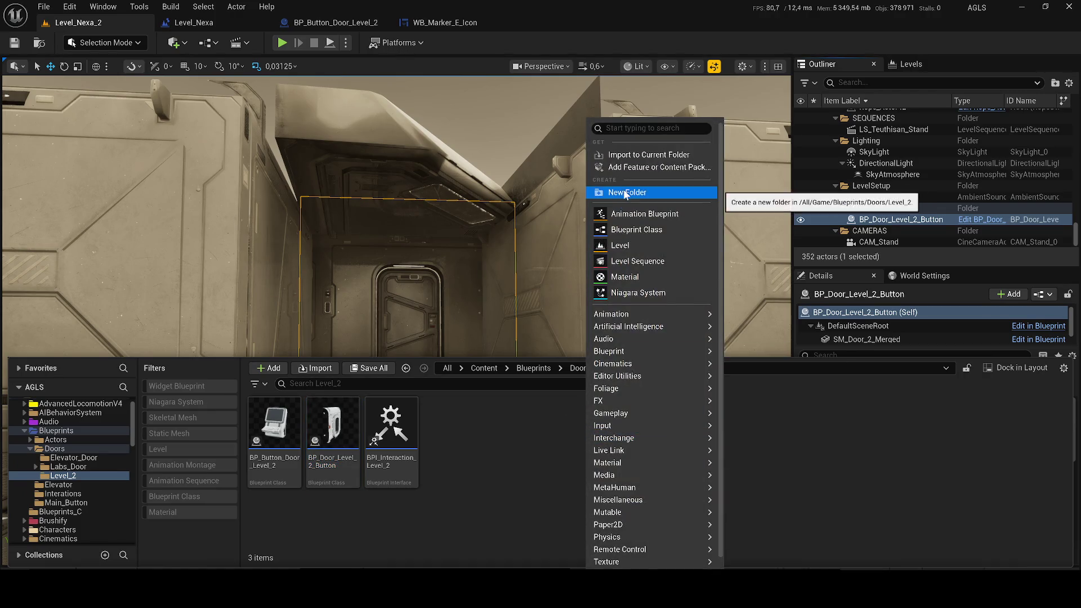
pyautogui.click(623, 191)
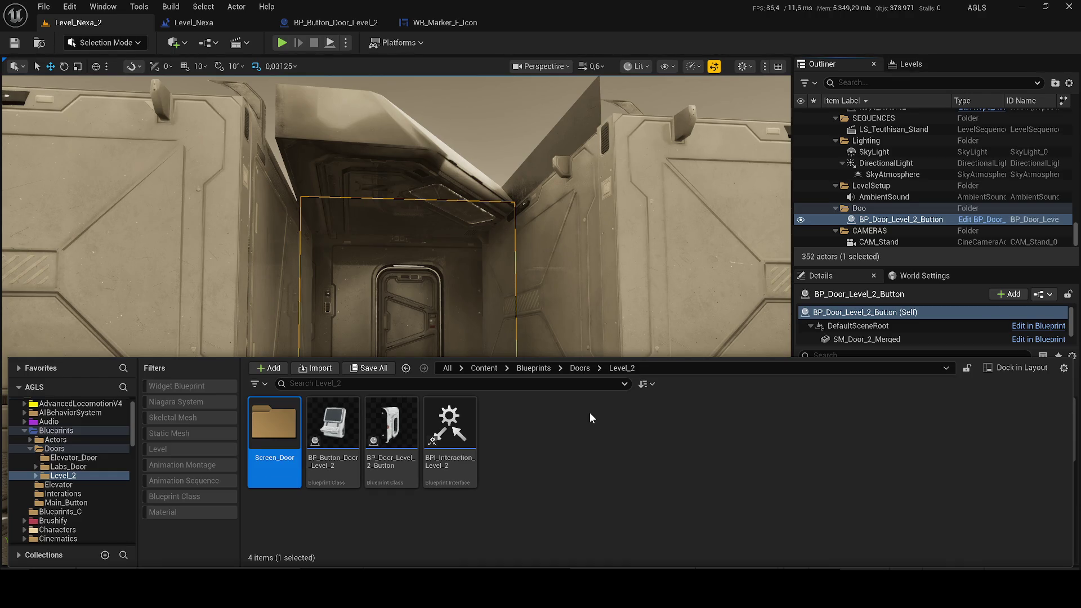
pyautogui.doubleClick(274, 428)
# - Create an Actor blueprint named Screen_Door_Anomalie in Screen_Door and open it for editing
pyautogui.rightClick(308, 434)
pyautogui.moveTo(371, 426)
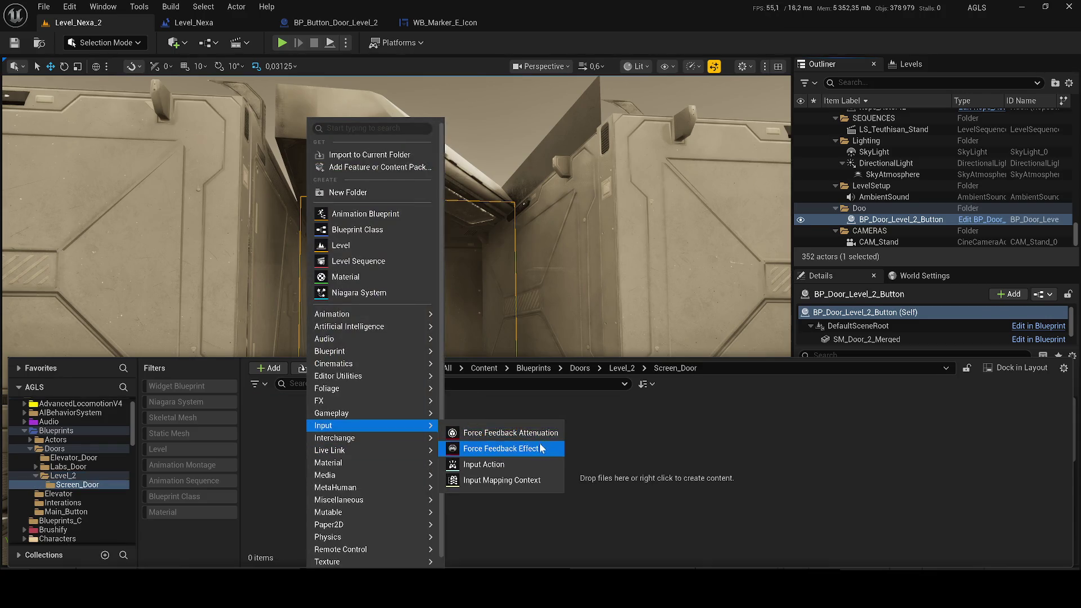
pyautogui.click(361, 229)
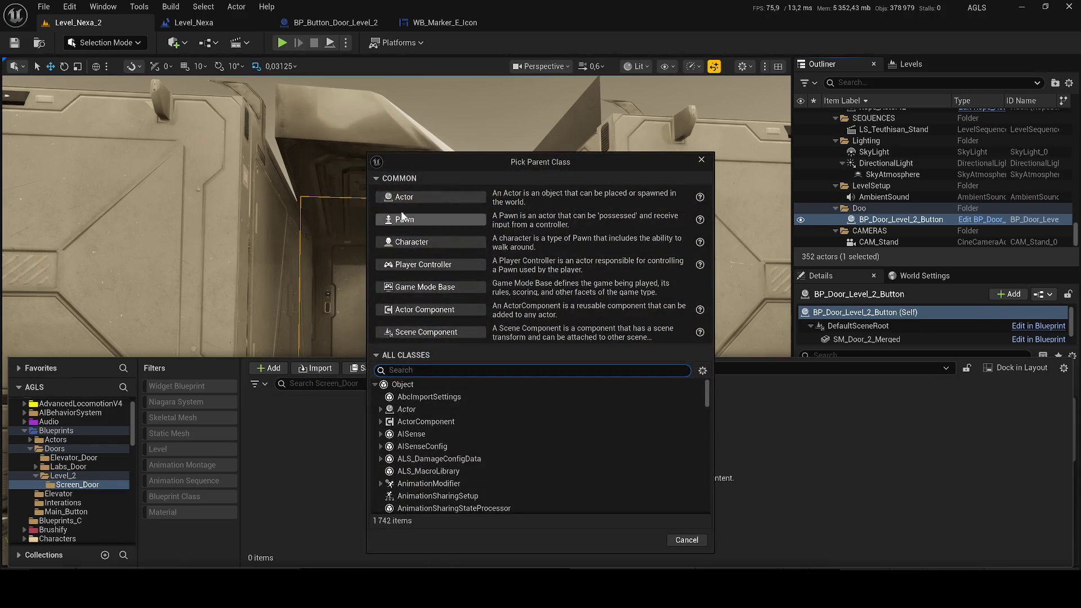
pyautogui.click(408, 197)
pyautogui.write('Scree')
pyautogui.write('n_Door')
pyautogui.press('Return')
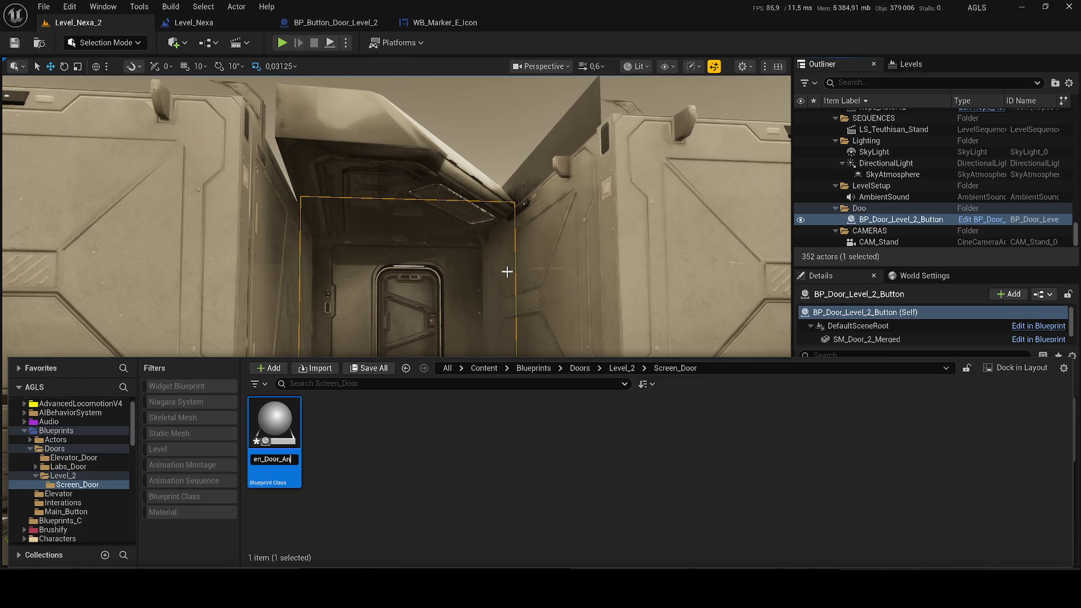
pyautogui.write('omalie')
pyautogui.press('Return')
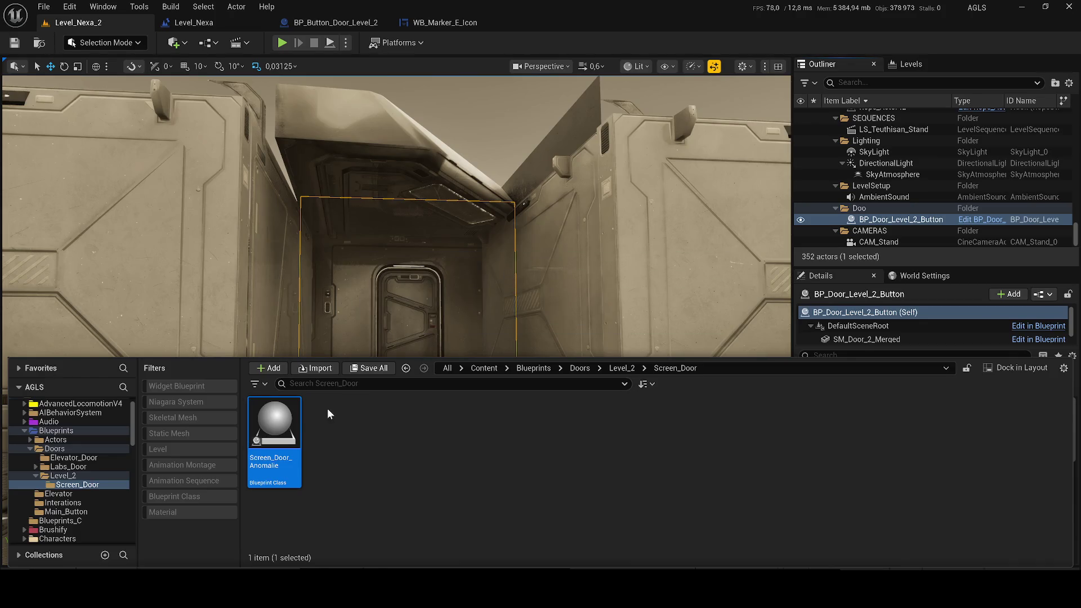
pyautogui.doubleClick(263, 410)
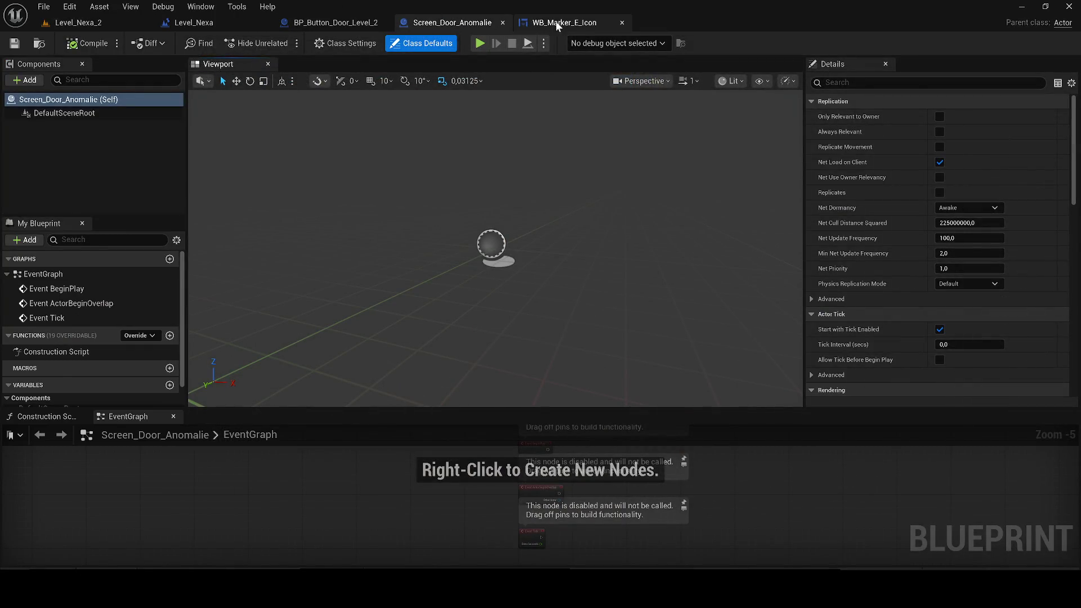
# - Close the WB_Marker_E_Icon, BP_Button_Door_Level_2 and Level_Nexa editors, returning to Level_Nexa_2
pyautogui.click(622, 24)
pyautogui.click(383, 23)
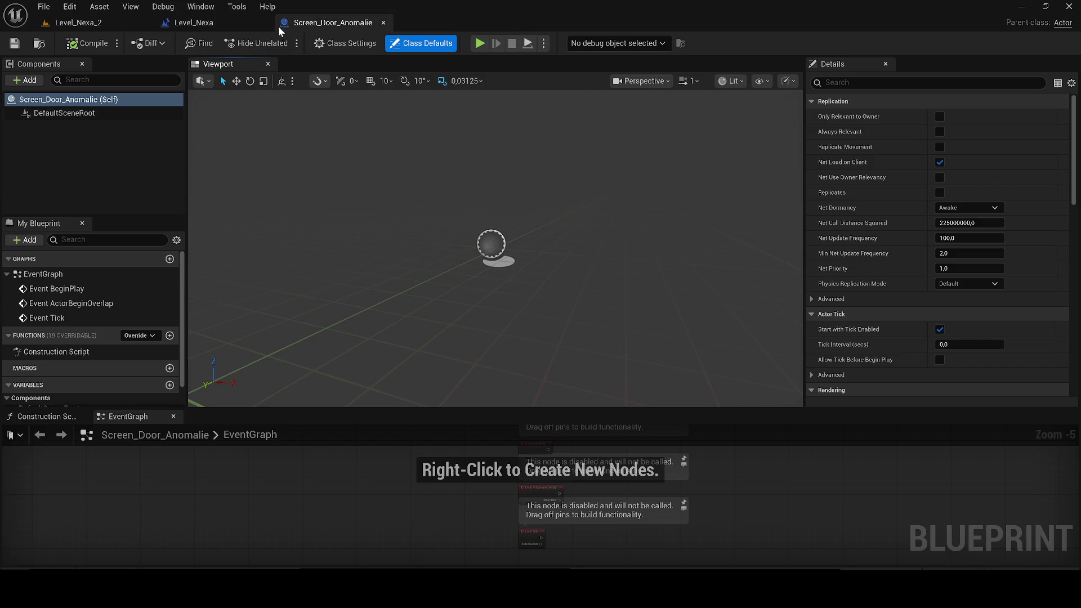
pyautogui.click(264, 24)
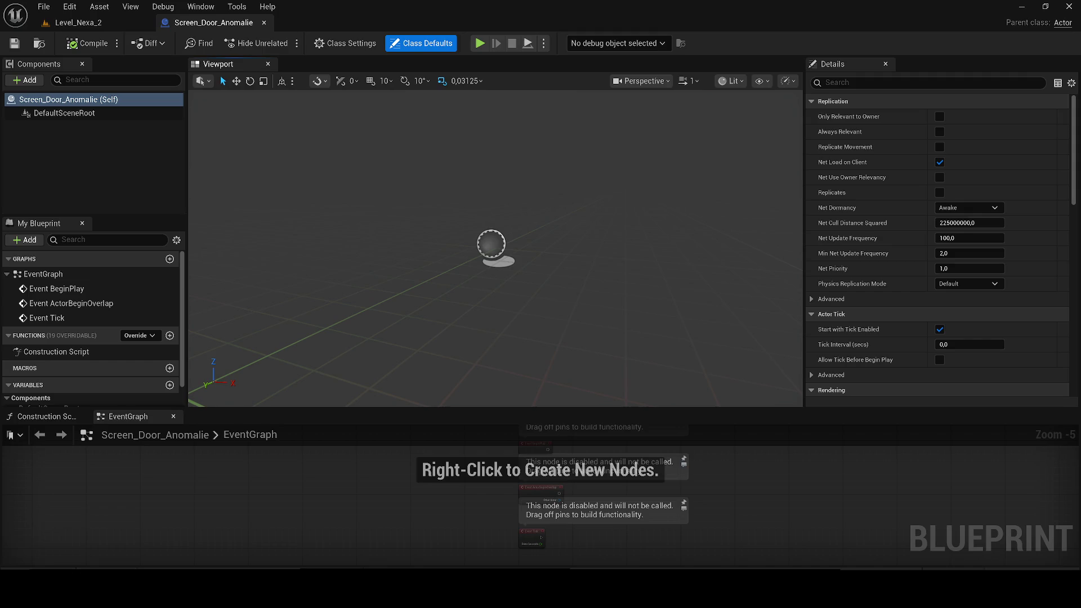
pyautogui.click(53, 25)
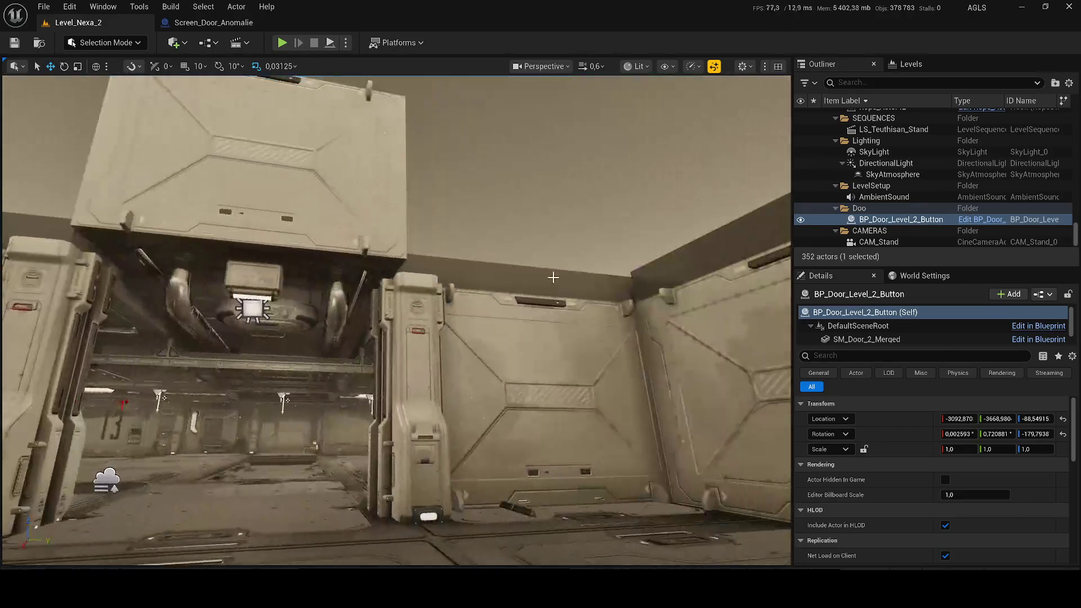
# - Find the DOOR + SCREEN panel's SM_Modular_InteriorWall_Merged mesh and add it to Screen_Door_Anomalie
pyautogui.click(350, 79)
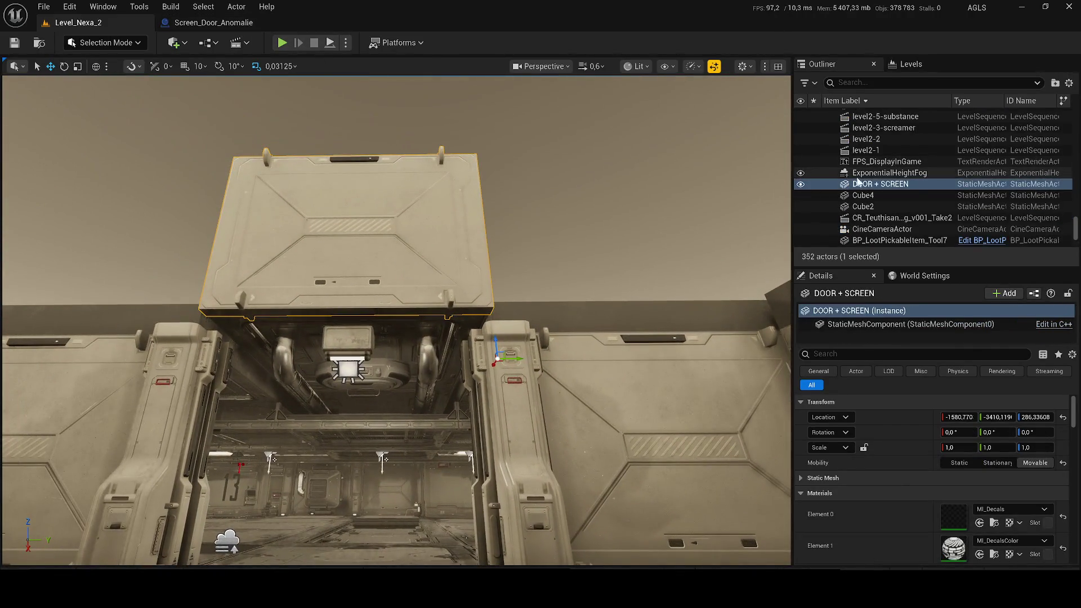
pyautogui.rightClick(879, 184)
pyautogui.click(892, 143)
pyautogui.click(214, 23)
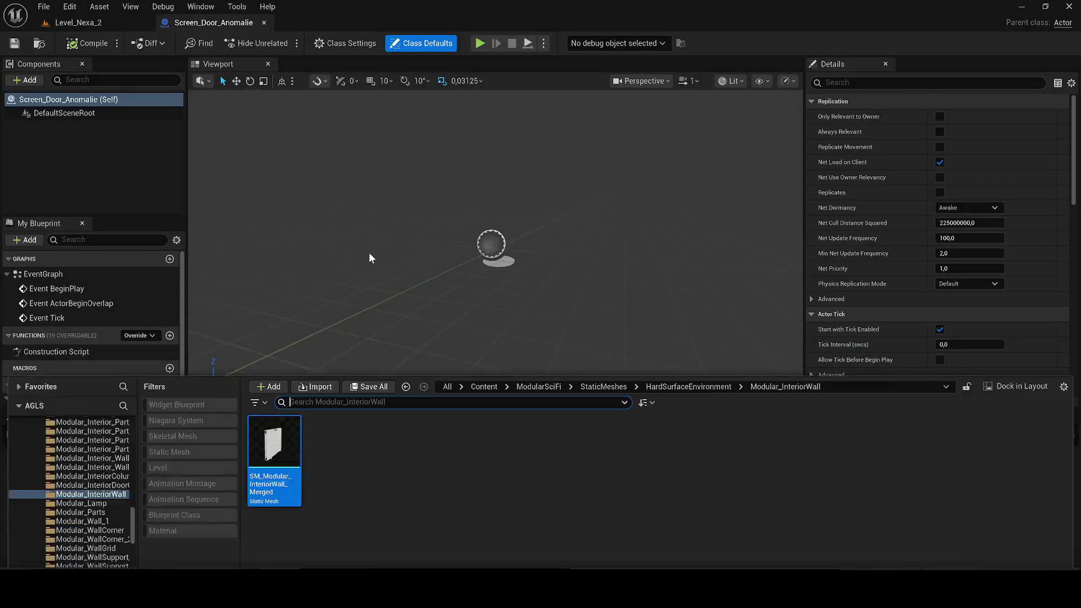
pyautogui.click(82, 416)
pyautogui.moveTo(50, 416); pyautogui.dragTo(316, 65)
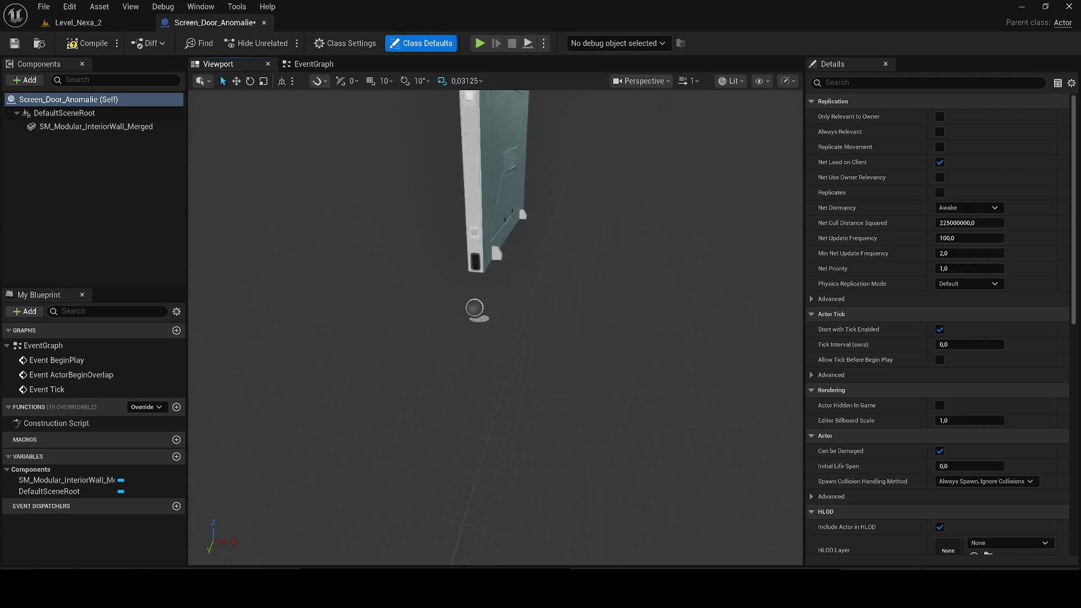
# - Rotate the wall mesh 90° on Z and set its Z position to 90
pyautogui.click(535, 191)
pyautogui.click(1025, 193)
pyautogui.click(1033, 207)
pyautogui.write('90')
pyautogui.press('Return')
pyautogui.click(1033, 193)
pyautogui.write('90')
pyautogui.press('Return')
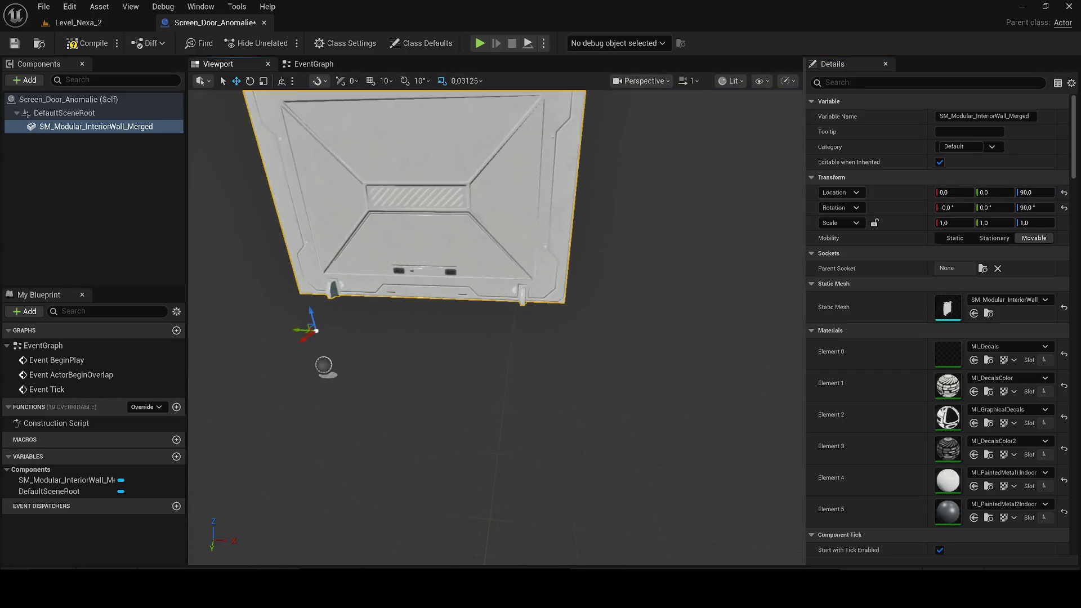
# - Lower the wall panel to about -133 Z, slide it sideways, and save the blueprint
pyautogui.moveTo(397, 278)
pyautogui.mouseDown()
pyautogui.moveTo(405, 338)
pyautogui.moveTo(382, 387)
pyautogui.moveTo(414, 404)
pyautogui.moveTo(441, 374)
pyautogui.moveTo(417, 366)
pyautogui.moveTo(463, 387)
pyautogui.mouseUp()
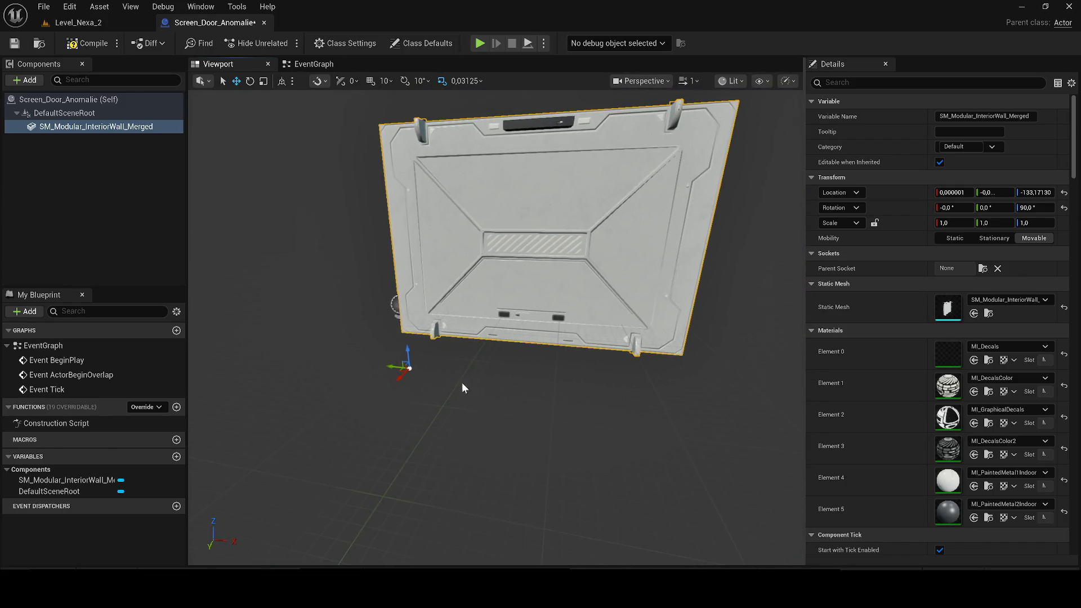
pyautogui.moveTo(388, 366); pyautogui.dragTo(264, 360)
pyautogui.click(14, 43)
pyautogui.click(72, 25)
pyautogui.hotkey('ctrl', 'b')
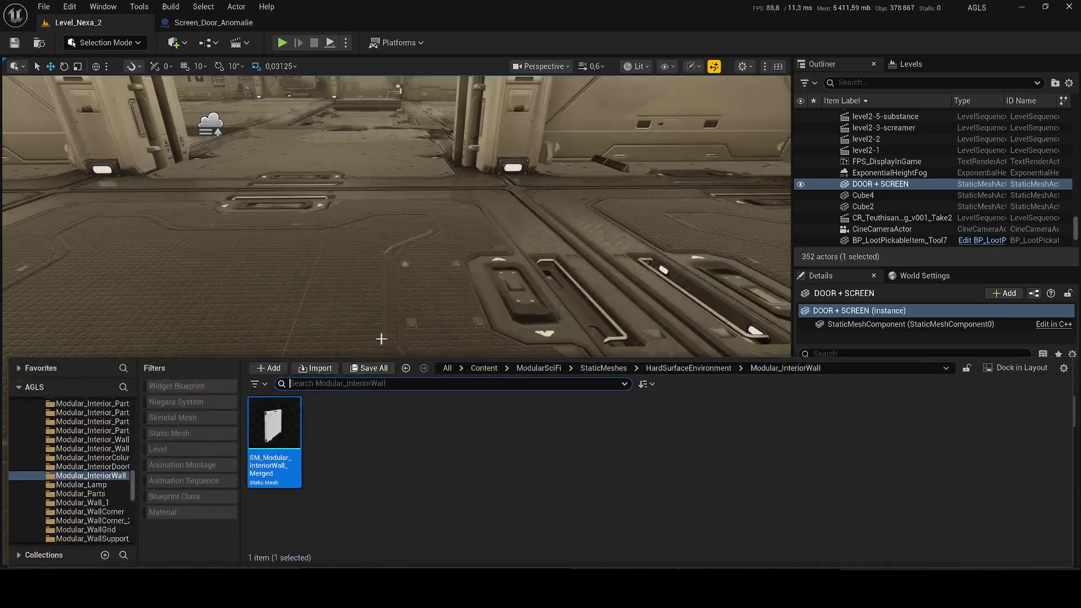
# - Search the Content Browser for 'screen' and place Screen_Door_Anomalie into the level
pyautogui.scroll(2, 622, 248)
pyautogui.hotkey('ctrl', 'space')
pyautogui.click(498, 367)
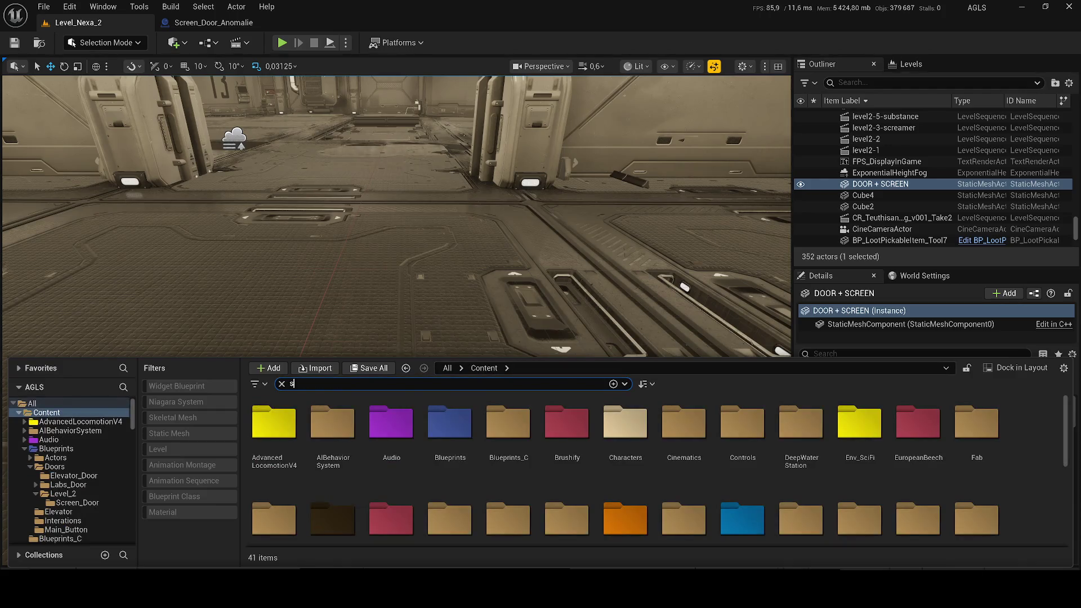
pyautogui.write('reen')
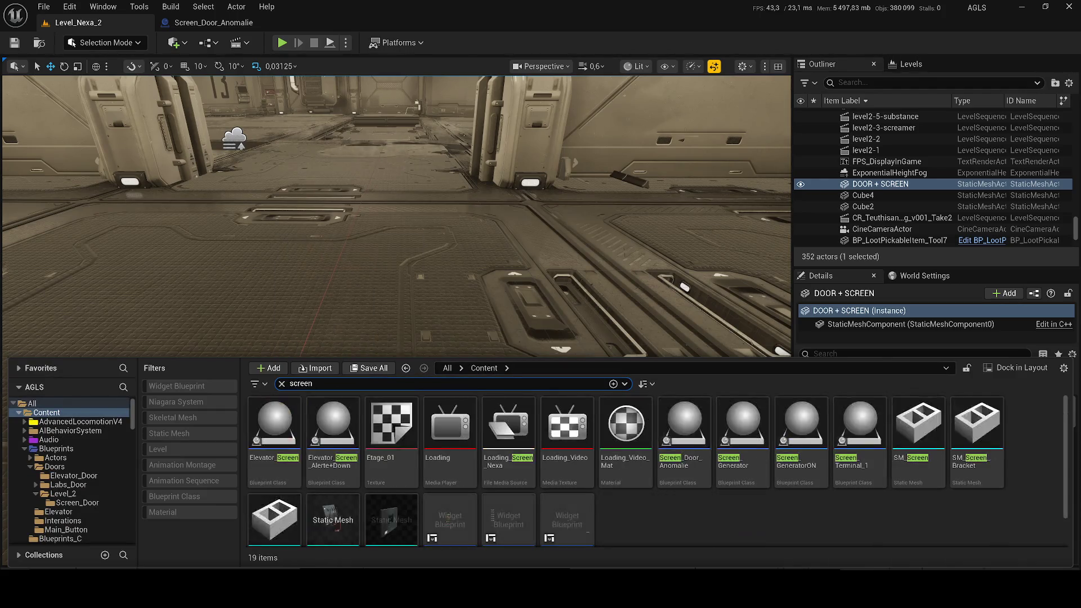
pyautogui.click(690, 452)
pyautogui.moveTo(691, 452)
pyautogui.mouseDown()
pyautogui.moveTo(331, 253)
pyautogui.moveTo(338, 265)
pyautogui.mouseUp()
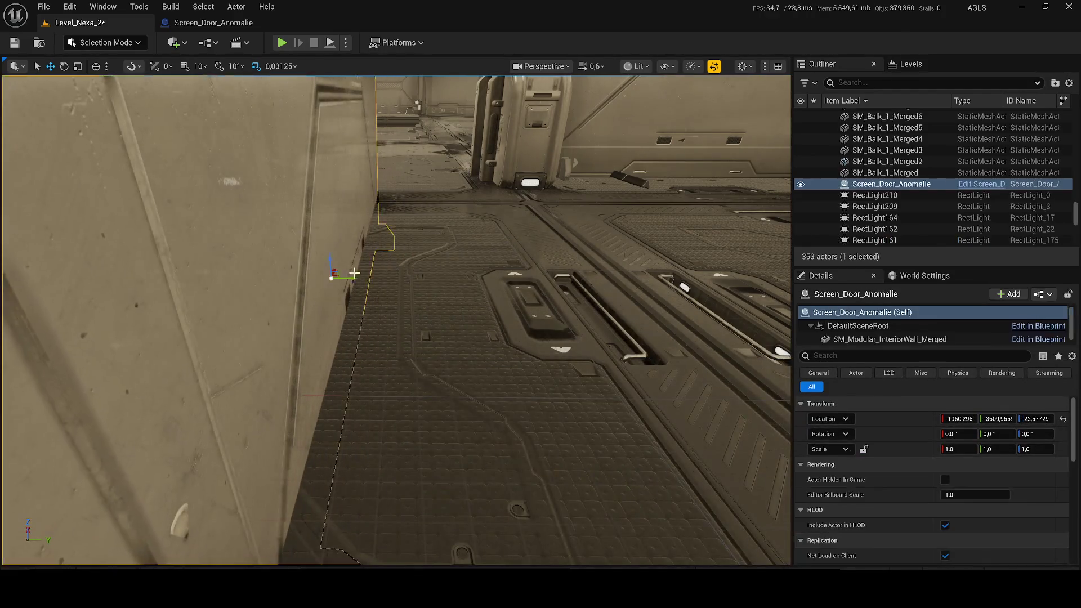
pyautogui.press('f')
# - In the Screen_Door_Anomalie blueprint, switch the wall component to rotation mode and compile
pyautogui.click(214, 23)
pyautogui.moveTo(344, 359)
pyautogui.mouseDown()
pyautogui.moveTo(382, 360)
pyautogui.moveTo(361, 344)
pyautogui.moveTo(447, 345)
pyautogui.moveTo(378, 410)
pyautogui.mouseUp()
pyautogui.press('e')
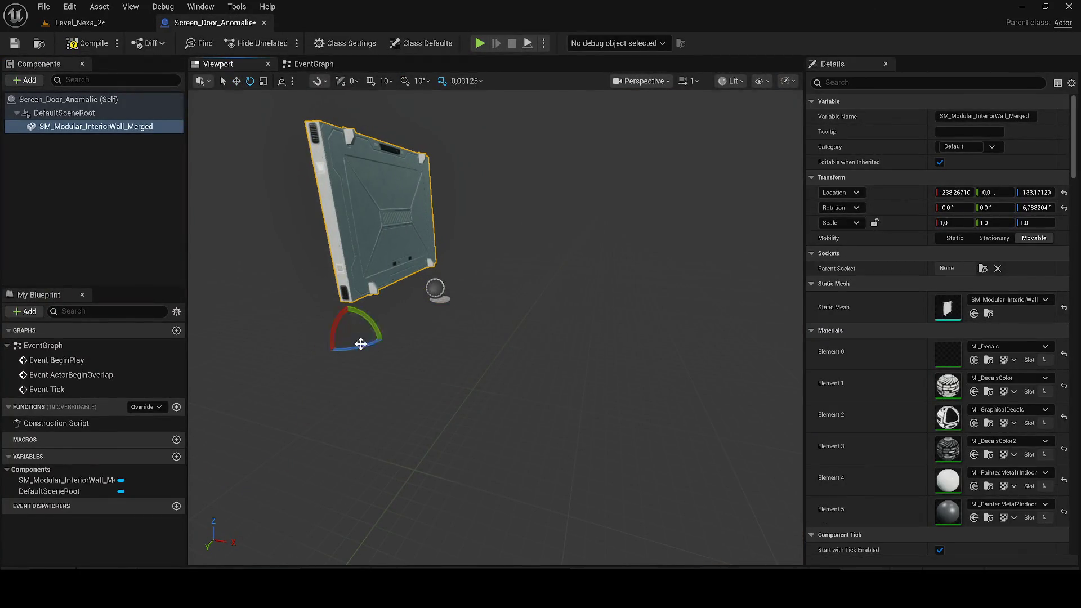
pyautogui.click(94, 45)
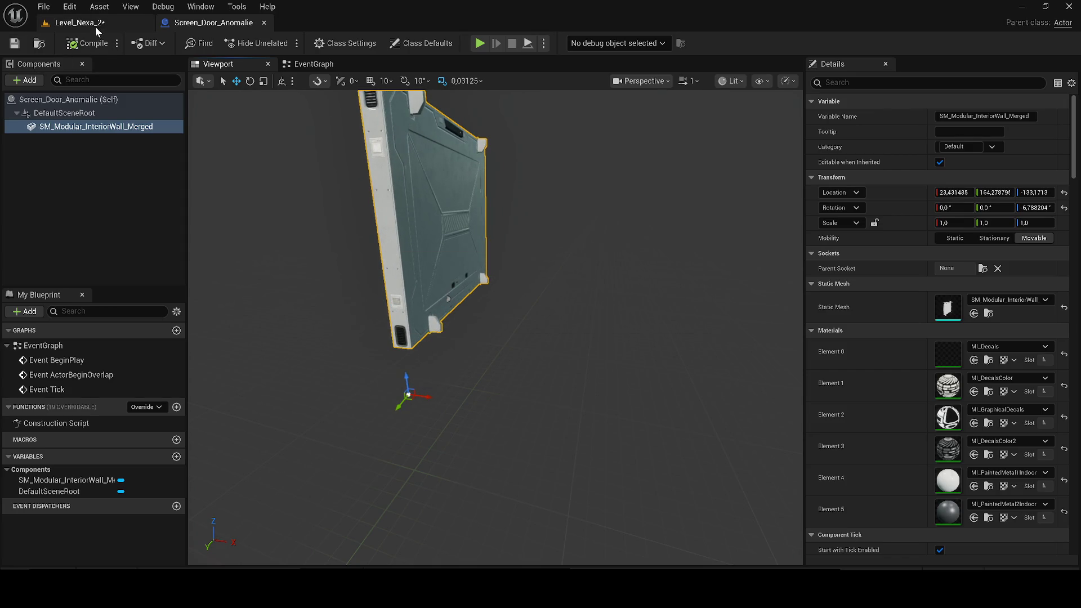
pyautogui.click(96, 25)
pyautogui.click(169, 23)
# - Reset the wall's rotation to 0° and location to X 23, Y 165, then compile and save
pyautogui.moveTo(283, 96); pyautogui.dragTo(709, 244)
pyautogui.click(1030, 194)
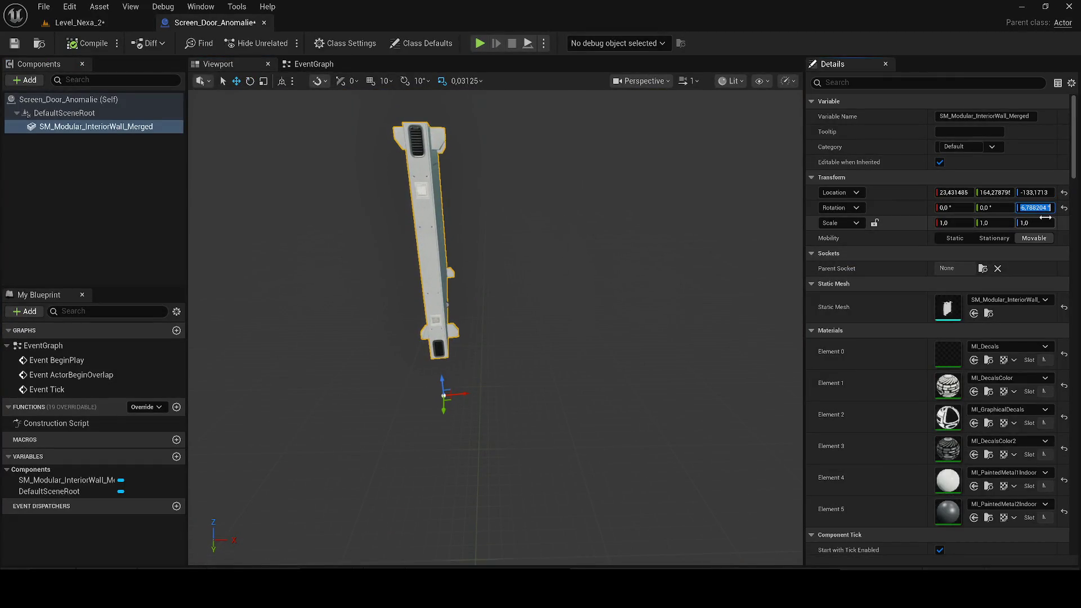
pyautogui.moveTo(1032, 205); pyautogui.dragTo(1040, 205)
pyautogui.write('0')
pyautogui.click(994, 193)
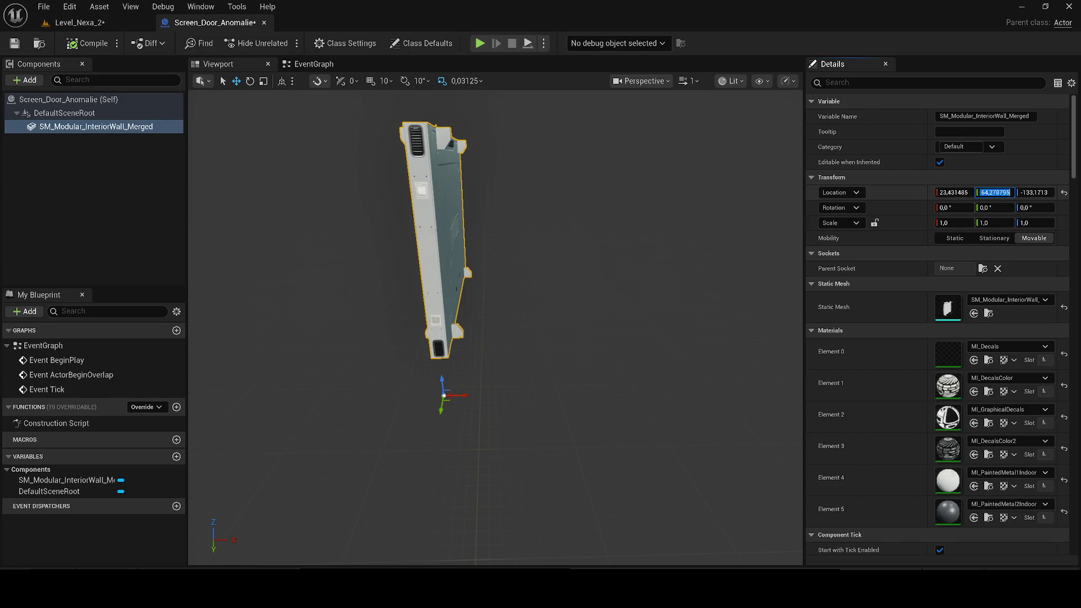
pyautogui.write('1')
pyautogui.write('3')
pyautogui.write('23')
pyautogui.press('Return')
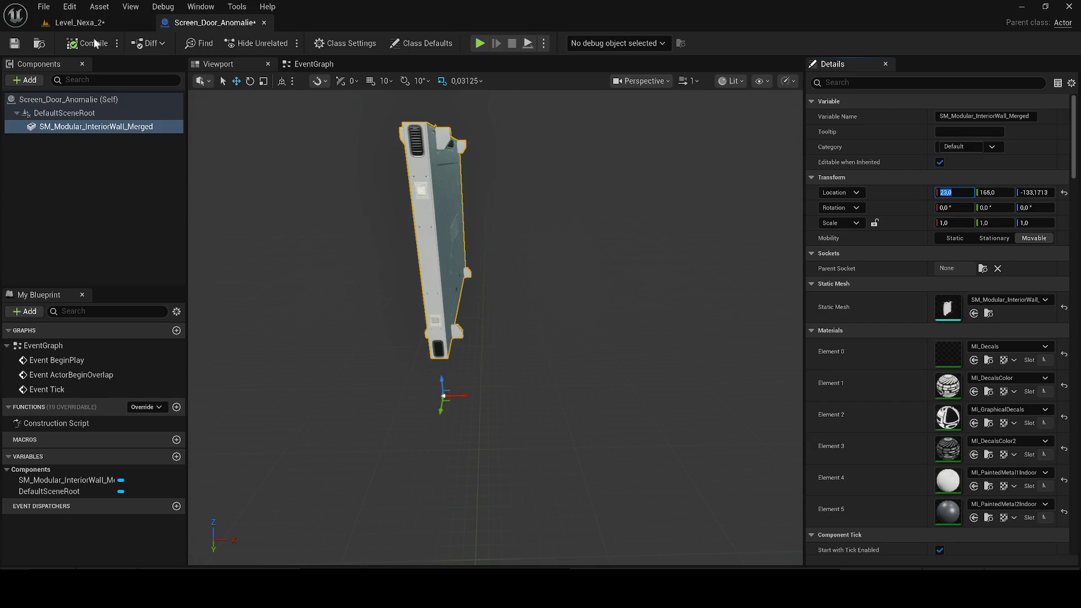
pyautogui.click(14, 43)
pyautogui.click(46, 28)
pyautogui.click(14, 43)
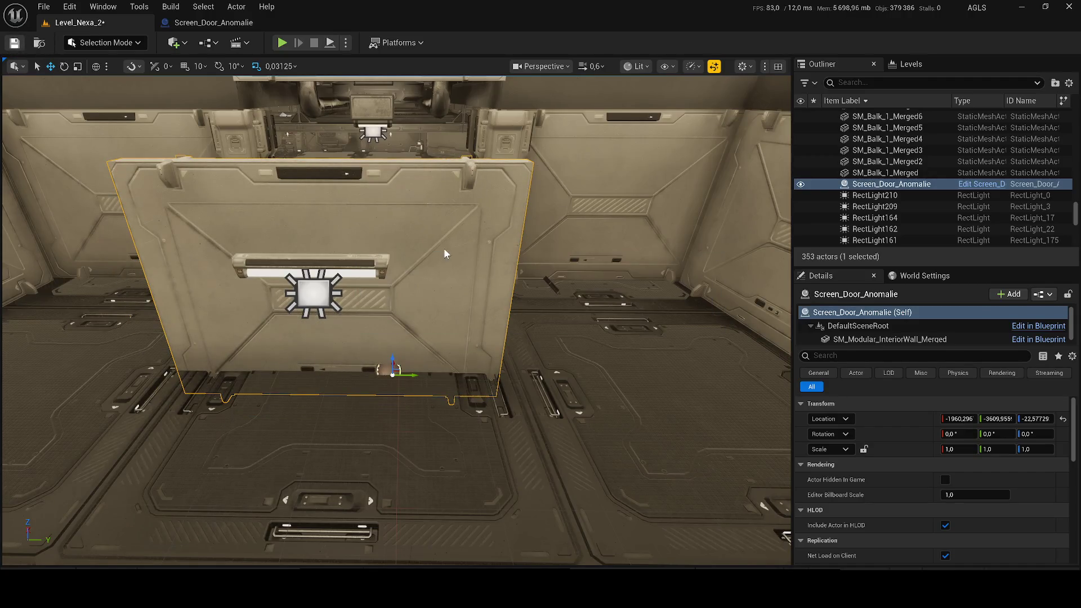
# - Copy the DOOR + SCREEN location and paste it onto Screen_Door_Anomalie
pyautogui.moveTo(394, 321)
pyautogui.mouseDown()
pyautogui.moveTo(242, 320)
pyautogui.moveTo(338, 315)
pyautogui.mouseUp()
pyautogui.click(484, 157)
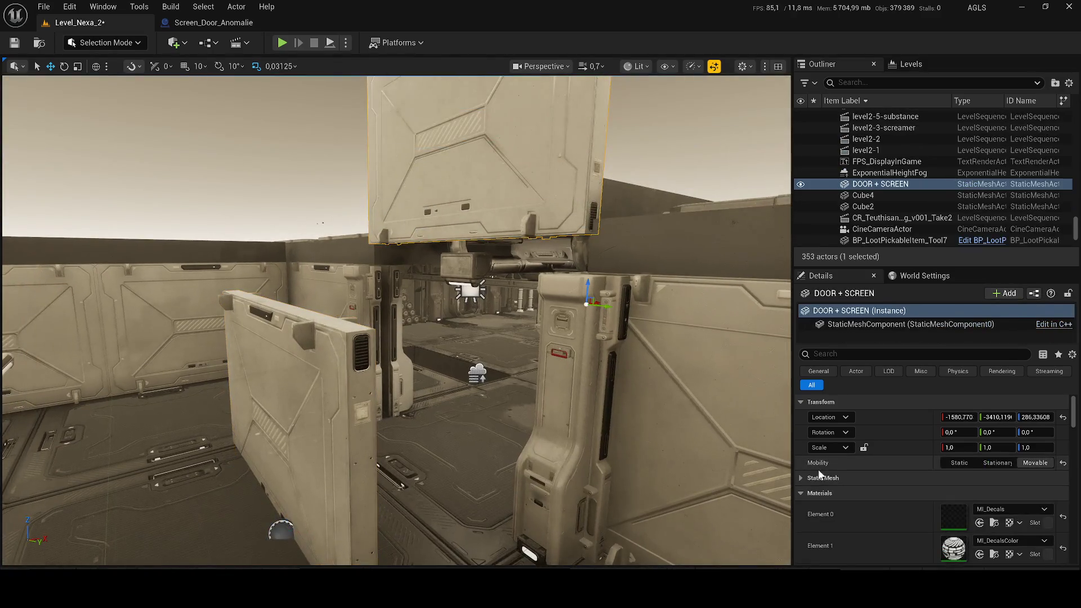
pyautogui.rightClick(890, 414)
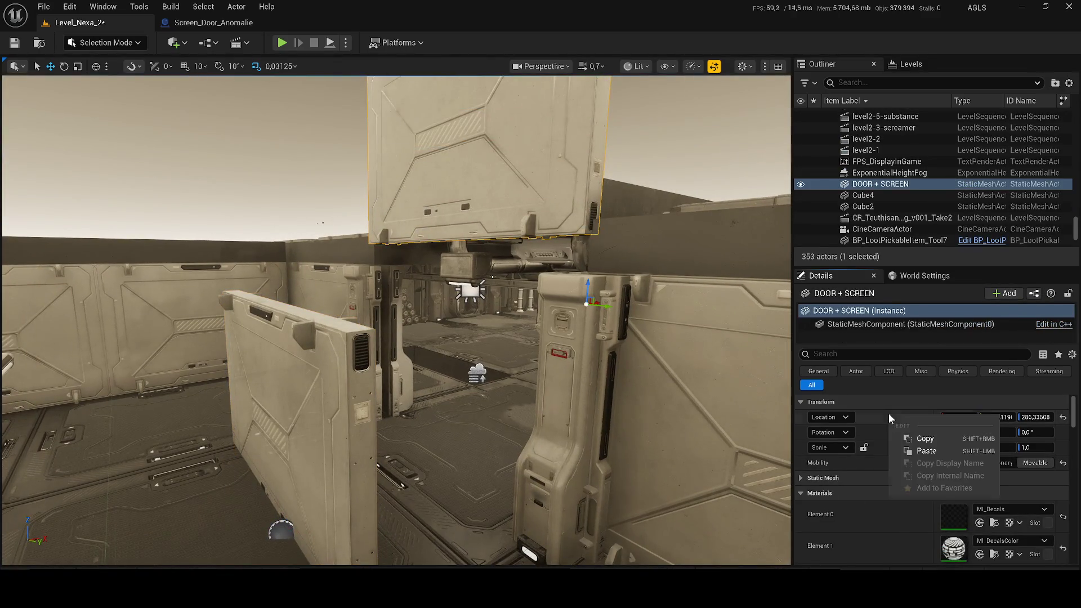
pyautogui.click(912, 439)
pyautogui.click(372, 425)
pyautogui.rightClick(917, 424)
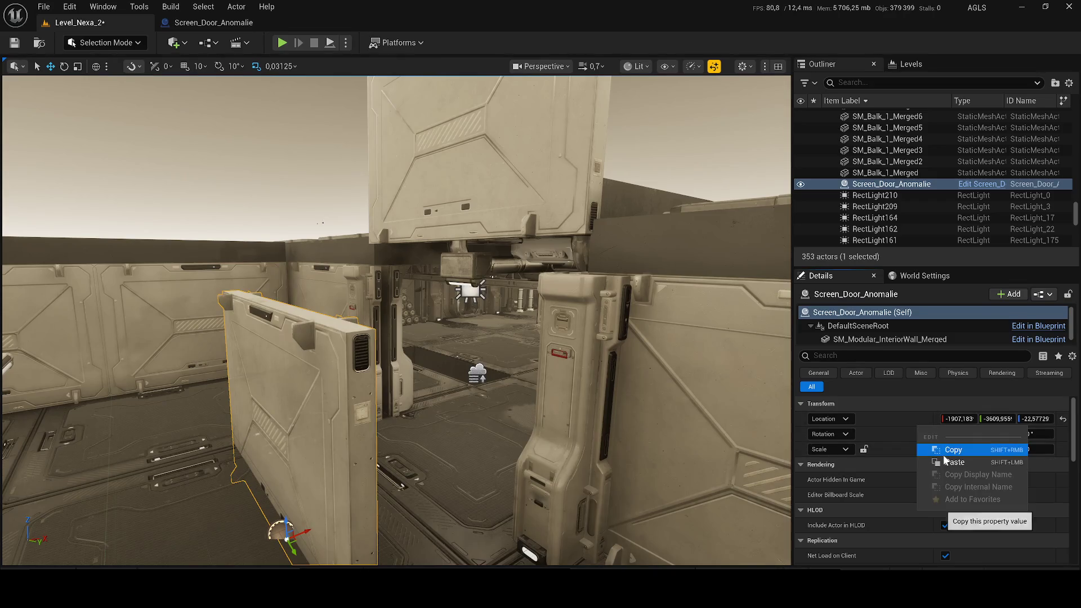
pyautogui.click(929, 459)
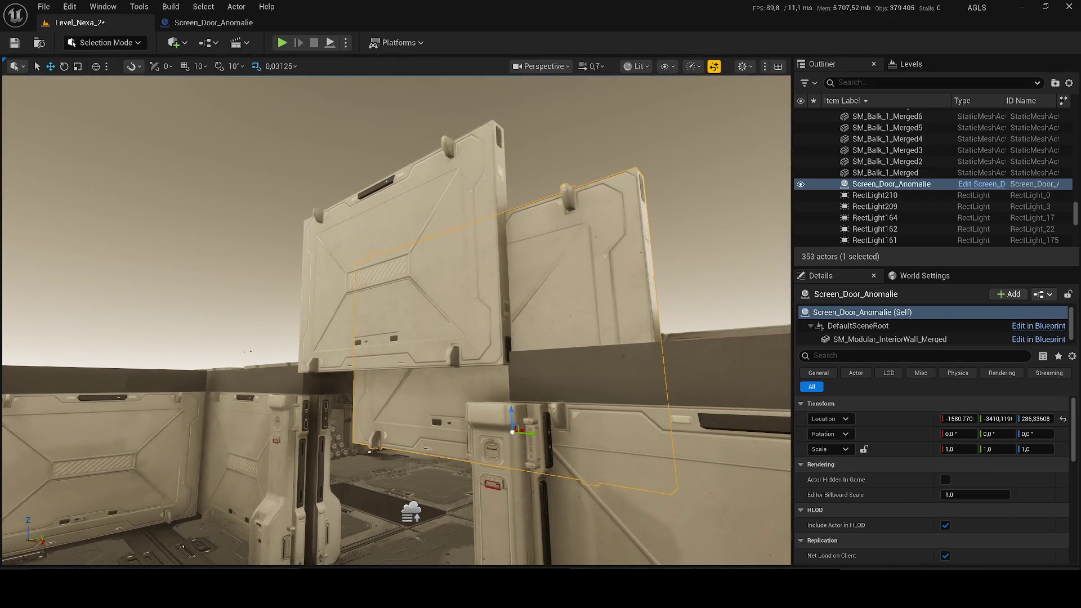
# - Copy the DOOR + SCREEN rotation, then delete the old DOOR + SCREEN panel
pyautogui.click(450, 310)
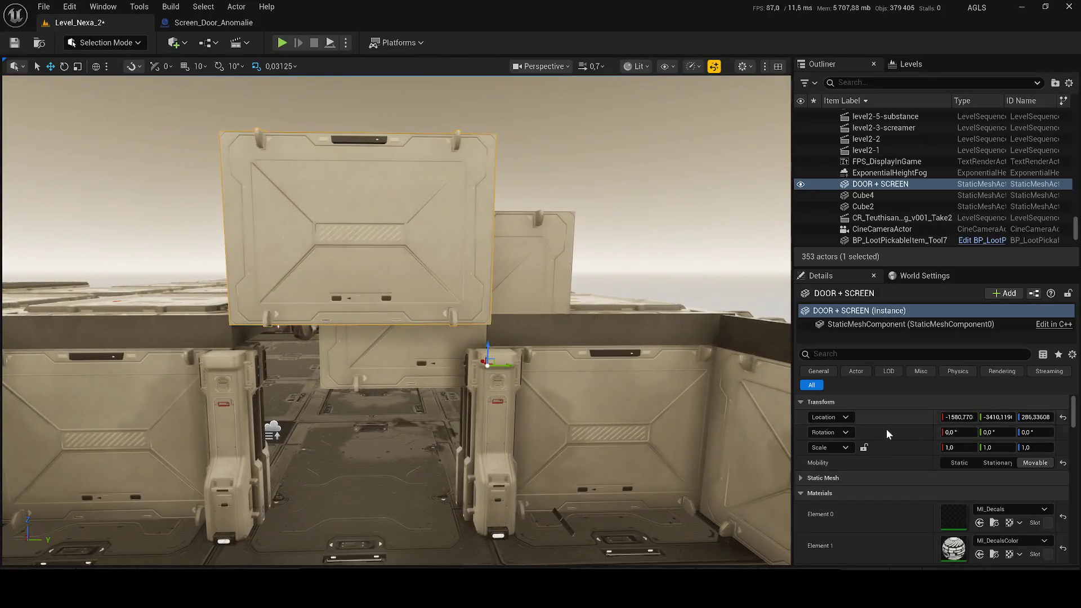
pyautogui.rightClick(889, 431)
pyautogui.click(915, 442)
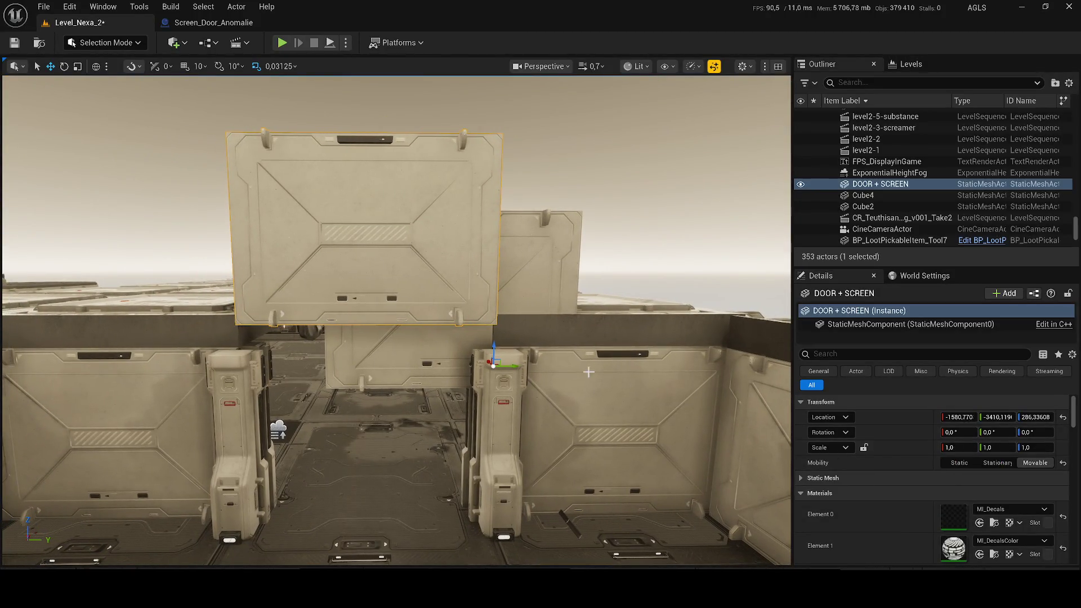
pyautogui.click(540, 254)
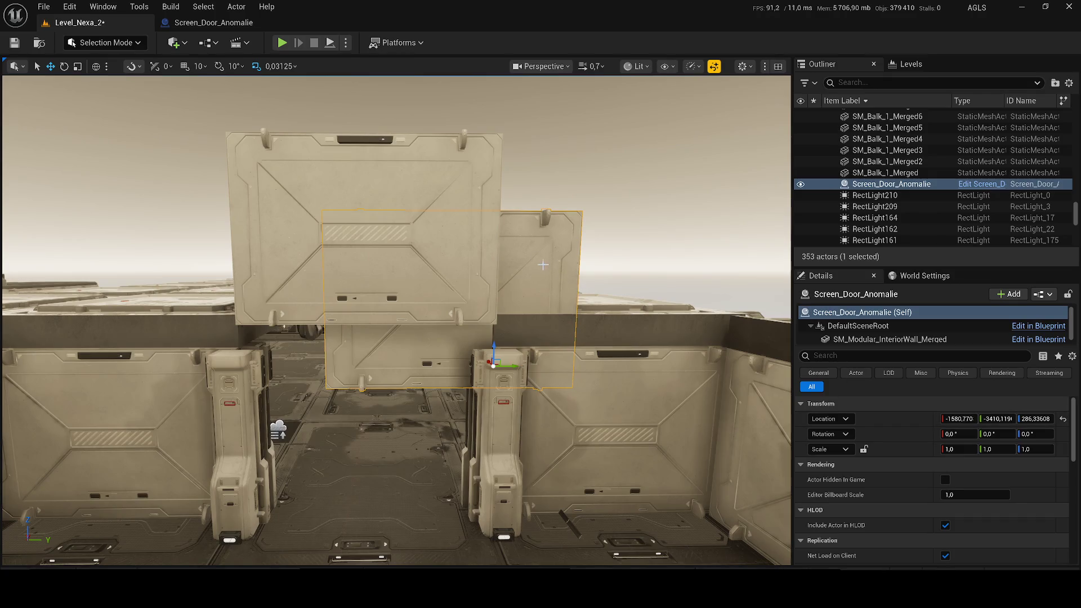
pyautogui.click(469, 252)
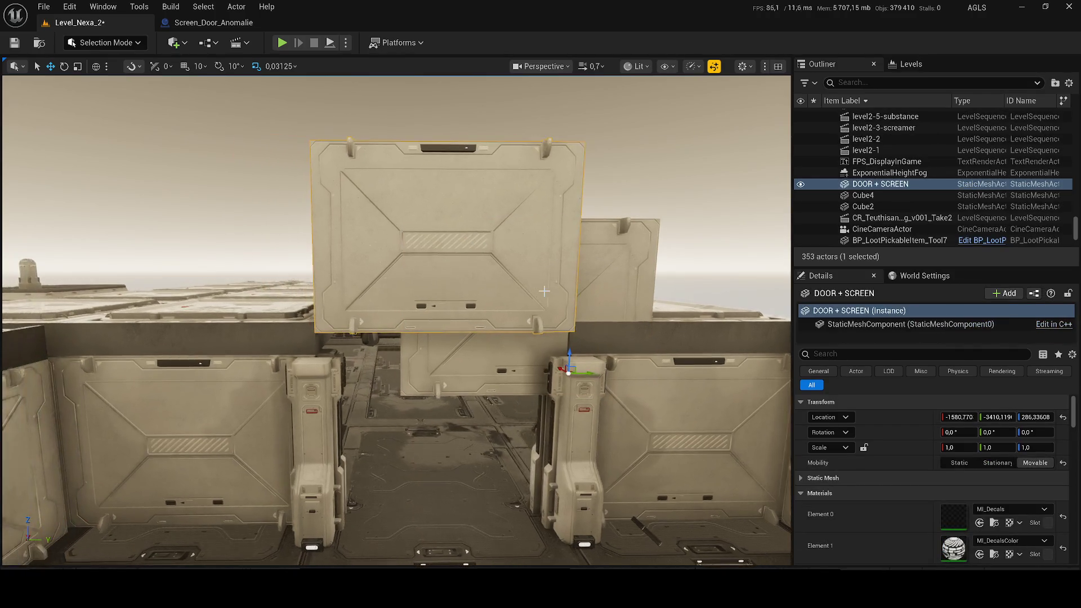
pyautogui.press('Delete')
# - Move Screen_Door_Anomalie down into the doorway, fit it along X and depth, and save the level
pyautogui.click(586, 372)
pyautogui.moveTo(583, 373)
pyautogui.mouseDown()
pyautogui.moveTo(465, 307)
pyautogui.moveTo(485, 362)
pyautogui.moveTo(479, 430)
pyautogui.mouseUp()
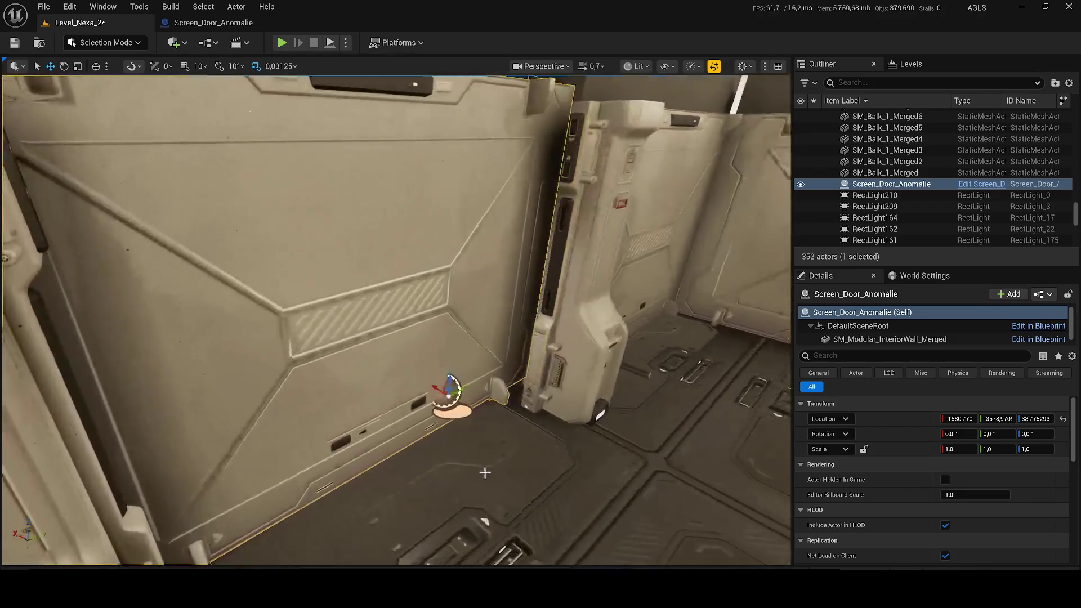
pyautogui.moveTo(442, 388)
pyautogui.mouseDown()
pyautogui.moveTo(466, 410)
pyautogui.moveTo(506, 405)
pyautogui.moveTo(478, 416)
pyautogui.mouseUp()
pyautogui.moveTo(426, 440)
pyautogui.mouseDown()
pyautogui.moveTo(443, 437)
pyautogui.moveTo(444, 446)
pyautogui.mouseUp()
pyautogui.hotkey('ctrl', 's')
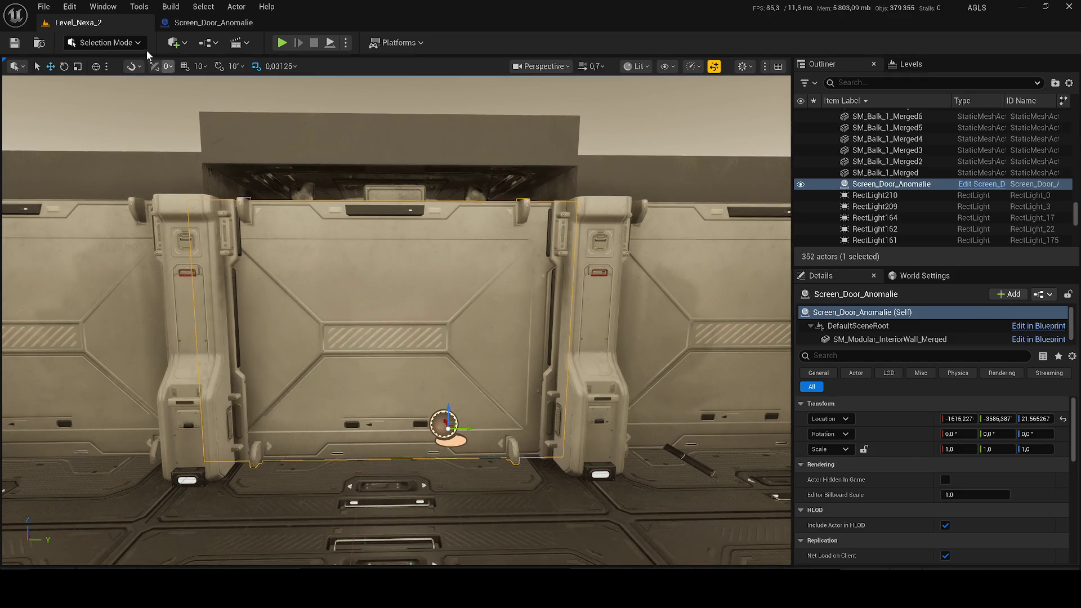
# - Open the Fab marketplace listings in Chrome
pyautogui.click(213, 22)
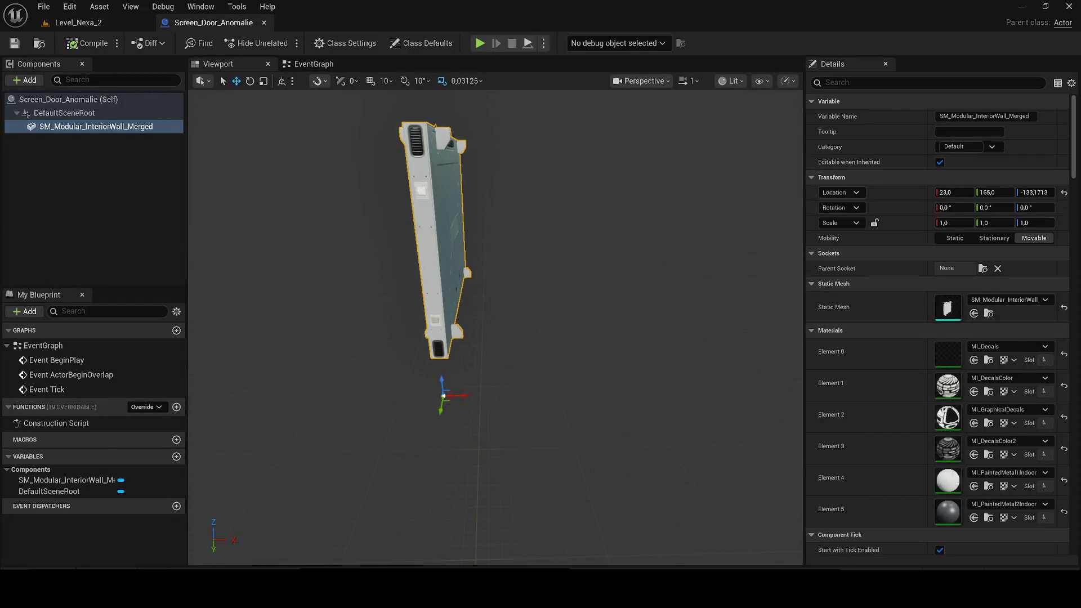
pyautogui.hotkey('alt', 'Tab')
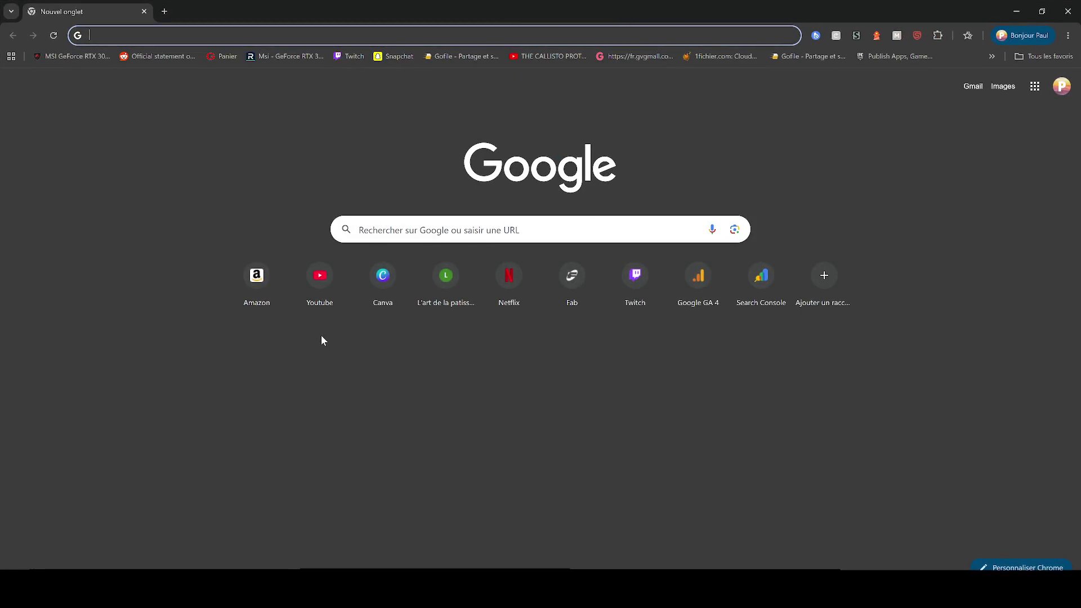
pyautogui.click(575, 292)
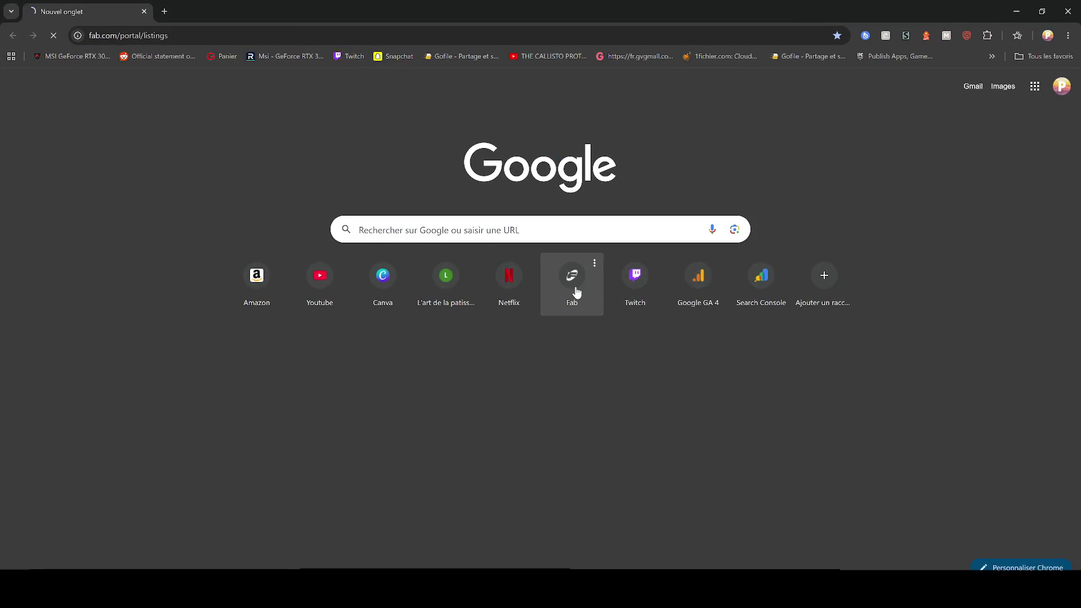
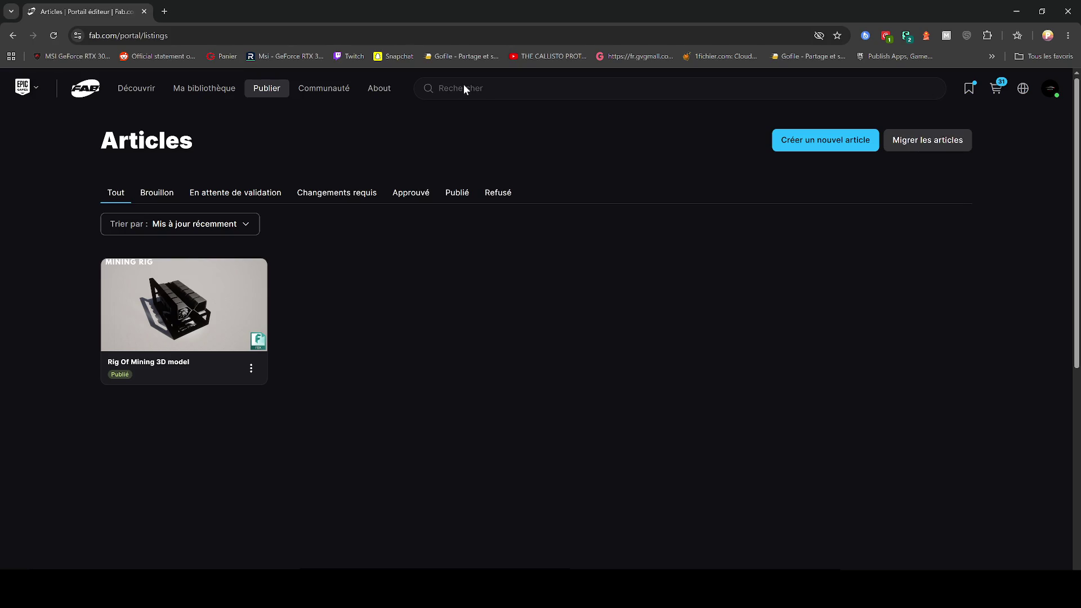
# - Search the Fab store for 'Scifi screen' from the Fab home page
pyautogui.doubleClick(491, 19)
pyautogui.doubleClick(491, 19)
pyautogui.click(92, 90)
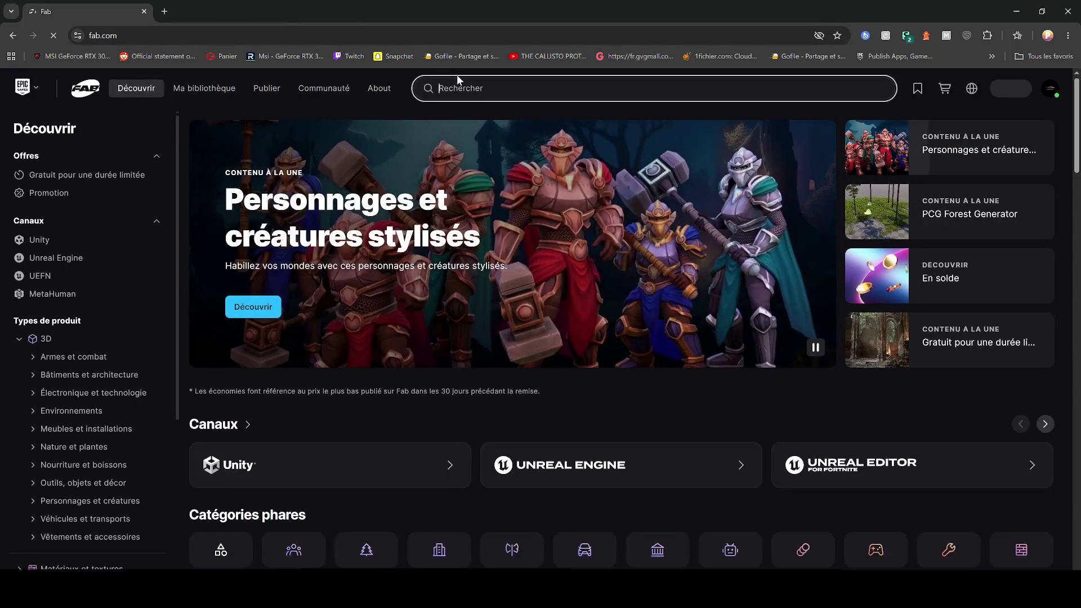
pyautogui.click(463, 88)
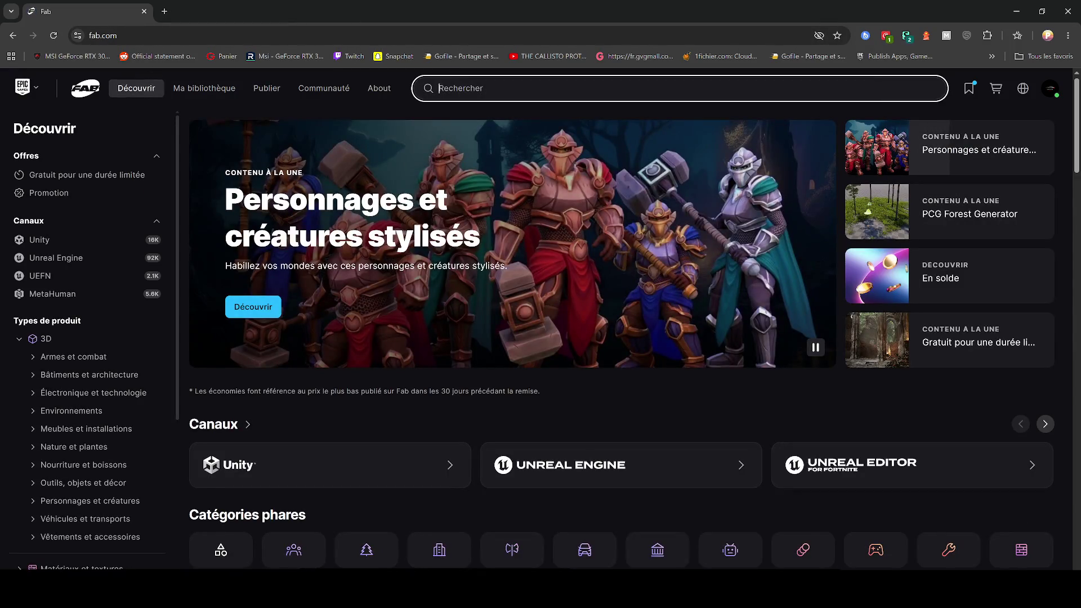
pyautogui.write('Scifi screen')
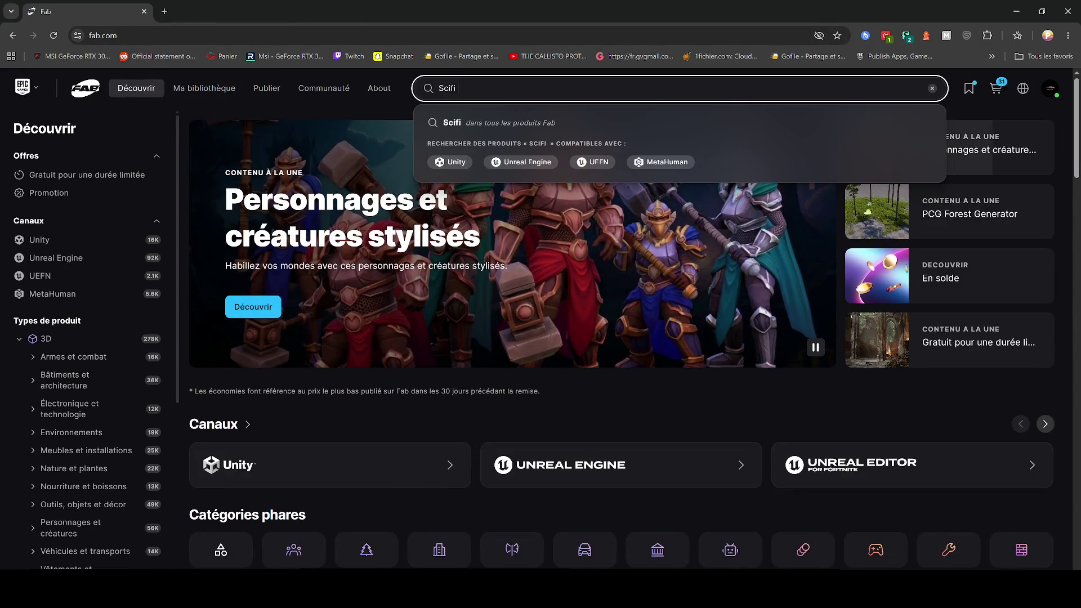
pyautogui.press('Return')
pyautogui.write('$')
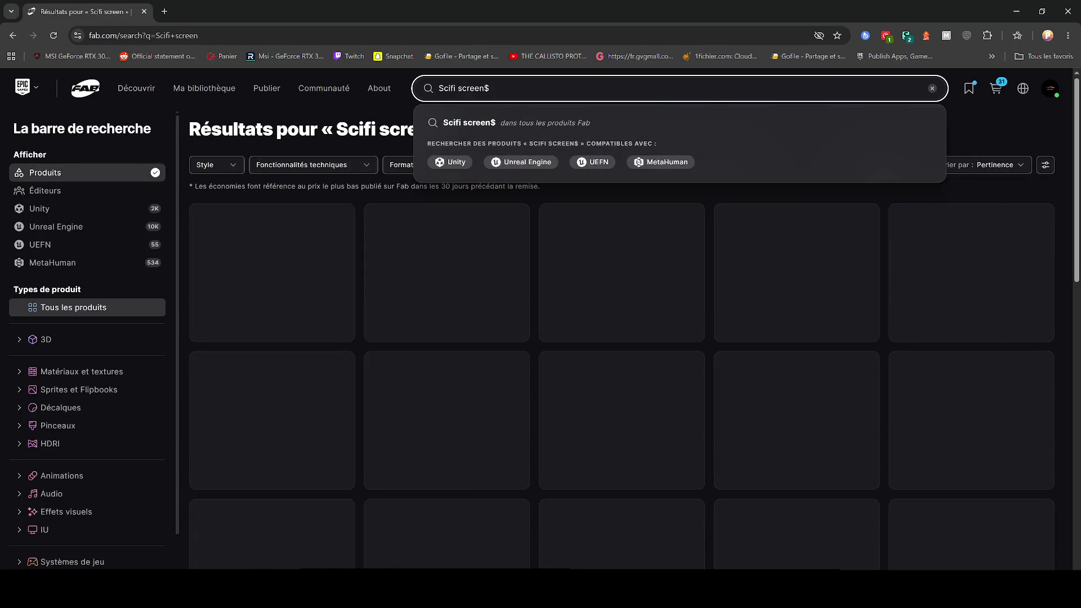
pyautogui.press('BackSpace')
pyautogui.press('Return')
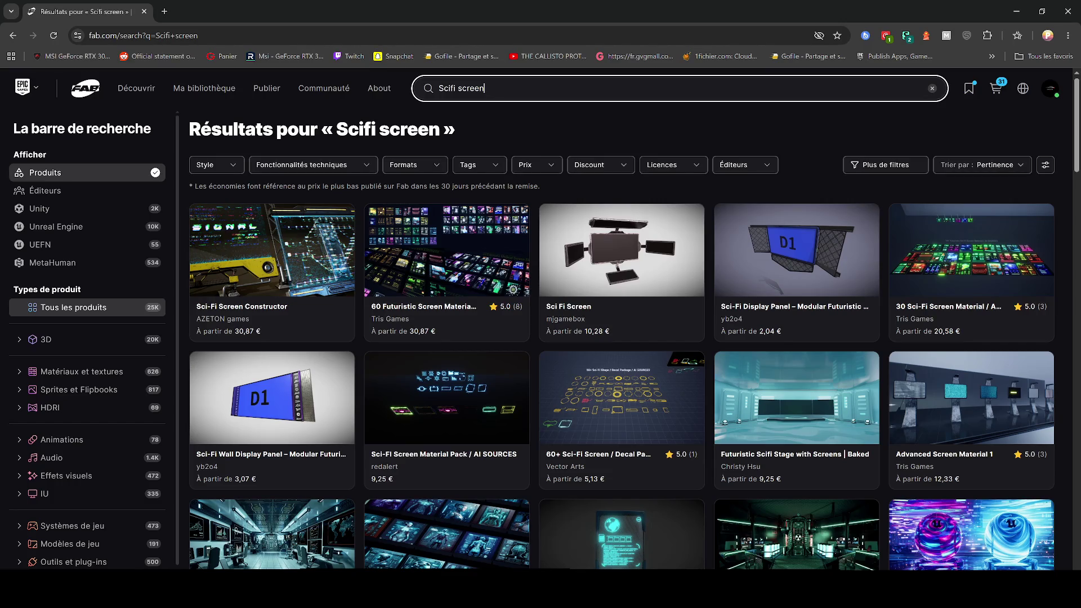
# - Open the SciFi Control Room 2 listing in a new tab, view its pictures, then close it
pyautogui.scroll(-5, 668, 302)
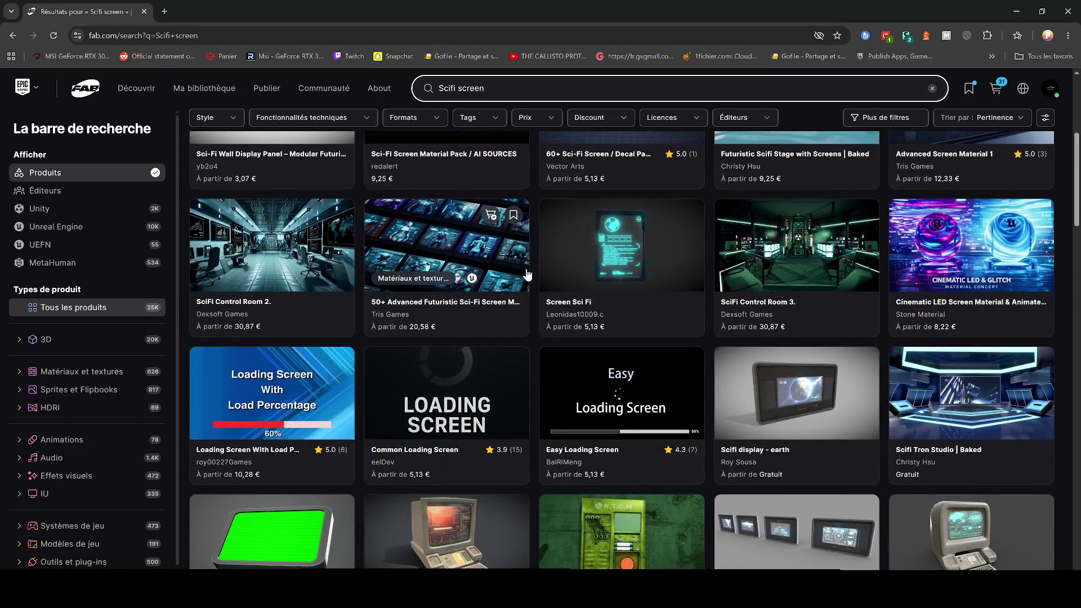
pyautogui.click(313, 243)
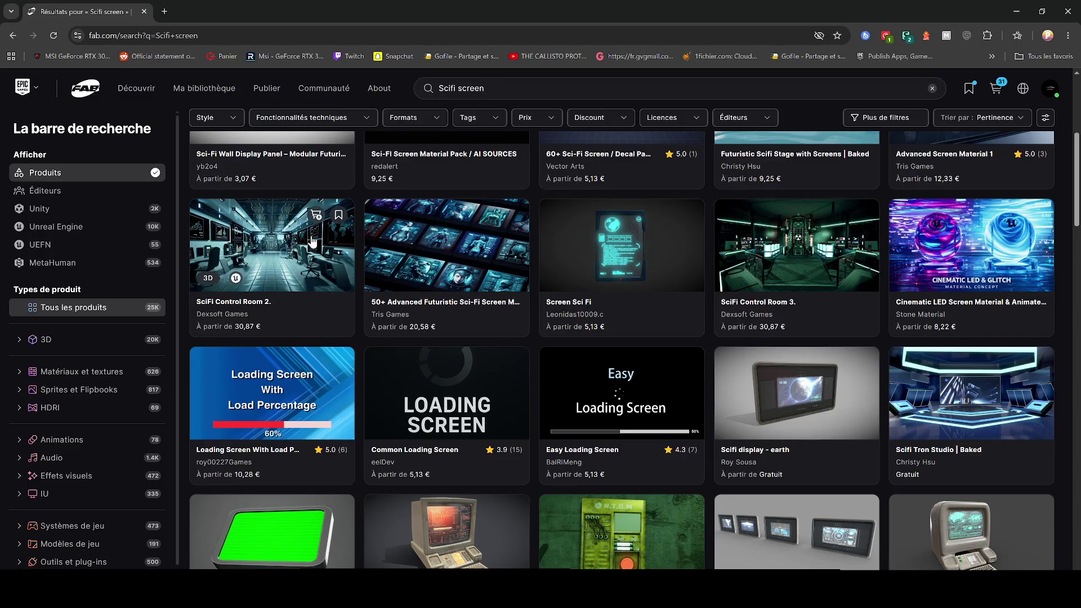
pyautogui.middleClick(337, 257)
pyautogui.click(249, 13)
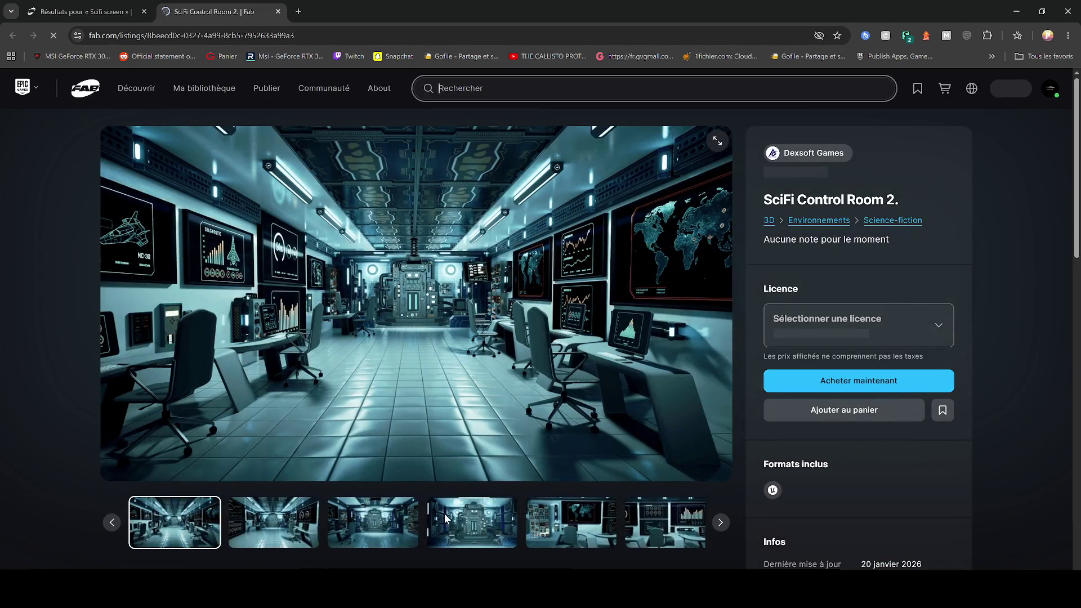
pyautogui.click(267, 542)
pyautogui.click(346, 518)
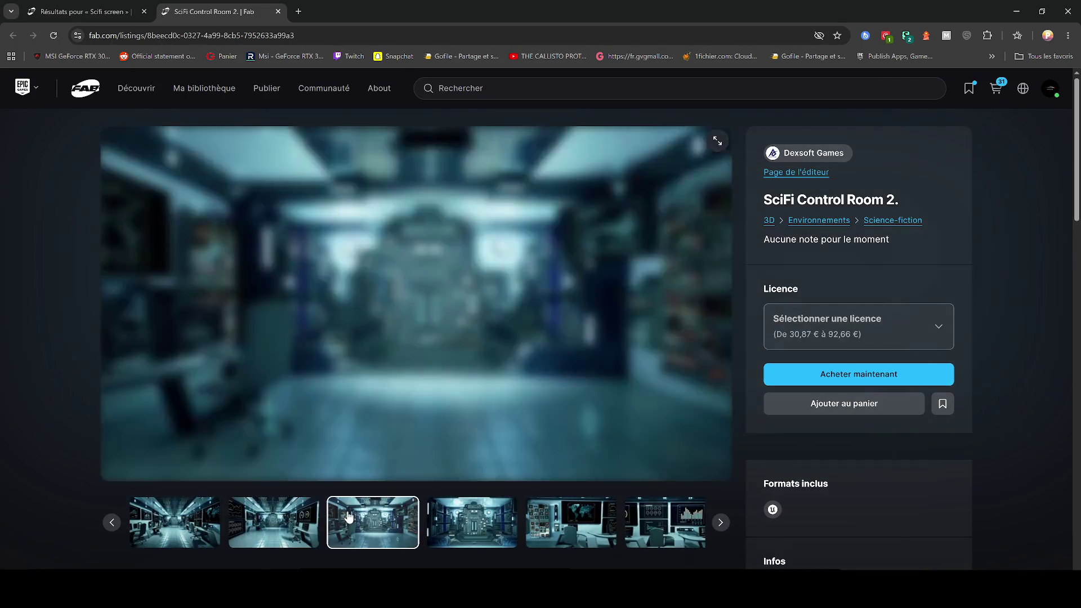
pyautogui.hotkey('ctrl', 'shift', 'Tab')
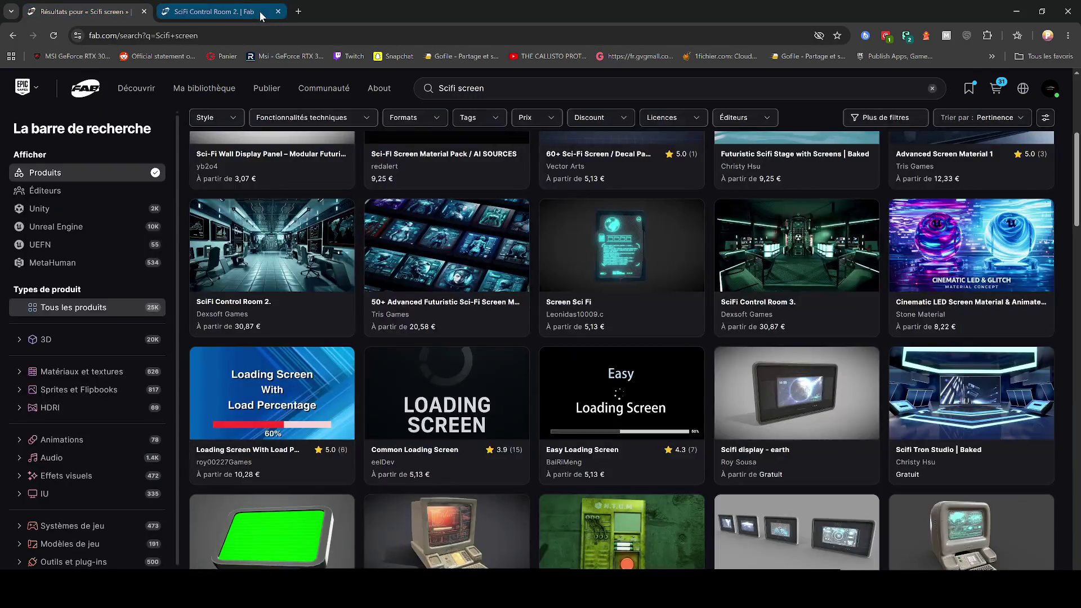
pyautogui.click(278, 12)
# - Scroll further down the results and bring up options for the Retro Scifi computer card
pyautogui.scroll(-3, 479, 343)
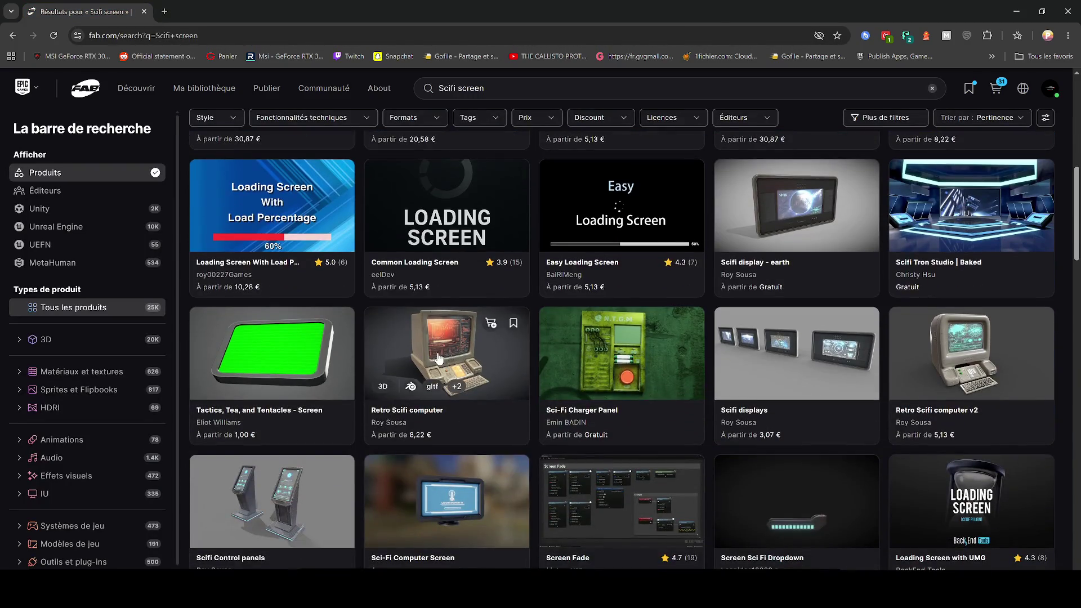
pyautogui.scroll(-1, 453, 356)
pyautogui.rightClick(467, 318)
pyautogui.click(495, 329)
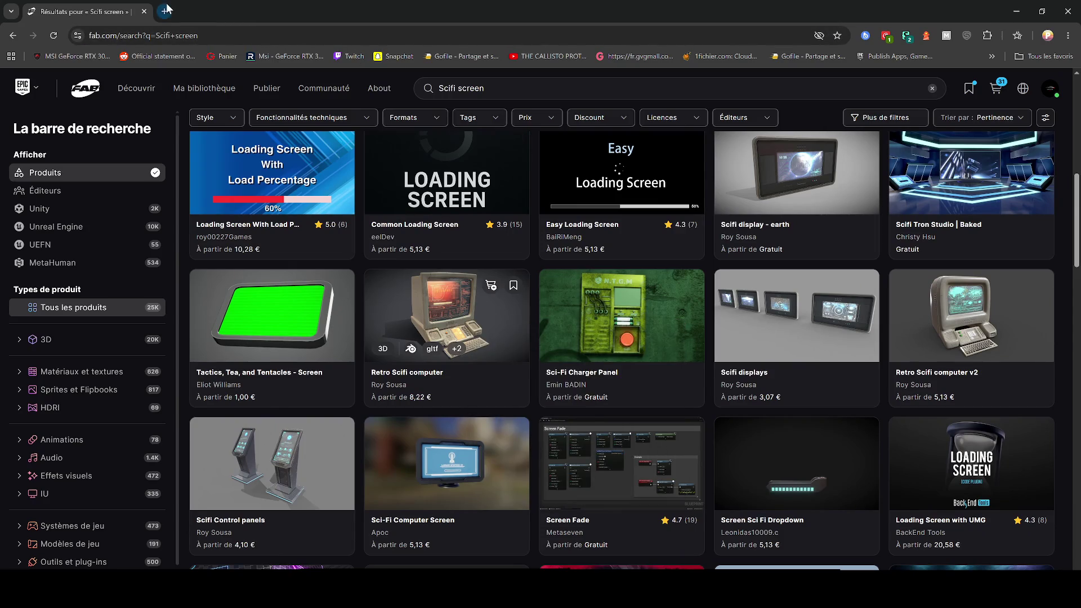
# - Reach CGTrader through a Google search for 'cg trader' and search it for 'sci fi screen'
pyautogui.click(168, 8)
pyautogui.write('cg trader')
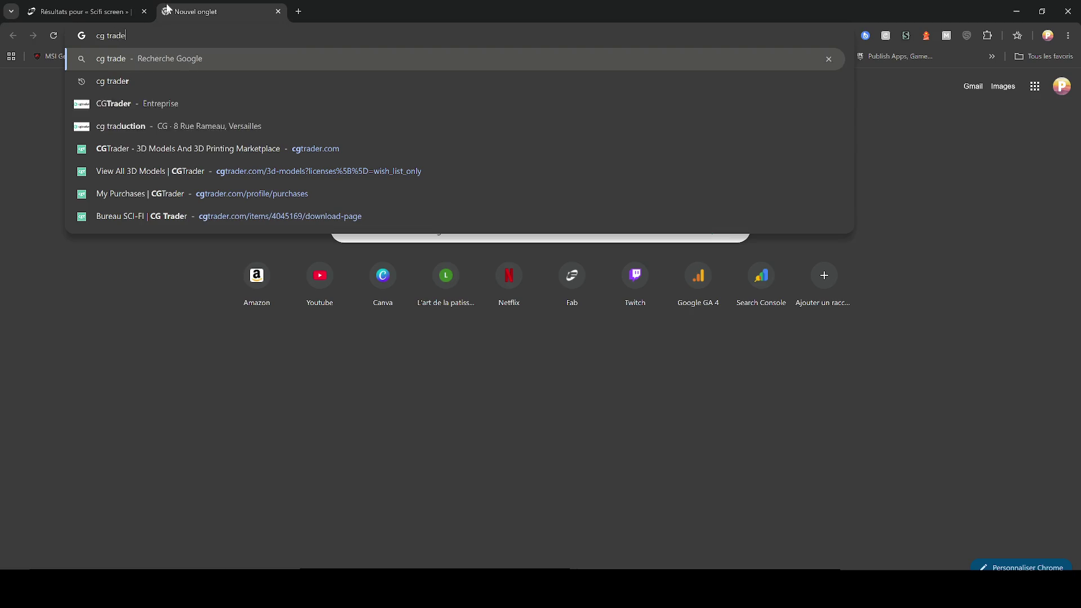
pyautogui.press('Return')
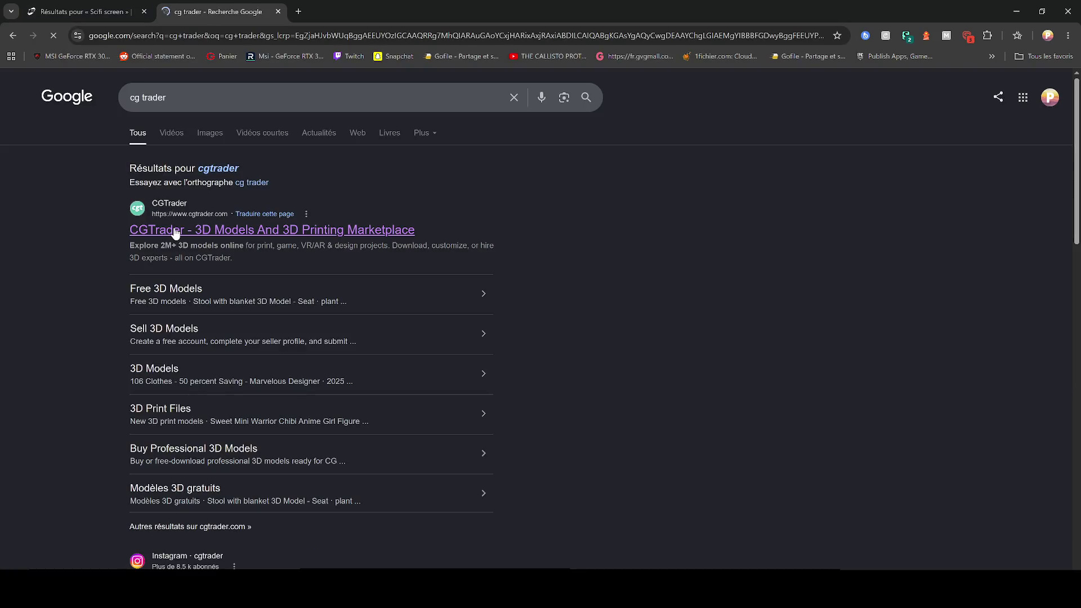
pyautogui.click(176, 233)
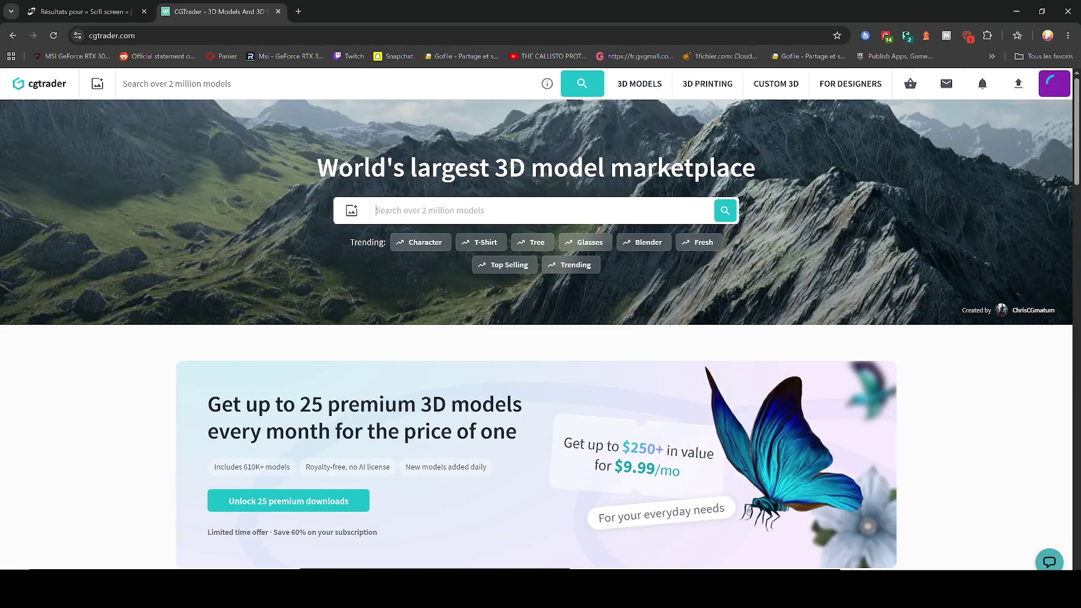
pyautogui.hotkey('ctrl', 'w')
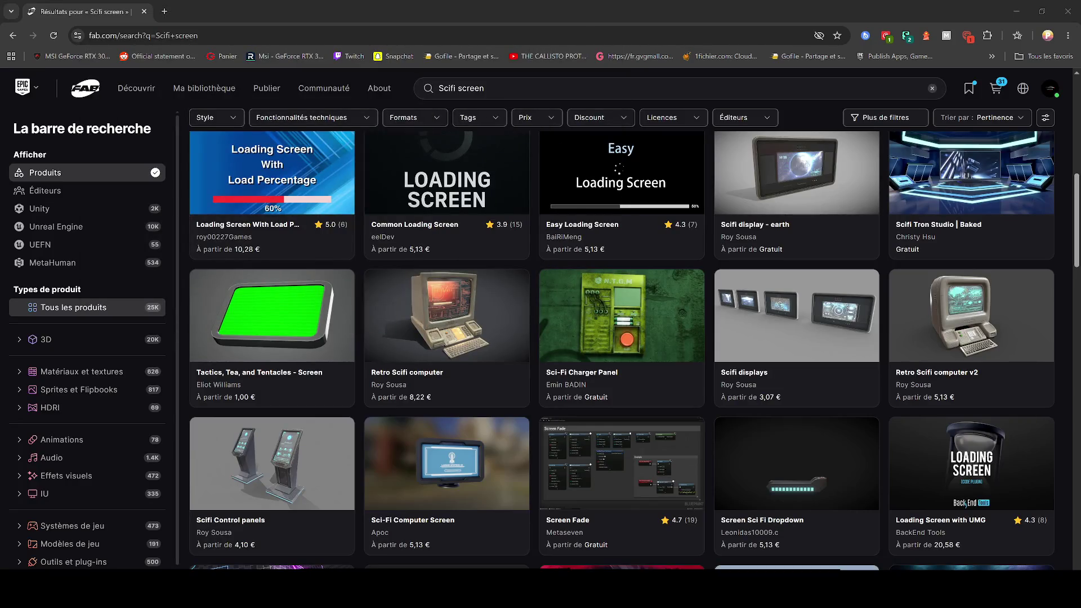
pyautogui.hotkey('ctrl', 'shift', 't')
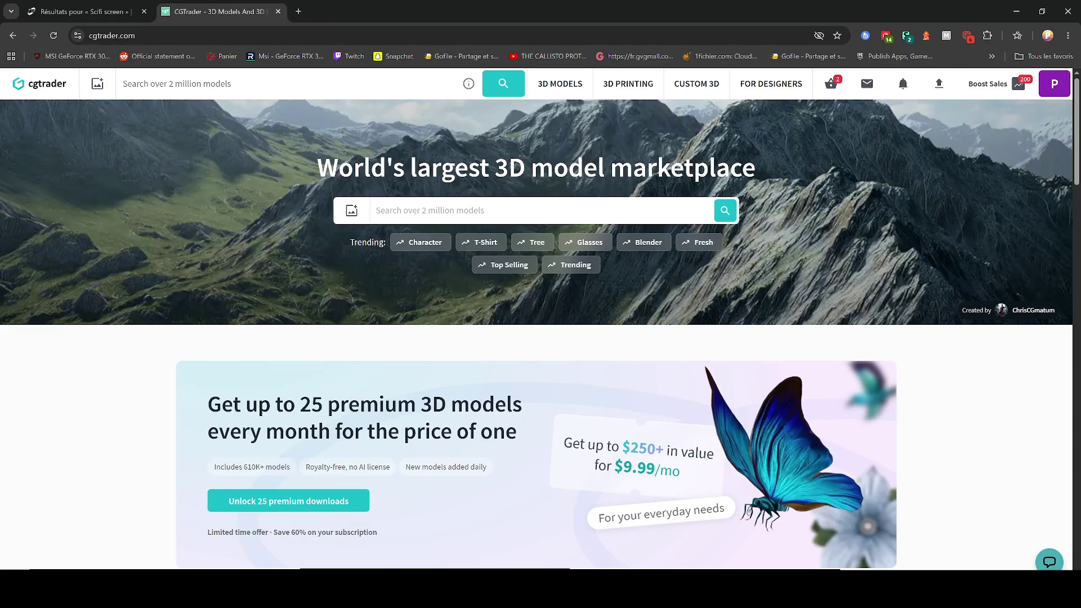
pyautogui.write('sci fi sscreen')
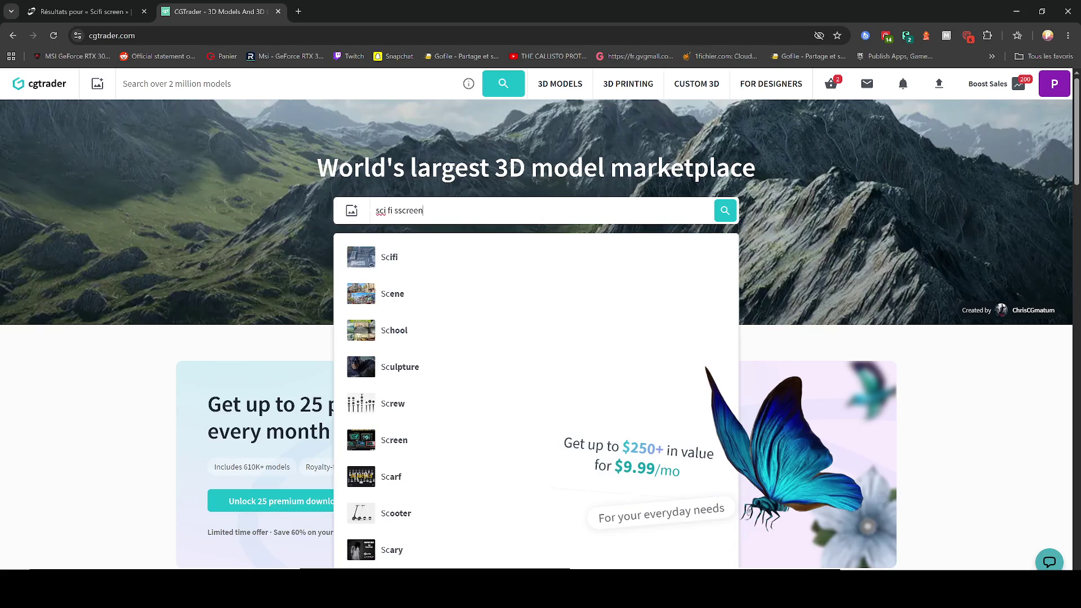
pyautogui.press('Return')
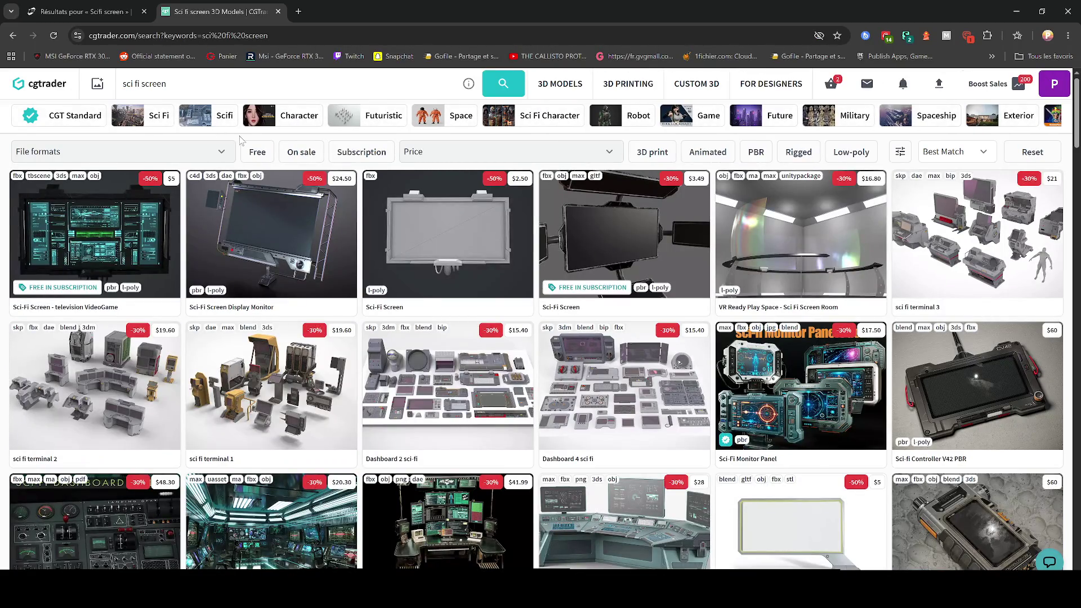
# - Filter the results to free models and open Sci-fi Screen and Terminal Sci-fi in new tabs
pyautogui.click(257, 152)
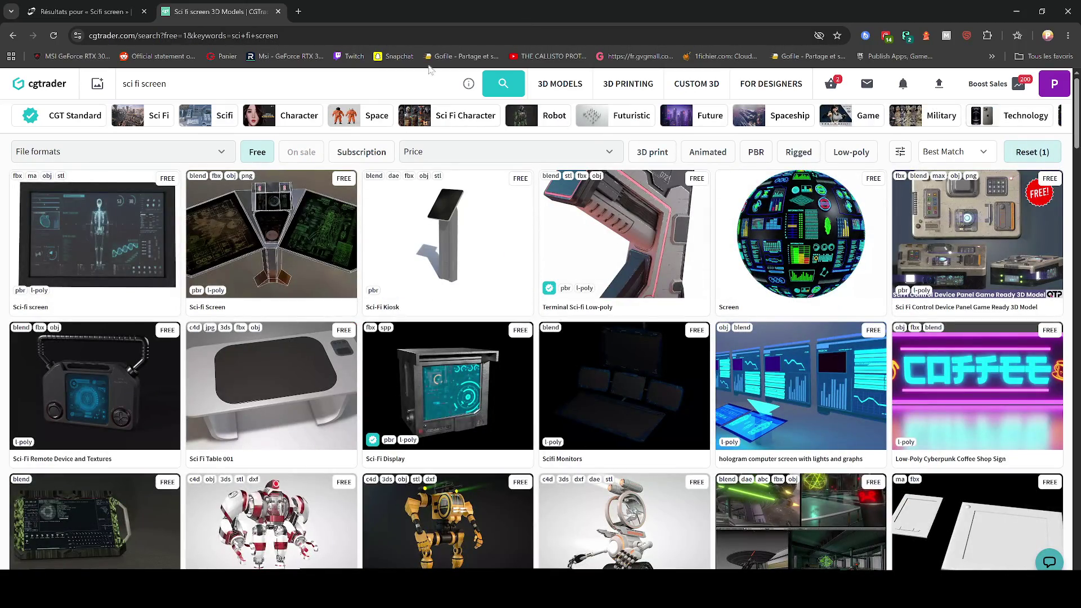
pyautogui.rightClick(281, 242)
pyautogui.click(458, 252)
pyautogui.rightClick(625, 225)
pyautogui.click(704, 236)
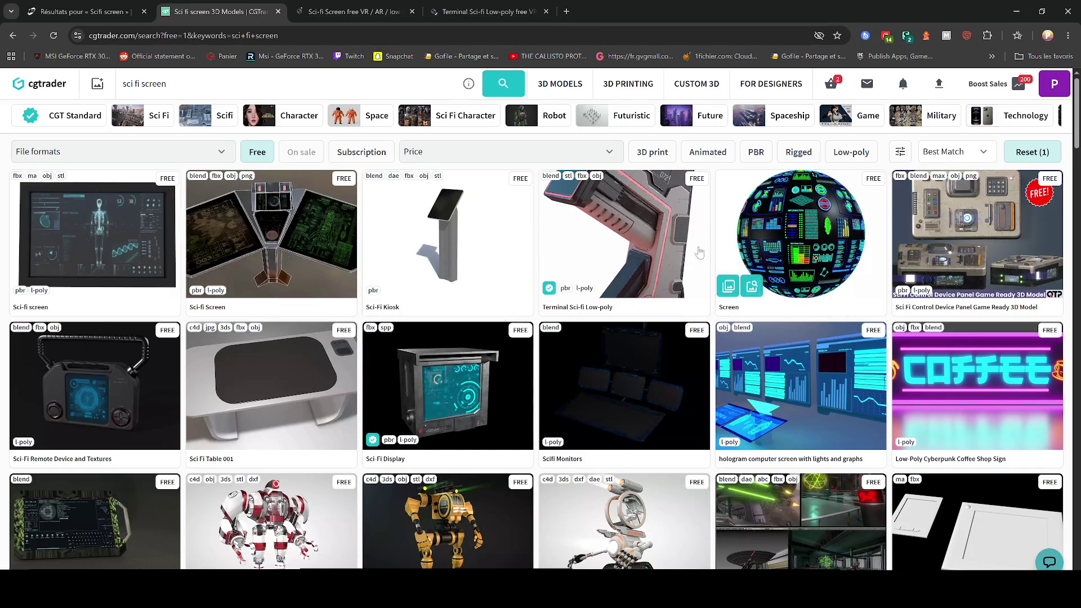
# - Browse the Sci-fi Screen preview images, then close that product tab
pyautogui.scroll(-6, 647, 256)
pyautogui.hotkey('ctrl', 'Tab')
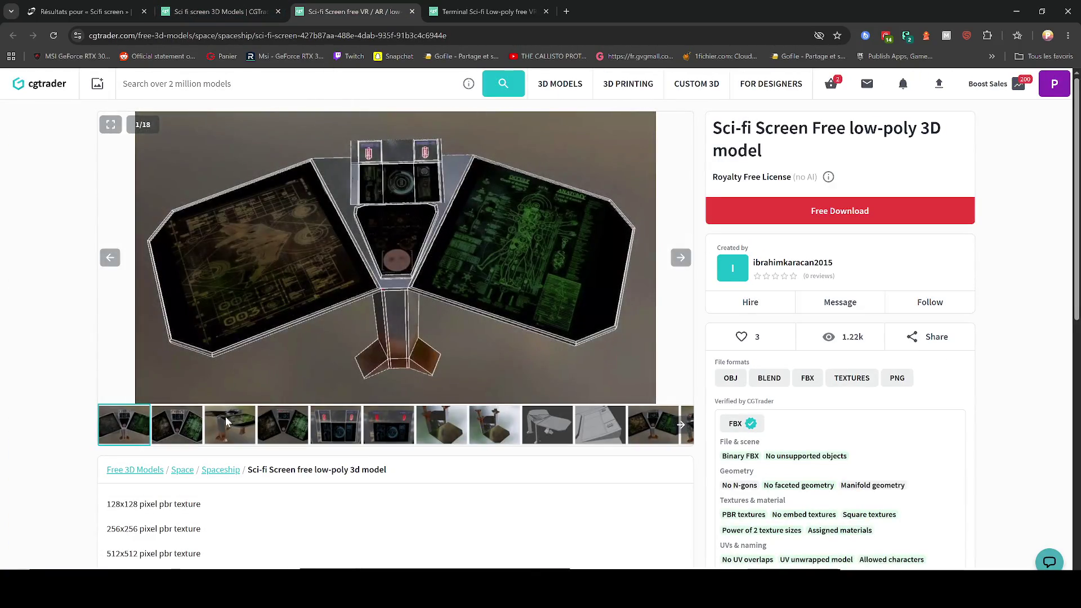
pyautogui.click(229, 422)
pyautogui.click(334, 417)
pyautogui.click(441, 425)
pyautogui.click(432, 8)
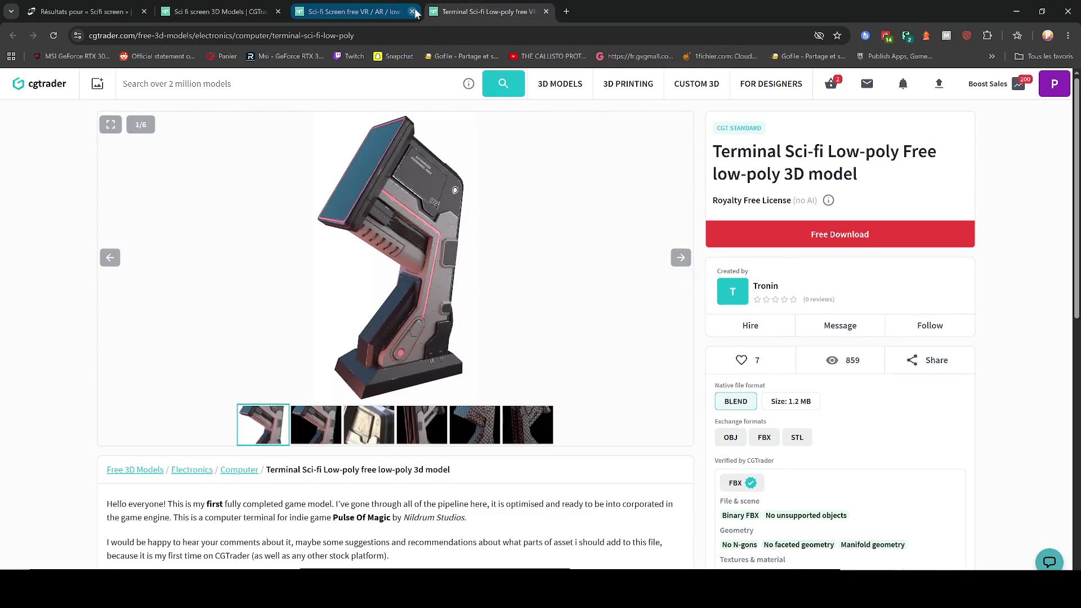
pyautogui.click(412, 12)
# - Look through the Terminal Sci-fi Low-poly preview images, then close its page
pyautogui.click(408, 419)
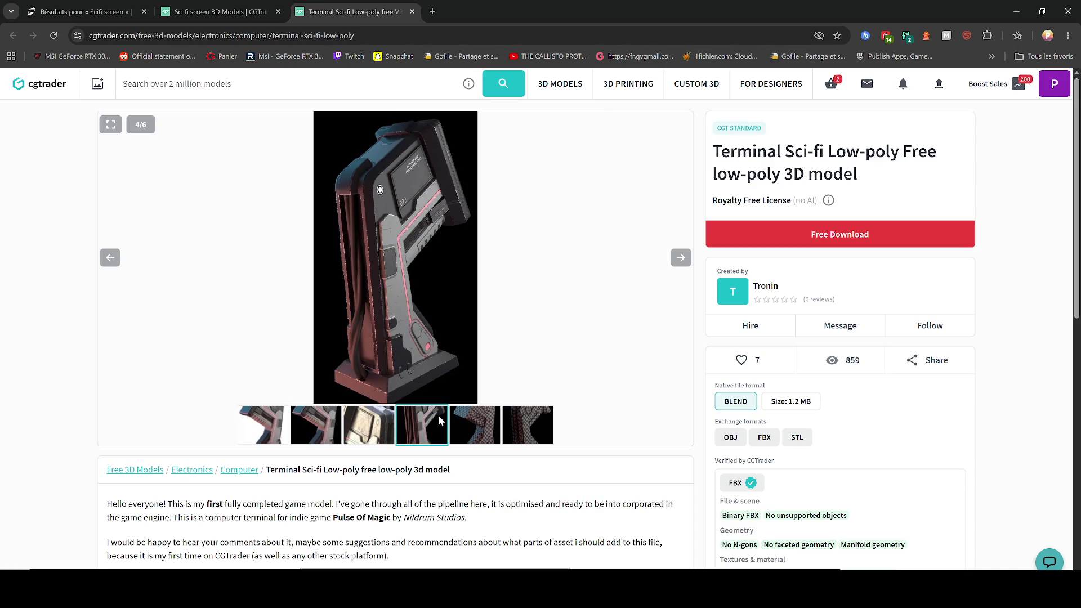
pyautogui.click(475, 424)
pyautogui.click(518, 422)
pyautogui.click(324, 415)
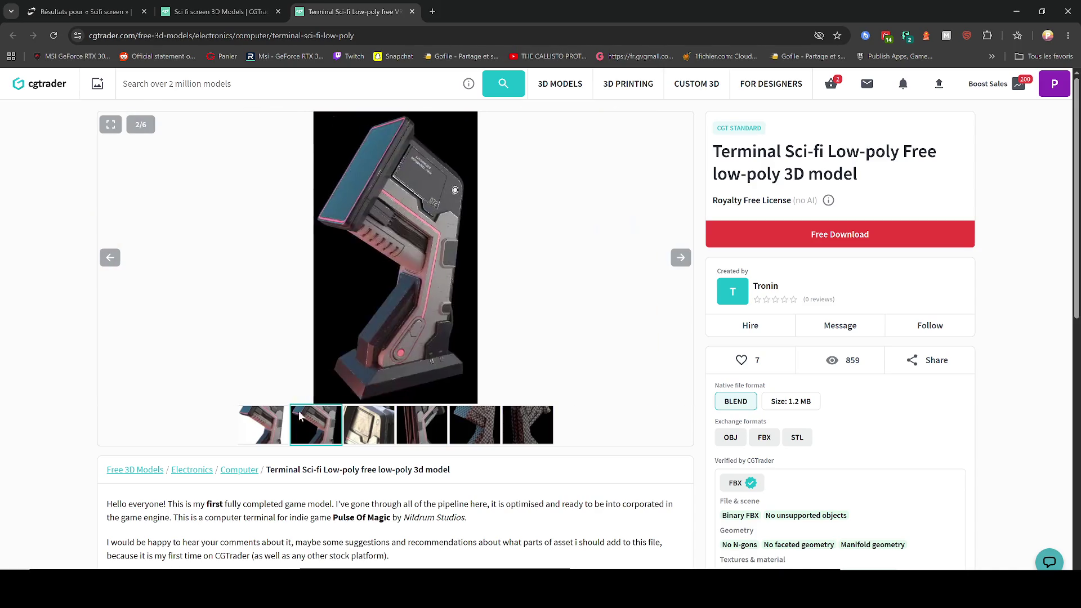
pyautogui.click(262, 425)
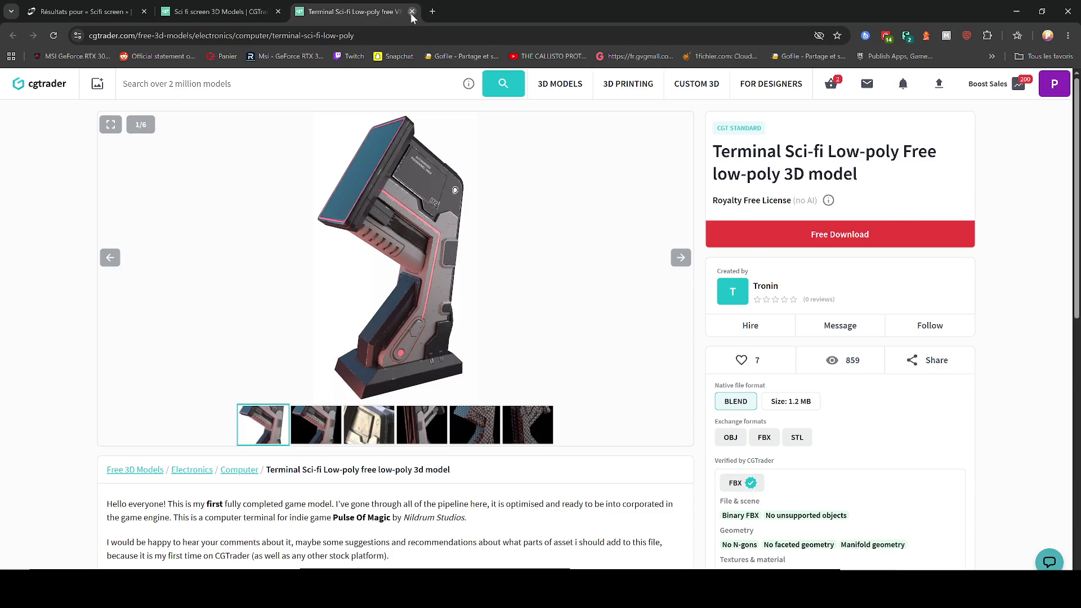
pyautogui.click(412, 11)
# - Scroll the results and start replacing 'screen' in the search query with 'terminal'
pyautogui.scroll(-4, 615, 156)
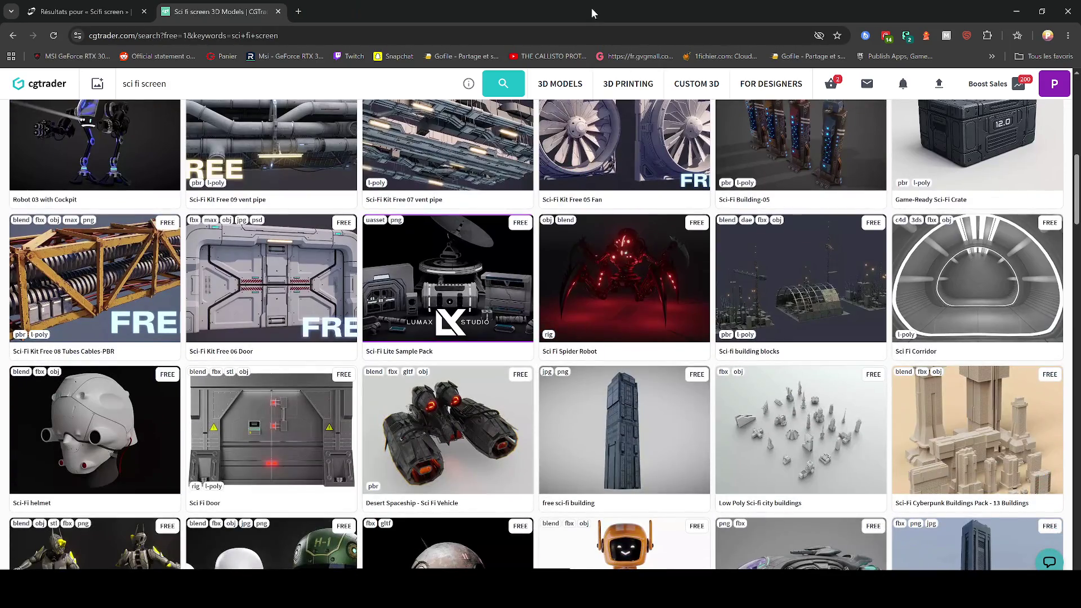
pyautogui.scroll(-1, 297, 266)
pyautogui.scroll(-6, 296, 266)
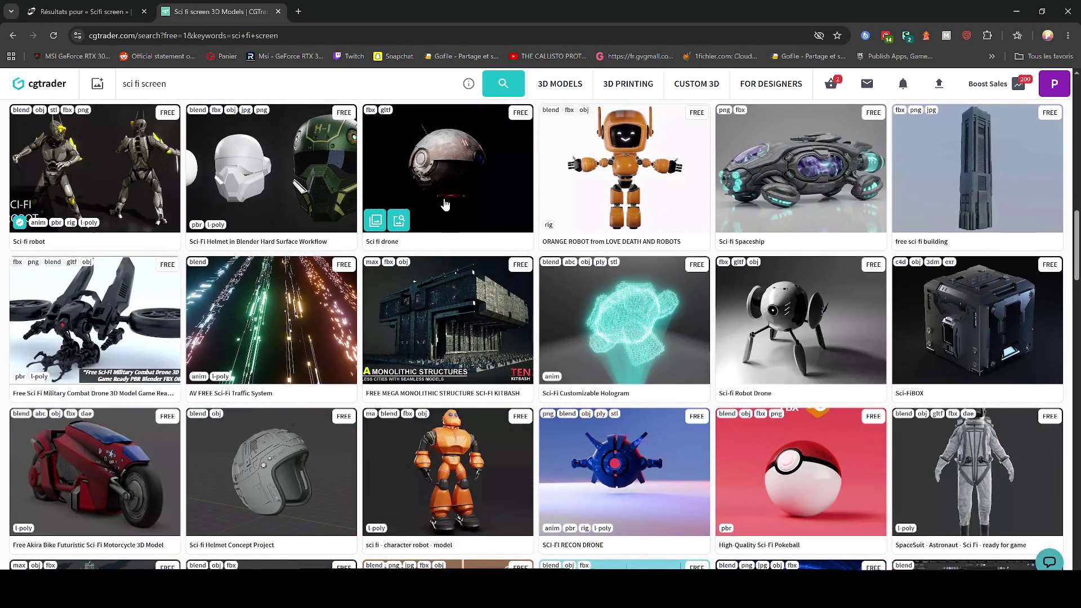
pyautogui.scroll(-7, 436, 210)
pyautogui.moveTo(166, 83); pyautogui.dragTo(141, 83)
pyautogui.write('te')
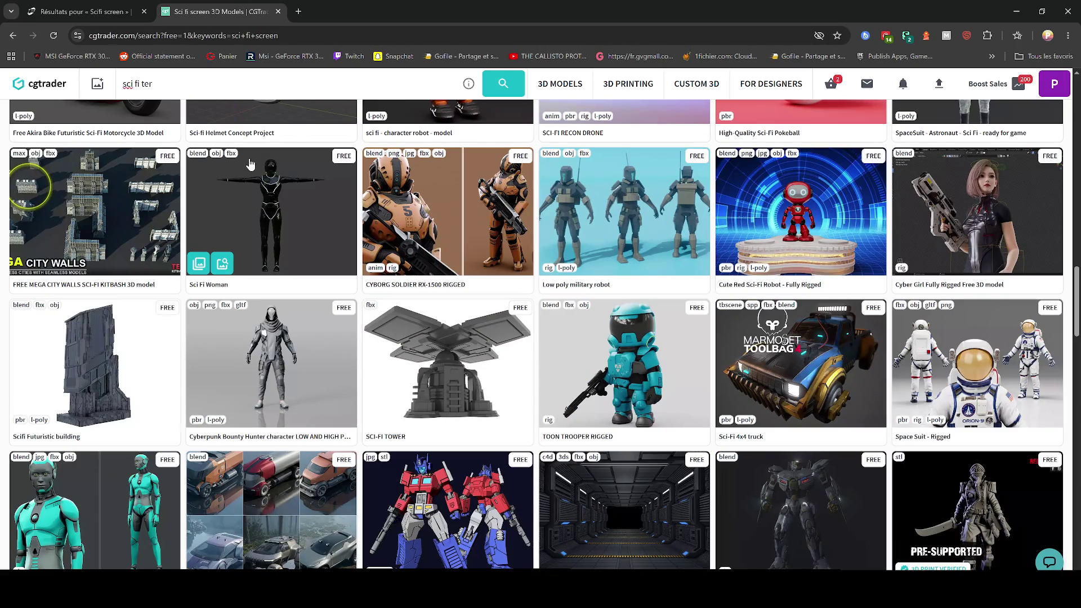
pyautogui.write('l')
# - Search for 'sci fi terminal' and open the FREE SCI-FI Terminal product page
pyautogui.press('Return')
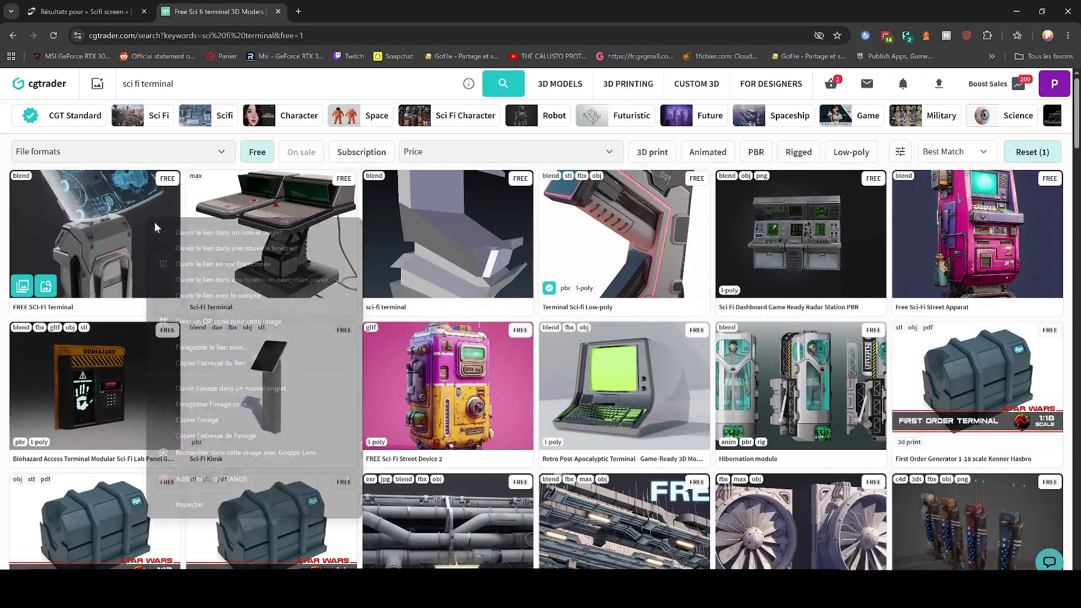
pyautogui.middleClick(155, 222)
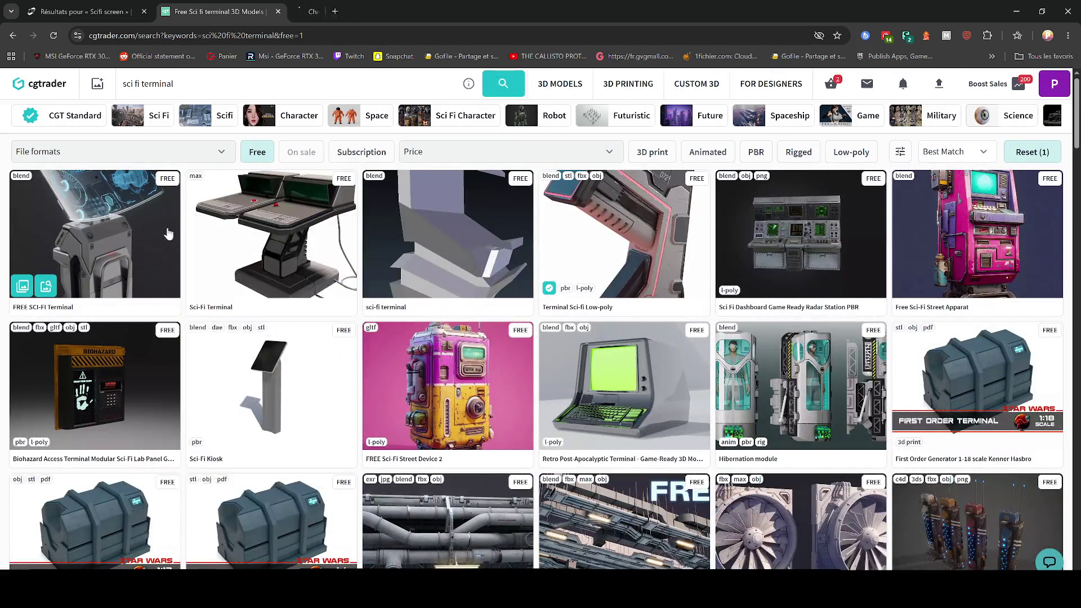
pyautogui.click(357, 6)
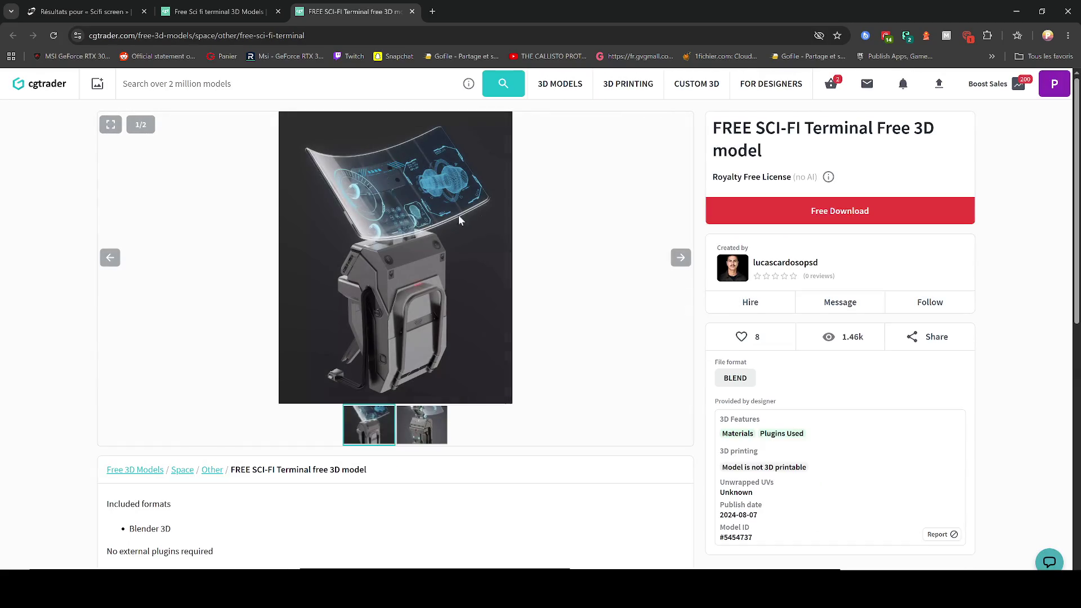
# - Use Free Download to save the sci-terminal.blend file
pyautogui.click(735, 217)
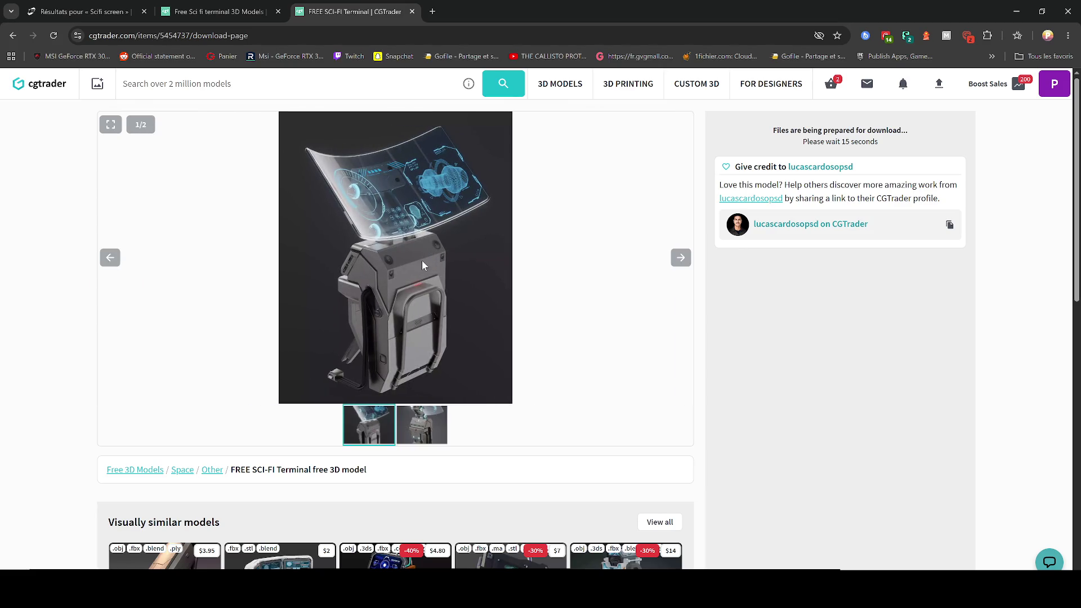
pyautogui.moveTo(874, 141); pyautogui.dragTo(753, 142)
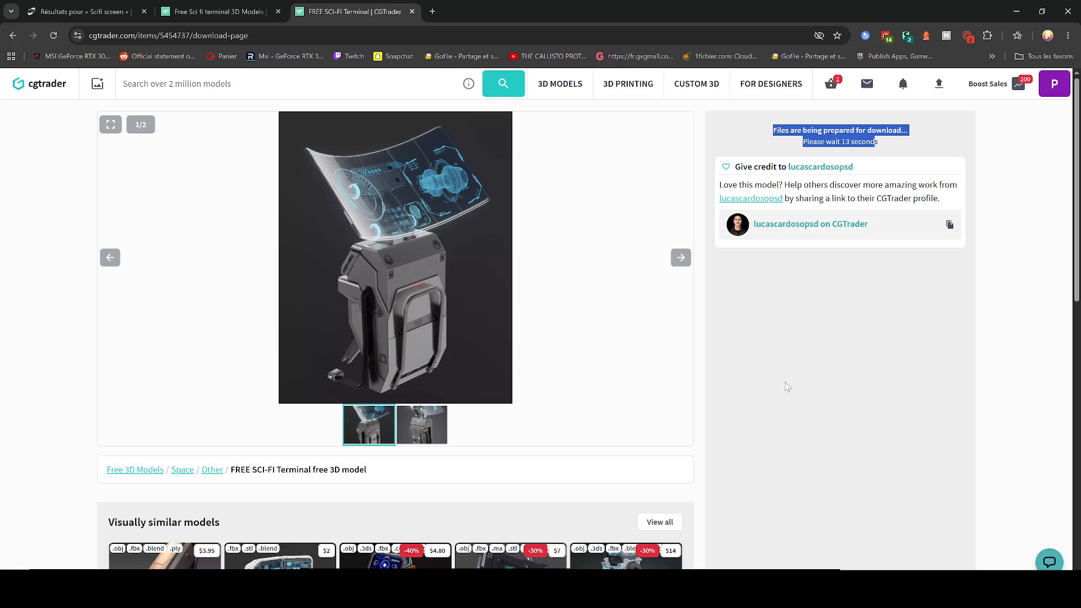
pyautogui.scroll(-3, 787, 386)
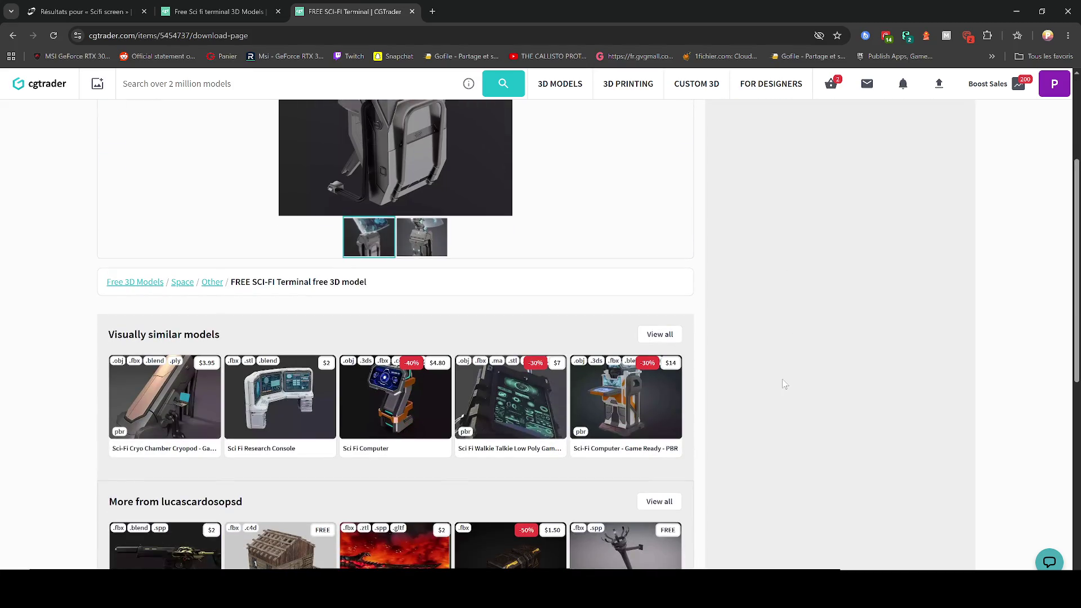
pyautogui.scroll(-4, 782, 379)
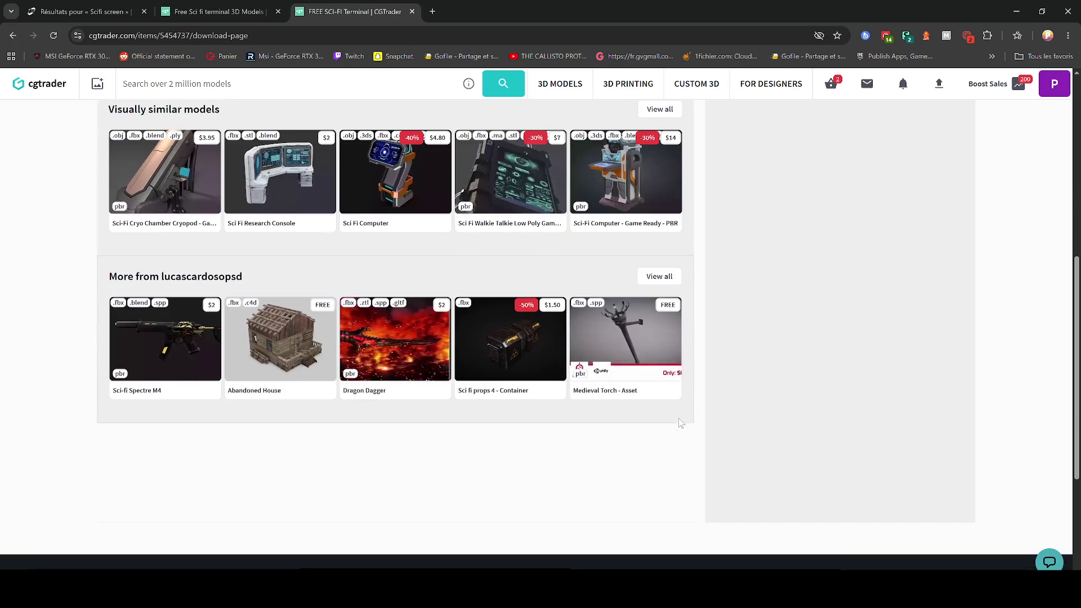
pyautogui.scroll(7, 710, 354)
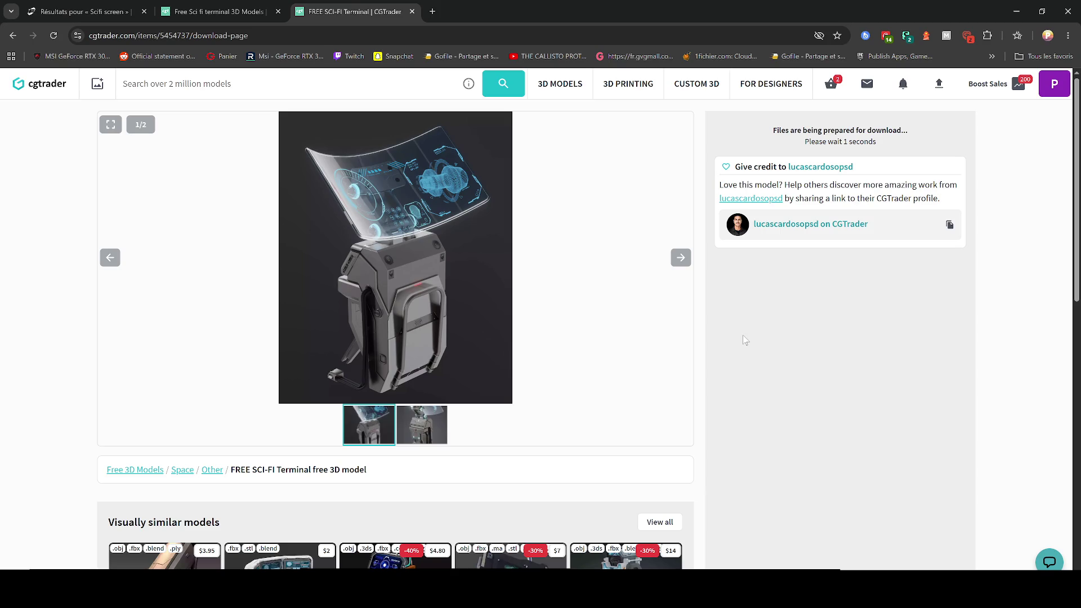
pyautogui.click(953, 135)
pyautogui.press('Return')
# - Return to the search results, then minimise the browser and Unreal Engine
pyautogui.click(167, 4)
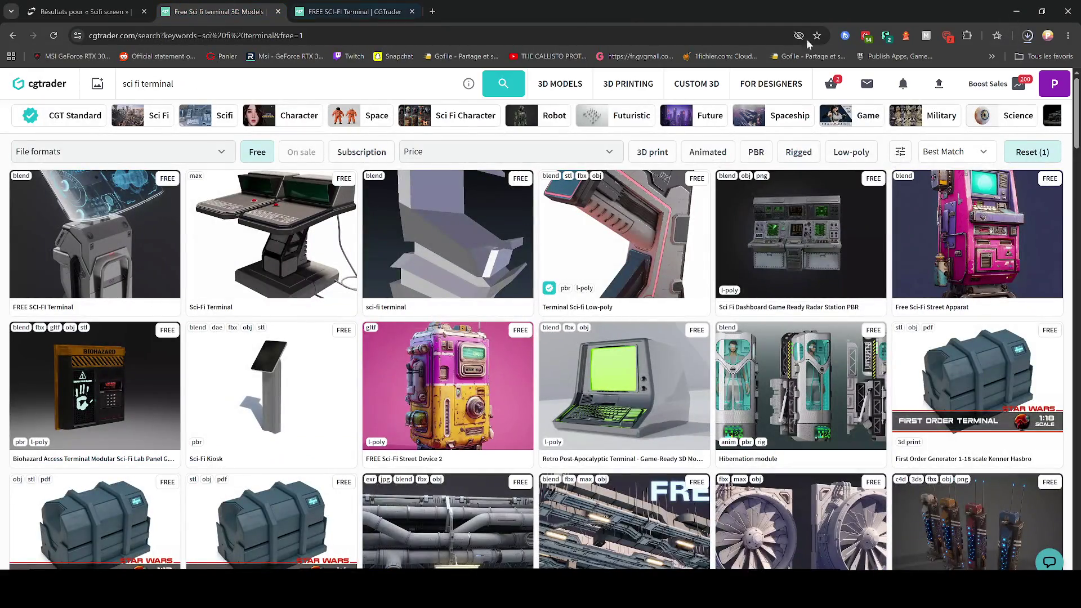
pyautogui.click(1011, 11)
pyautogui.click(1015, 13)
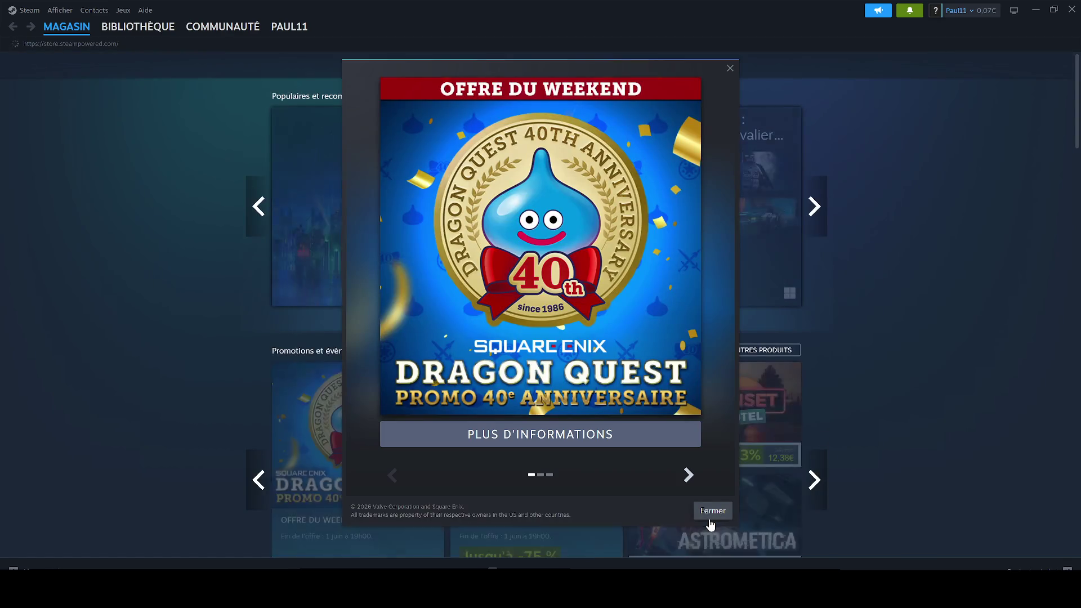
# - Dismiss the Steam promo, launch Blender from the Library, and minimise Steam
pyautogui.click(711, 525)
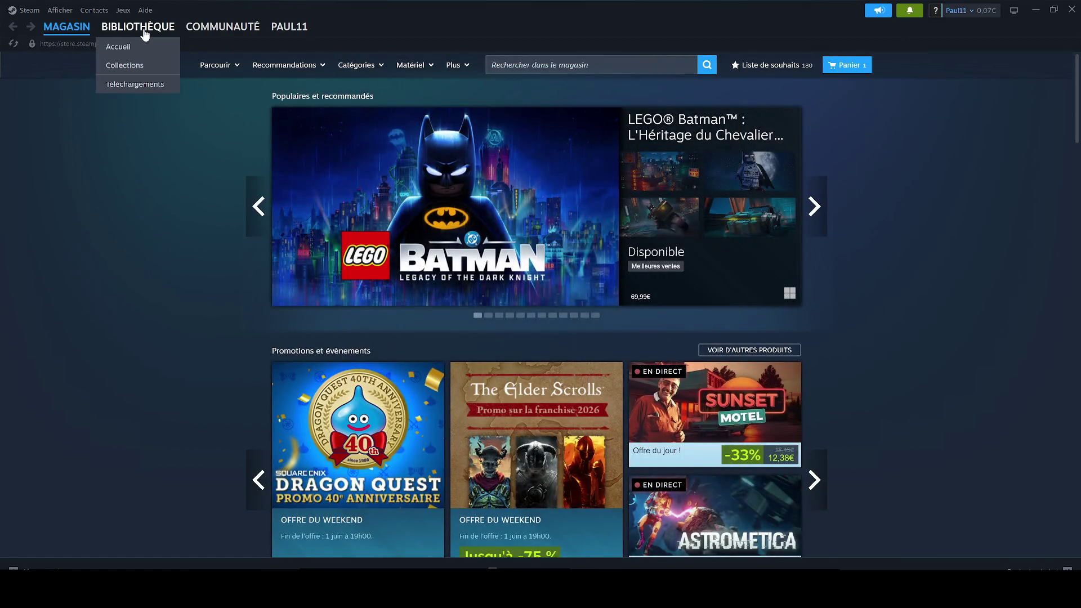
pyautogui.click(137, 39)
pyautogui.click(41, 167)
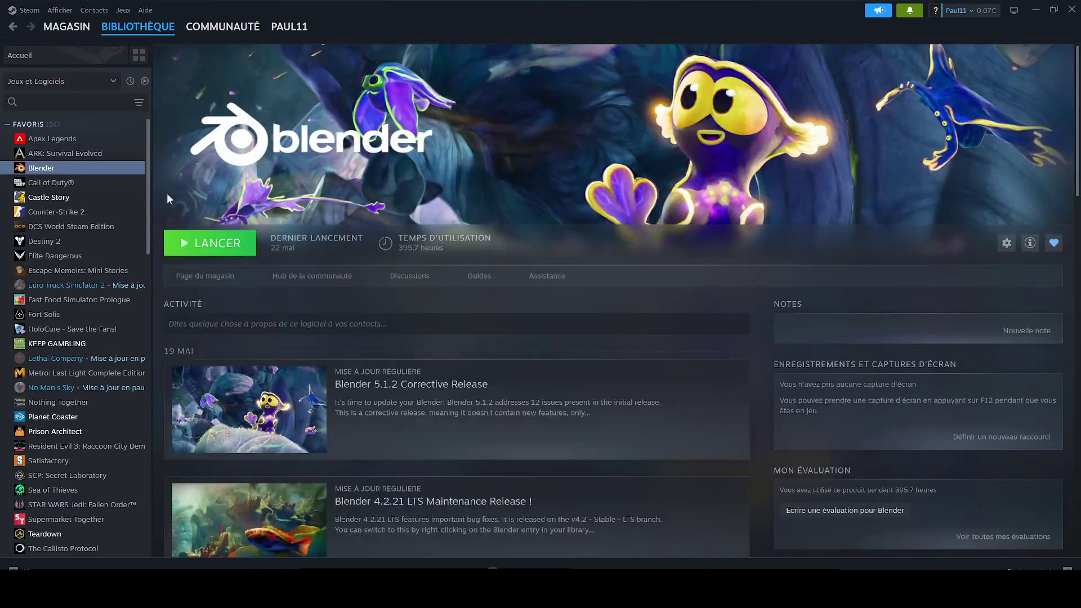
pyautogui.click(209, 243)
pyautogui.click(1036, 10)
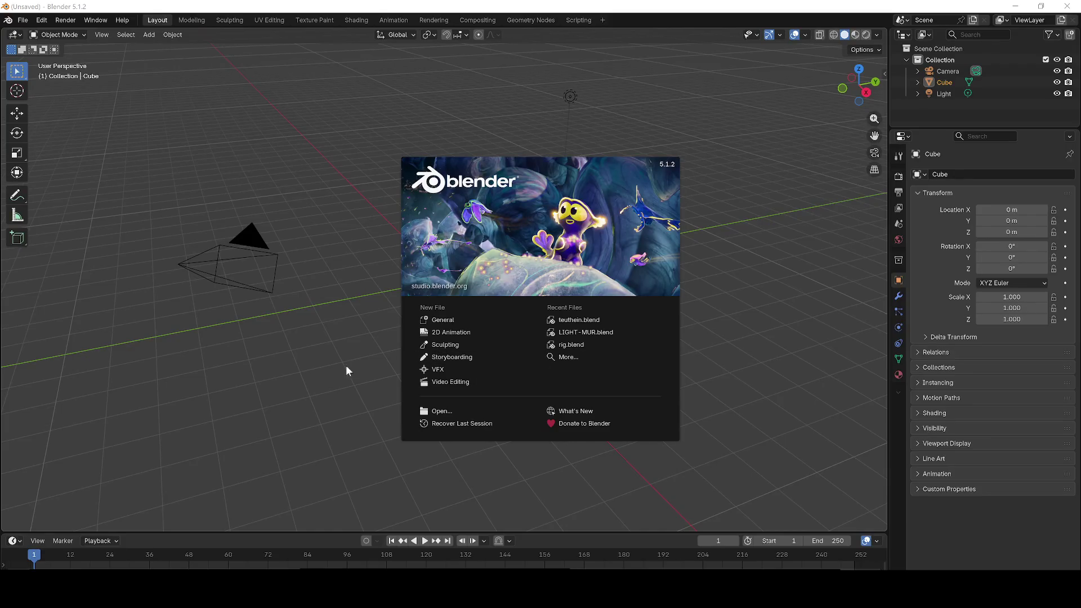
pyautogui.click(346, 365)
pyautogui.scroll(-5, 327, 456)
pyautogui.press('a')
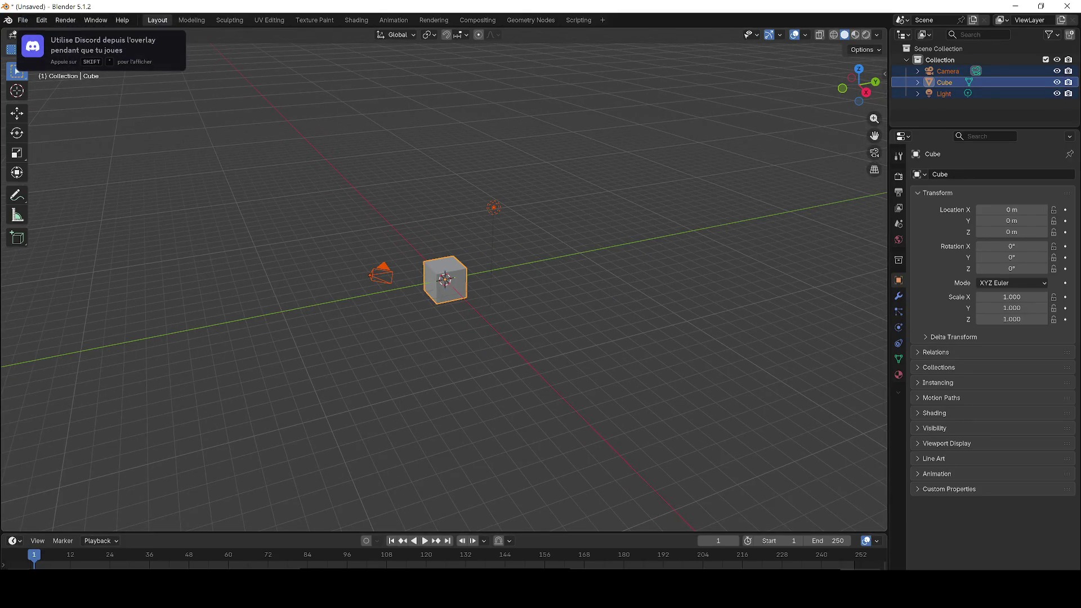
pyautogui.hotkey('alt', 'a')
pyautogui.press('a')
pyautogui.press('Delete')
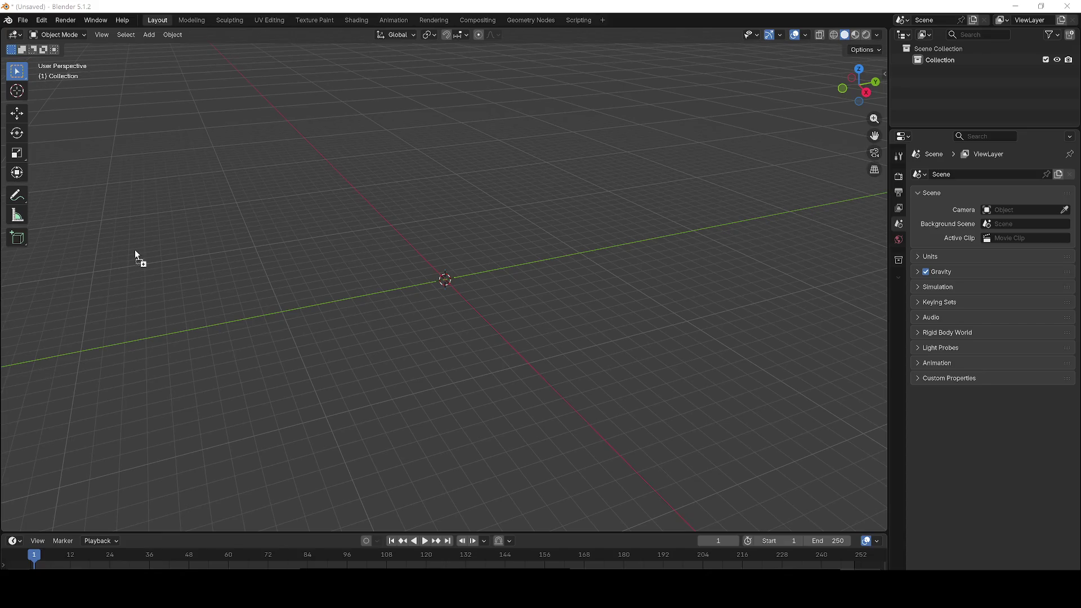
pyautogui.moveTo(135, 255); pyautogui.dragTo(152, 256)
pyautogui.click(104, 252)
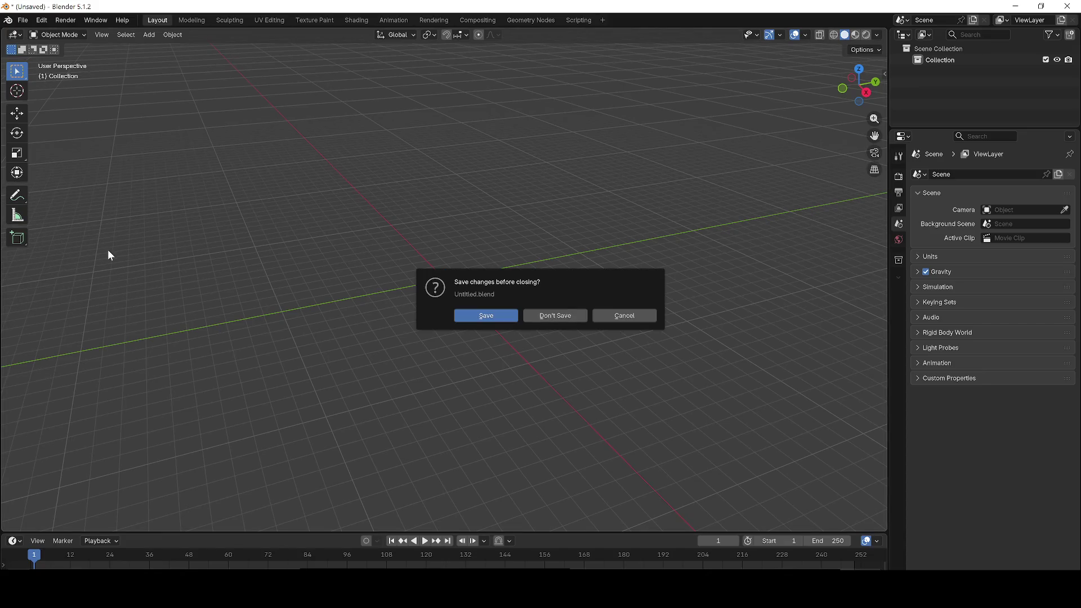
pyautogui.click(563, 317)
pyautogui.scroll(3, 416, 276)
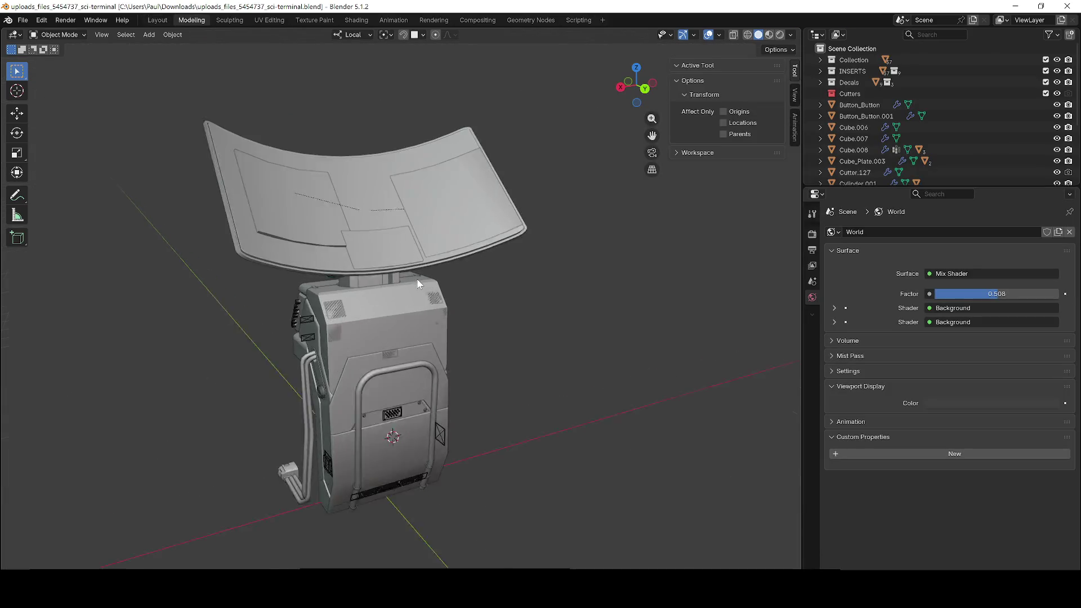
pyautogui.press('z')
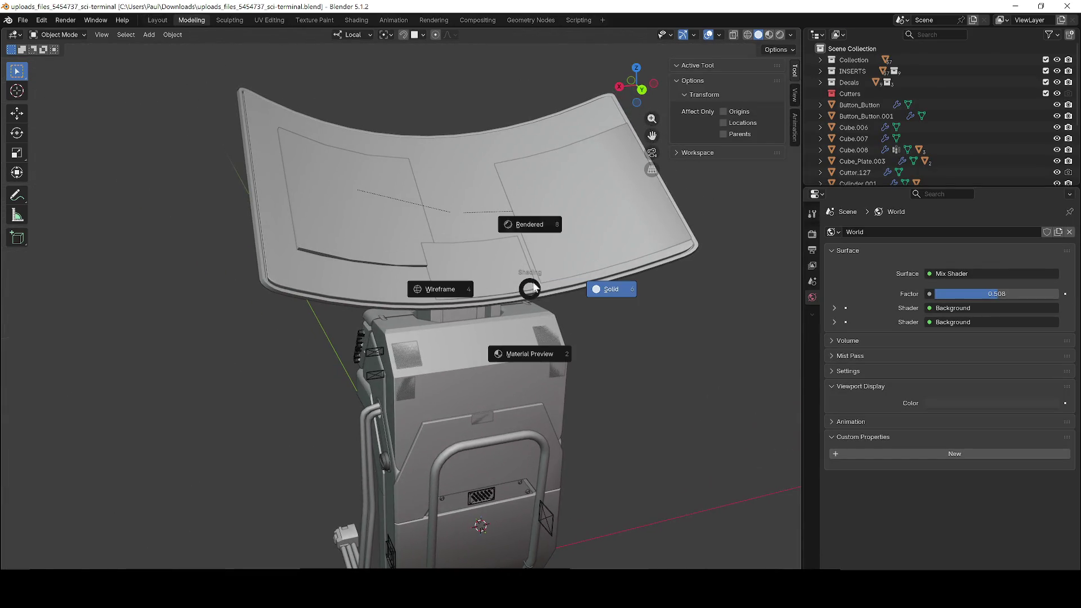
pyautogui.press('8')
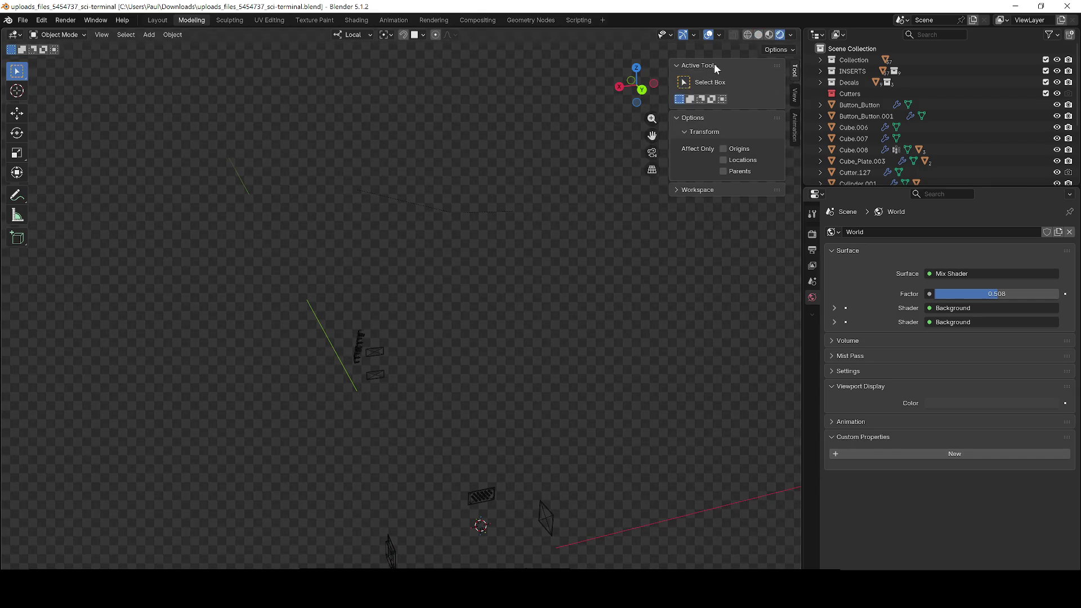
pyautogui.click(677, 65)
pyautogui.click(676, 81)
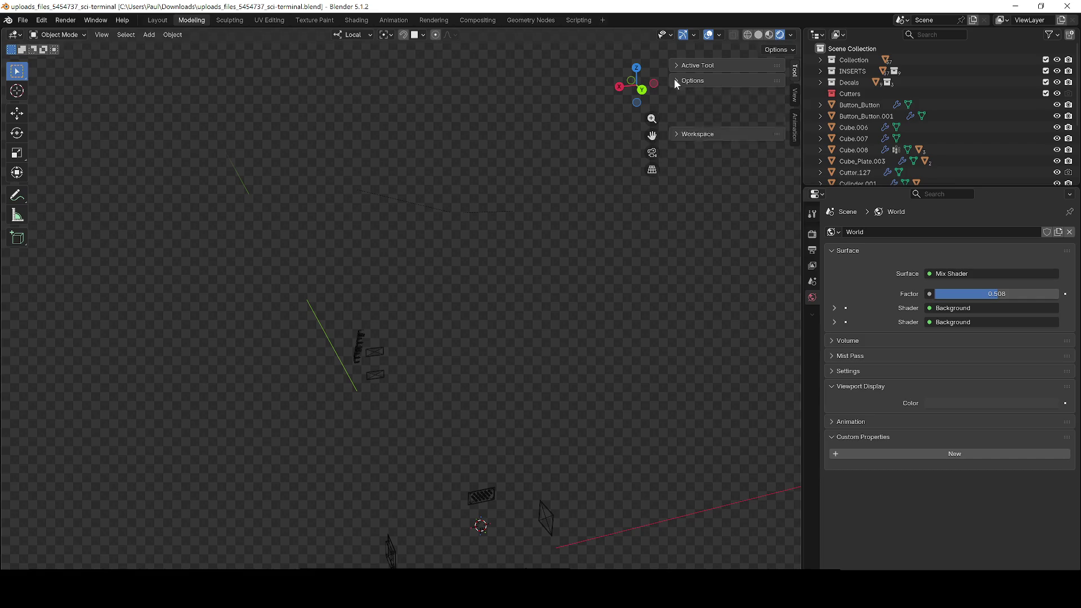
pyautogui.press('KP_Decimal')
pyautogui.moveTo(556, 343)
pyautogui.mouseDown()
pyautogui.moveTo(518, 364)
pyautogui.moveTo(479, 353)
pyautogui.mouseUp()
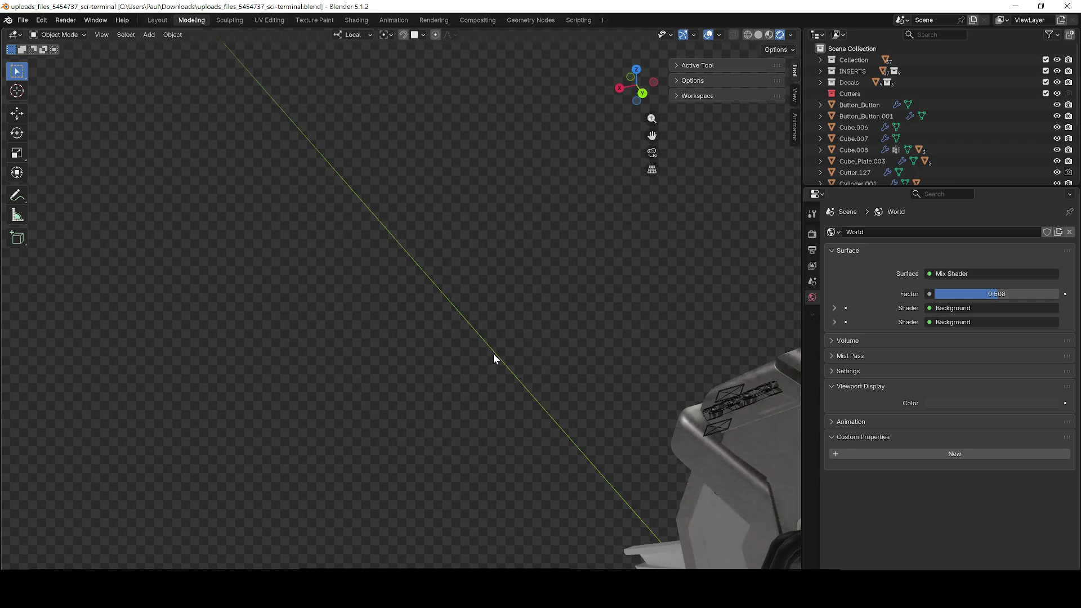
pyautogui.scroll(-5, 493, 354)
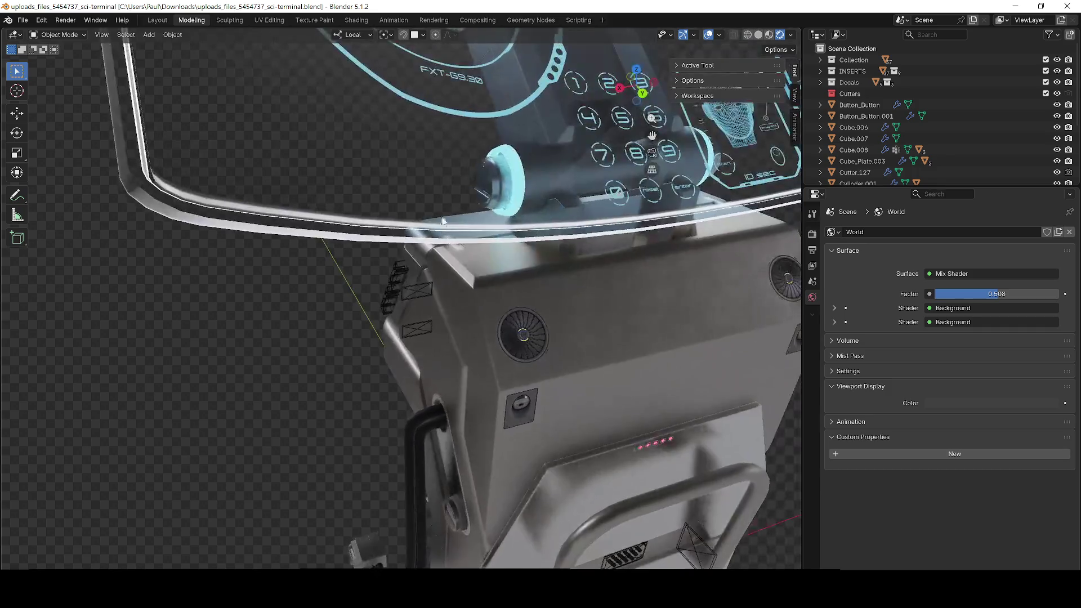
pyautogui.scroll(5, 475, 211)
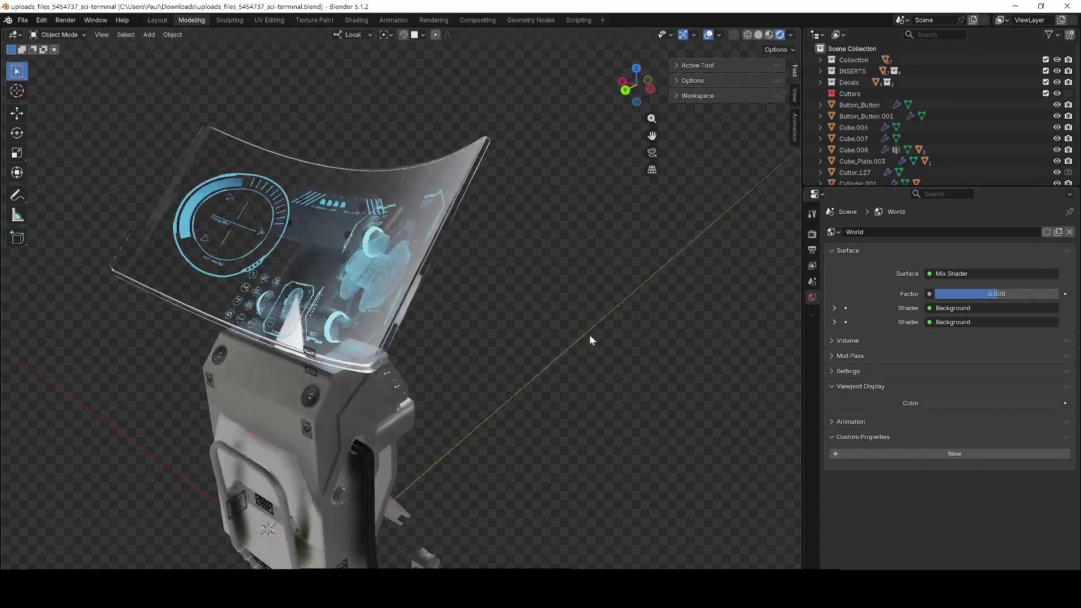
pyautogui.press('z')
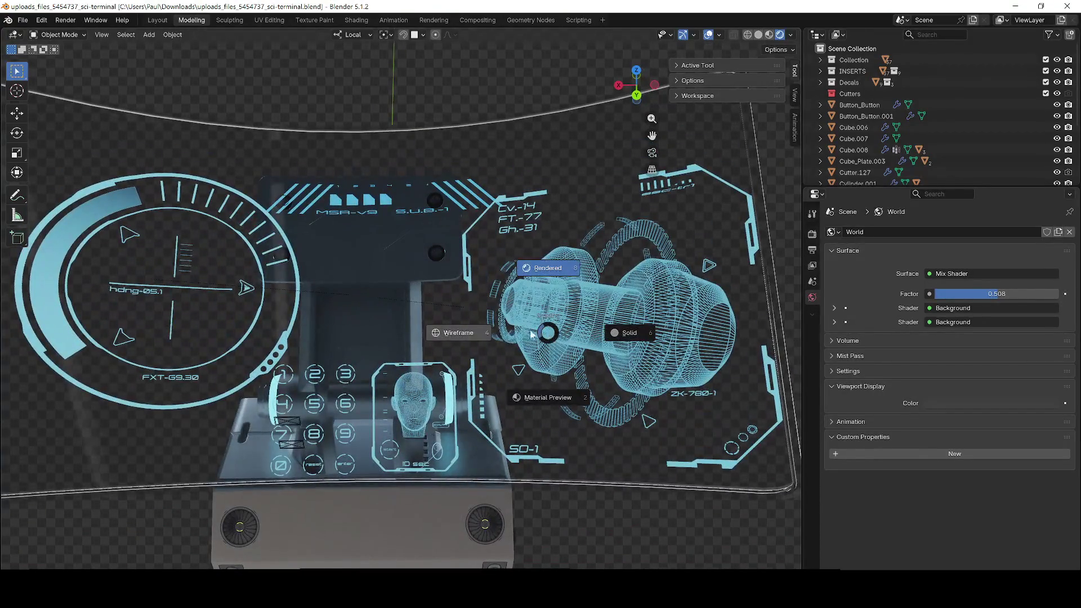
pyautogui.click(497, 341)
pyautogui.press('z')
pyautogui.click(496, 401)
pyautogui.press('z')
pyautogui.click(566, 398)
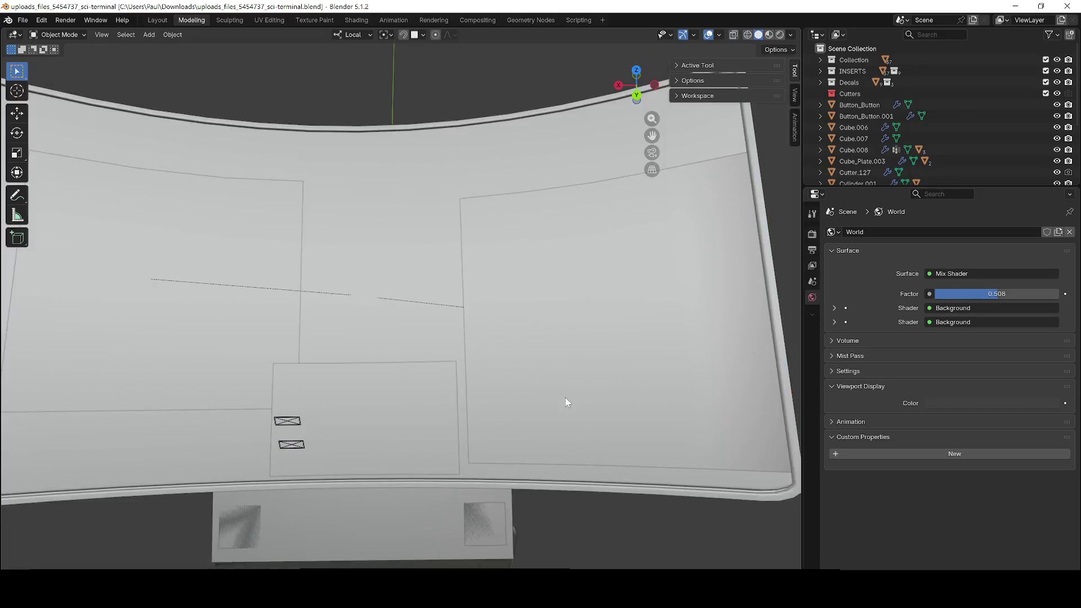
pyautogui.press('z')
pyautogui.click(560, 292)
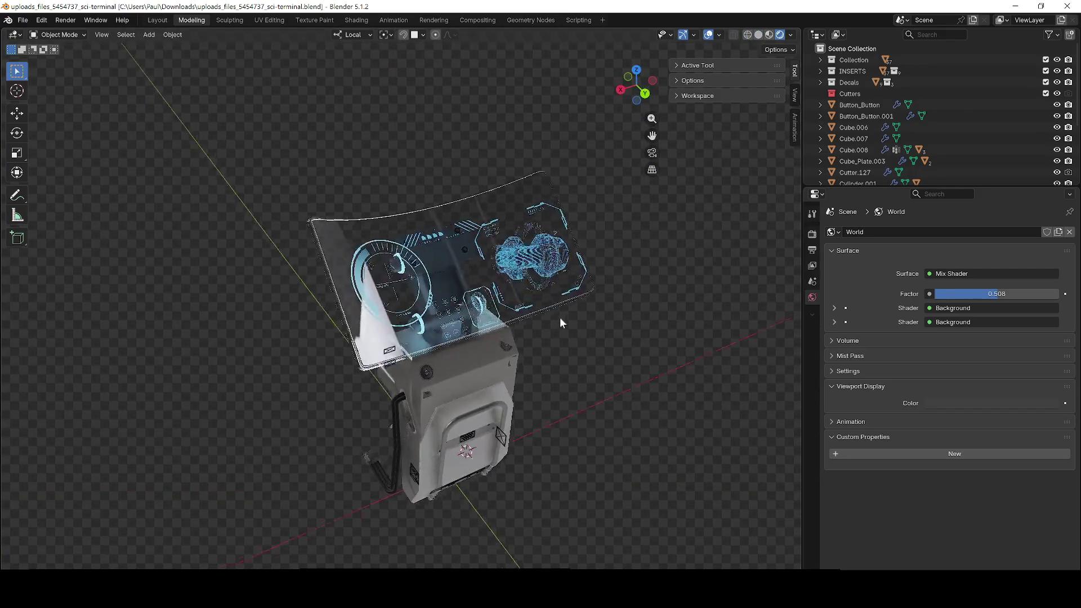
pyautogui.moveTo(540, 318)
pyautogui.mouseDown()
pyautogui.moveTo(556, 314)
pyautogui.moveTo(532, 322)
pyautogui.mouseUp()
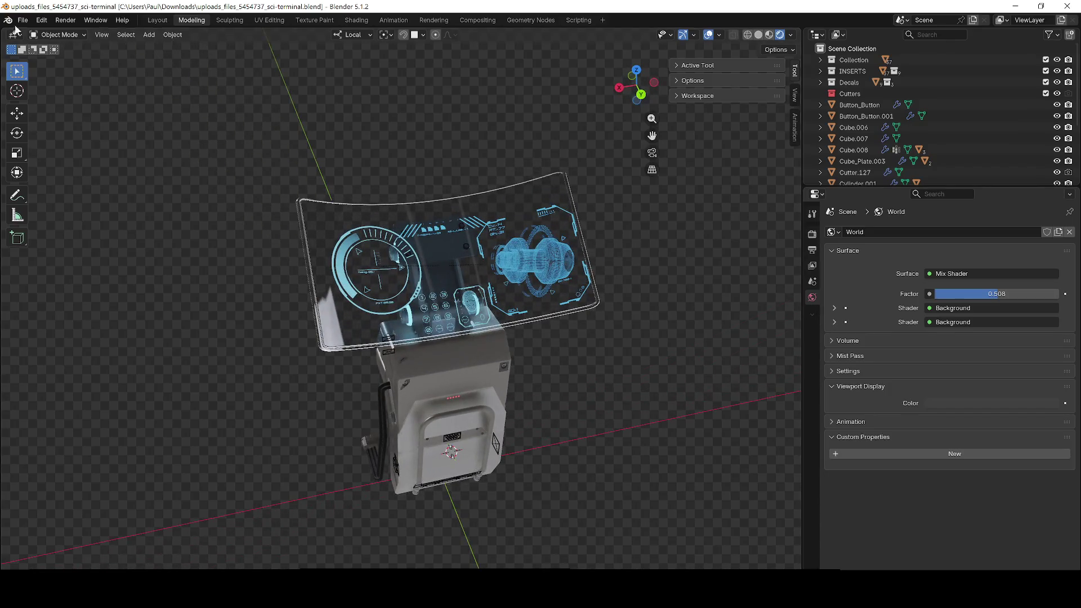
# - Export the terminal as FBX to Downloads with the default name, then minimise Blender
pyautogui.click(23, 20)
pyautogui.moveTo(59, 194)
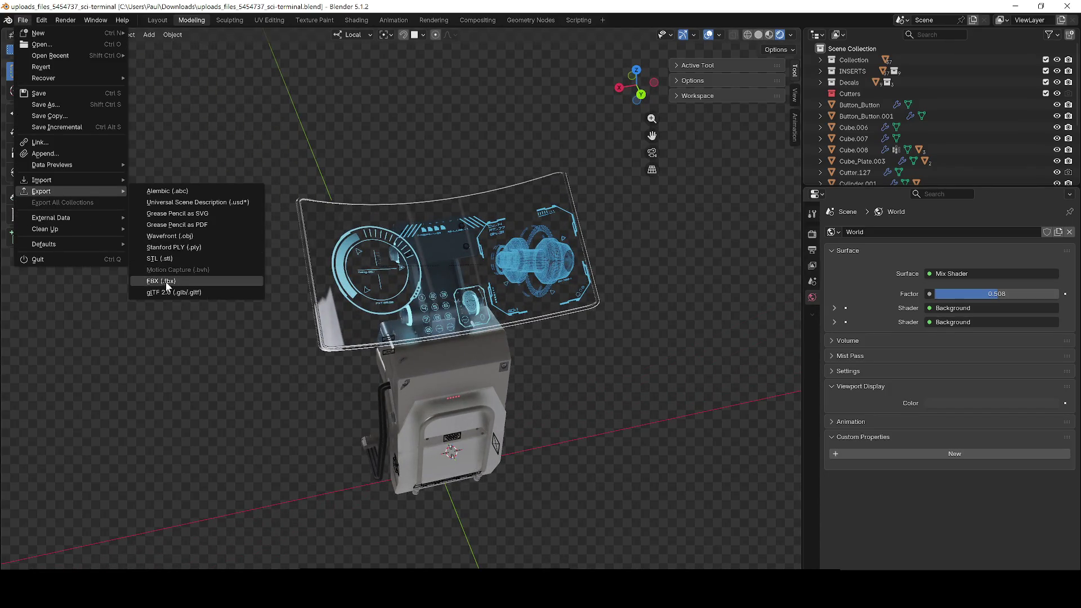
pyautogui.click(167, 286)
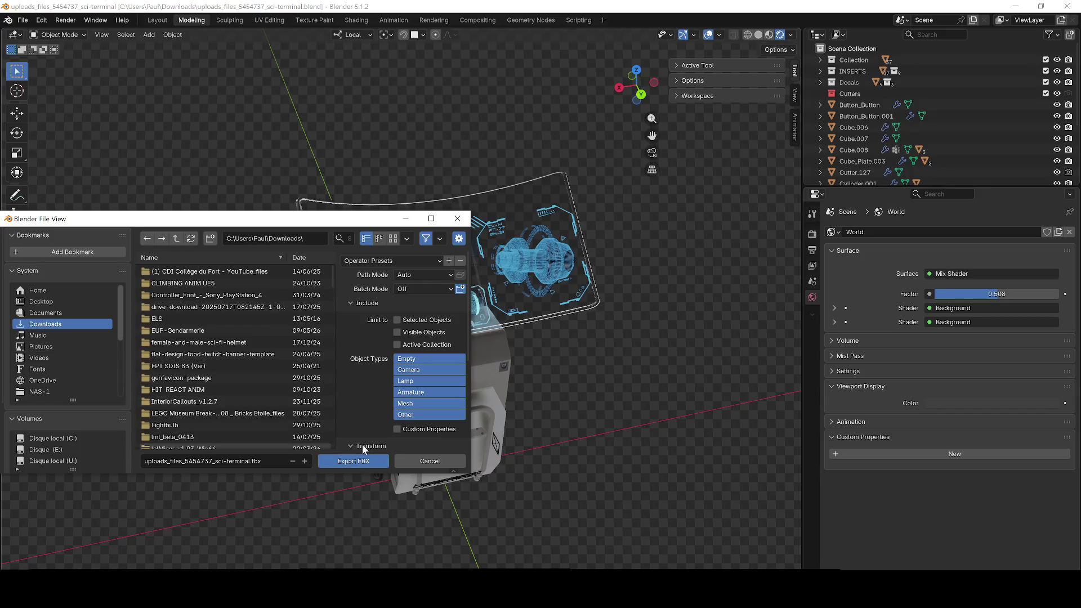
pyautogui.click(366, 462)
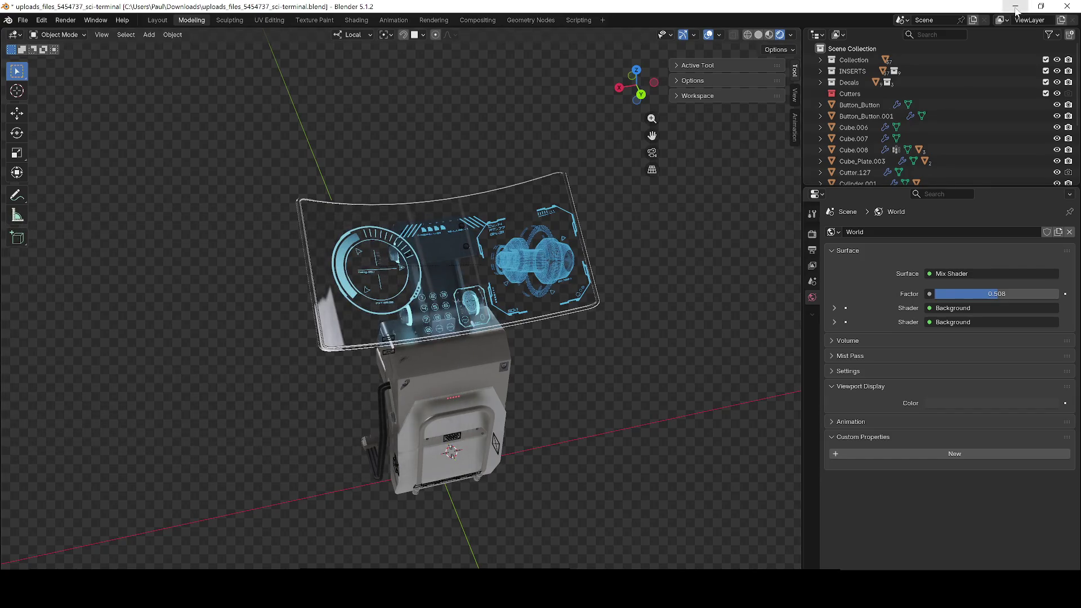
pyautogui.click(1015, 6)
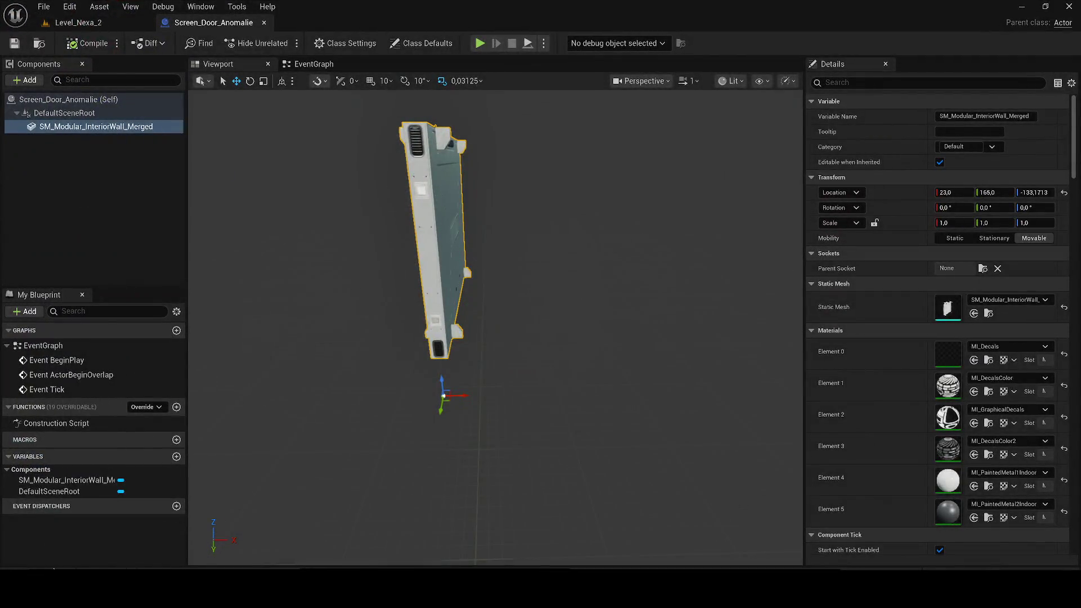
# - In the Content Drawer, open the Fab folder and create a Models folder inside it
pyautogui.click(54, 570)
pyautogui.click(281, 352)
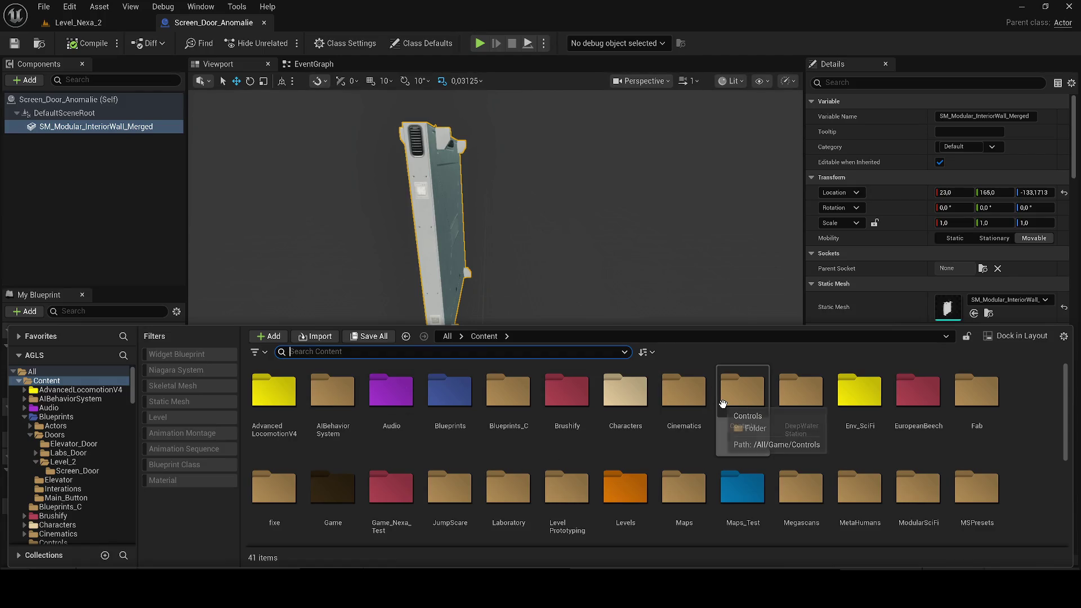
pyautogui.click(860, 394)
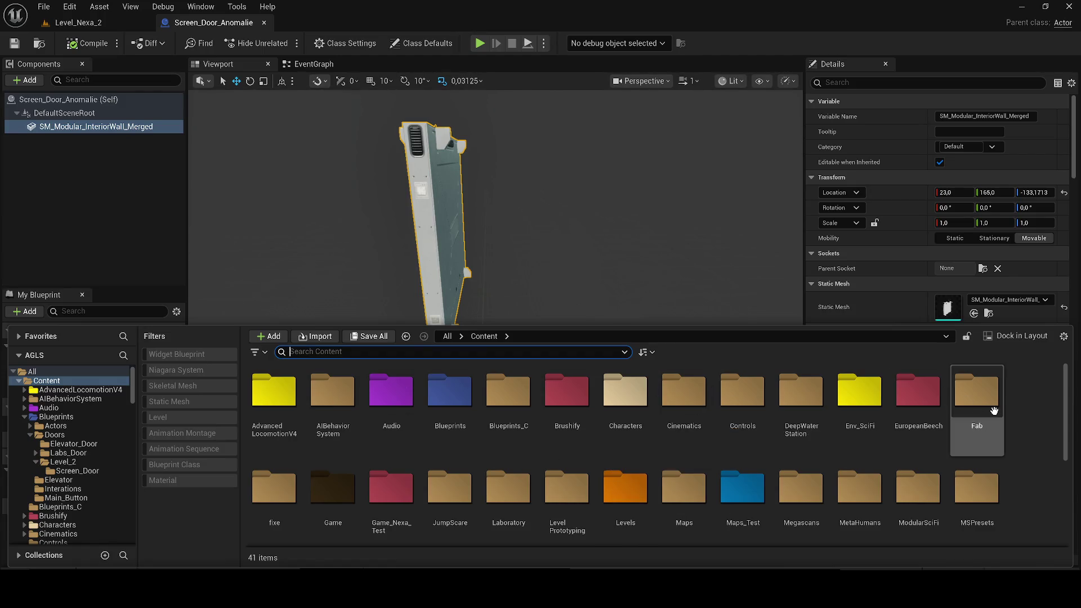
pyautogui.doubleClick(991, 408)
pyautogui.rightClick(498, 449)
pyautogui.click(538, 194)
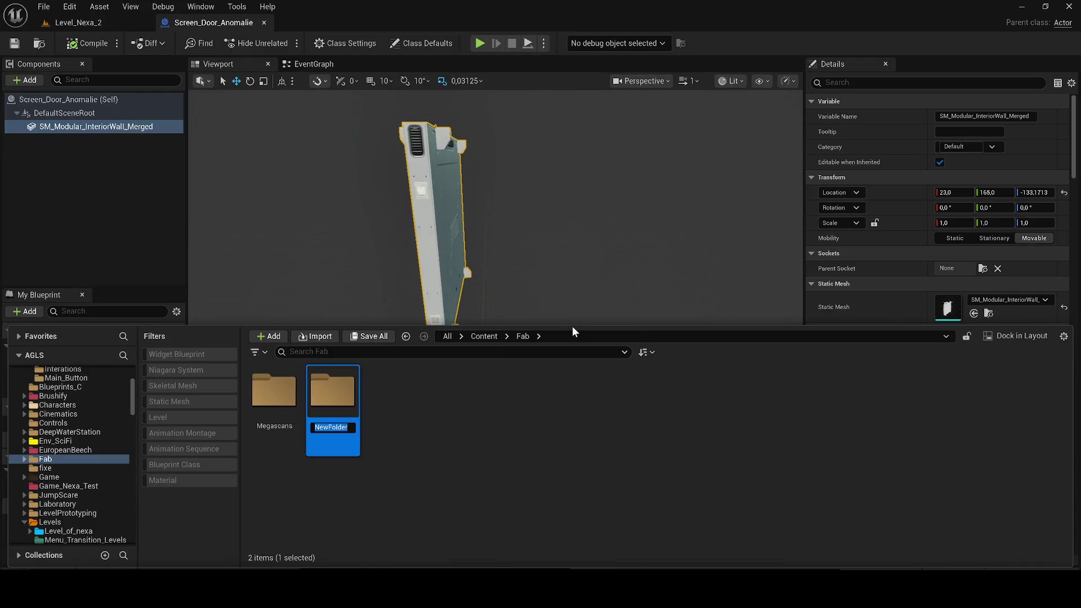
pyautogui.write('Model')
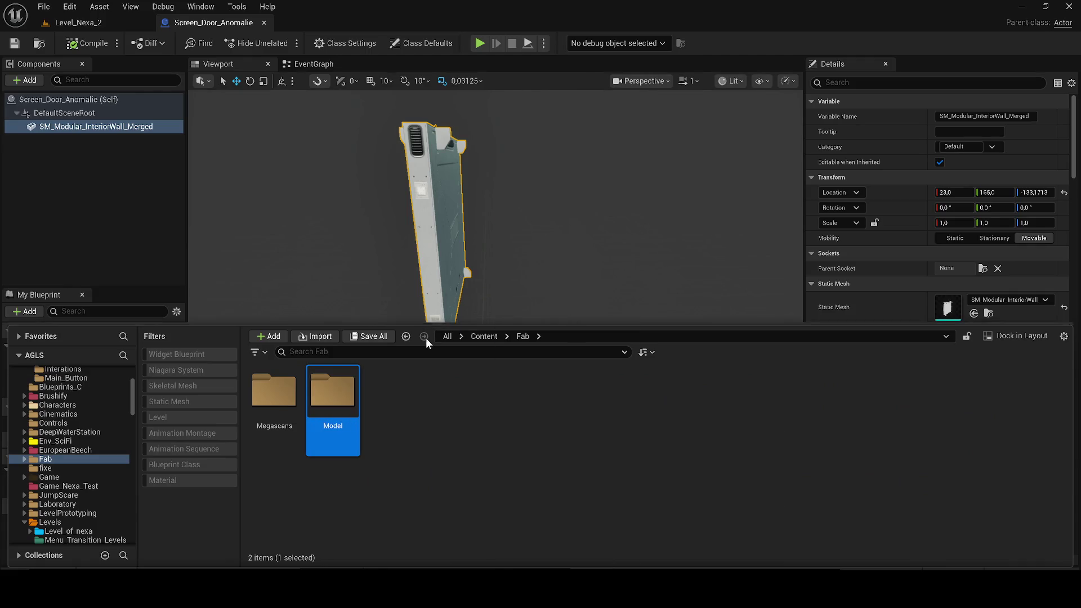
pyautogui.write('s')
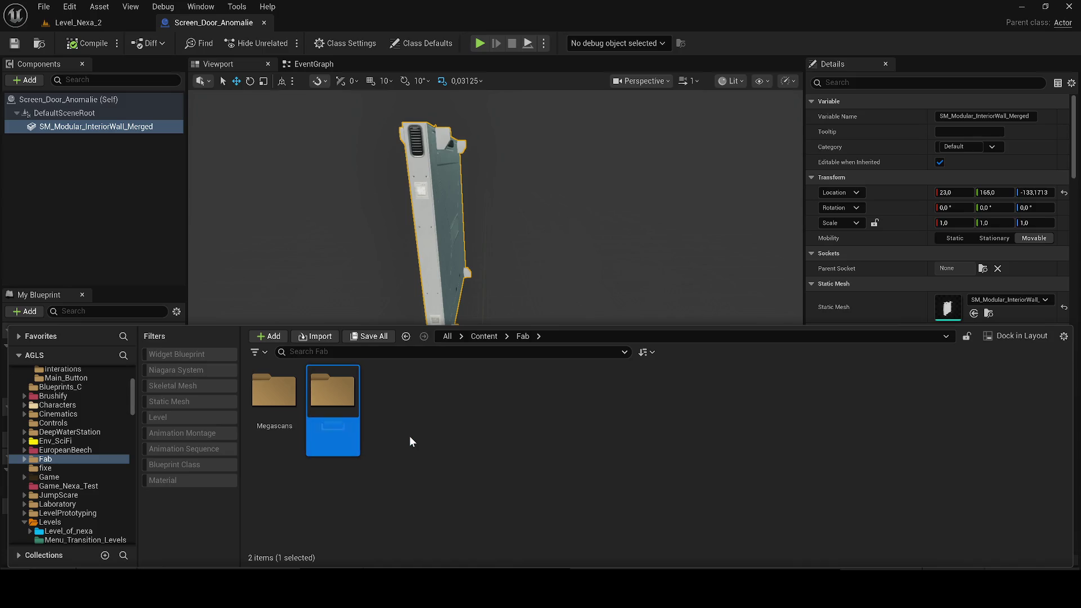
pyautogui.write('Models')
pyautogui.press('Return')
# - Create a Scifi-Terminal folder inside Models and open it
pyautogui.doubleClick(314, 426)
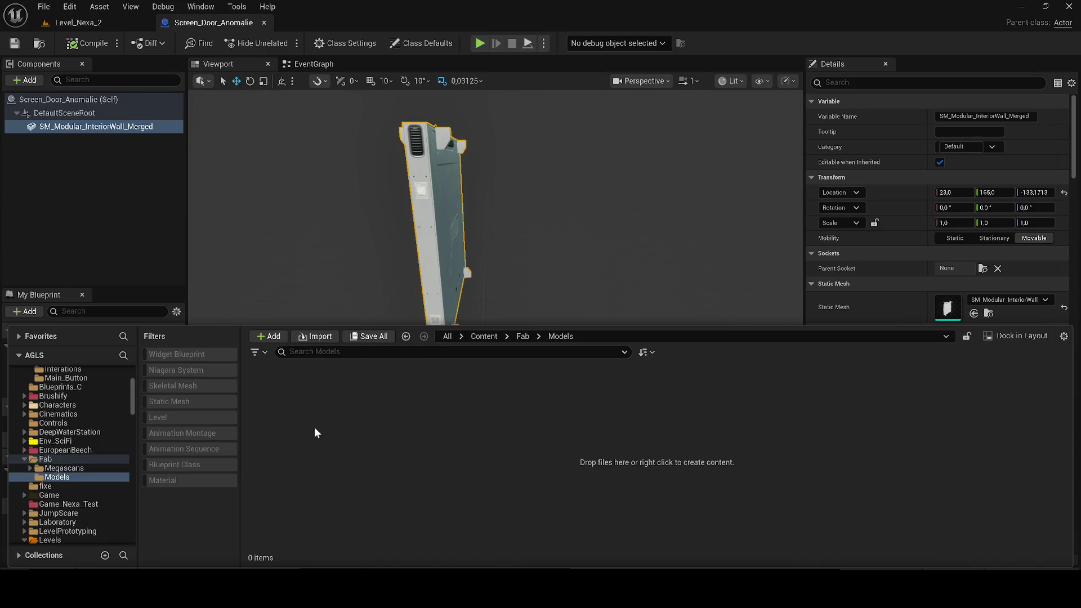
pyautogui.rightClick(316, 428)
pyautogui.click(371, 197)
pyautogui.write('Sc')
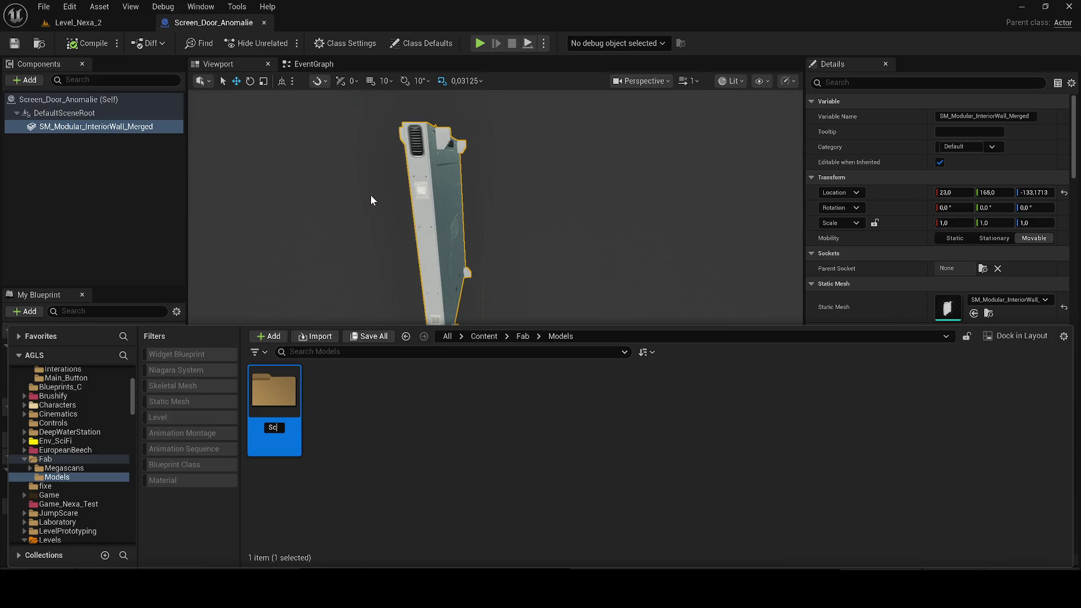
pyautogui.write('ifi-Terminal')
pyautogui.press('Return')
pyautogui.doubleClick(273, 441)
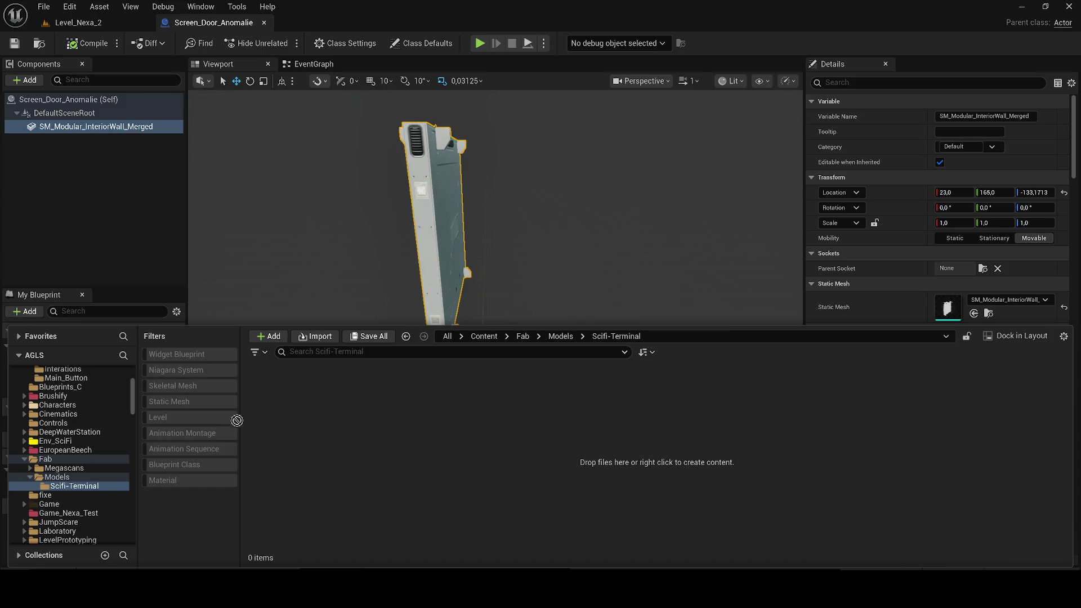
pyautogui.moveTo(236, 420); pyautogui.dragTo(348, 438)
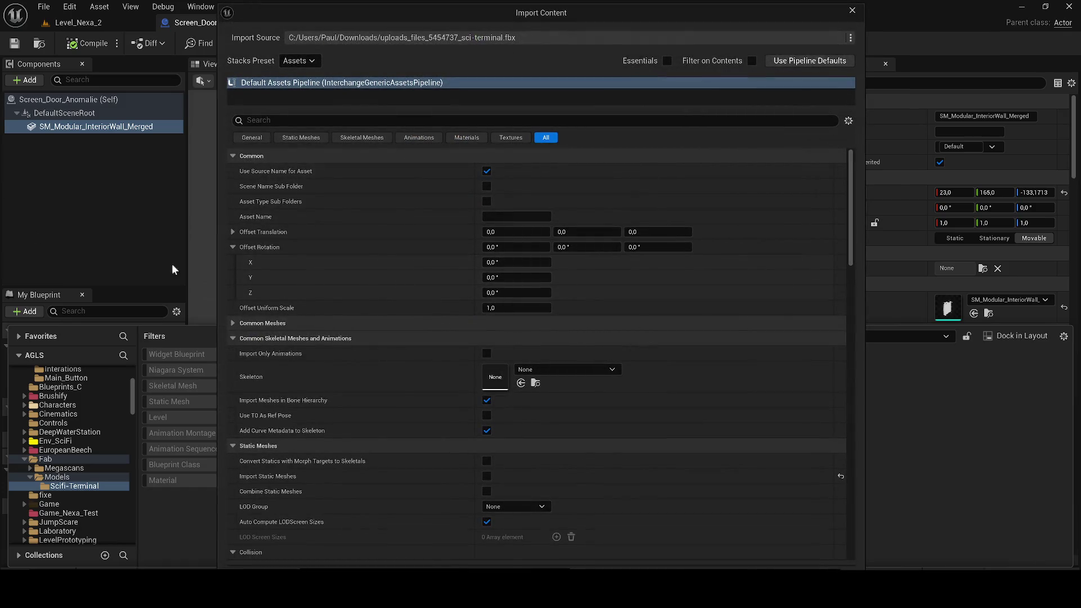
pyautogui.click(394, 121)
pyautogui.write('c')
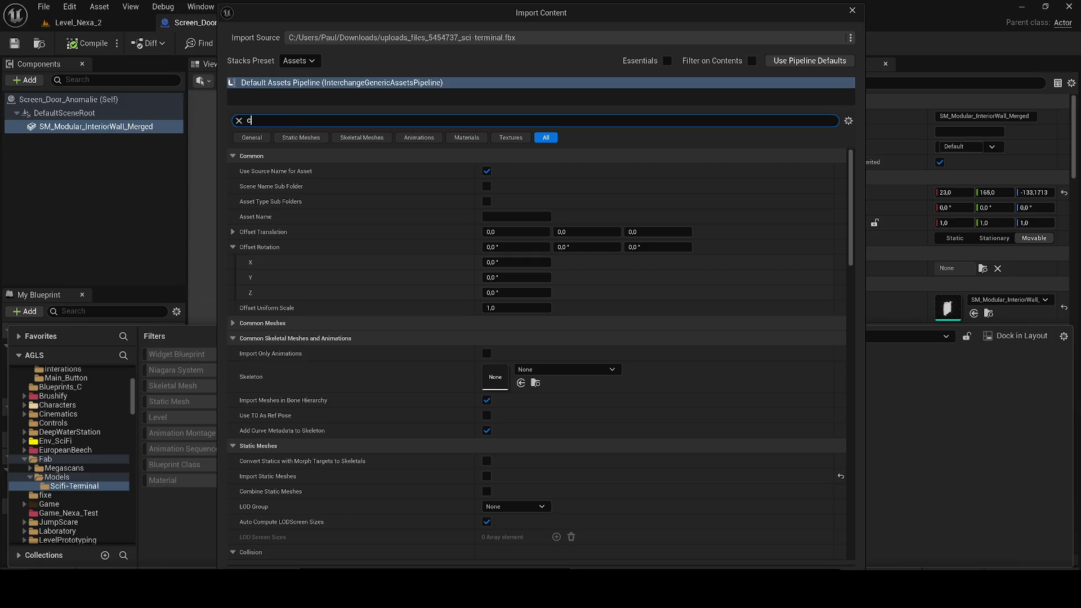
pyautogui.write('ombi')
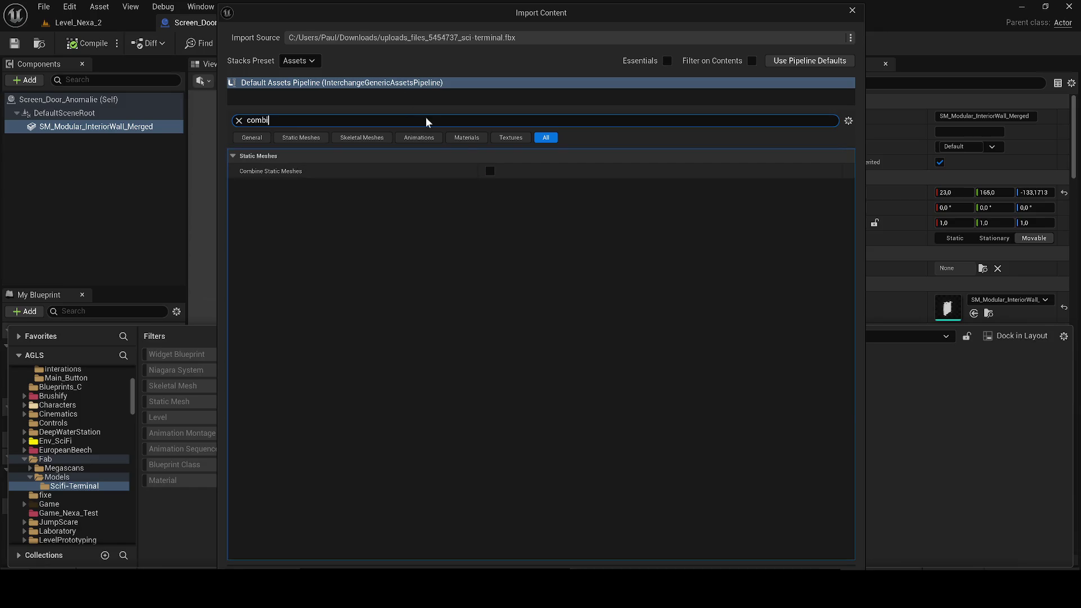
pyautogui.click(490, 171)
pyautogui.click(716, 568)
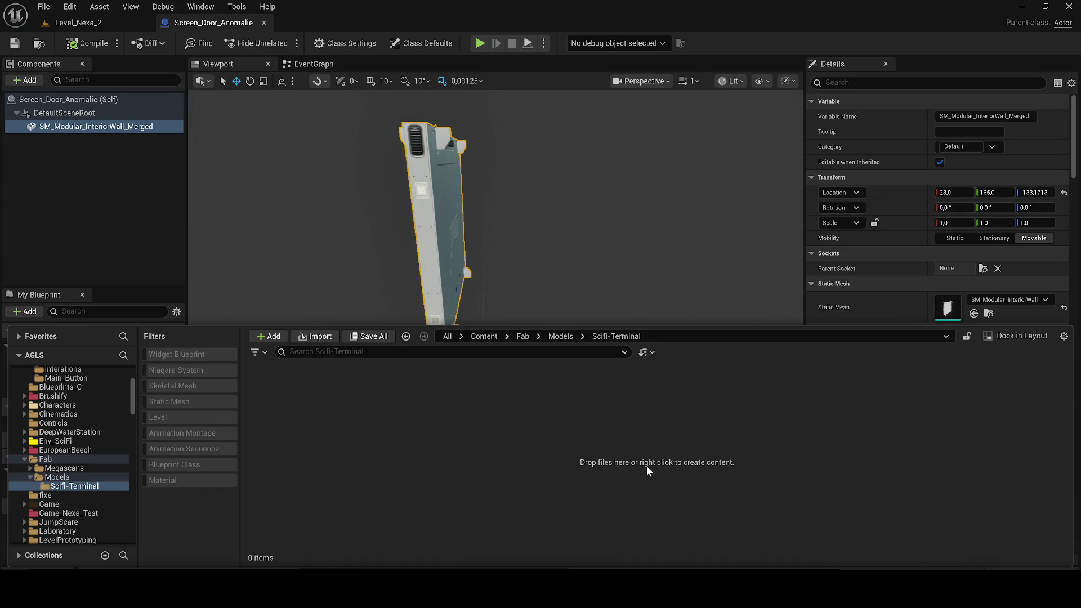
# - Drag the terminal FBX from Explorer into the Scifi-Terminal folder to reopen its import options
pyautogui.moveTo(545, 302); pyautogui.dragTo(540, 321)
pyautogui.hotkey('ctrl', 'space')
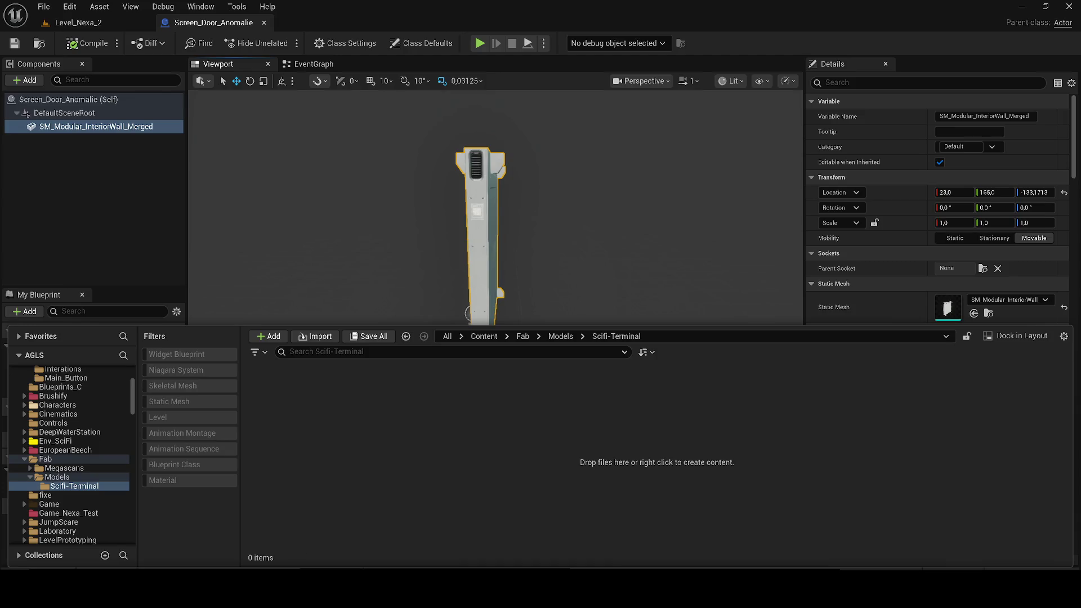
pyautogui.moveTo(448, 461); pyautogui.dragTo(456, 459)
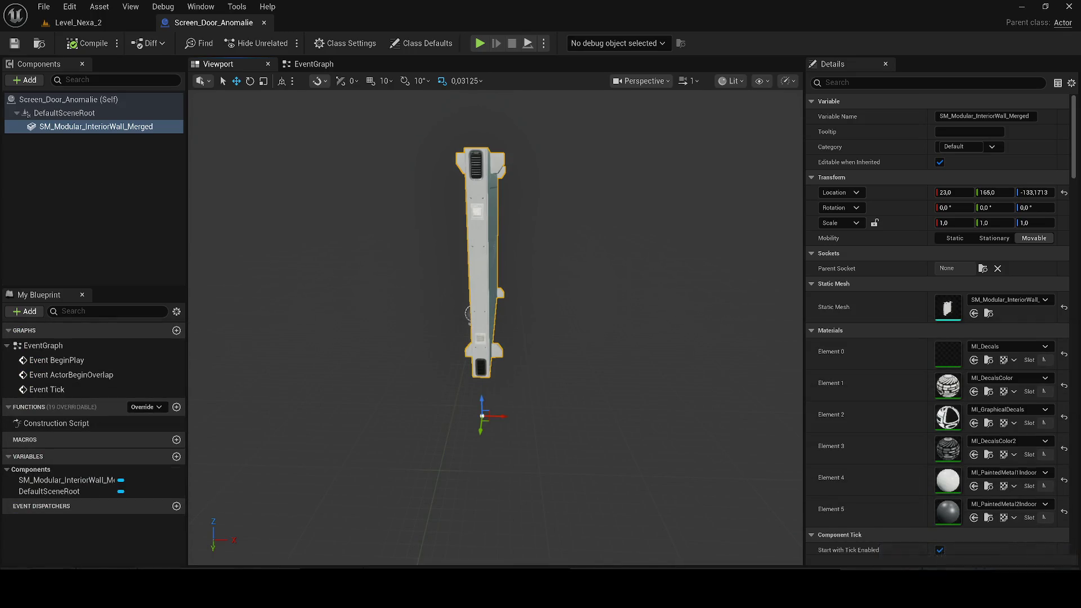
pyautogui.click(42, 576)
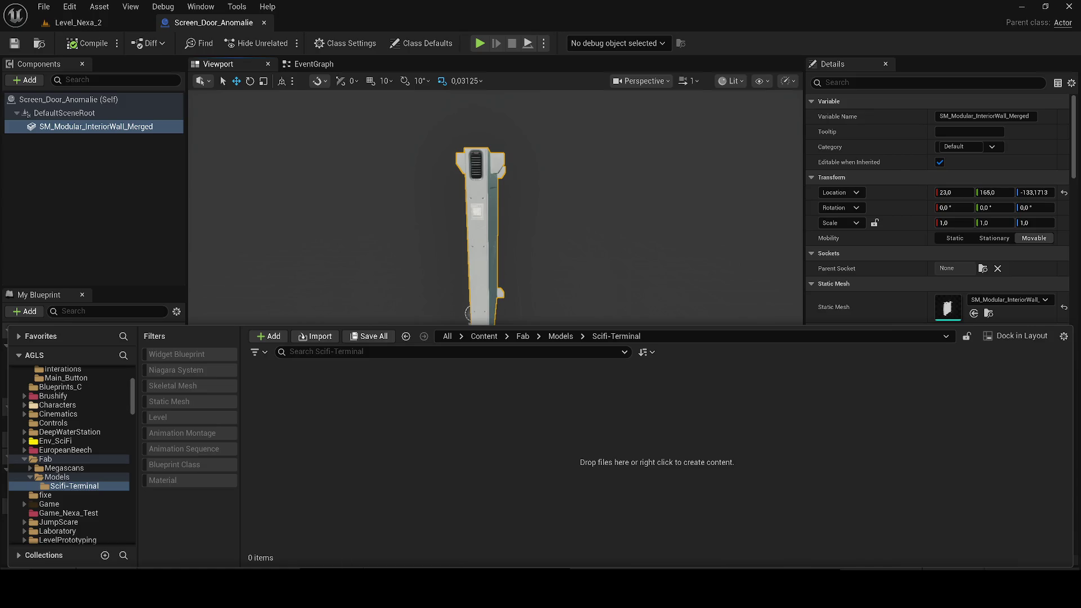
pyautogui.moveTo(387, 410); pyautogui.dragTo(447, 418)
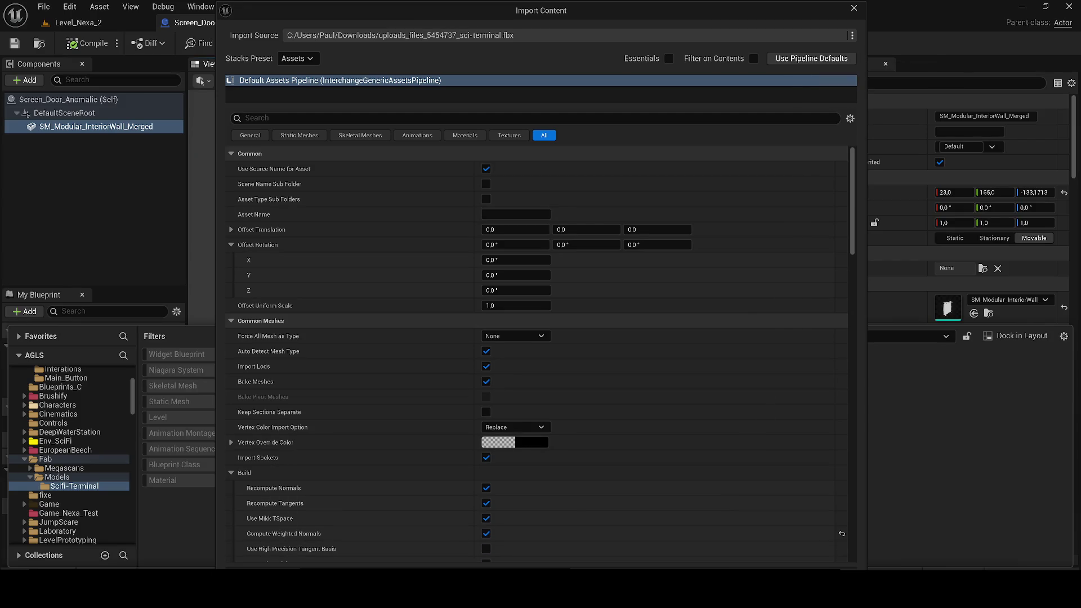
# - Run the import with static mesh options, then delete all 159 resulting assets
pyautogui.click(310, 138)
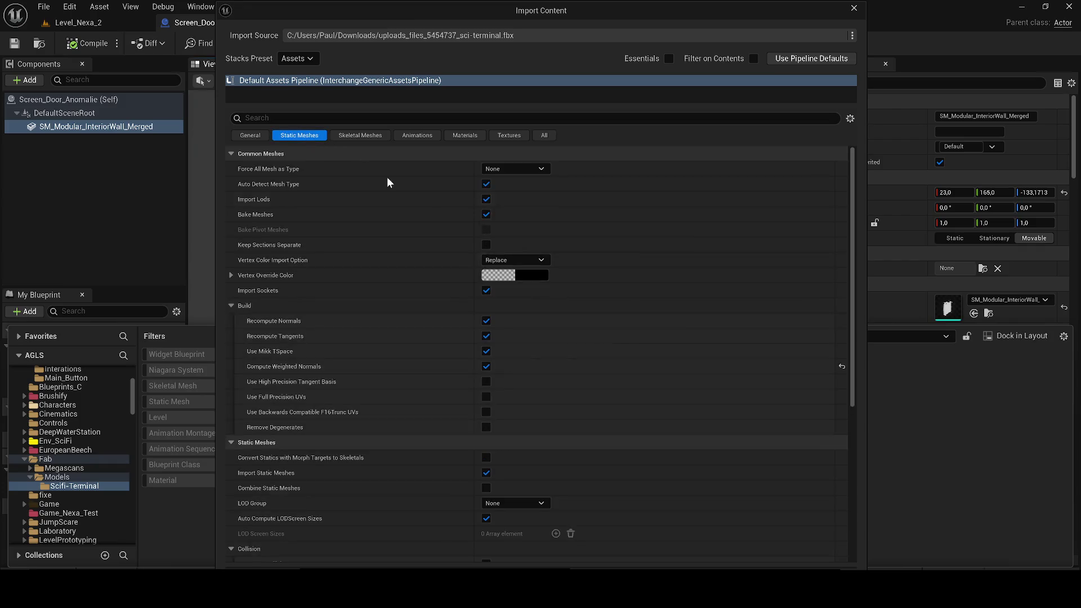
pyautogui.press('Return')
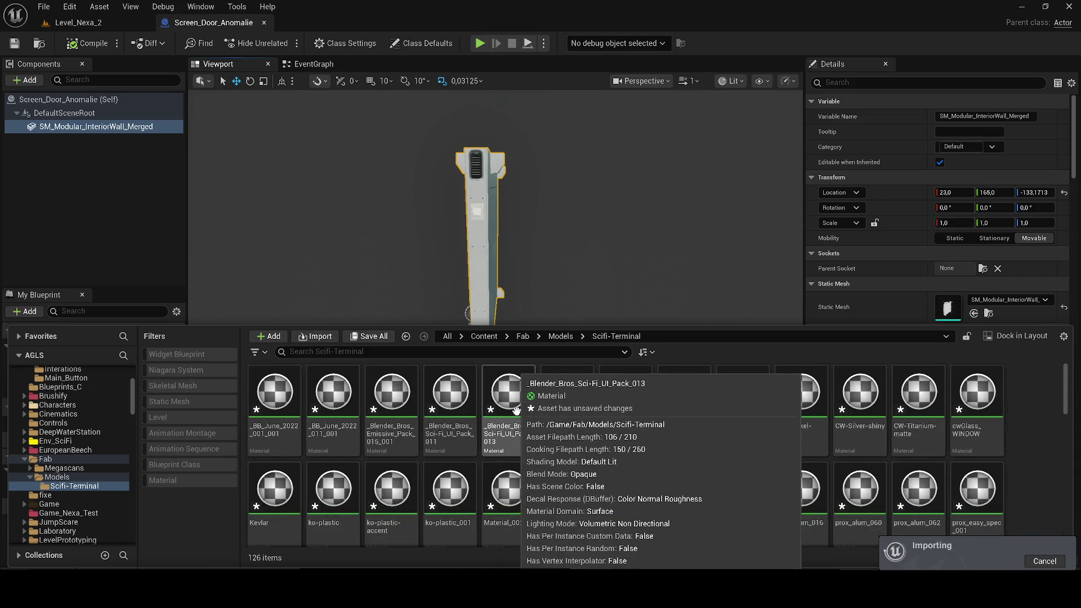
pyautogui.scroll(-5, 640, 462)
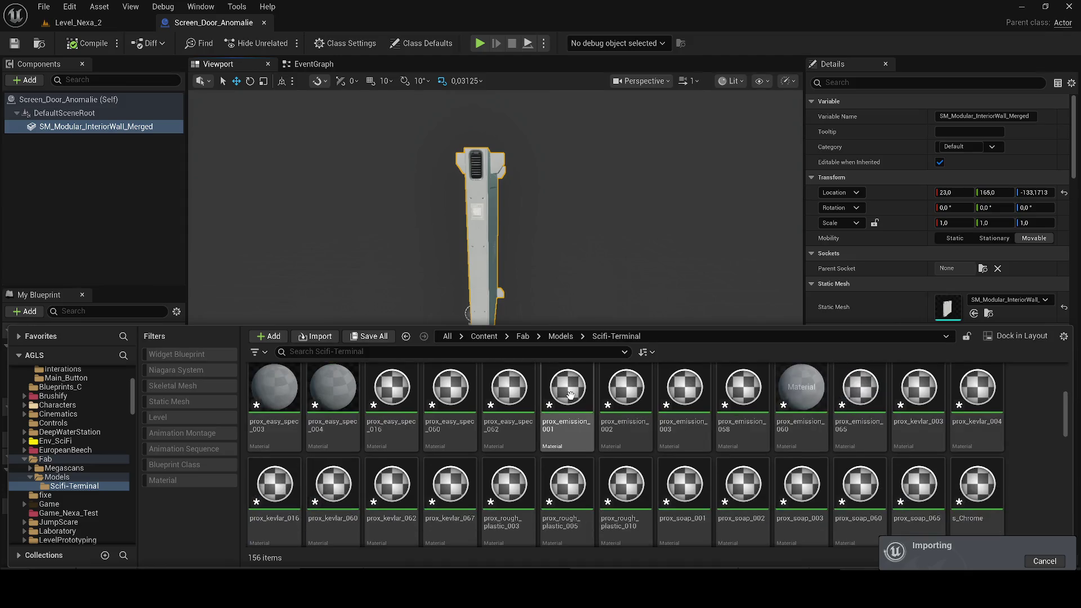
pyautogui.scroll(-3, 640, 461)
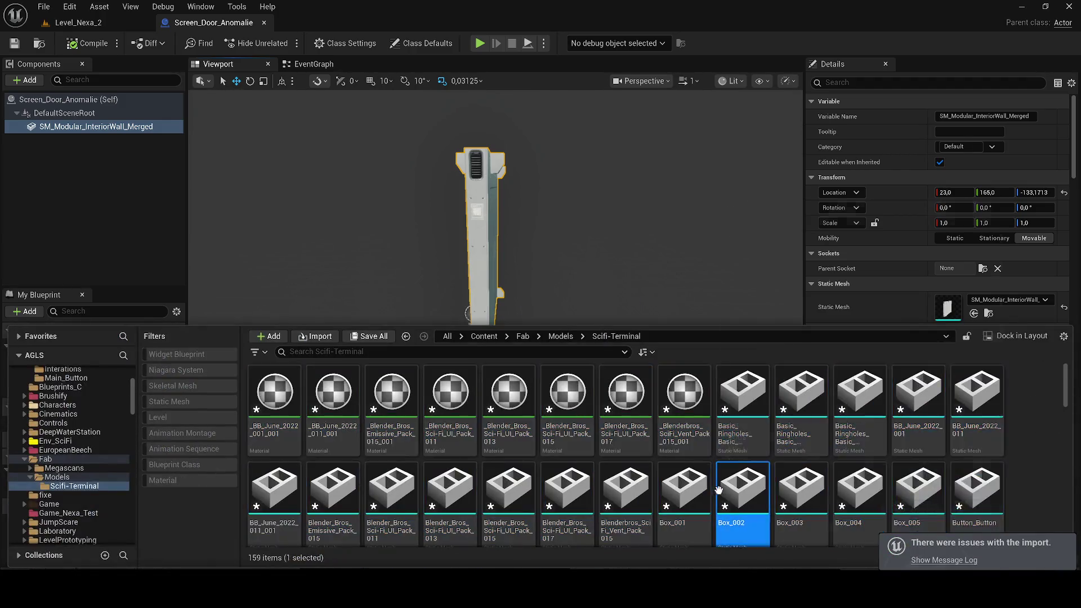
pyautogui.press('Delete')
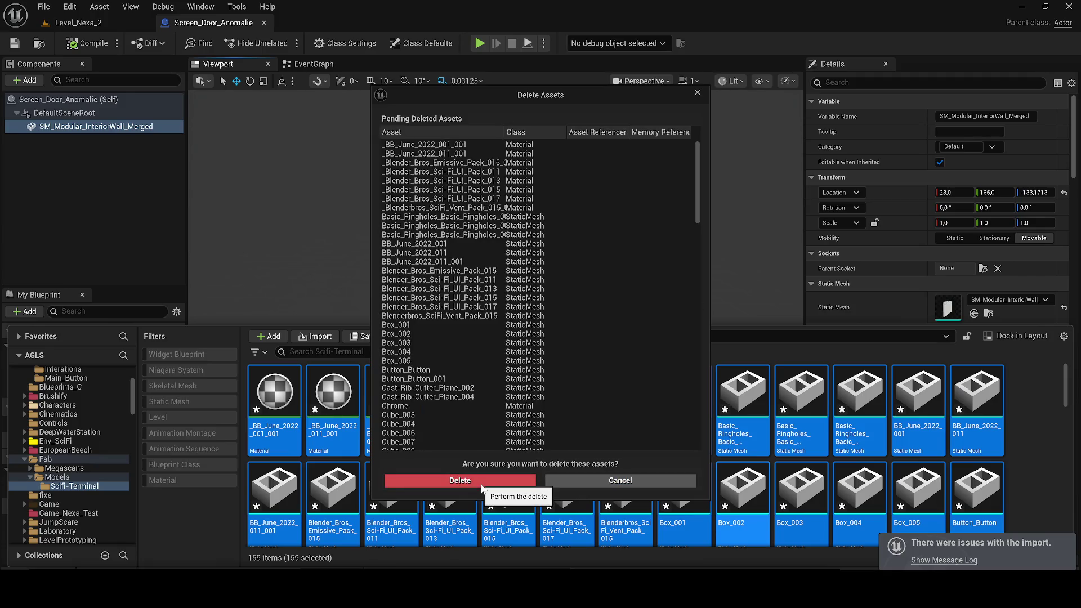
# - Confirm deleting the 159 assets and drag the sci-terminal FBX into Scifi-Terminal again
pyautogui.click(481, 483)
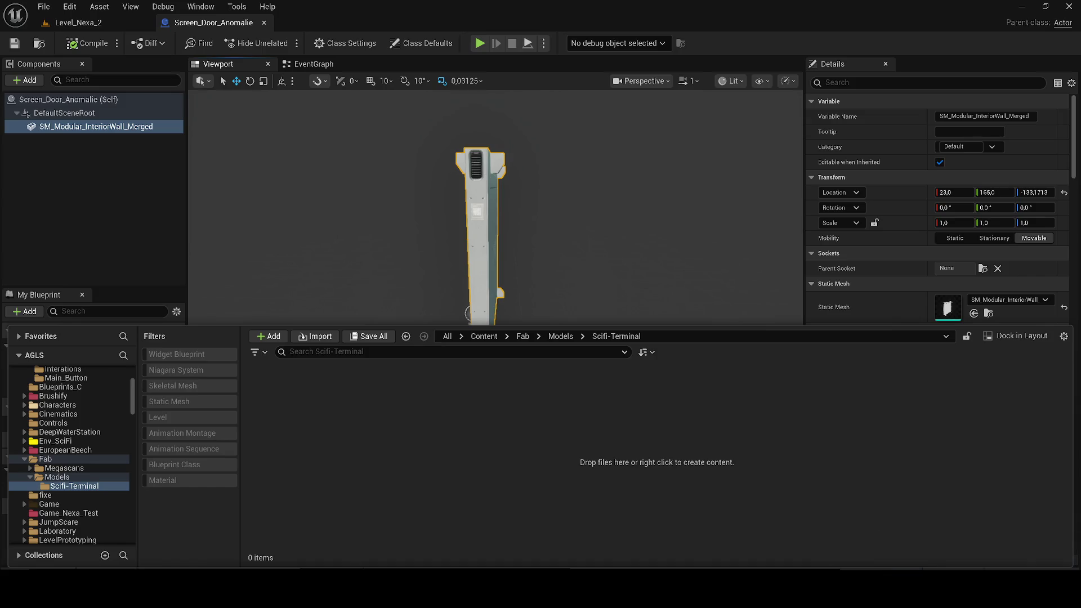
pyautogui.moveTo(23, 355)
pyautogui.mouseDown()
pyautogui.moveTo(185, 420)
pyautogui.moveTo(274, 421)
pyautogui.mouseUp()
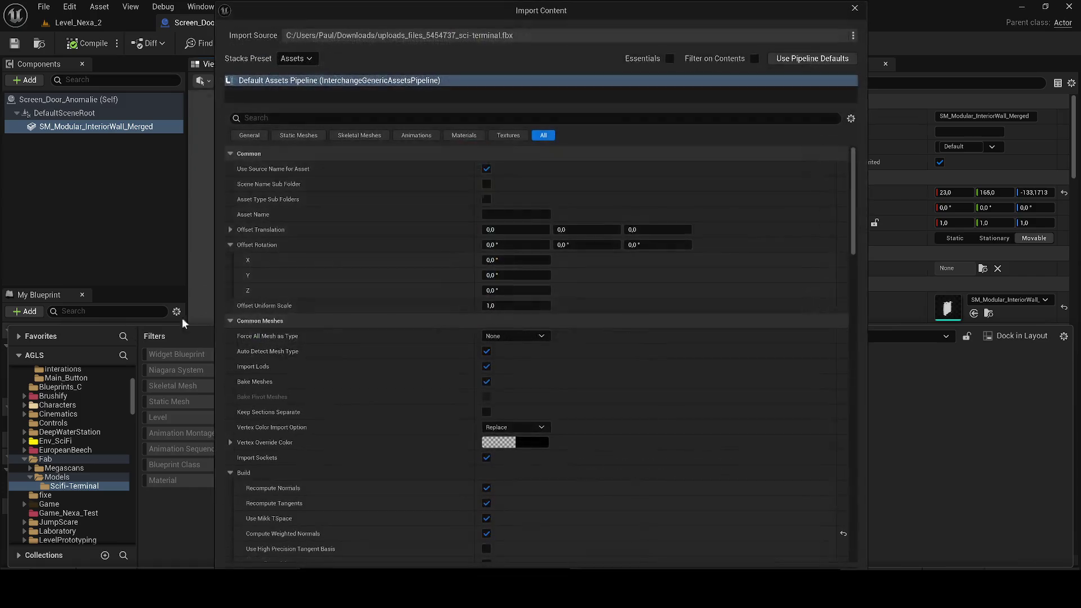
# - Tick Combine Static Meshes in the sci-terminal FBX import options and start the import
pyautogui.click(313, 137)
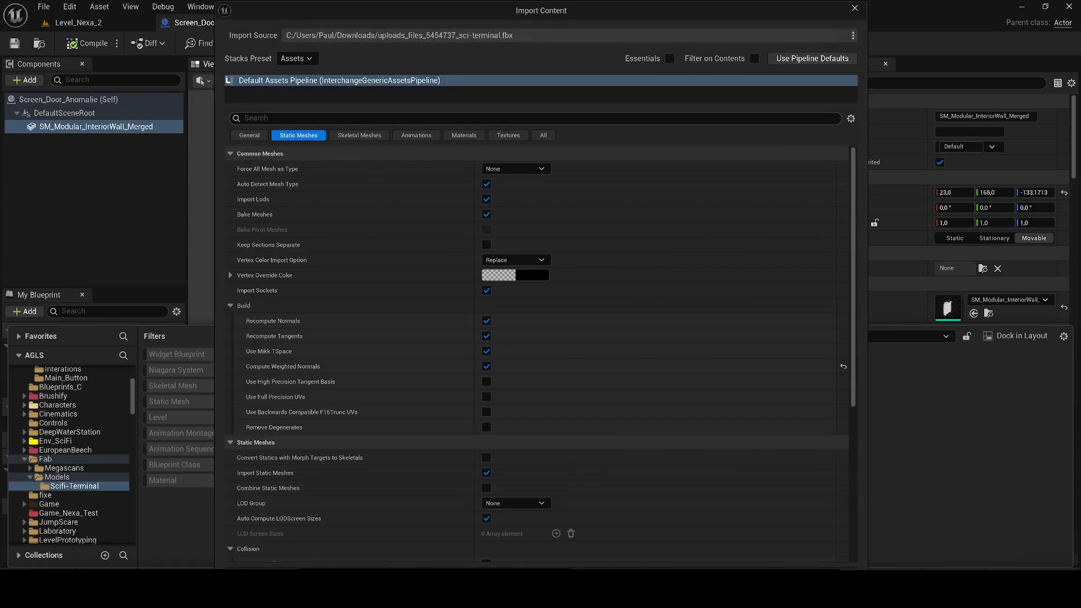
pyautogui.write('combine')
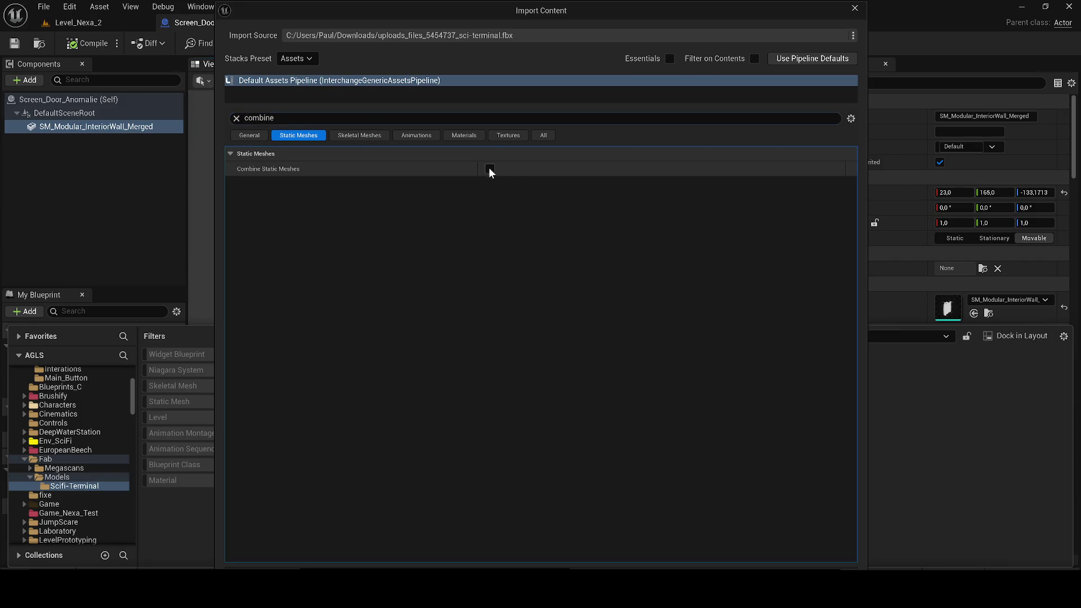
pyautogui.click(489, 169)
pyautogui.click(294, 137)
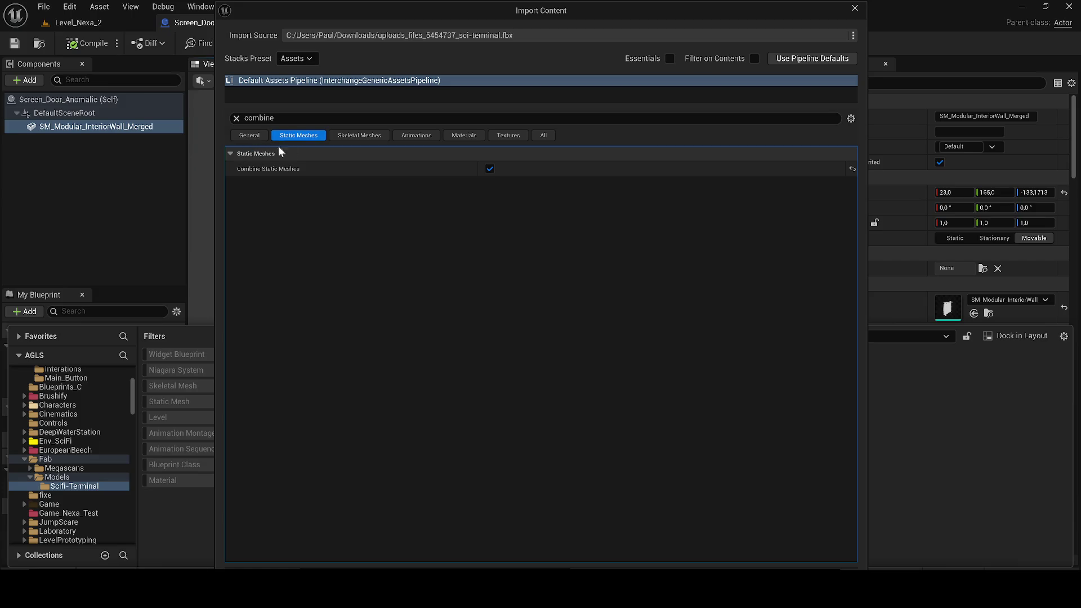
pyautogui.click(236, 118)
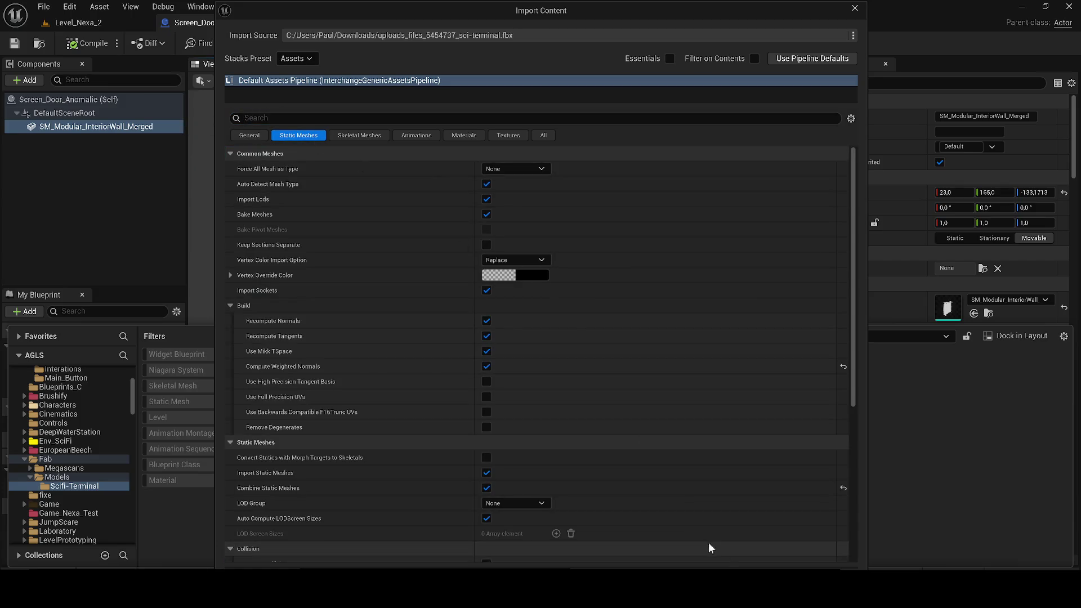
pyautogui.click(708, 588)
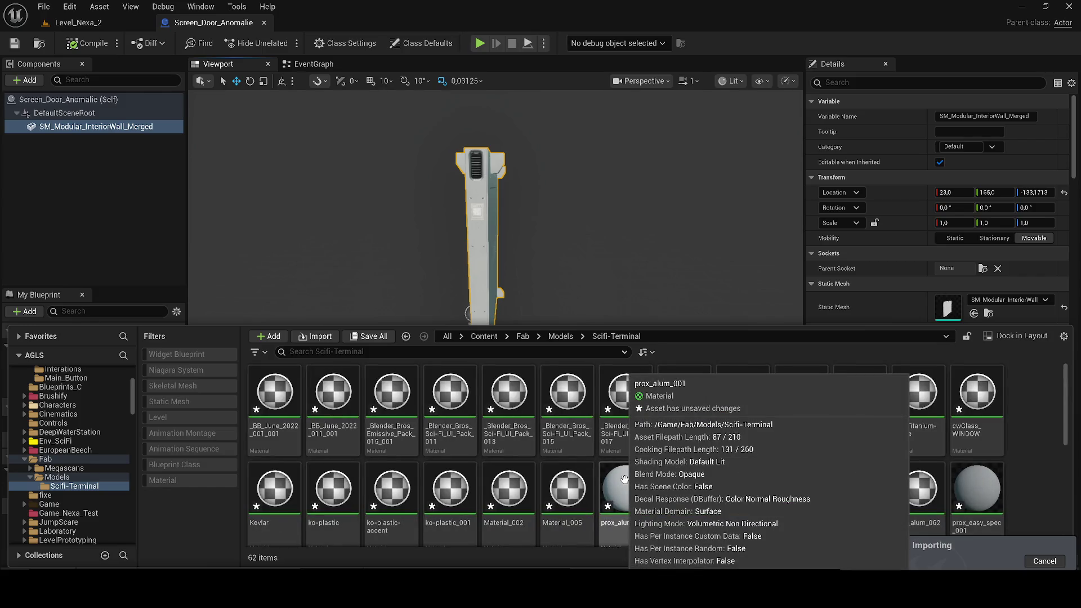
# - Filter Scifi-Terminal by Static Mesh to confirm the single combined mesh, then save the imported assets
pyautogui.click(183, 402)
pyautogui.click(274, 394)
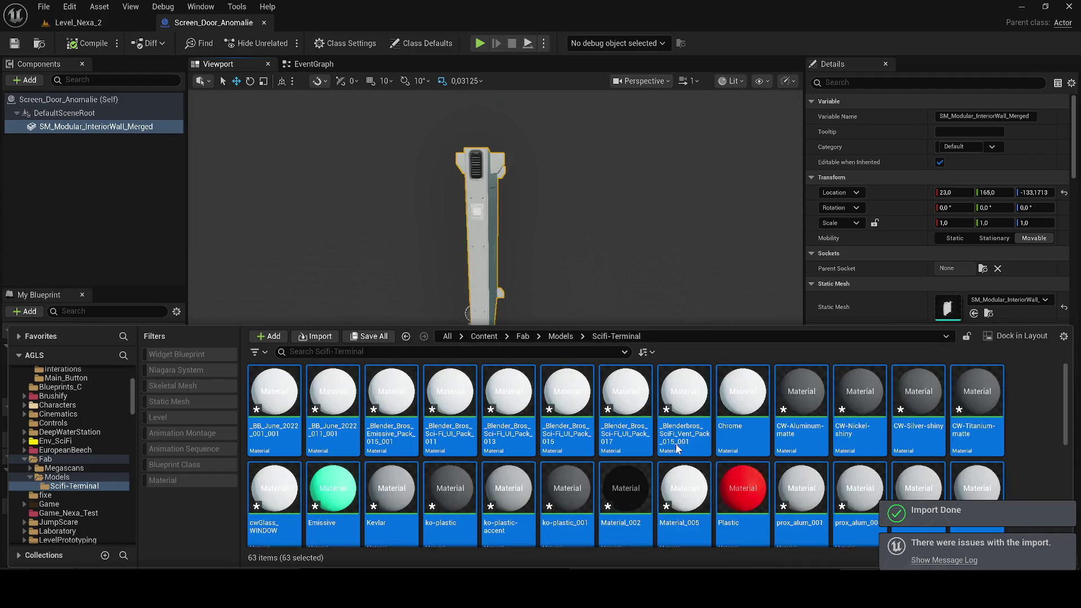
pyautogui.hotkey('ctrl', 's')
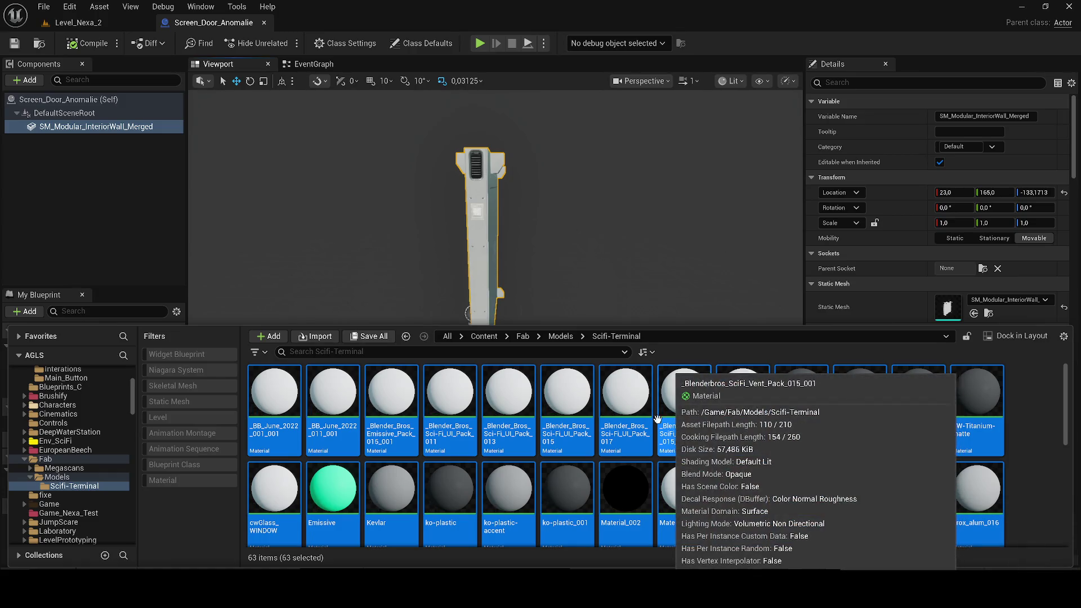
pyautogui.click(76, 22)
# - Add the combined terminal mesh to Screen_Door_Anomalie under SM_Modular_InteriorWall_Merged
pyautogui.click(208, 23)
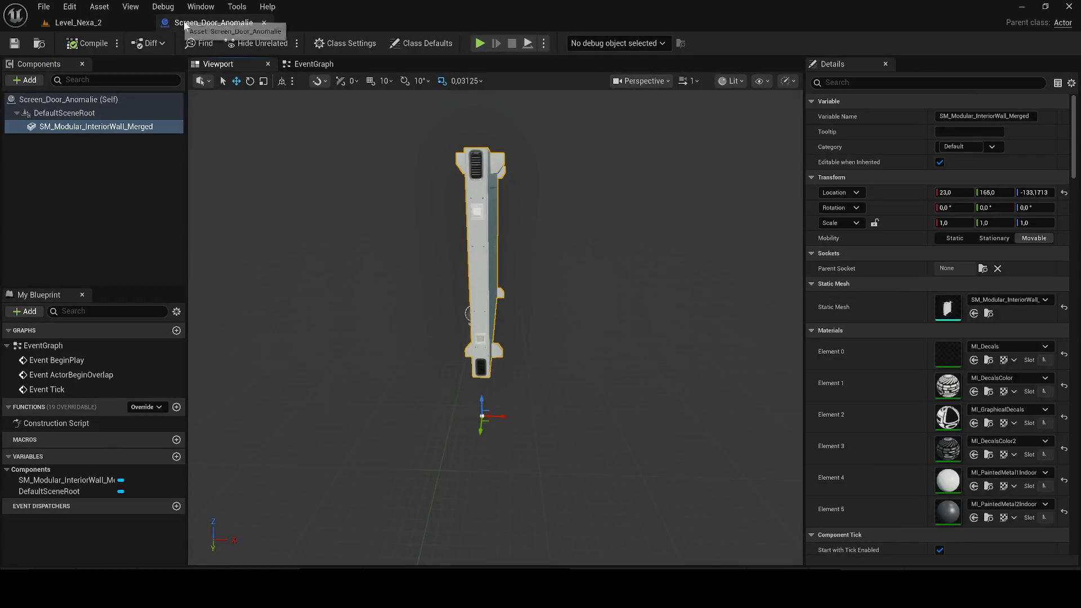
pyautogui.hotkey('ctrl', 'space')
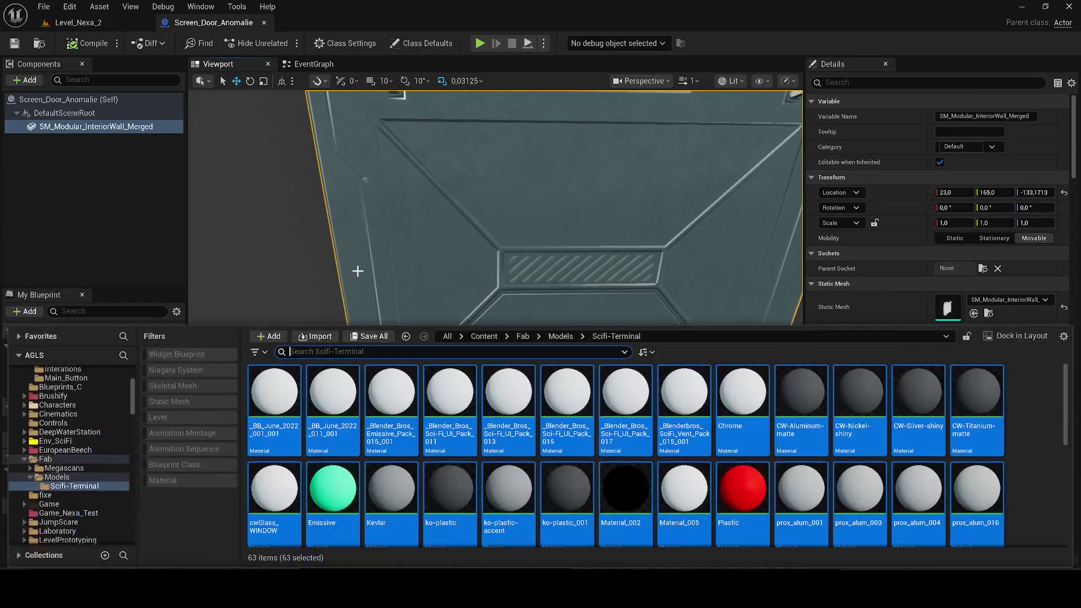
pyautogui.scroll(-3, 1007, 479)
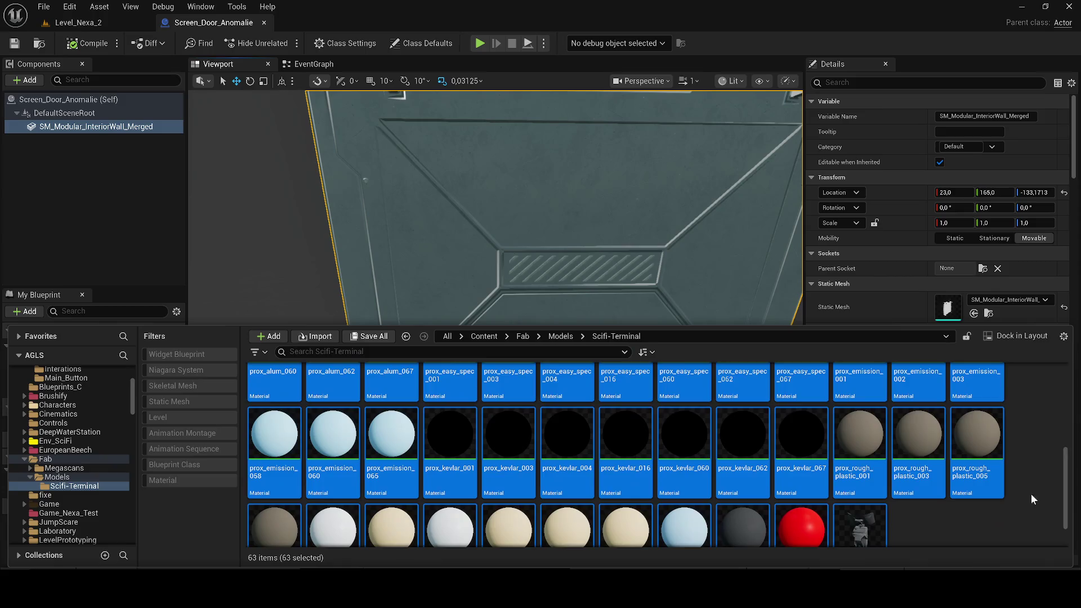
pyautogui.scroll(-1, 1032, 495)
pyautogui.click(931, 475)
pyautogui.click(861, 507)
pyautogui.moveTo(860, 508)
pyautogui.mouseDown()
pyautogui.moveTo(475, 285)
pyautogui.moveTo(552, 448)
pyautogui.moveTo(85, 160)
pyautogui.mouseUp()
# - Move the terminal and rotate it about 86.7° against the wall, keeping Scale X at 1,0
pyautogui.press('f')
pyautogui.moveTo(526, 328)
pyautogui.mouseDown()
pyautogui.moveTo(515, 351)
pyautogui.moveTo(535, 352)
pyautogui.moveTo(526, 376)
pyautogui.moveTo(539, 385)
pyautogui.moveTo(560, 368)
pyautogui.moveTo(623, 362)
pyautogui.moveTo(615, 349)
pyautogui.mouseUp()
pyautogui.press('e')
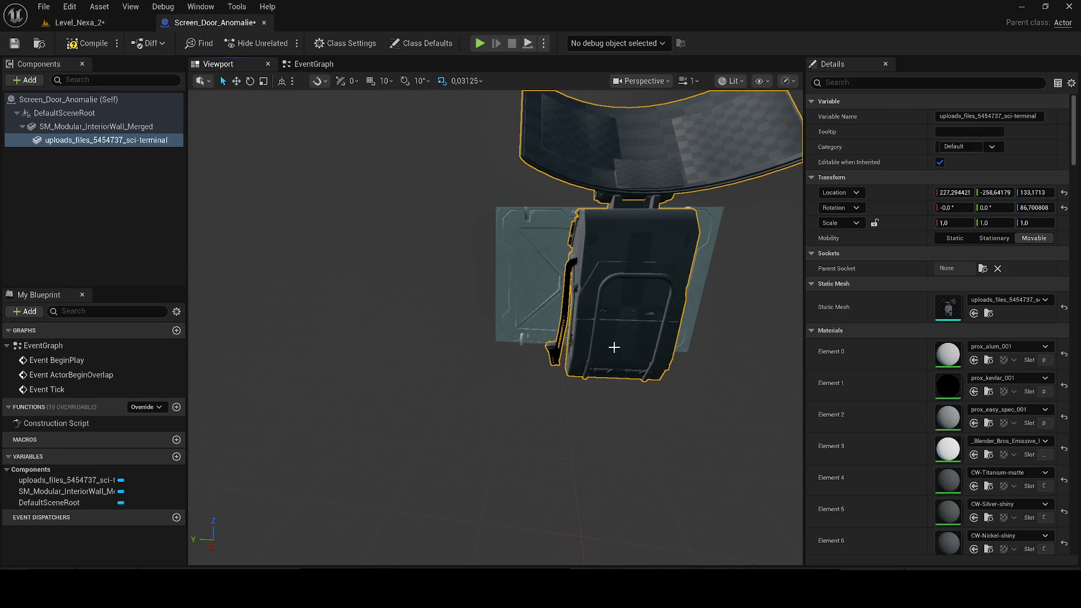
pyautogui.press('f')
pyautogui.press('Return')
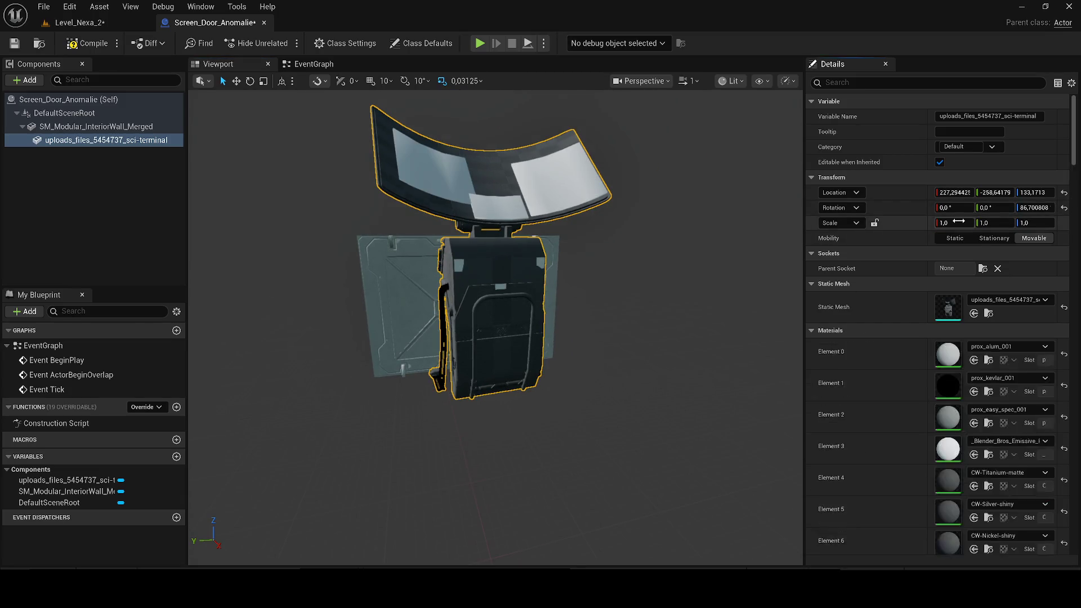
# - Set the terminal component's Scale X, Y and Z to 0,2 in the Details panel
pyautogui.write('0,2')
pyautogui.press('Tab')
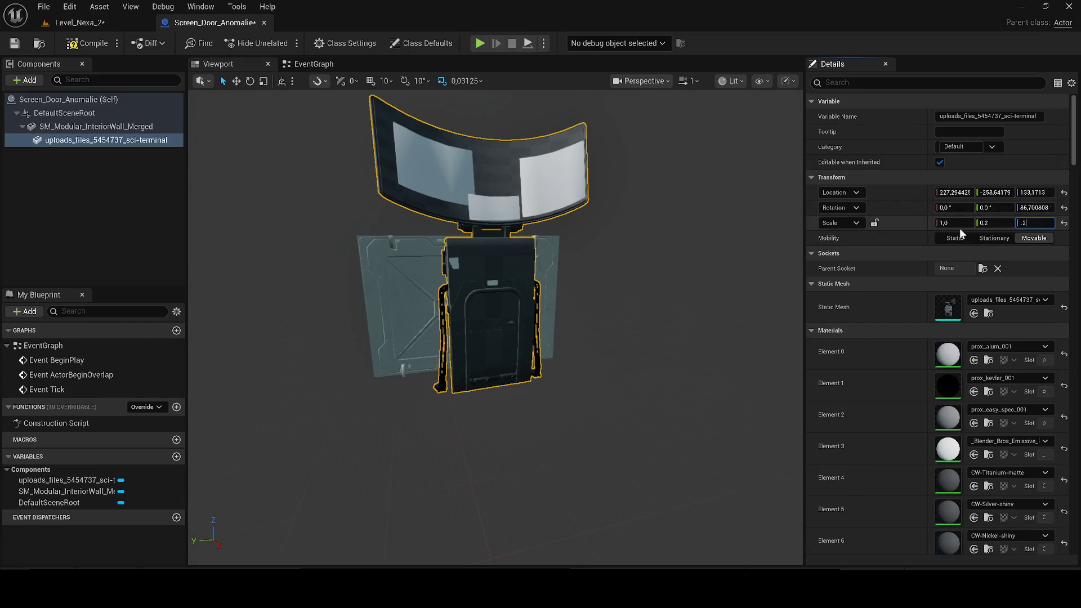
pyautogui.write('0,2')
pyautogui.press('Return')
pyautogui.scroll(3, 544, 334)
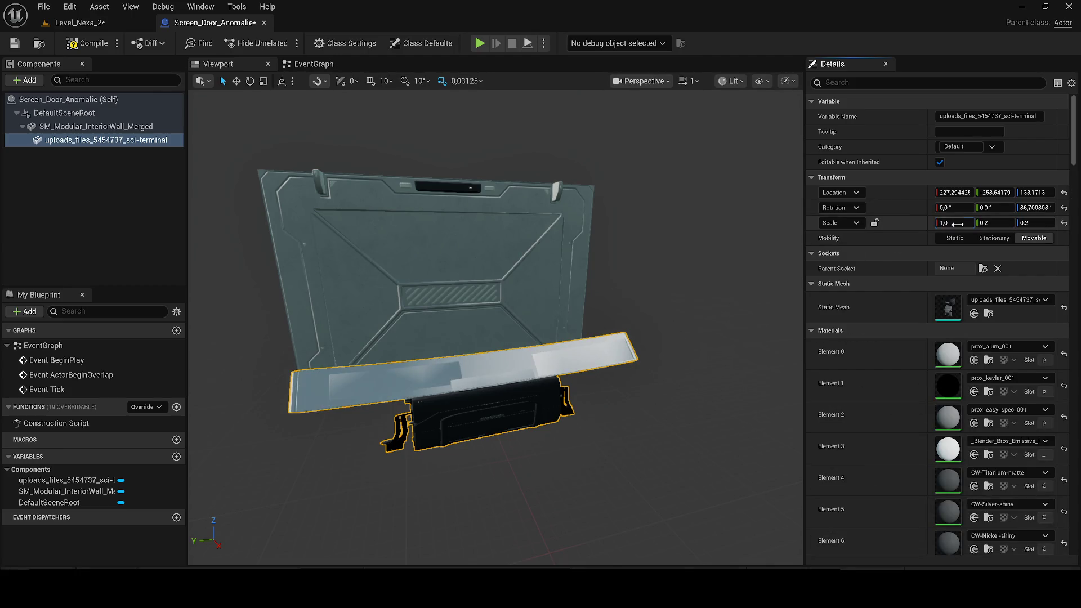
pyautogui.write('0,2')
pyautogui.press('Return')
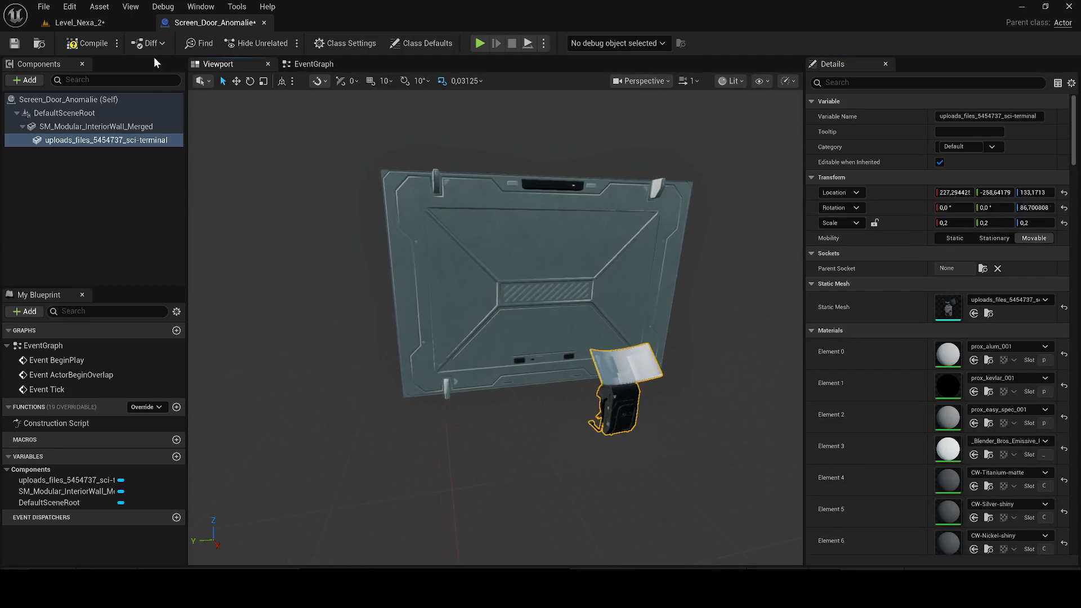
# - Slide the terminal left along the door wall to -53.46, -242.46, 133.17, checking it in Level_Nexa_2
pyautogui.press('f')
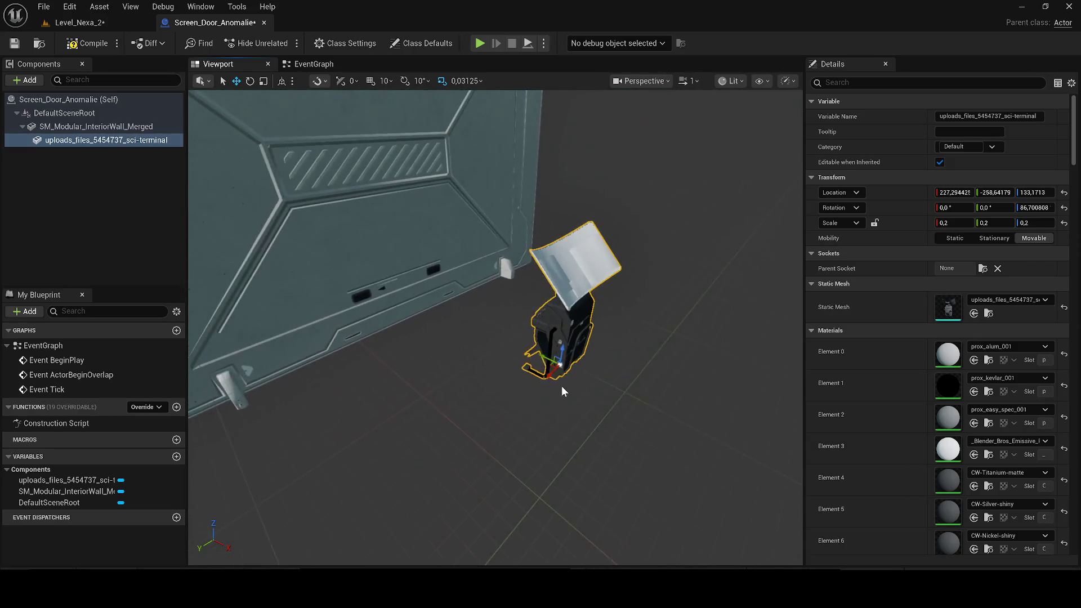
pyautogui.moveTo(542, 355); pyautogui.dragTo(435, 355)
pyautogui.click(79, 22)
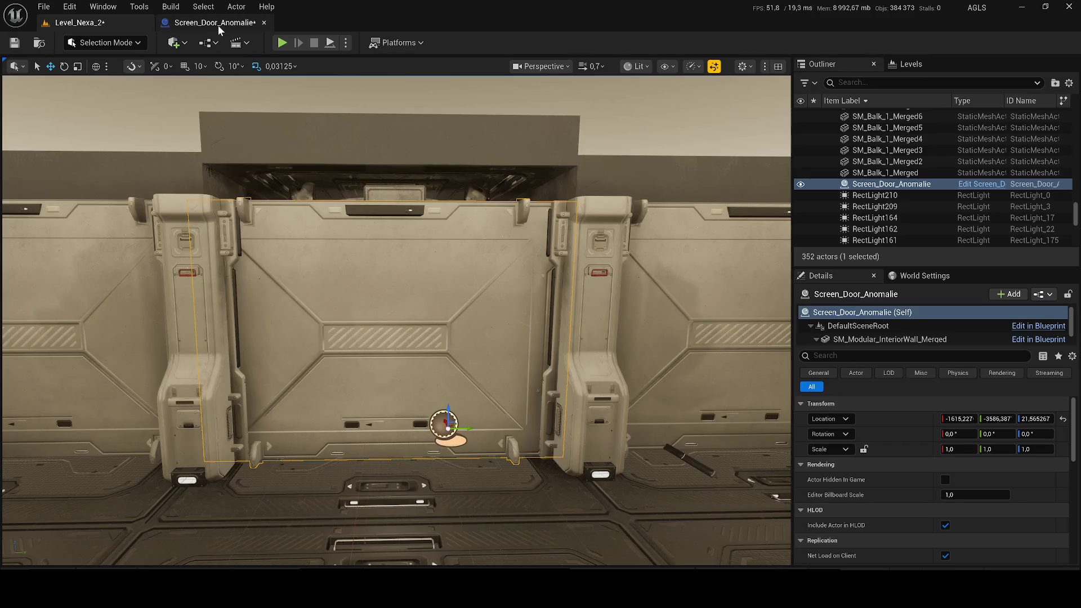
pyautogui.click(218, 26)
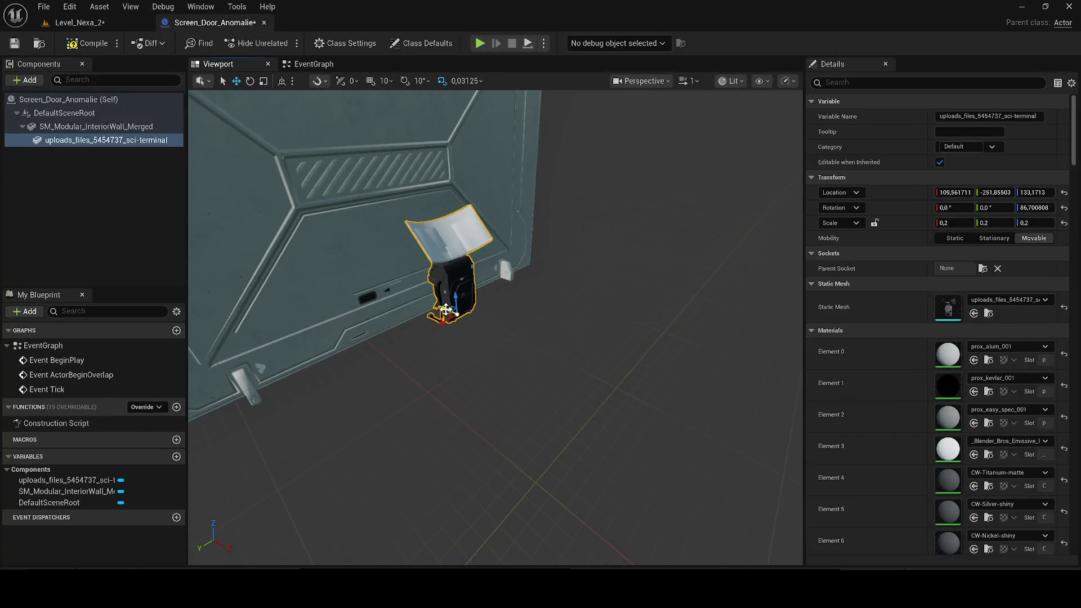
pyautogui.moveTo(448, 308); pyautogui.dragTo(364, 276)
pyautogui.click(79, 22)
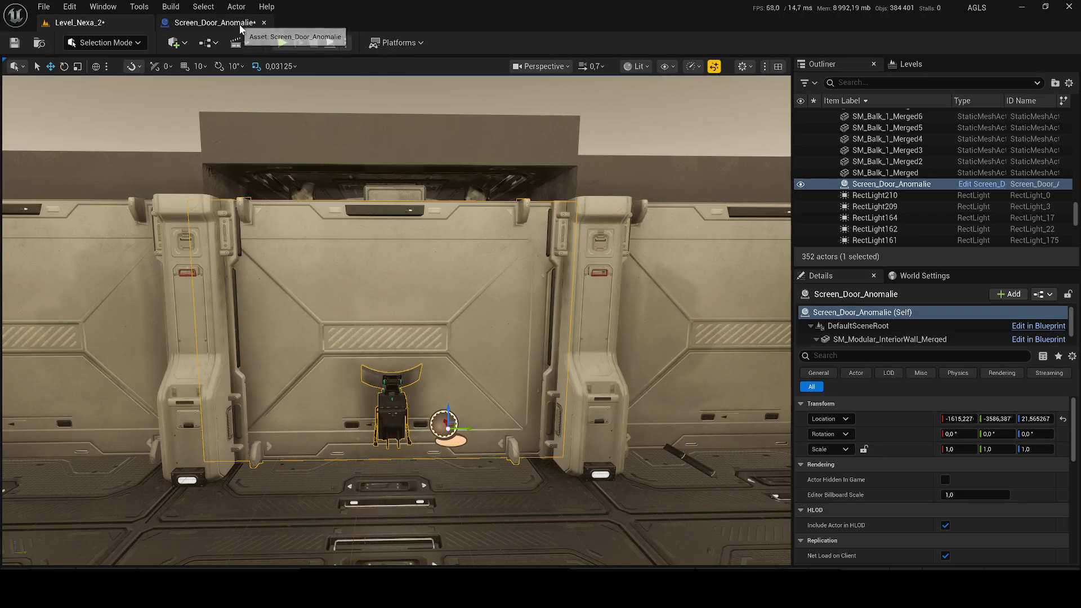
pyautogui.click(214, 23)
pyautogui.moveTo(314, 242)
pyautogui.mouseDown()
pyautogui.moveTo(428, 242)
pyautogui.moveTo(428, 231)
pyautogui.moveTo(388, 356)
pyautogui.mouseUp()
pyautogui.press('e')
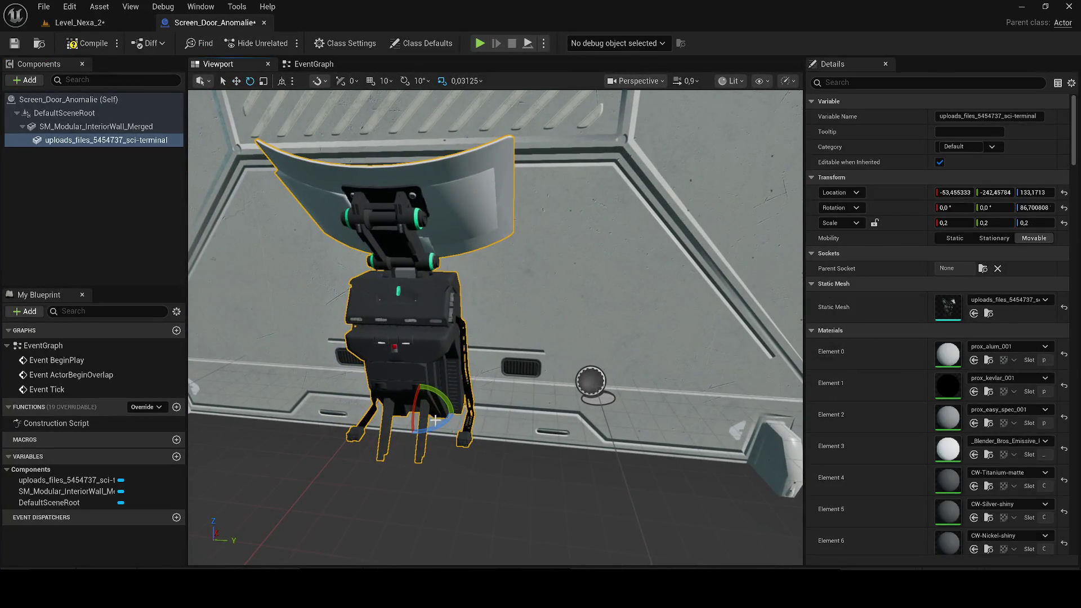